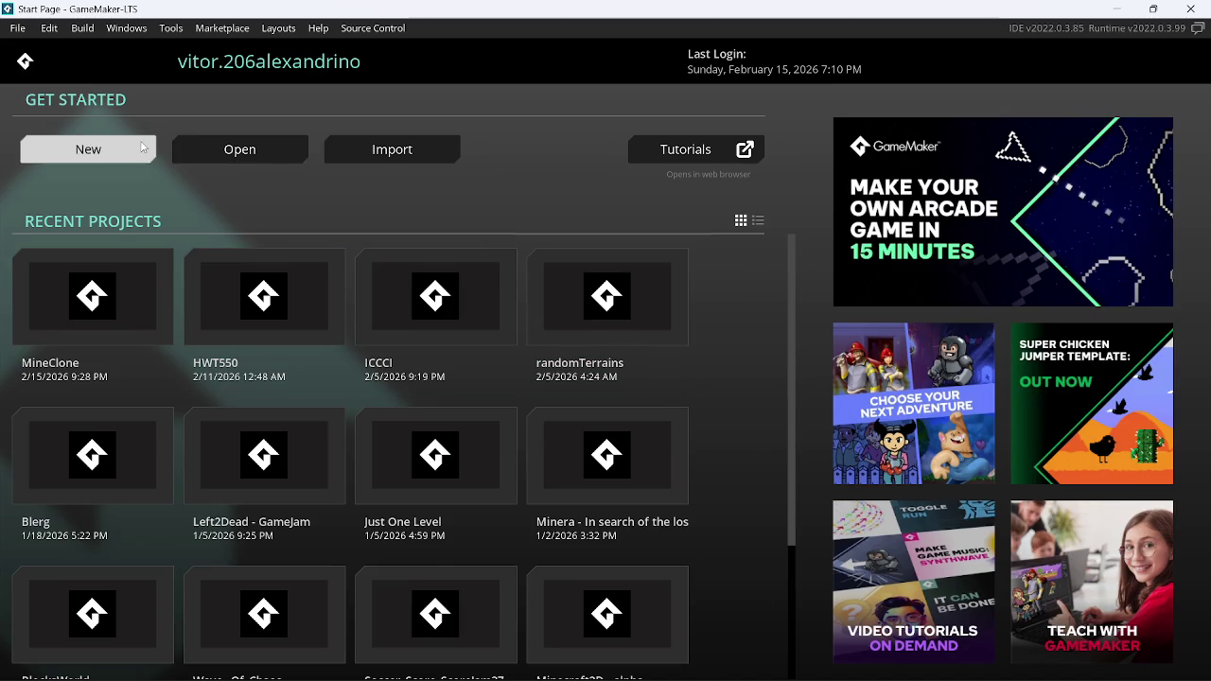
# Create a blank project named 'excoliadas' and look through the source control and layout menus
pyautogui.click(88, 149)
pyautogui.click(106, 295)
pyautogui.write('excolladas')
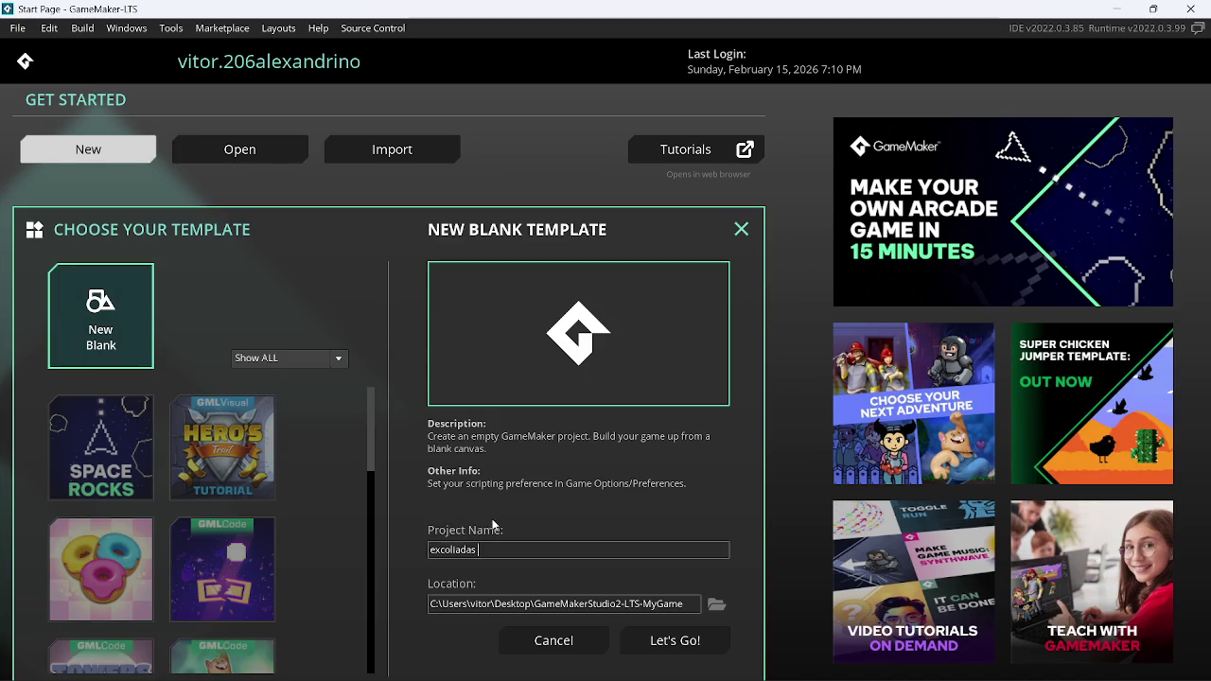
pyautogui.click(667, 654)
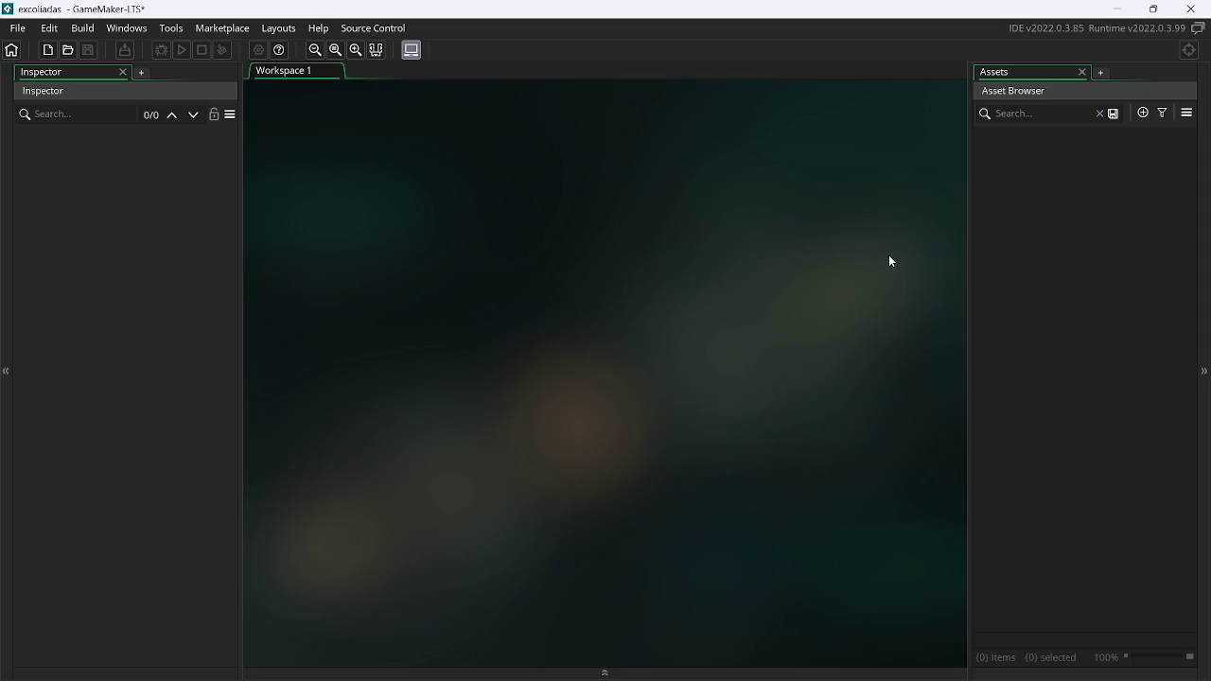
pyautogui.click(383, 29)
pyautogui.click(480, 180)
pyautogui.moveTo(933, 674)
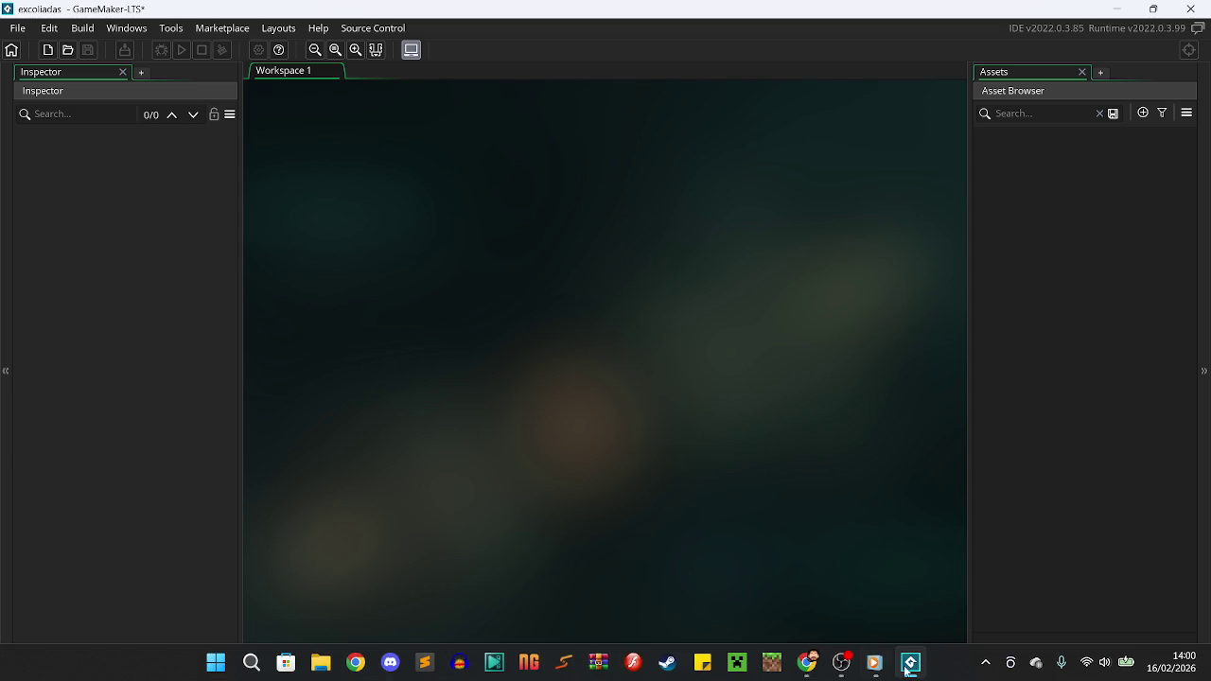
pyautogui.click(841, 664)
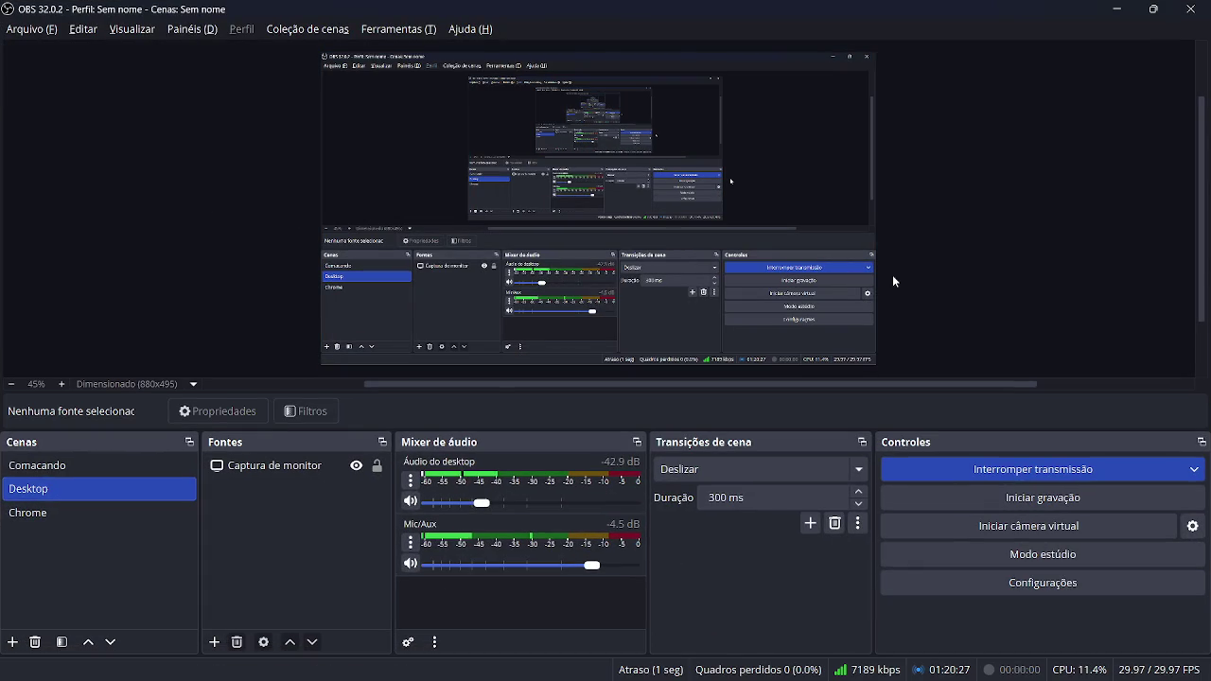
pyautogui.click(1117, 9)
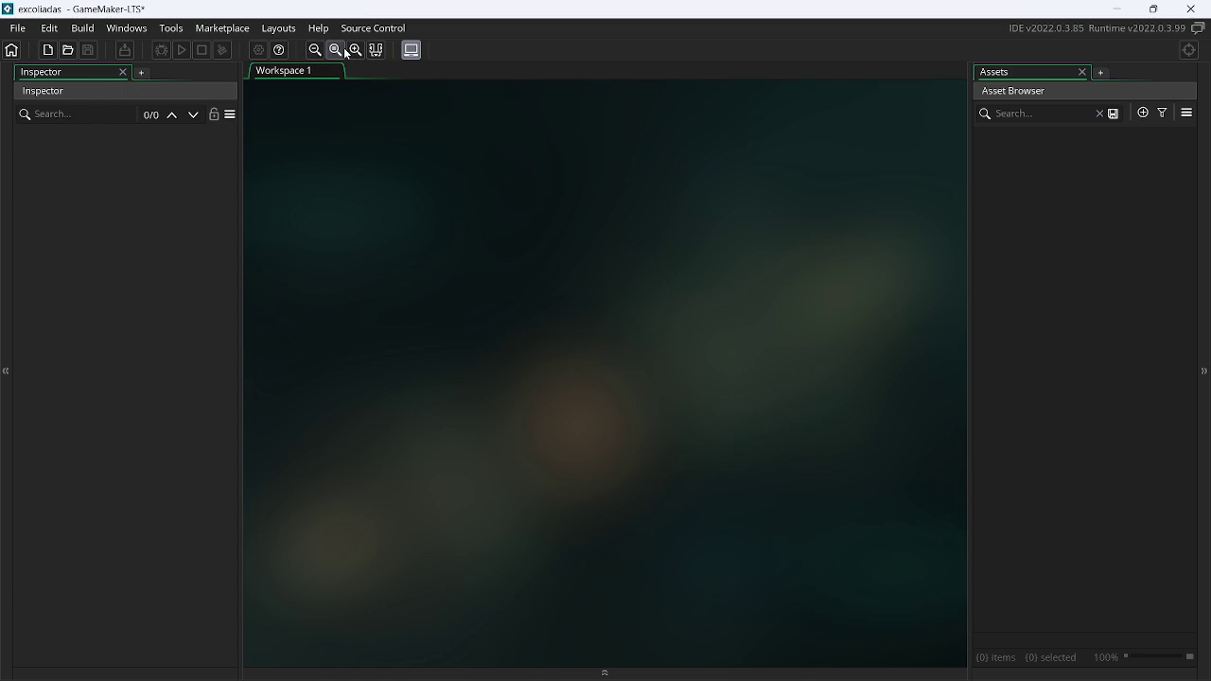
# Quit GameMaker, saving the project changes, then bring up Windows search
pyautogui.click(273, 30)
pyautogui.click(273, 31)
pyautogui.click(1192, 8)
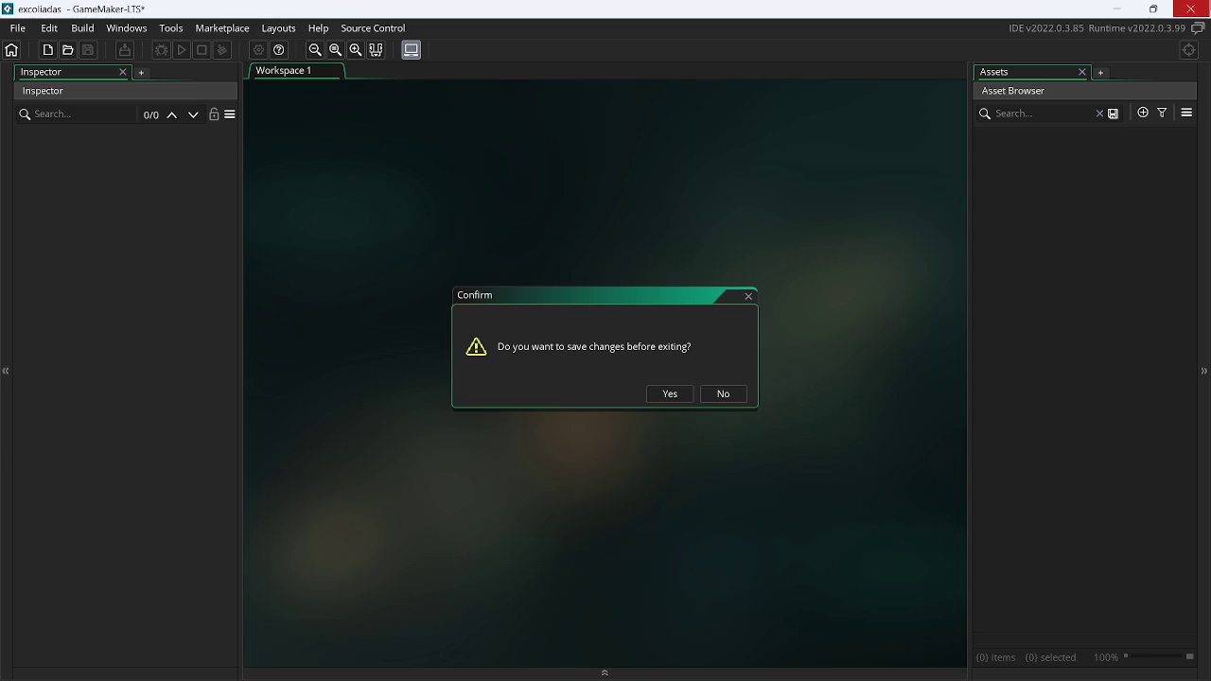
pyautogui.click(669, 401)
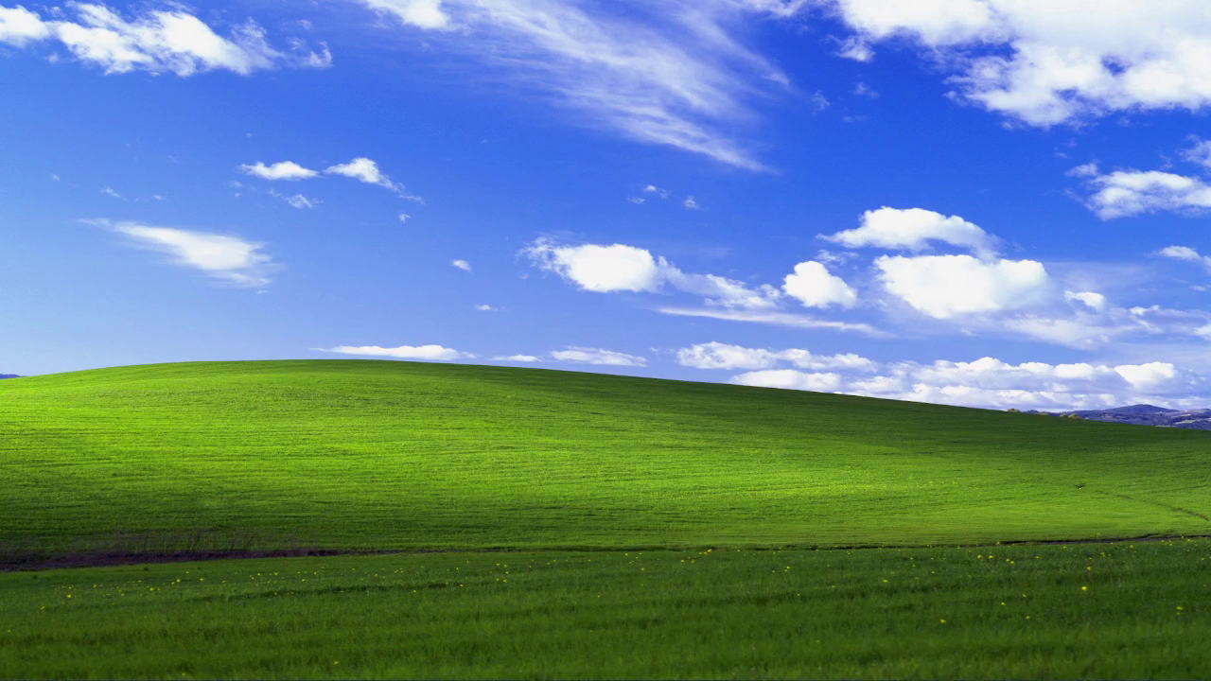
pyautogui.click(283, 668)
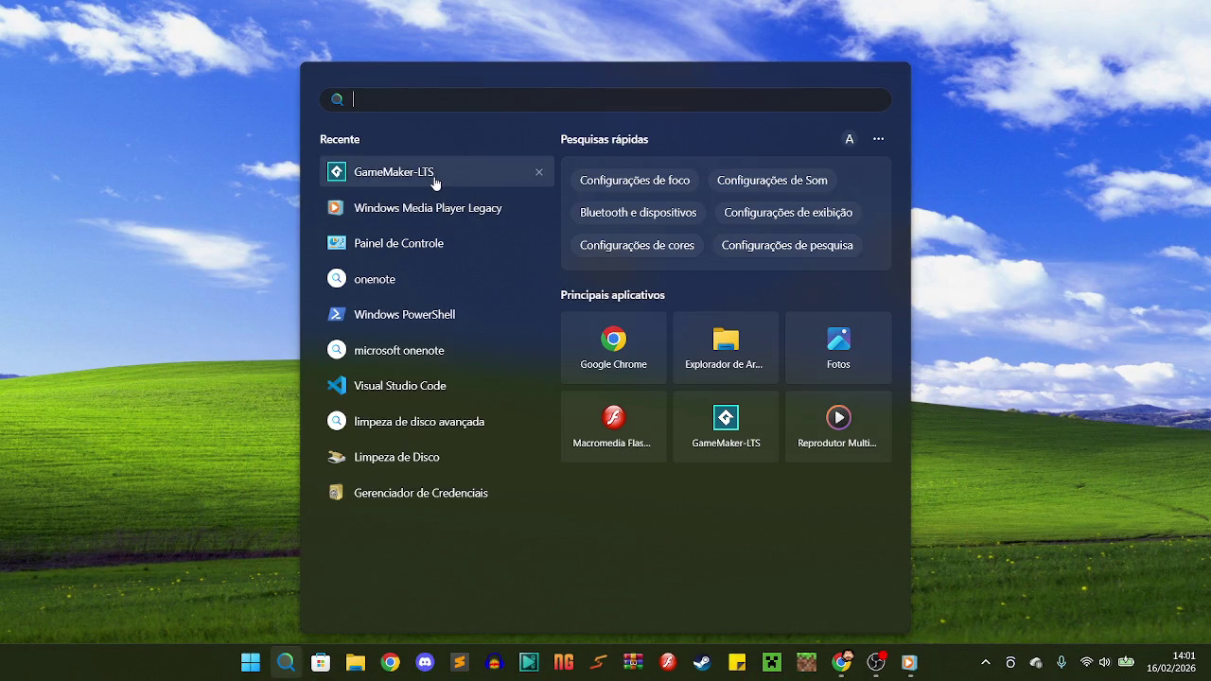
# Relaunch GameMaker and start a new blank project named 'excoliadas'
pyautogui.click(432, 180)
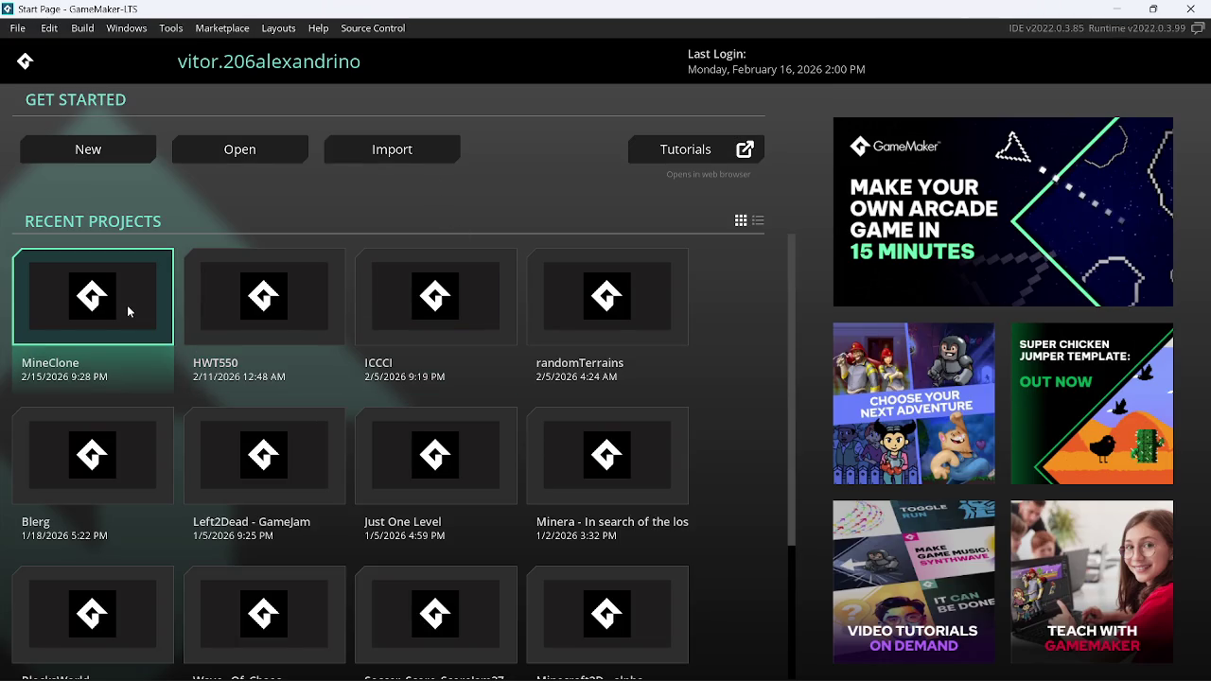
pyautogui.click(111, 154)
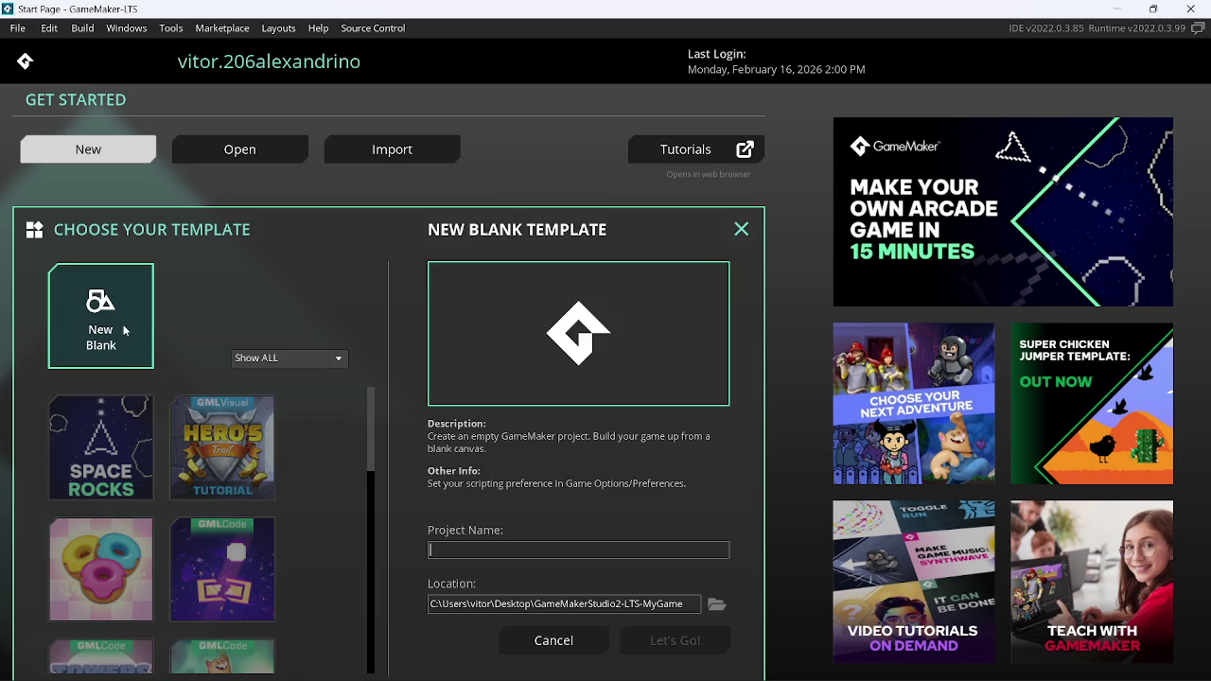
pyautogui.write('excoliadas')
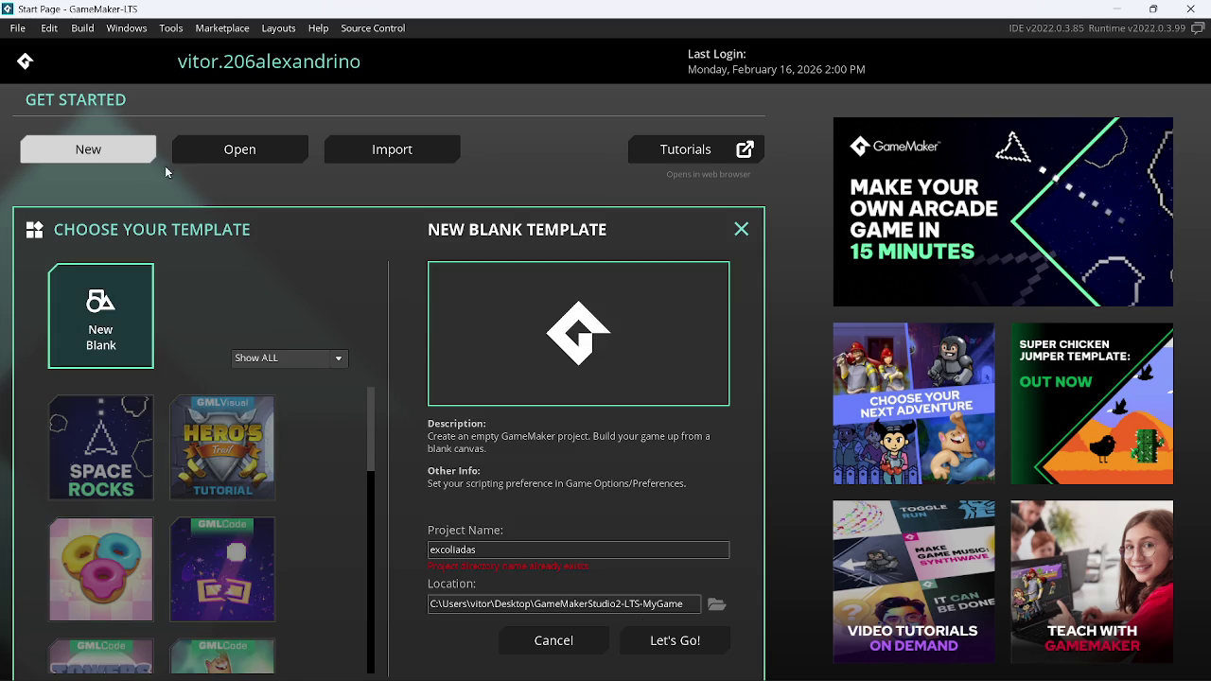
# Check the existing project folders, then leave GameMaker and restore OBS
pyautogui.click(227, 152)
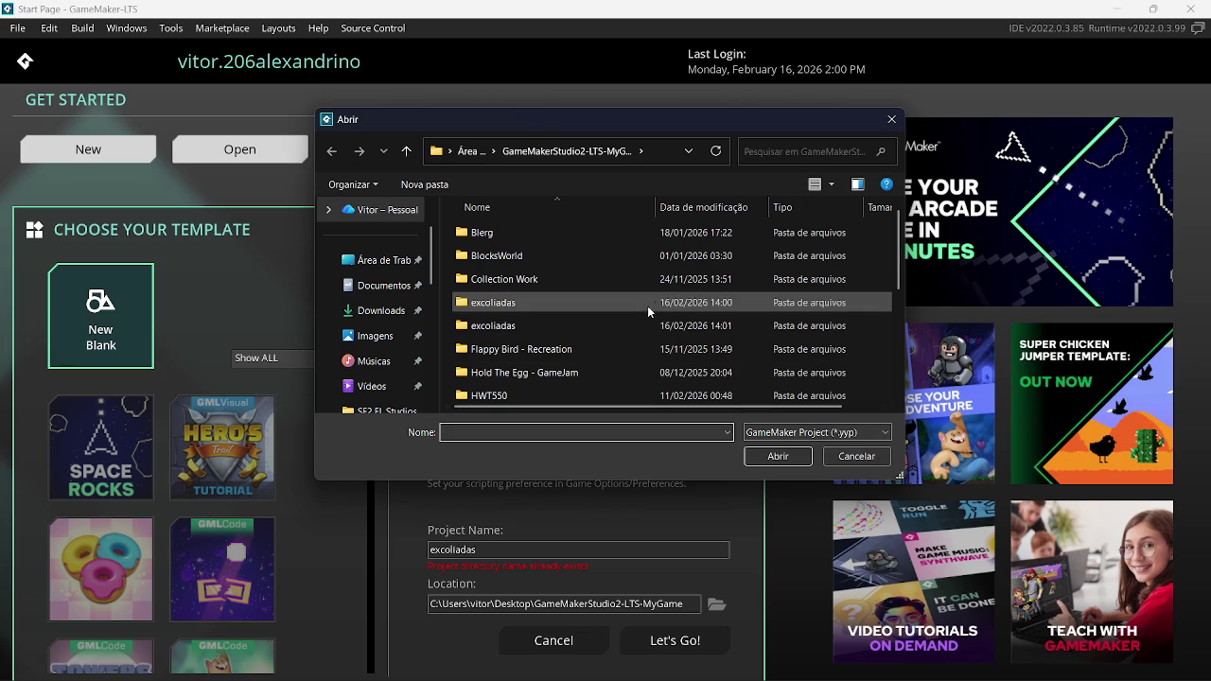
pyautogui.click(857, 457)
pyautogui.press('super+d')
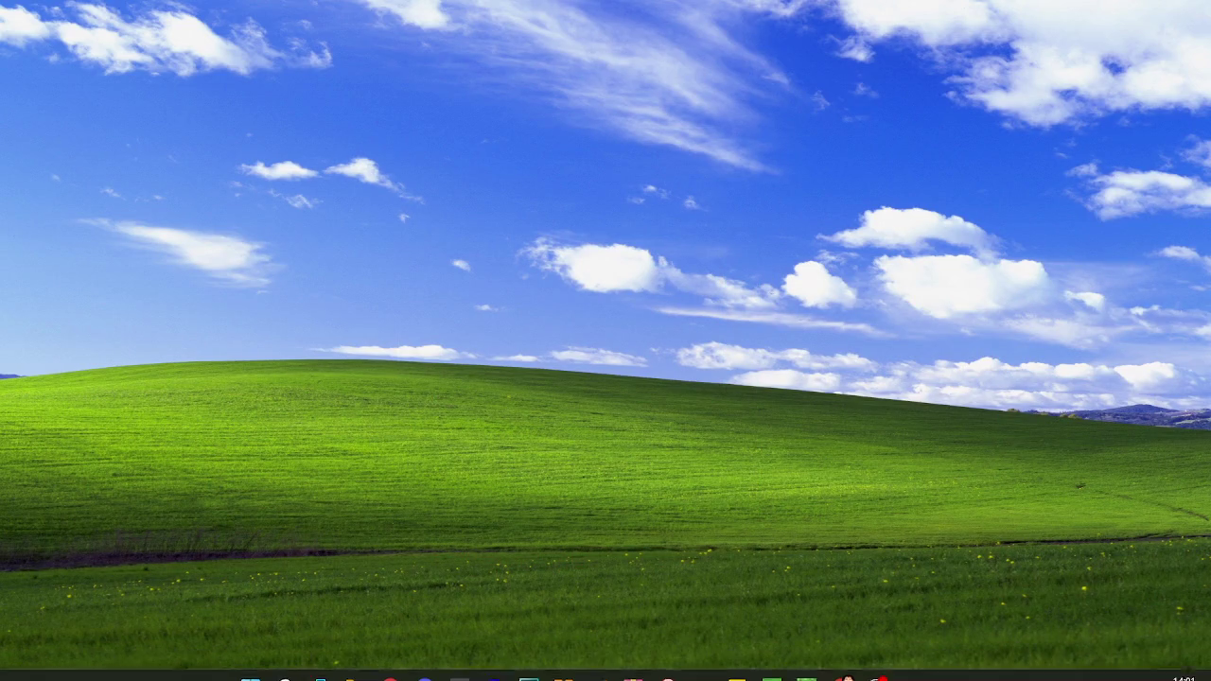
pyautogui.click(877, 662)
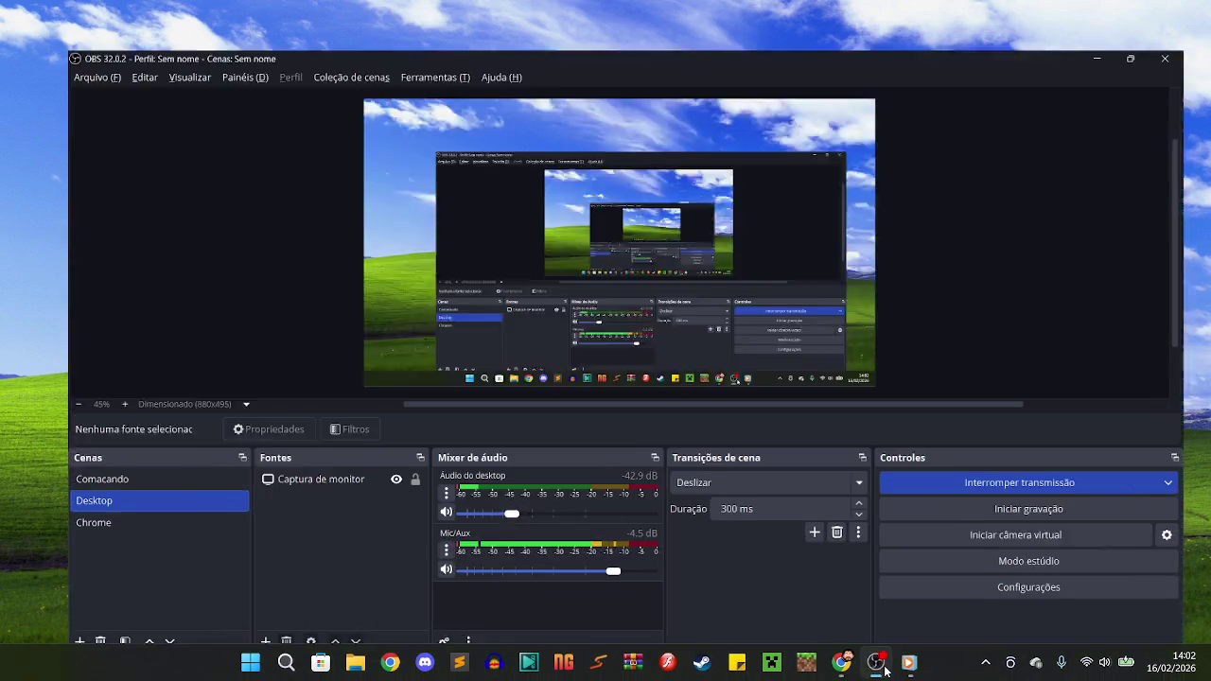
# Switch OBS to the Chrome scene and open YouTube from the Google apps launcher
pyautogui.click(114, 512)
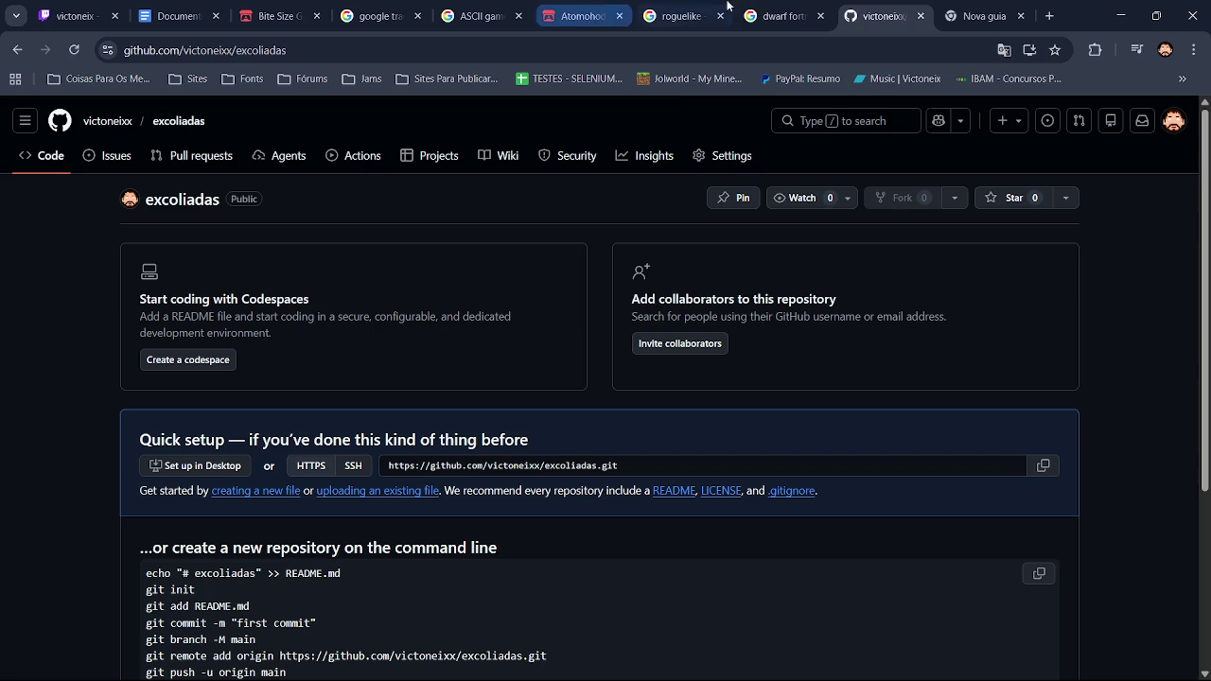
pyautogui.click(1049, 15)
pyautogui.click(929, 16)
pyautogui.click(1135, 120)
pyautogui.click(1053, 310)
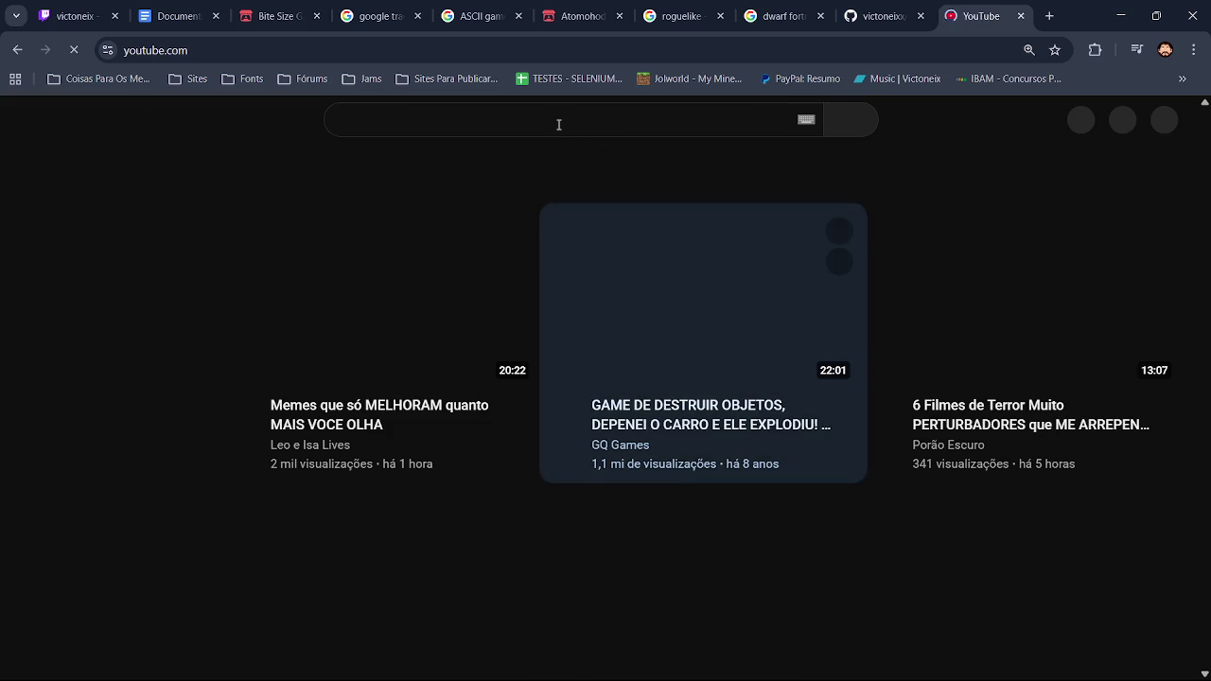
# Search YouTube for 'GameMaker lst problema de abrir' and open the GameMaker common problems video
pyautogui.click(559, 121)
pyautogui.write('GameMake')
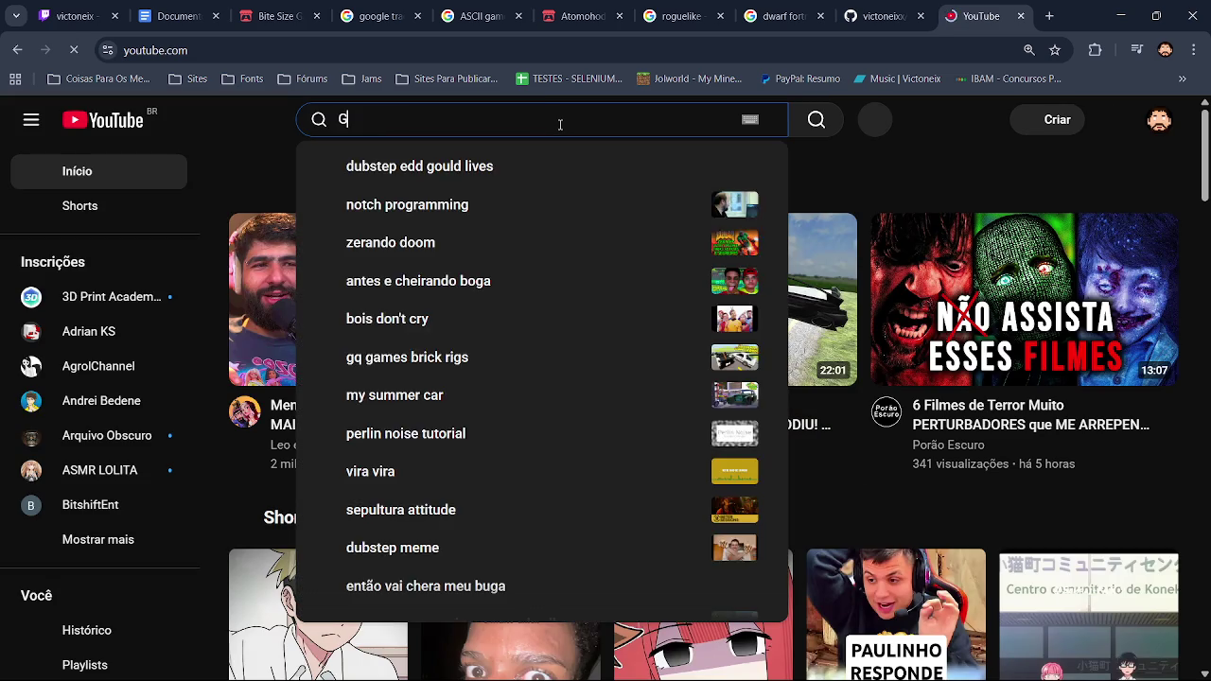
pyautogui.write('r ')
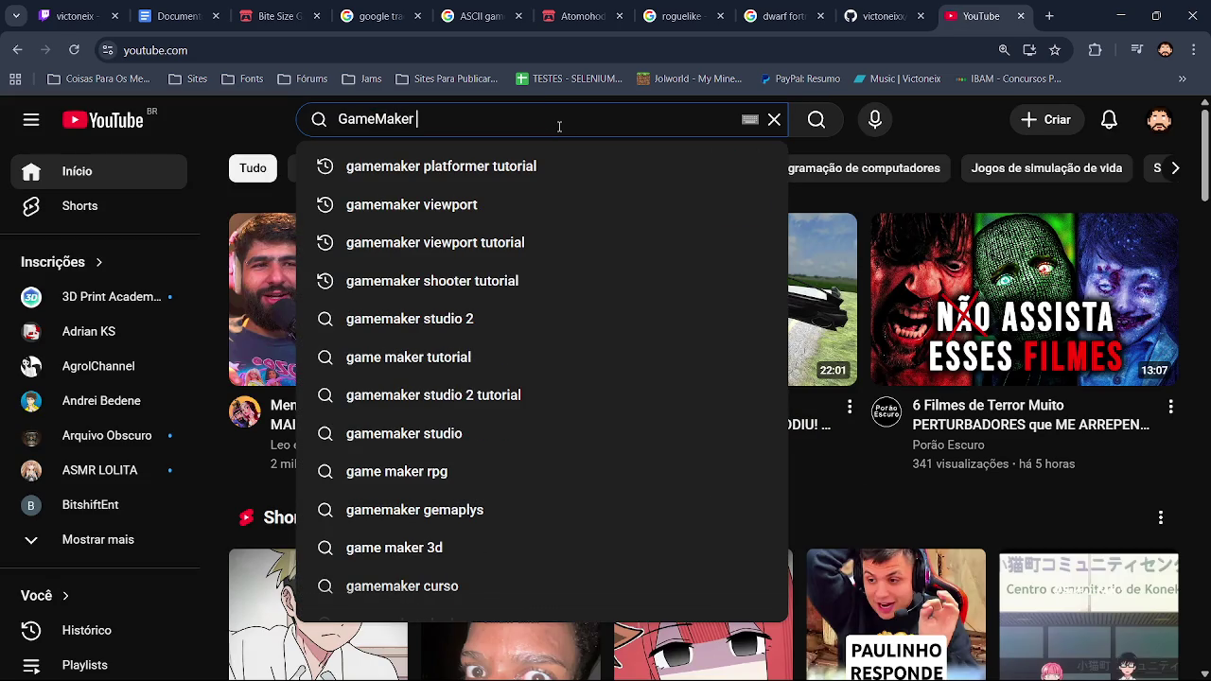
pyautogui.write('lst probç')
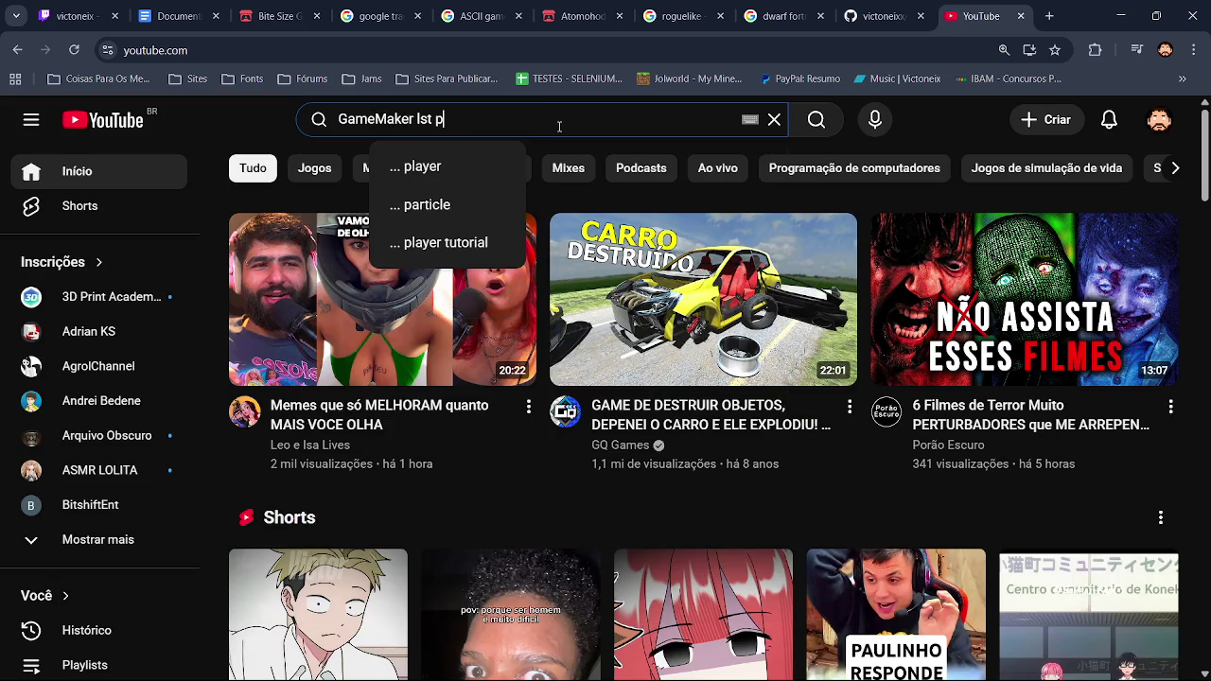
pyautogui.press('BackSpace')
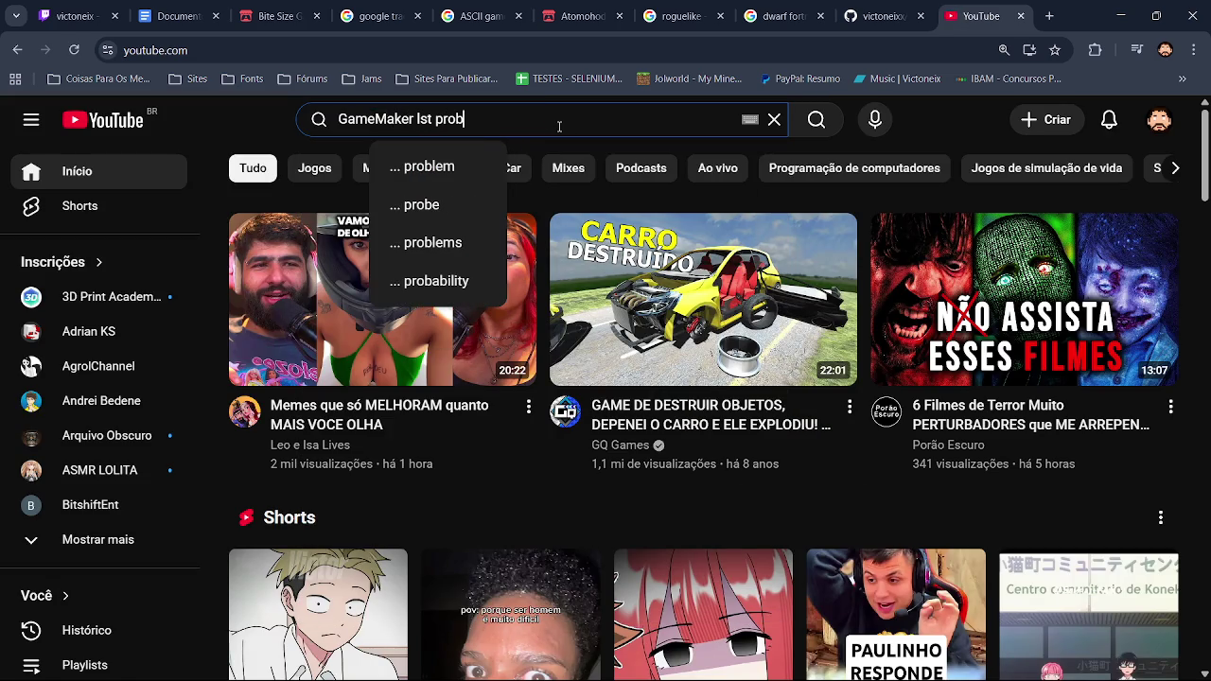
pyautogui.write('lema ')
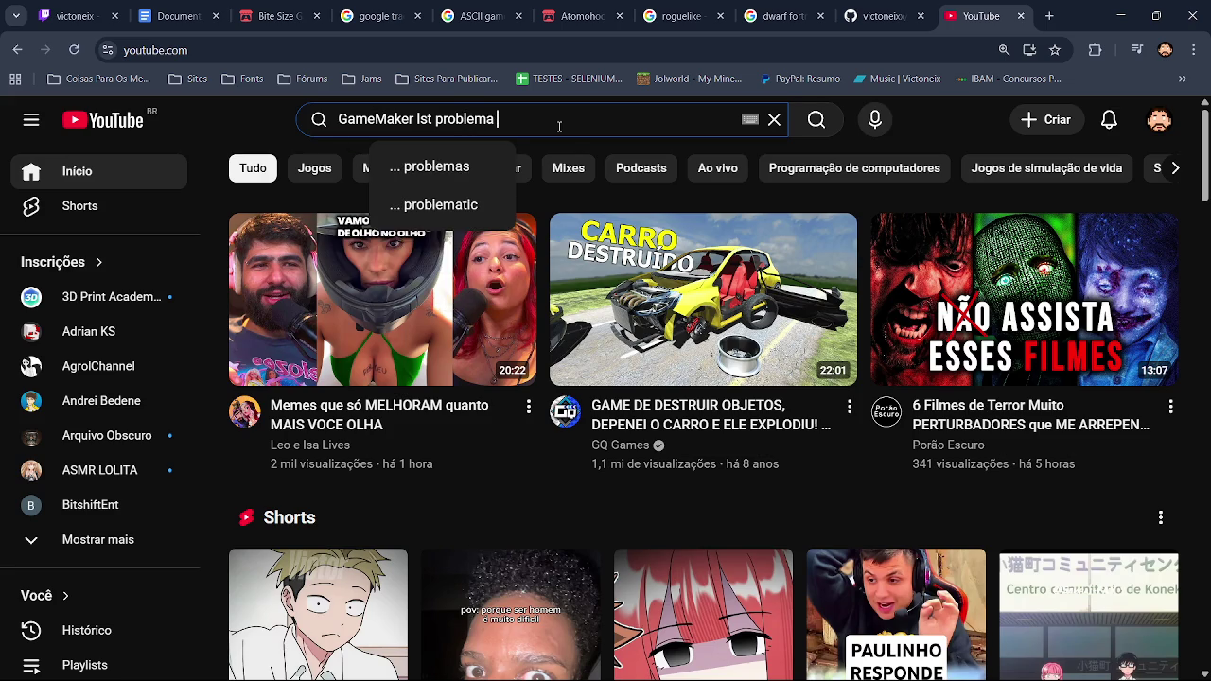
pyautogui.write('de abrir')
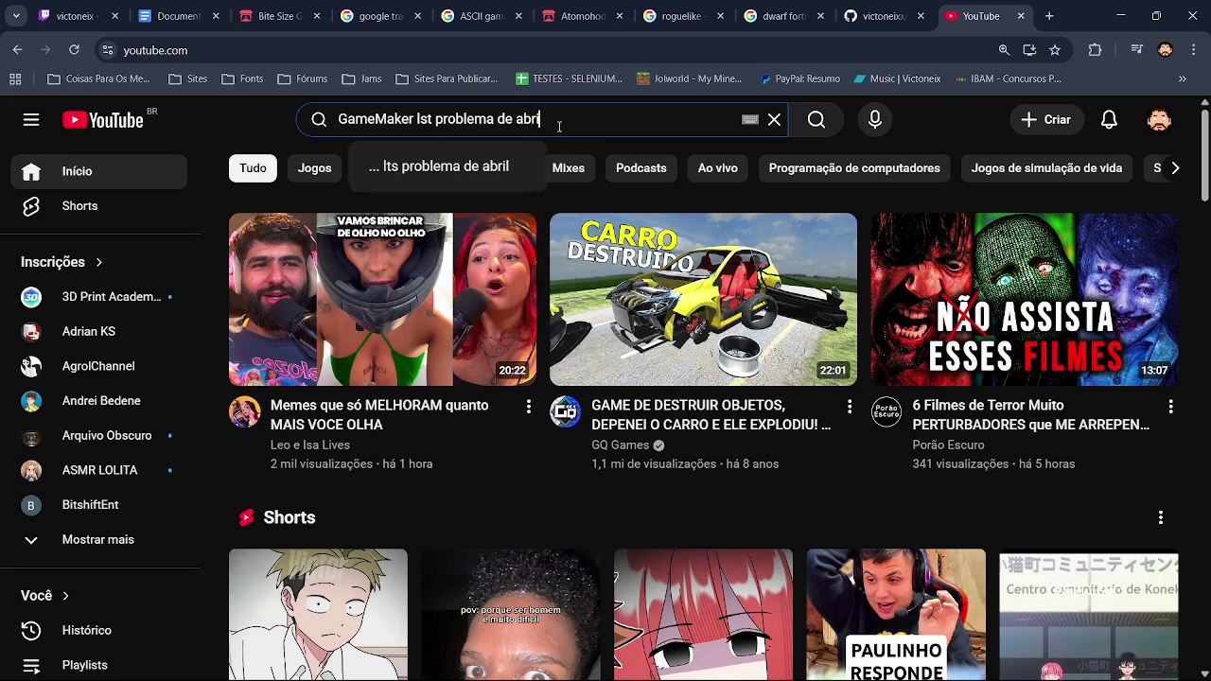
pyautogui.press('Return')
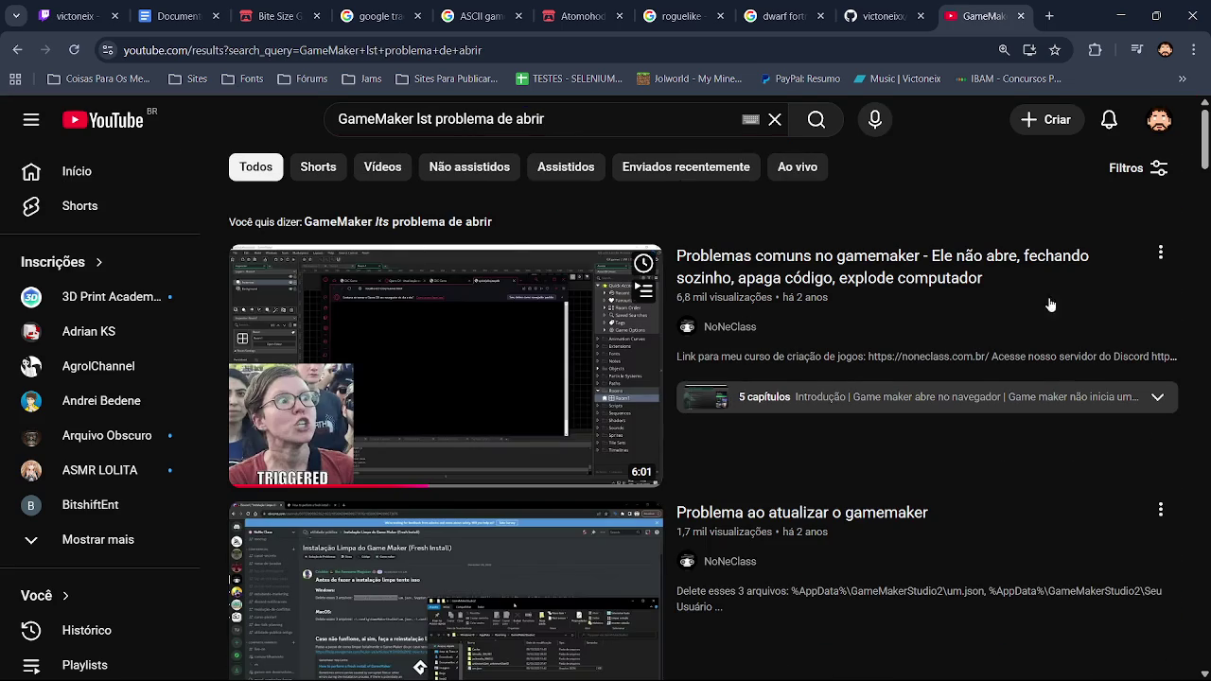
pyautogui.click(493, 372)
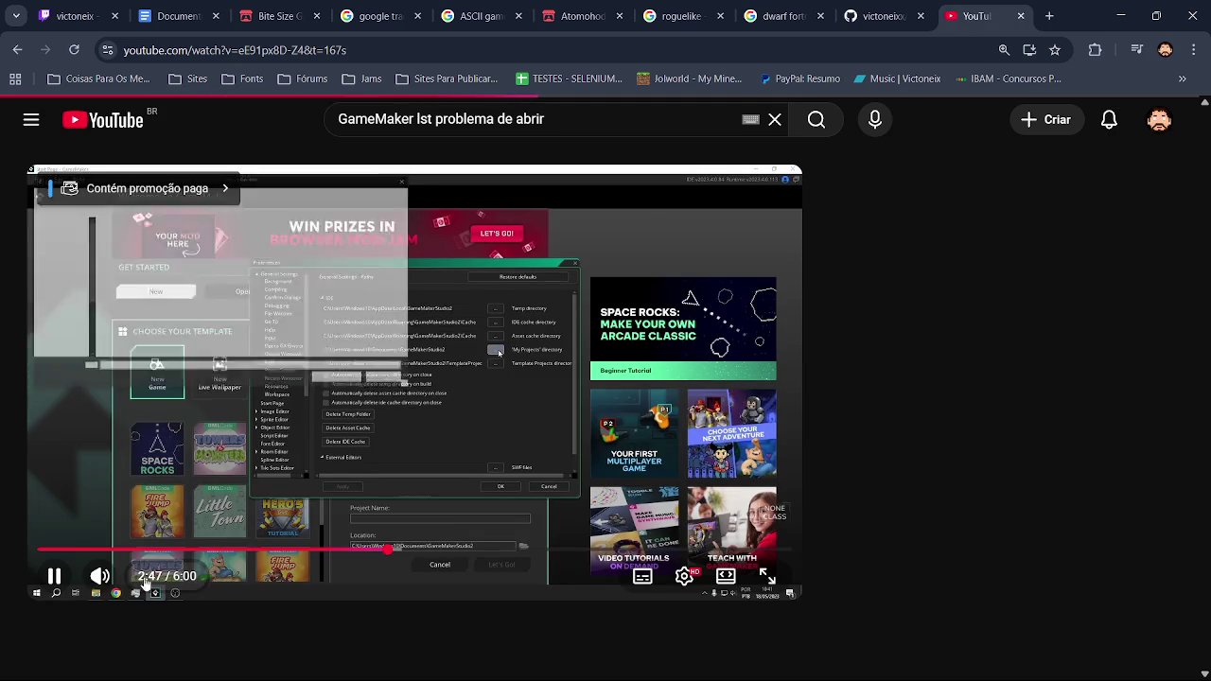
# Mute the troubleshooting video, rewind to about 2:41, and pause it at 2:54
pyautogui.click(99, 576)
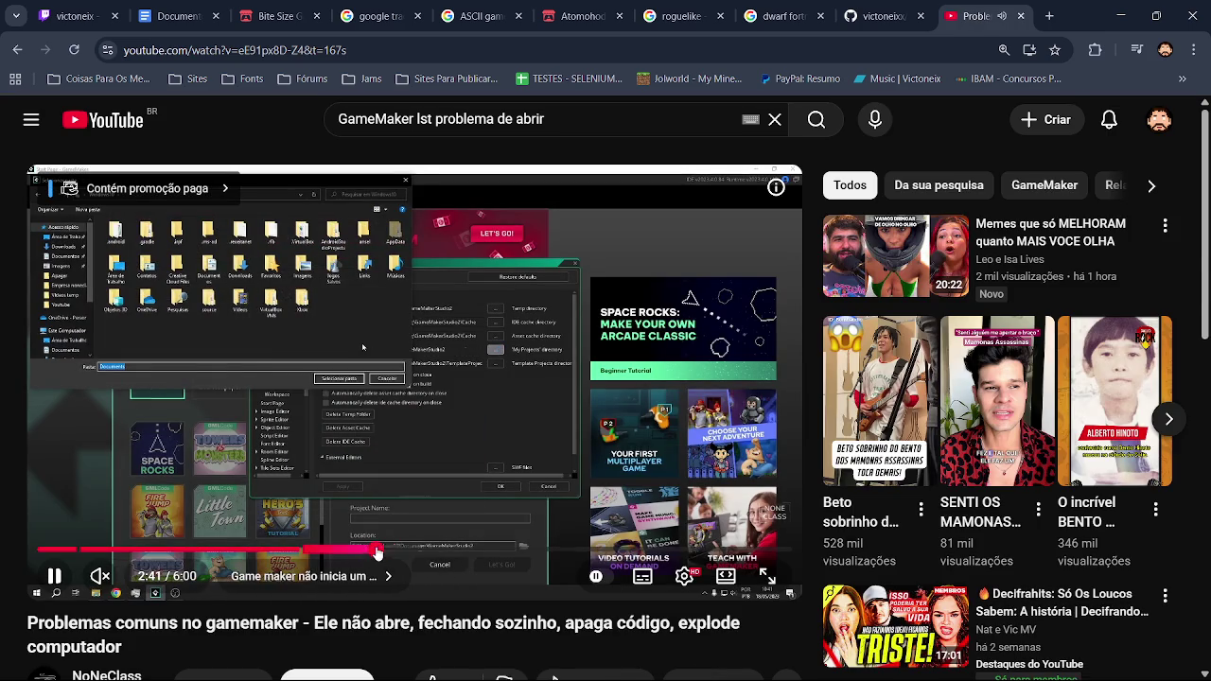
pyautogui.click(368, 552)
pyautogui.press('F11')
pyautogui.press('f')
pyautogui.press('Left')
pyautogui.press('Escape')
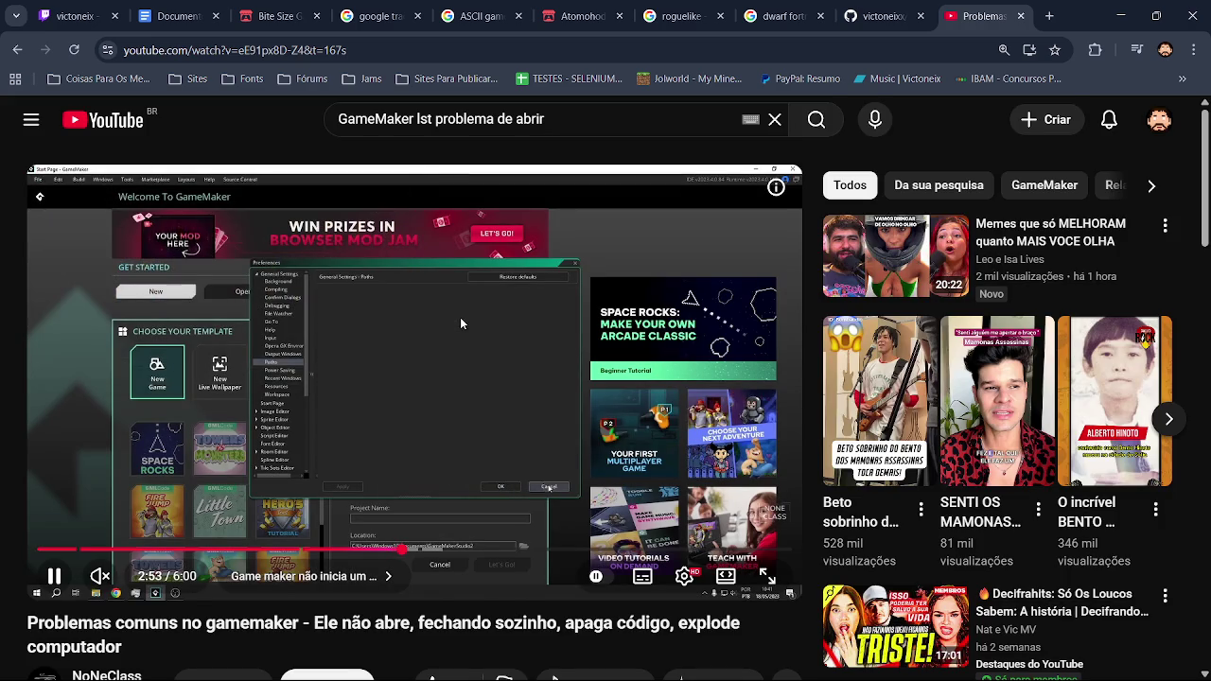
pyautogui.click(461, 322)
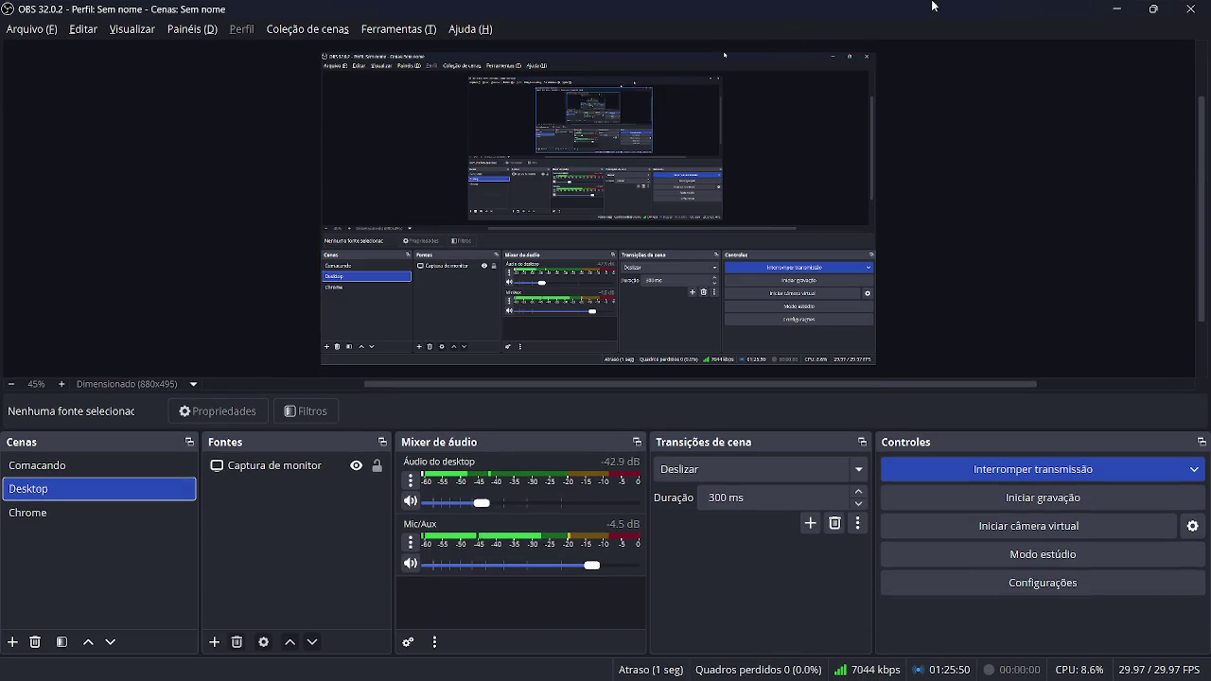
# Create a new blank GameMaker project named 'excoliadas' from the desktop
pyautogui.click(909, 662)
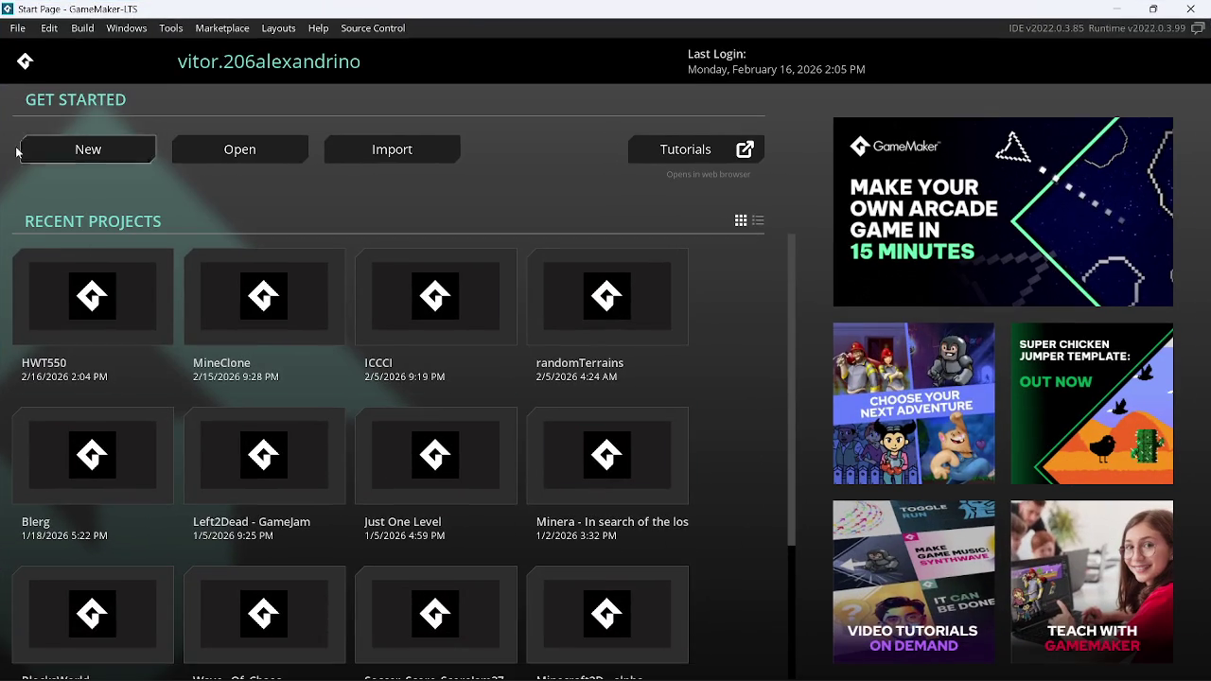
pyautogui.click(40, 158)
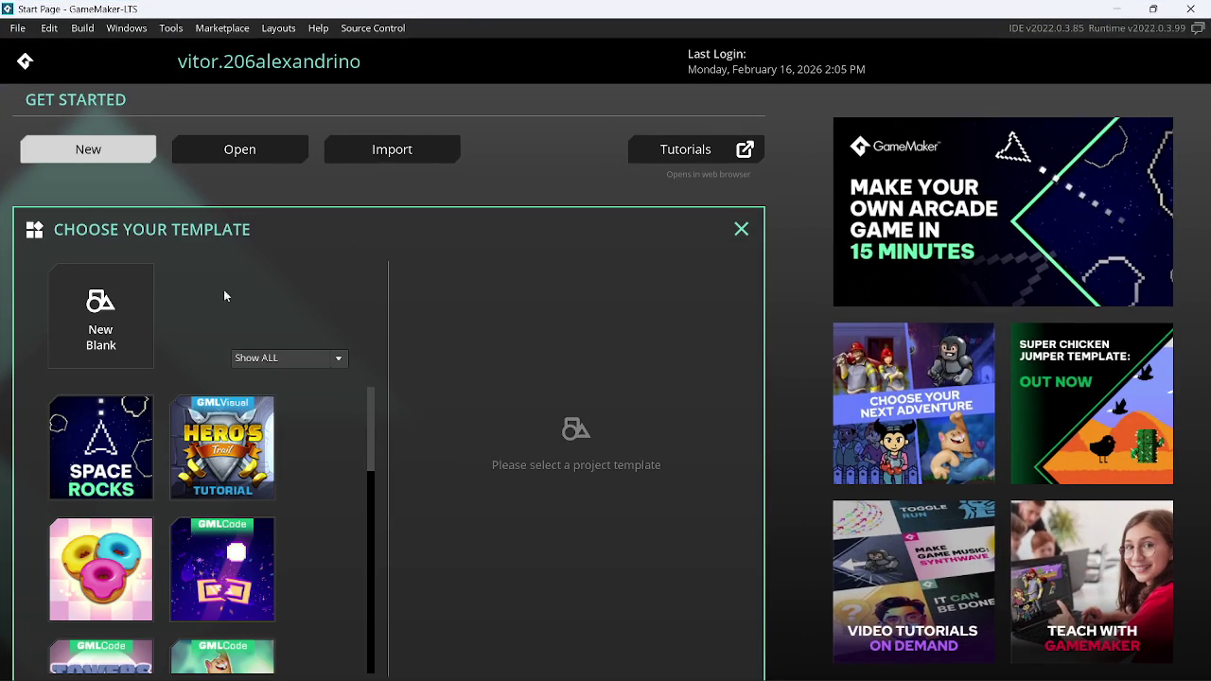
pyautogui.click(138, 359)
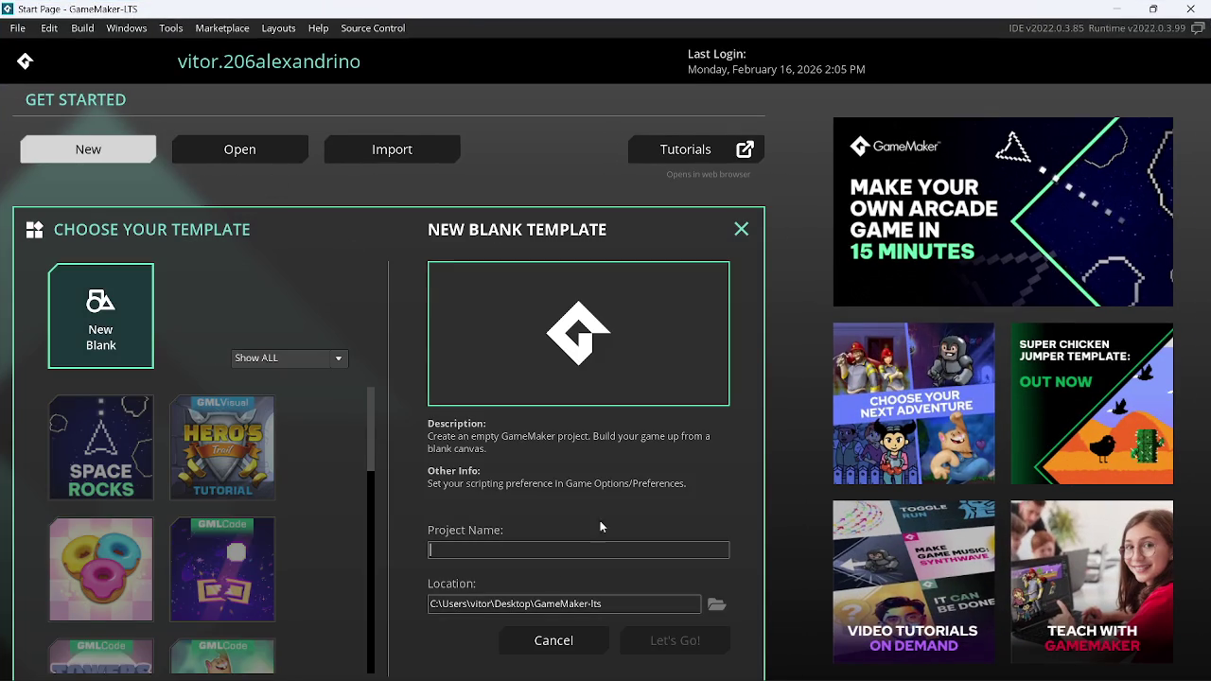
pyautogui.write('excoliadas')
pyautogui.press('Return')
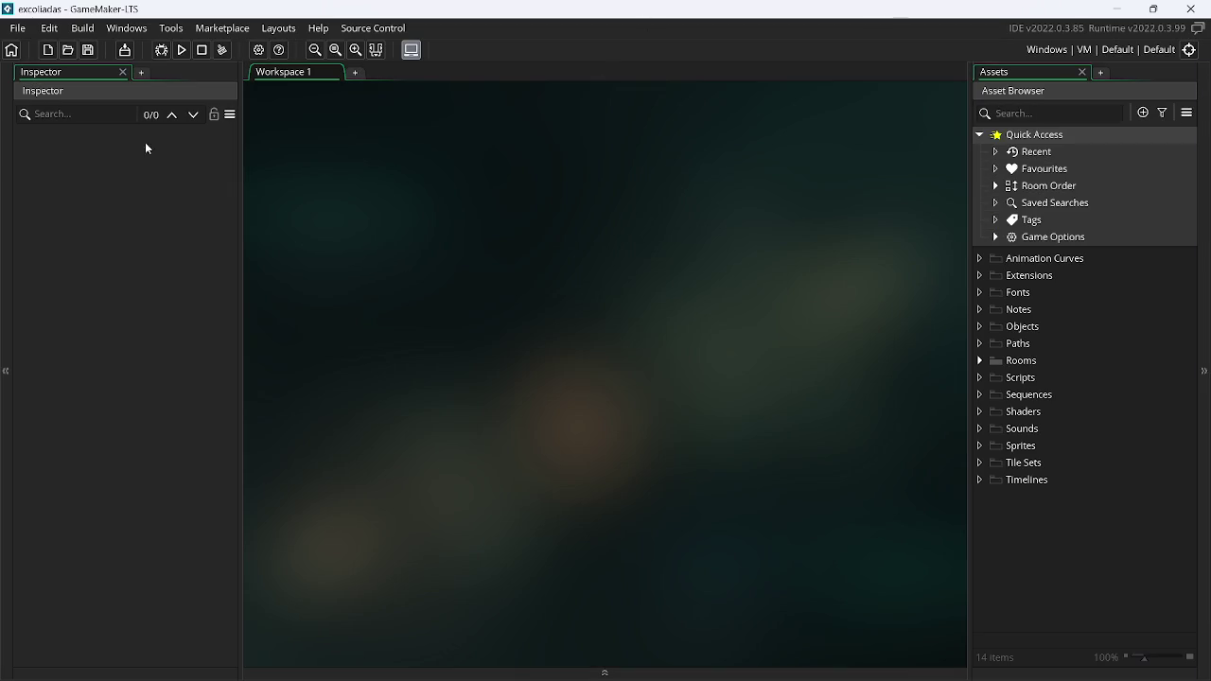
# Open Room1 from the Rooms folder and select its width field
pyautogui.click(984, 361)
pyautogui.doubleClick(1041, 378)
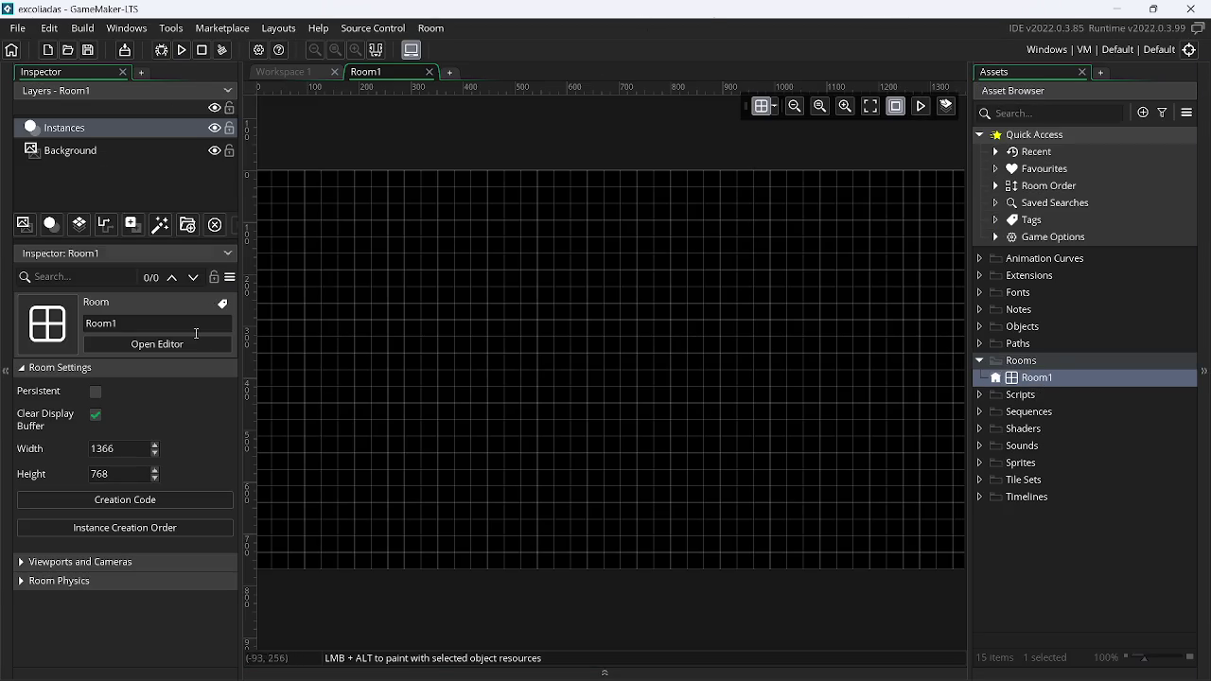
pyautogui.click(122, 448)
# Set Room1's width to 320 and height to 240
pyautogui.write('320')
pyautogui.press('Return')
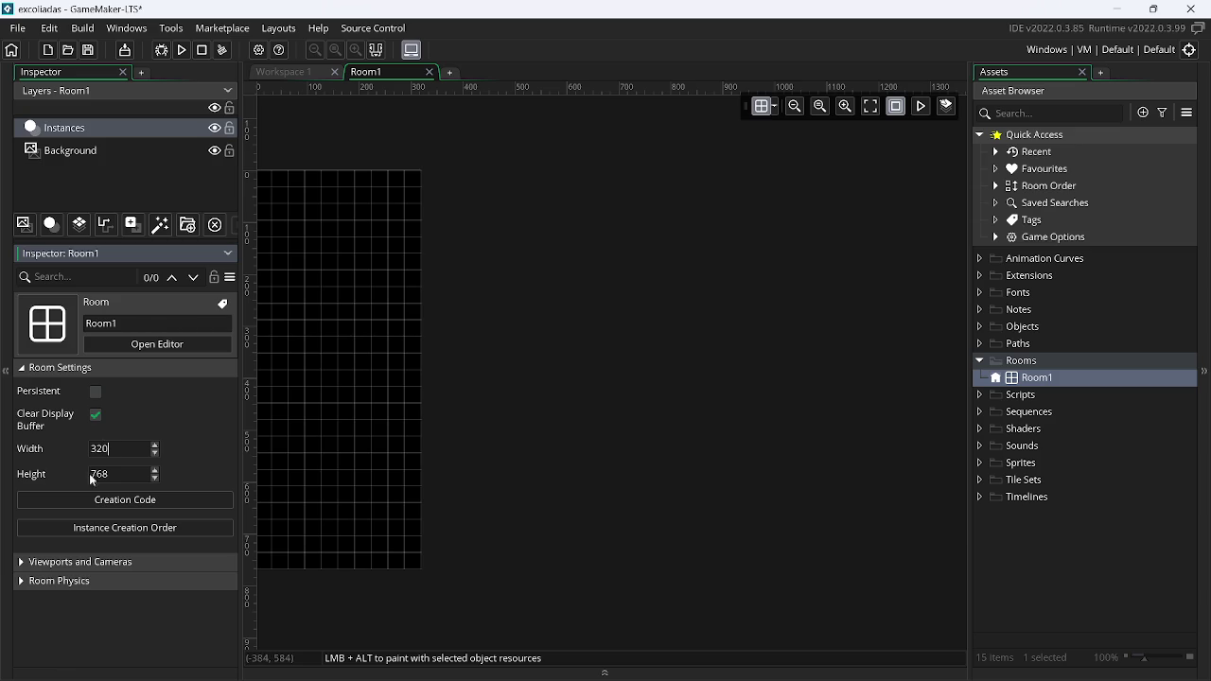
pyautogui.click(104, 474)
pyautogui.press('BackSpace')
pyautogui.write('240')
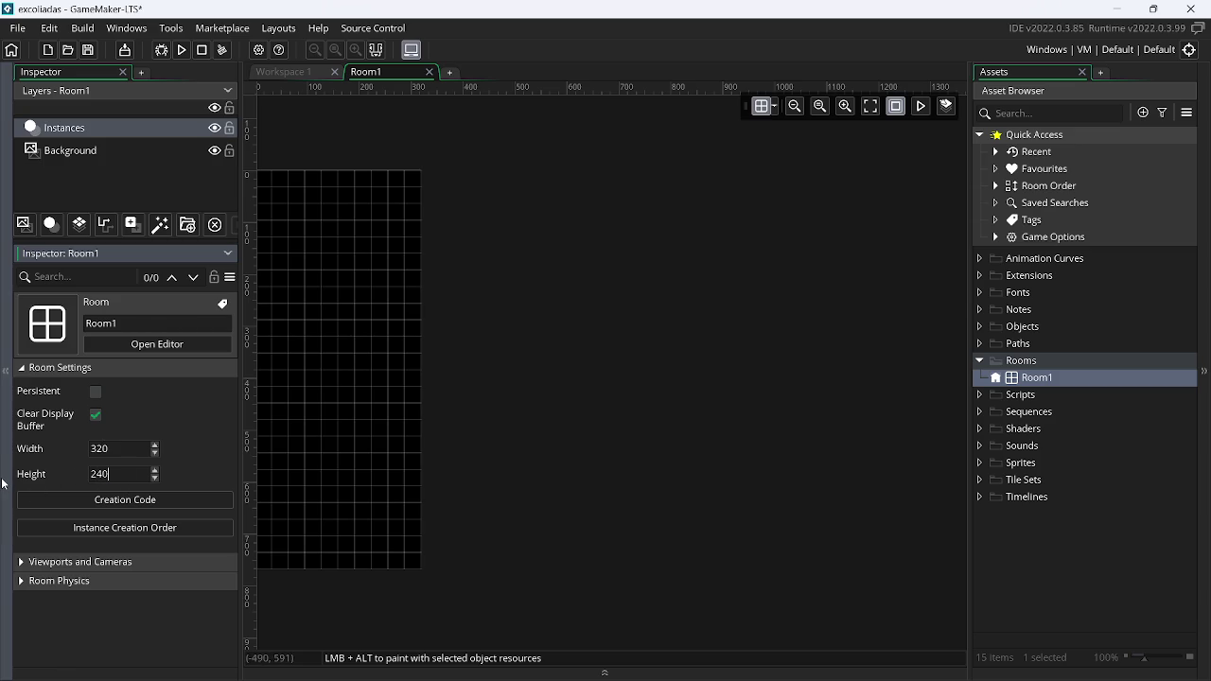
# Fit the room in view and set the editor grid to 16 by 16
pyautogui.click(871, 106)
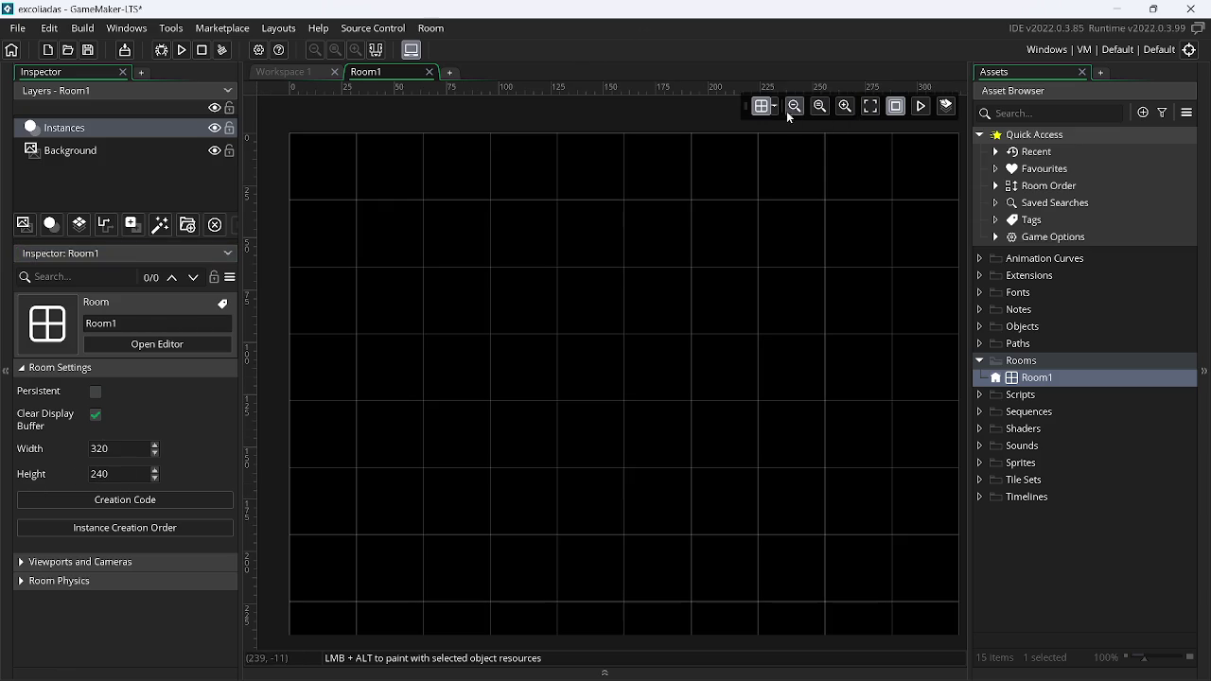
pyautogui.click(774, 110)
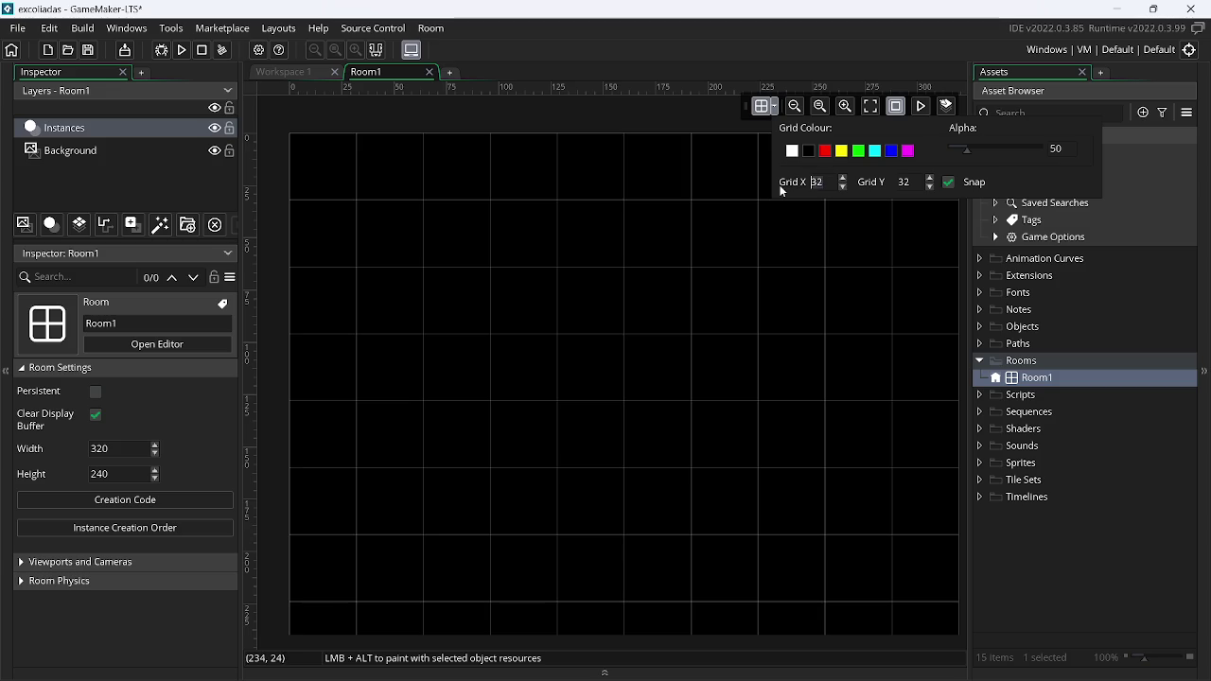
pyautogui.click(844, 186)
pyautogui.click(930, 187)
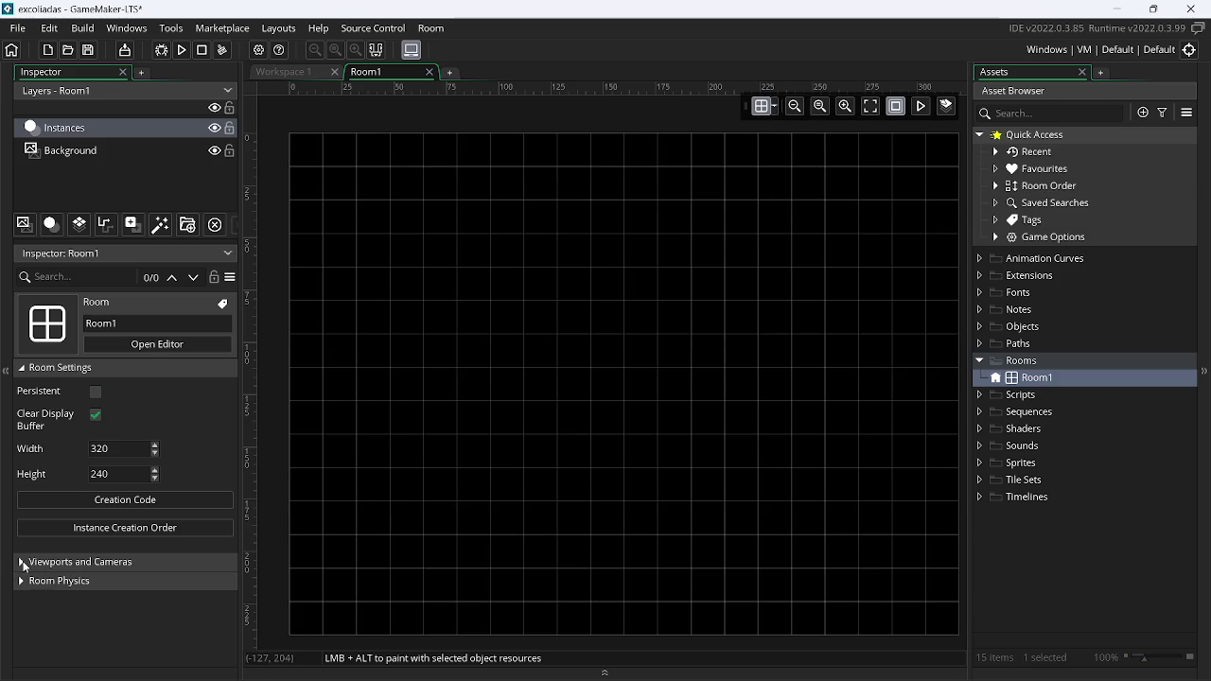
# Enable viewports with background clearing and make Viewport 0 visible
pyautogui.click(24, 561)
pyautogui.moveTo(233, 519); pyautogui.dragTo(233, 570)
pyautogui.click(91, 523)
pyautogui.click(92, 553)
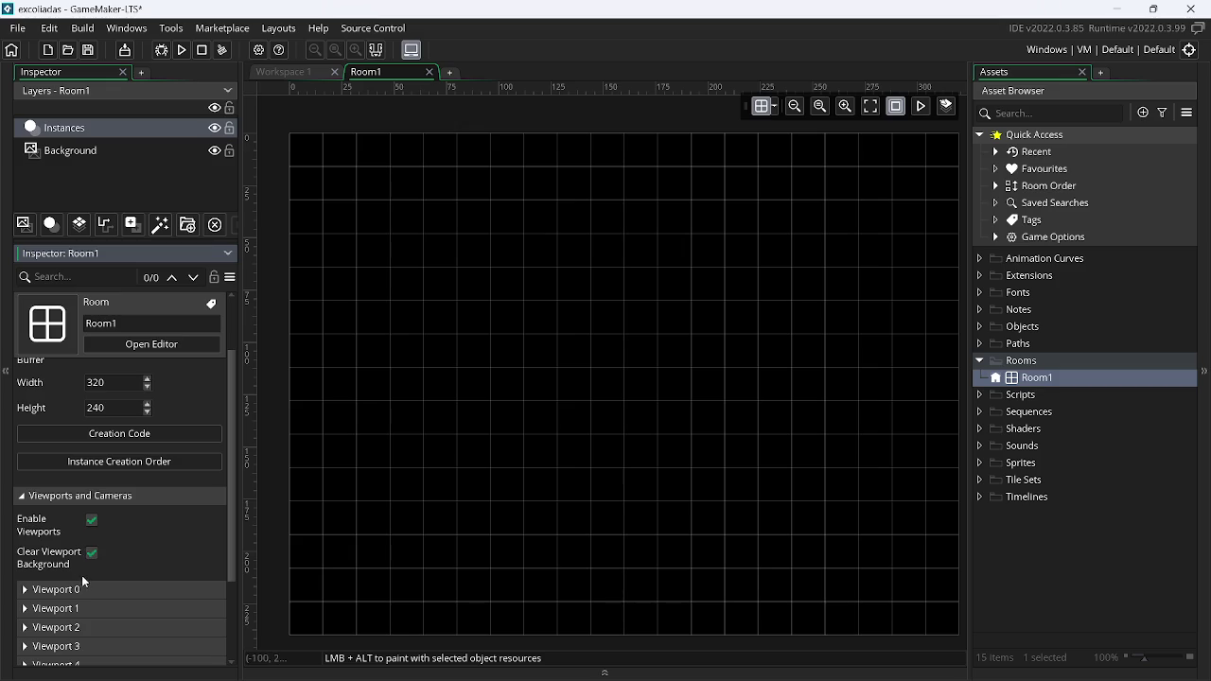
pyautogui.click(76, 590)
pyautogui.click(76, 614)
# Give Viewport 0 a 320×240 camera and an 800×600 viewport
pyautogui.moveTo(231, 431); pyautogui.dragTo(233, 511)
pyautogui.moveTo(96, 518); pyautogui.dragTo(3, 535)
pyautogui.write('320')
pyautogui.press('Tab')
pyautogui.write('249')
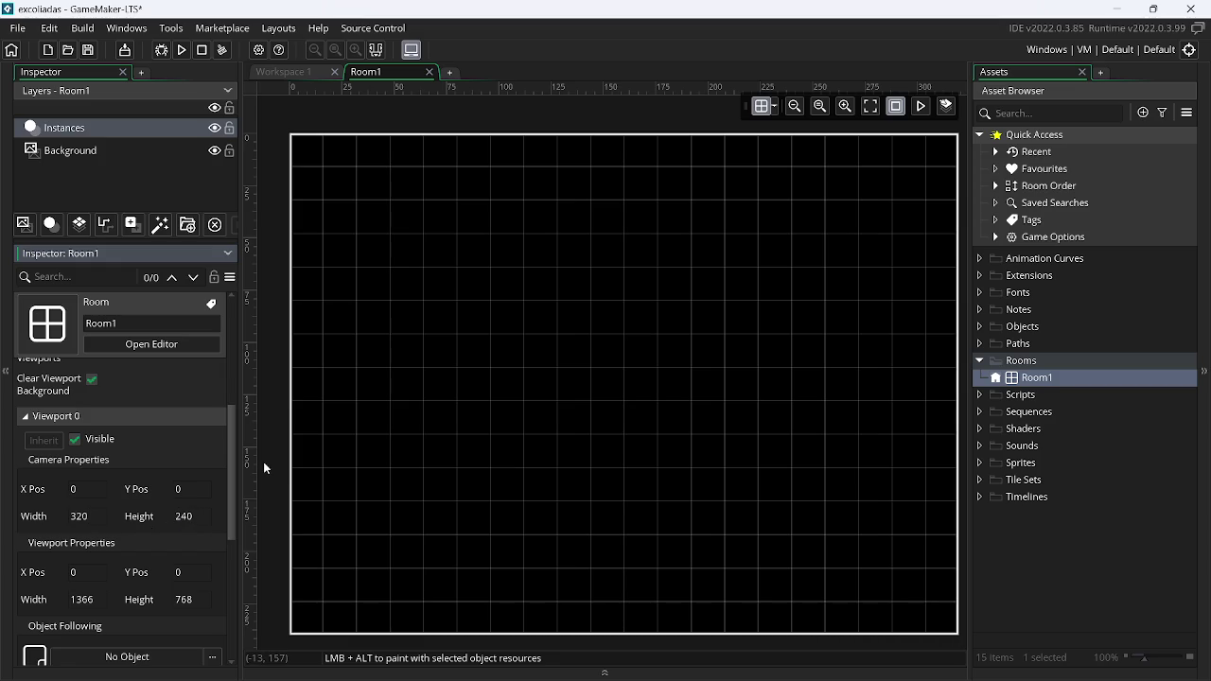
pyautogui.click(90, 600)
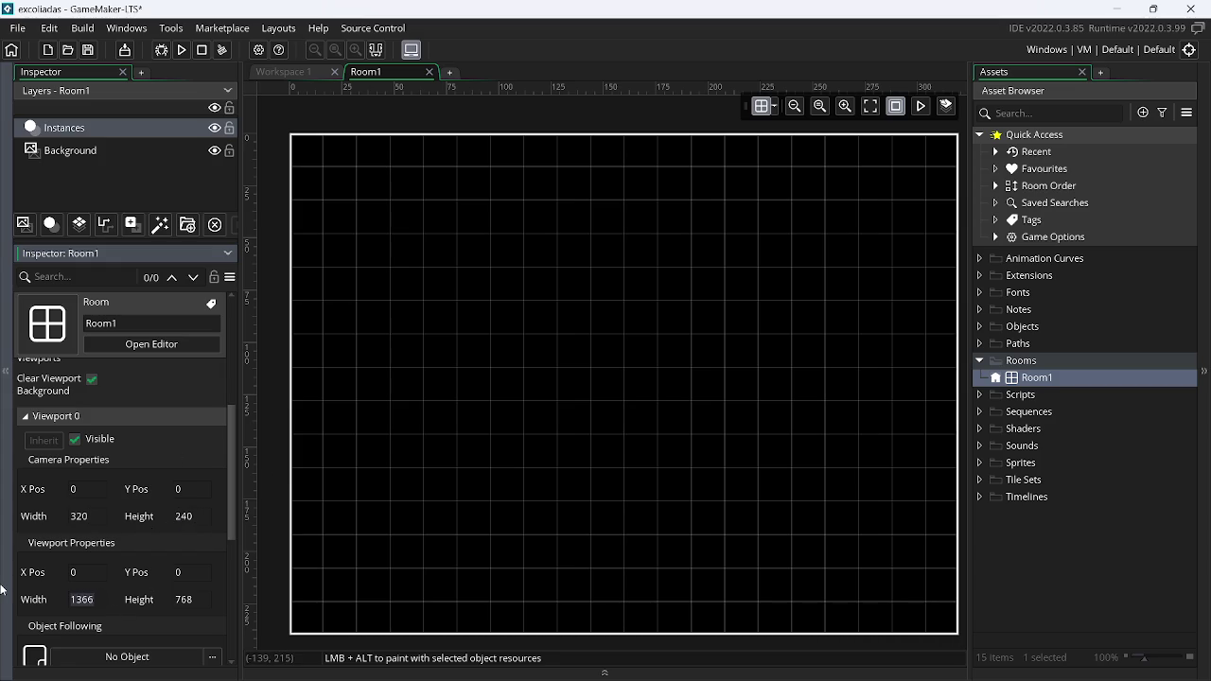
pyautogui.write('800')
pyautogui.press('Tab')
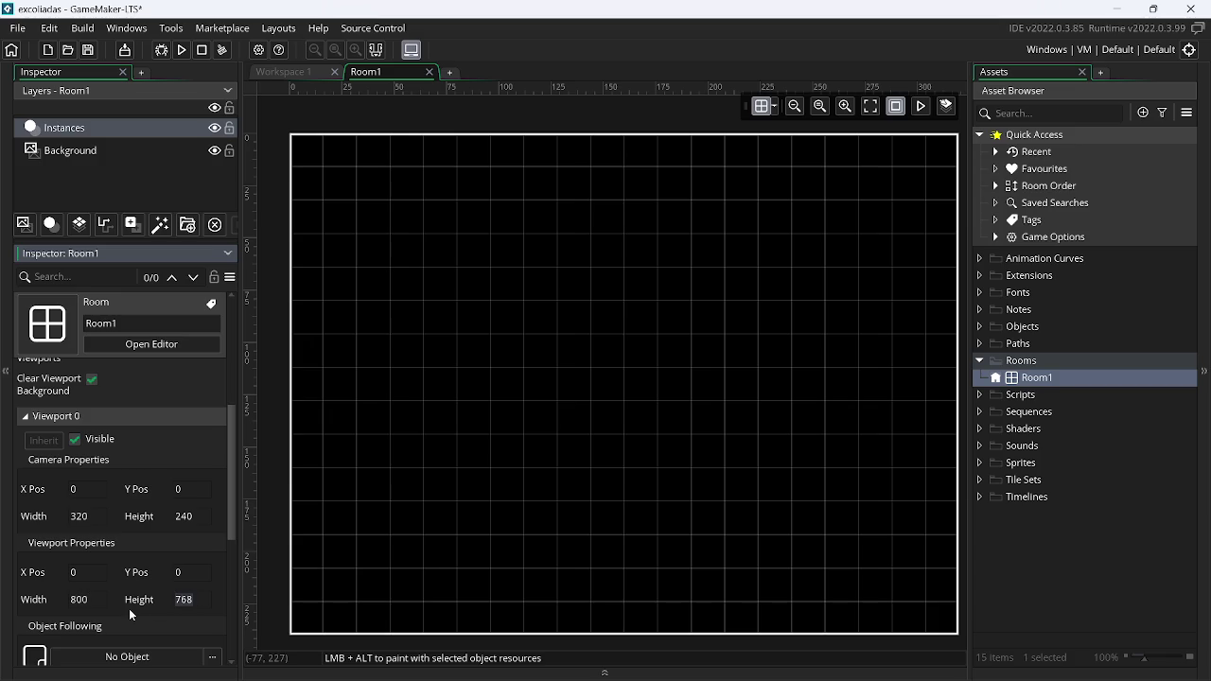
pyautogui.write('600')
# Launch Calculator from the Run dialog and enter 640 + 160
pyautogui.press('super+r')
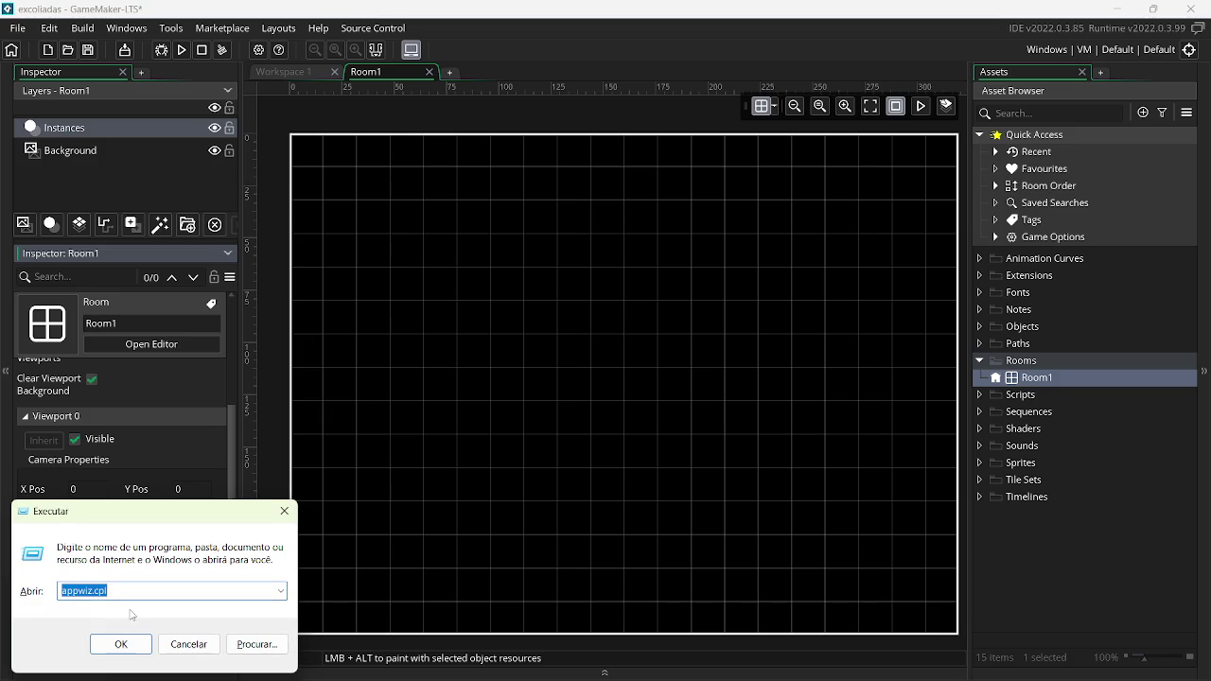
pyautogui.press('Return')
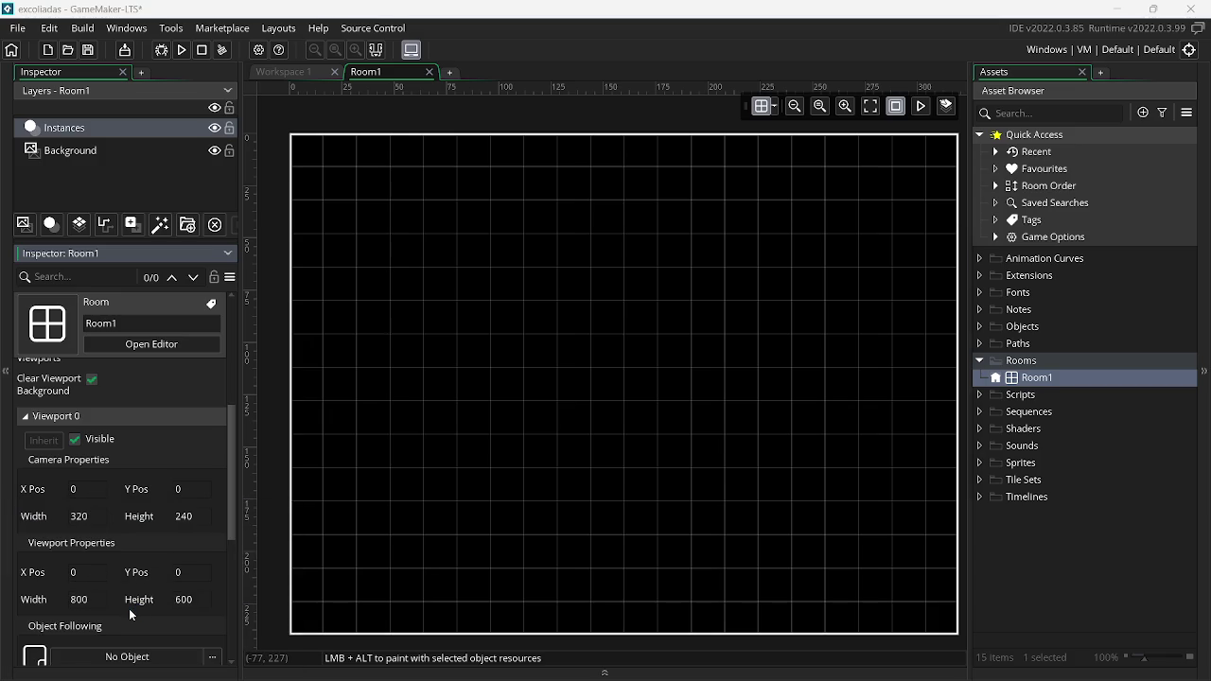
pyautogui.write('640 ')
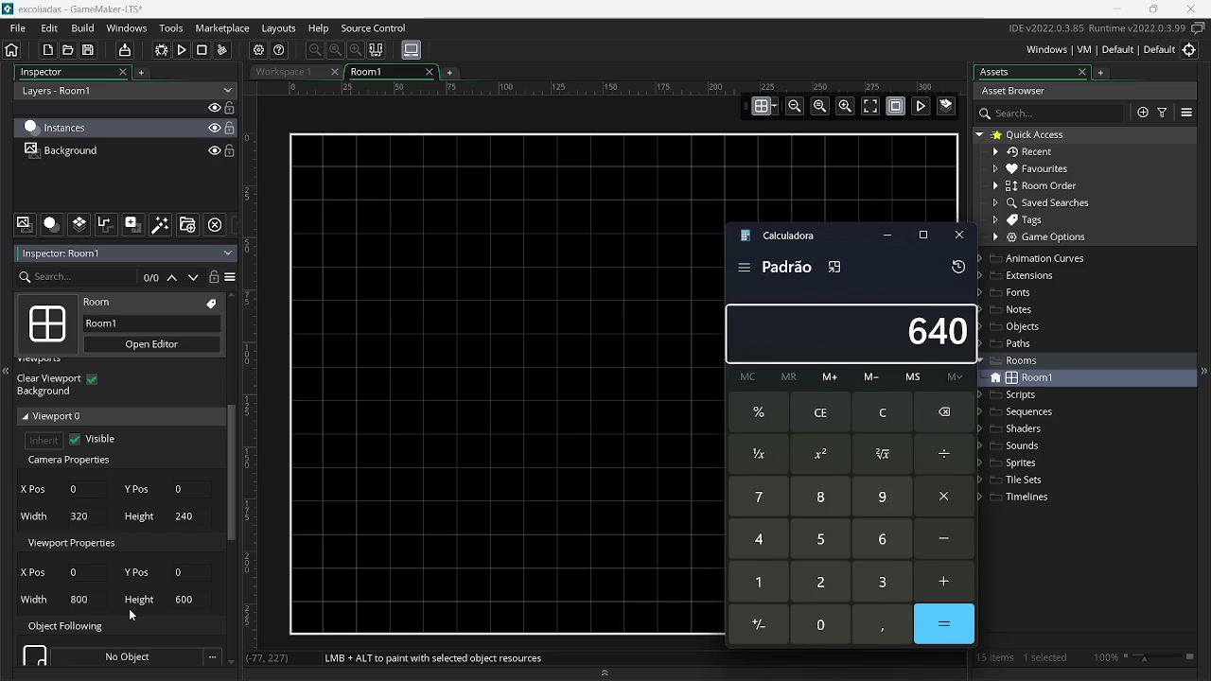
pyautogui.write('+ 160')
# Calculate 640 + 160 = 800 and 480 + 120 = 600, then close Calculator
pyautogui.press('Return')
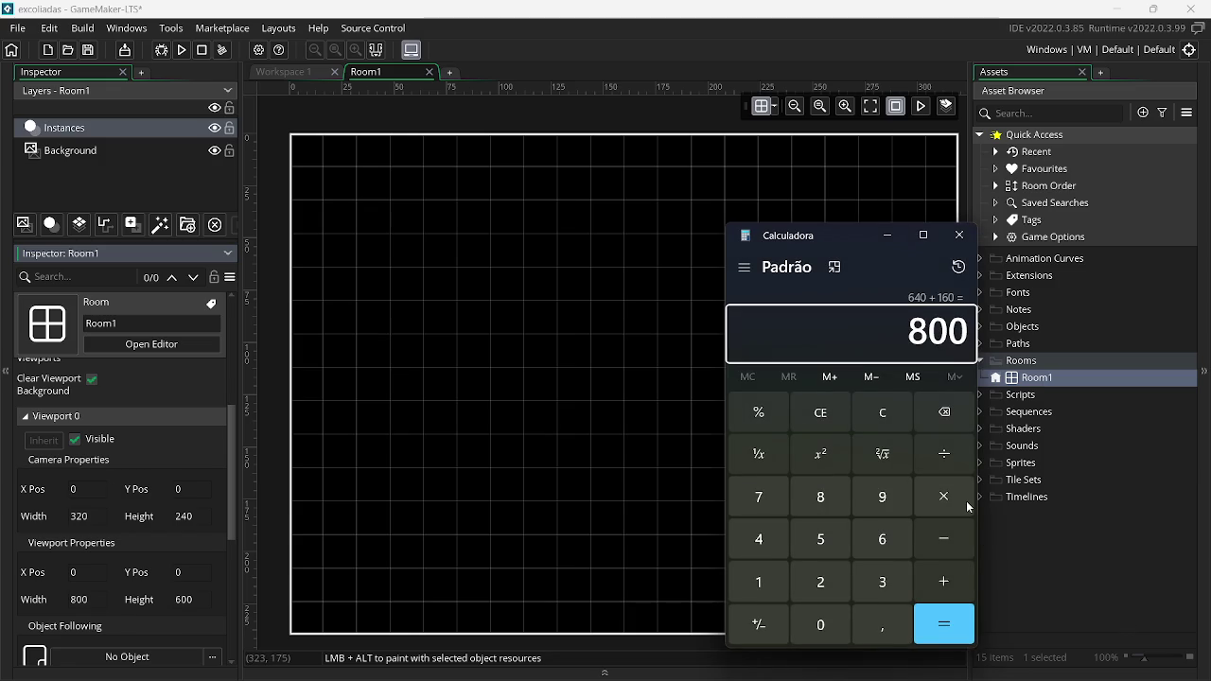
pyautogui.write('4')
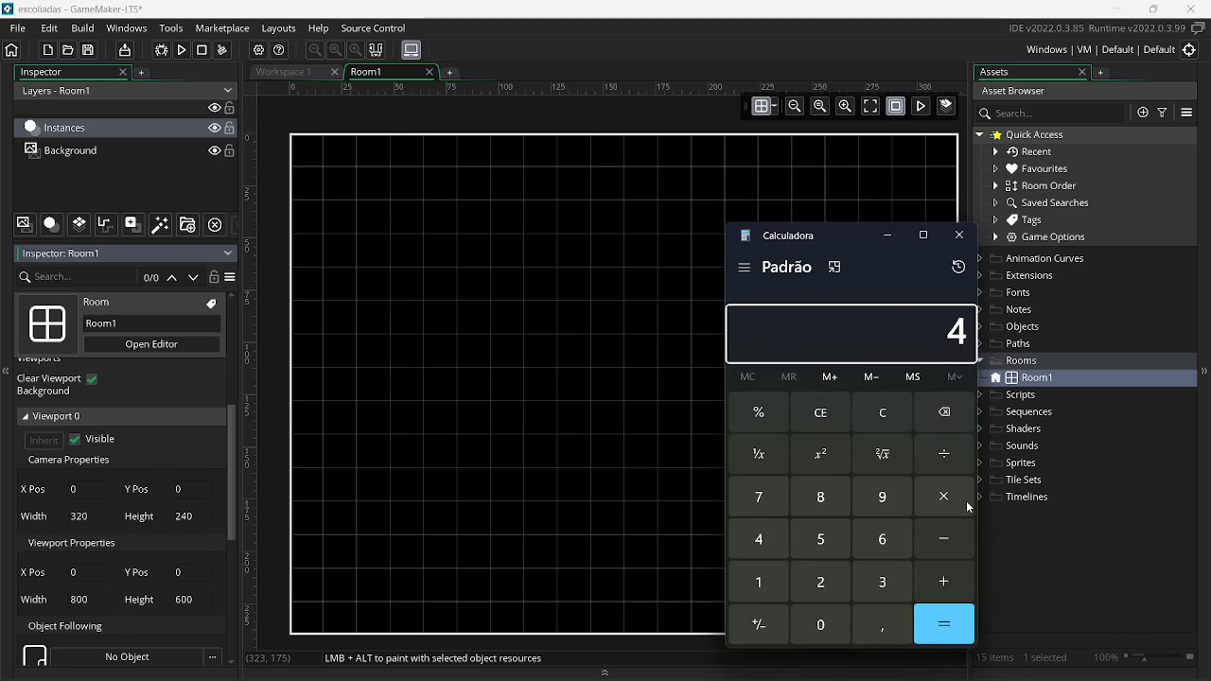
pyautogui.write('80')
pyautogui.press('+')
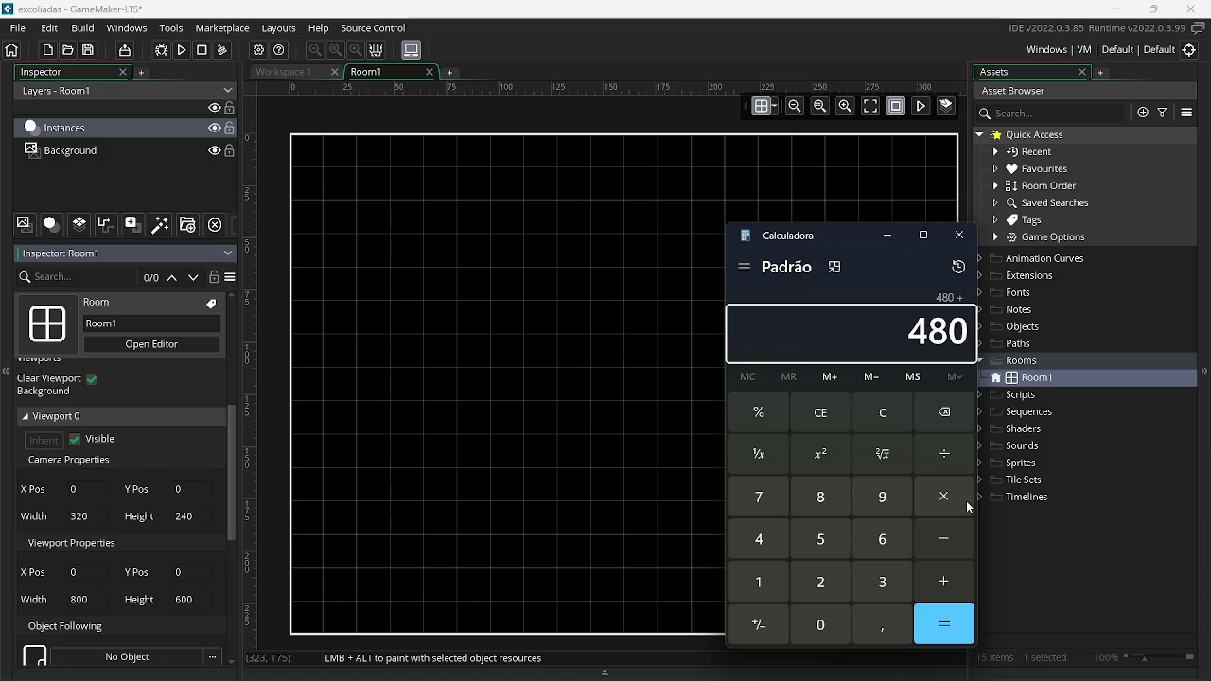
pyautogui.write('120')
pyautogui.press('Return')
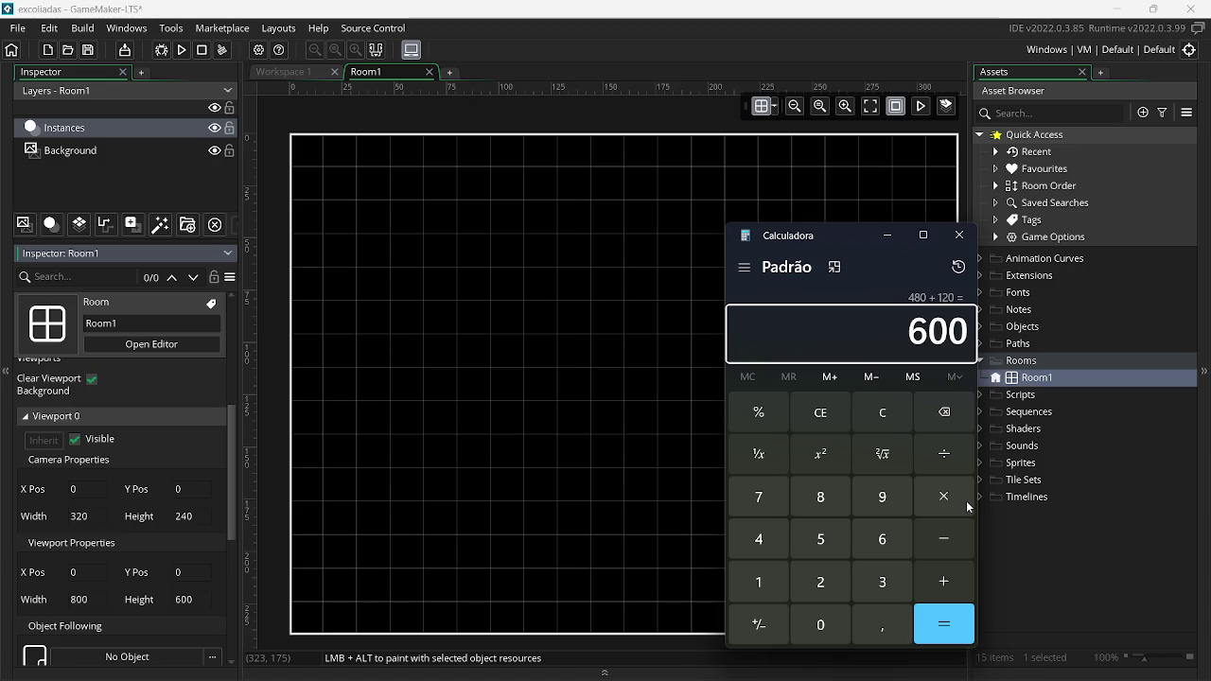
pyautogui.click(959, 235)
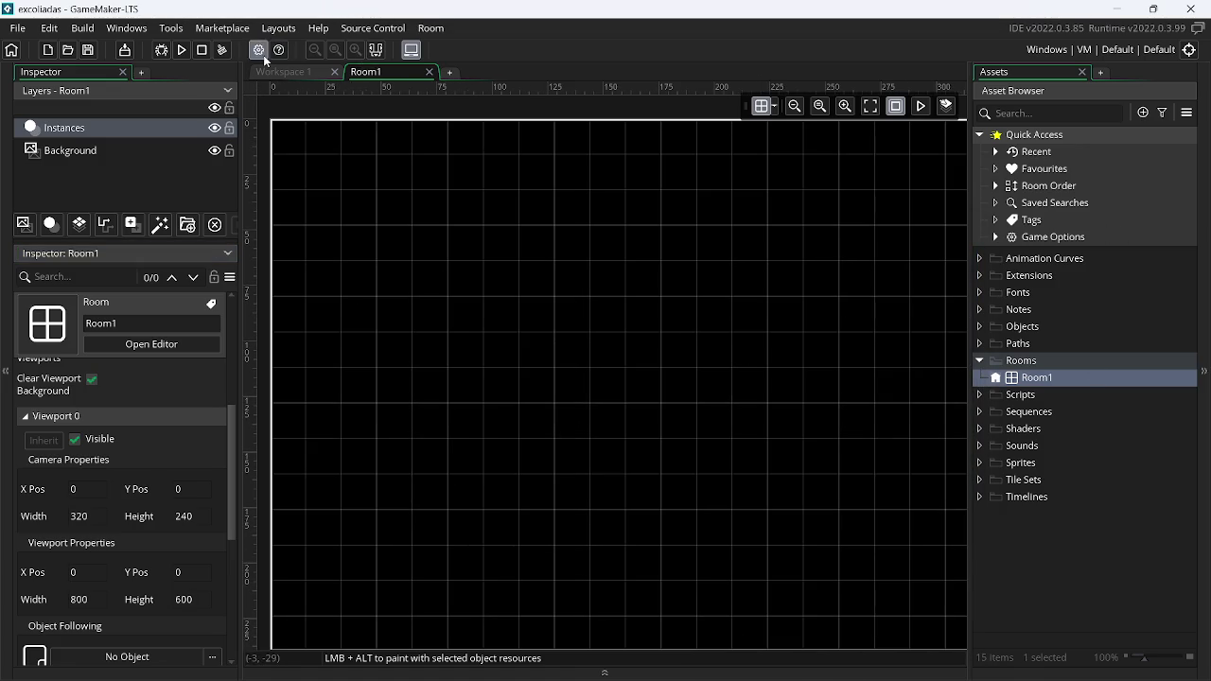
# Enable source control in the game's Game Options and apply the change
pyautogui.click(284, 72)
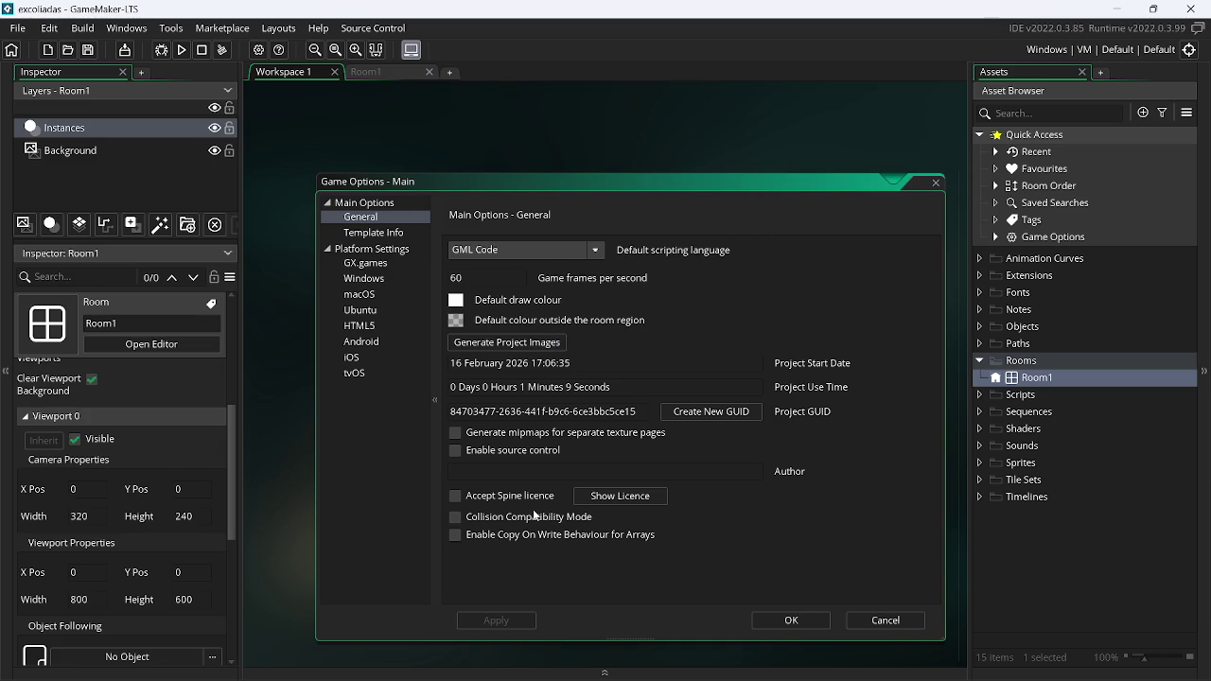
pyautogui.click(455, 451)
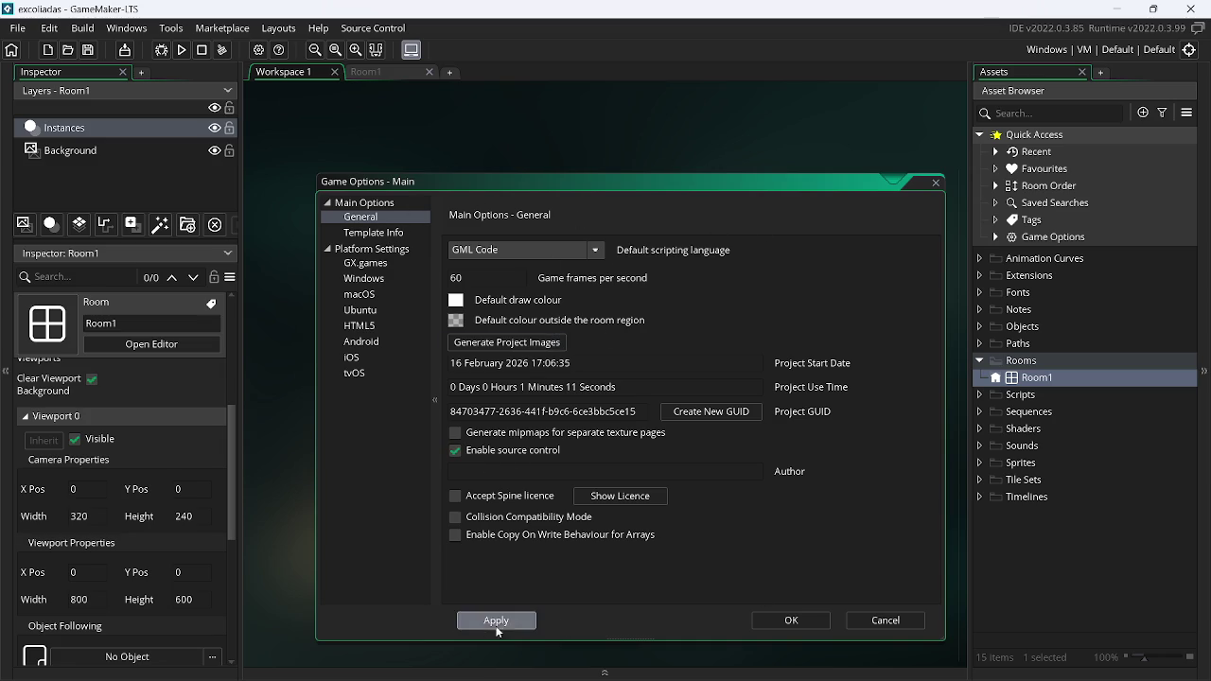
pyautogui.click(792, 621)
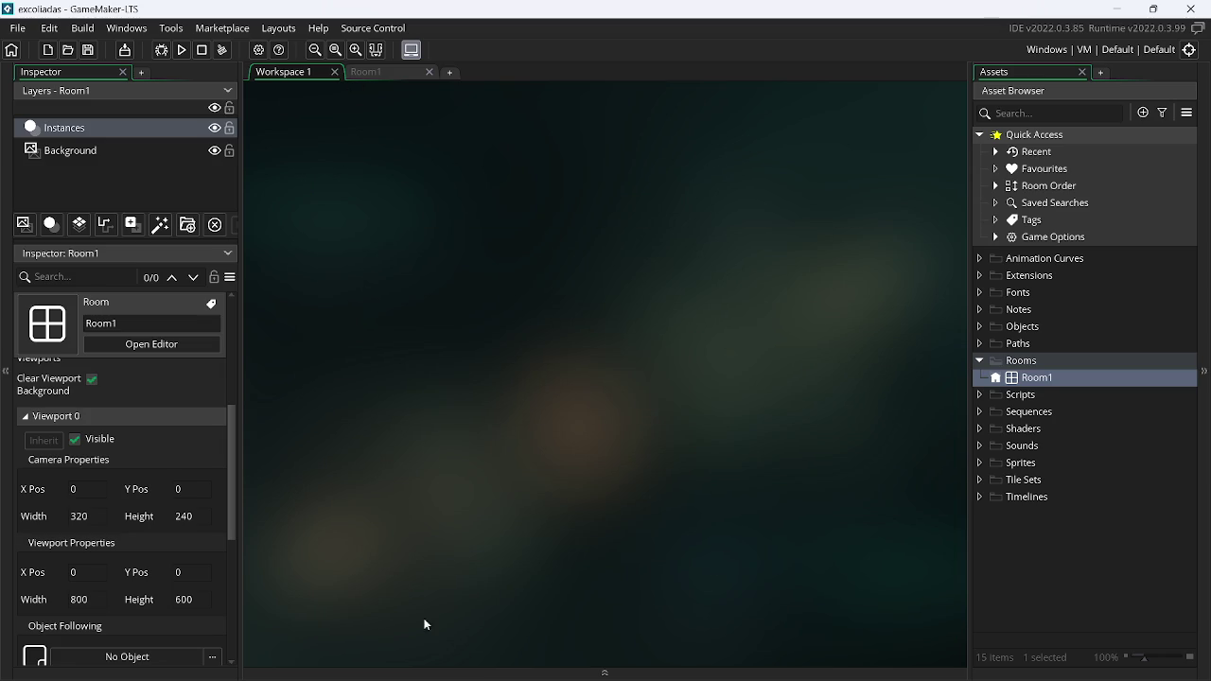
# Open the Output panel and browse its Search, Source Control, Breakpoints, Compile Errors and Syntax tabs
pyautogui.click(461, 671)
pyautogui.click(397, 570)
pyautogui.click(516, 571)
pyautogui.click(643, 571)
pyautogui.click(734, 571)
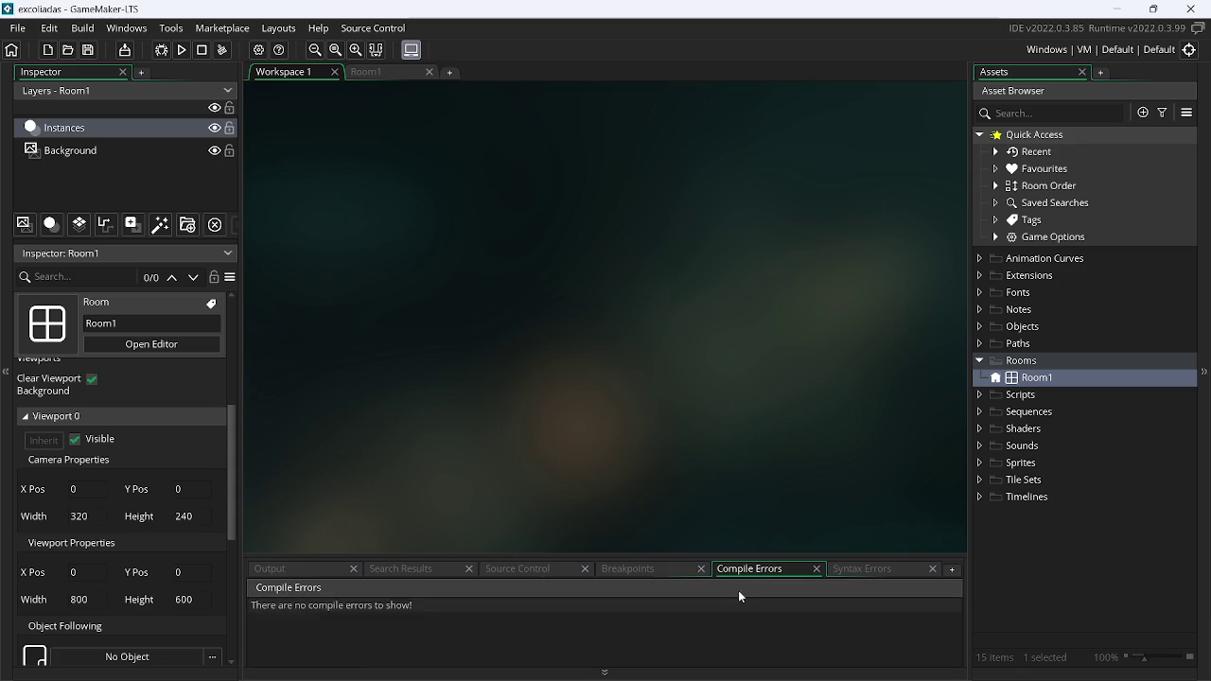
pyautogui.click(858, 571)
pyautogui.click(284, 570)
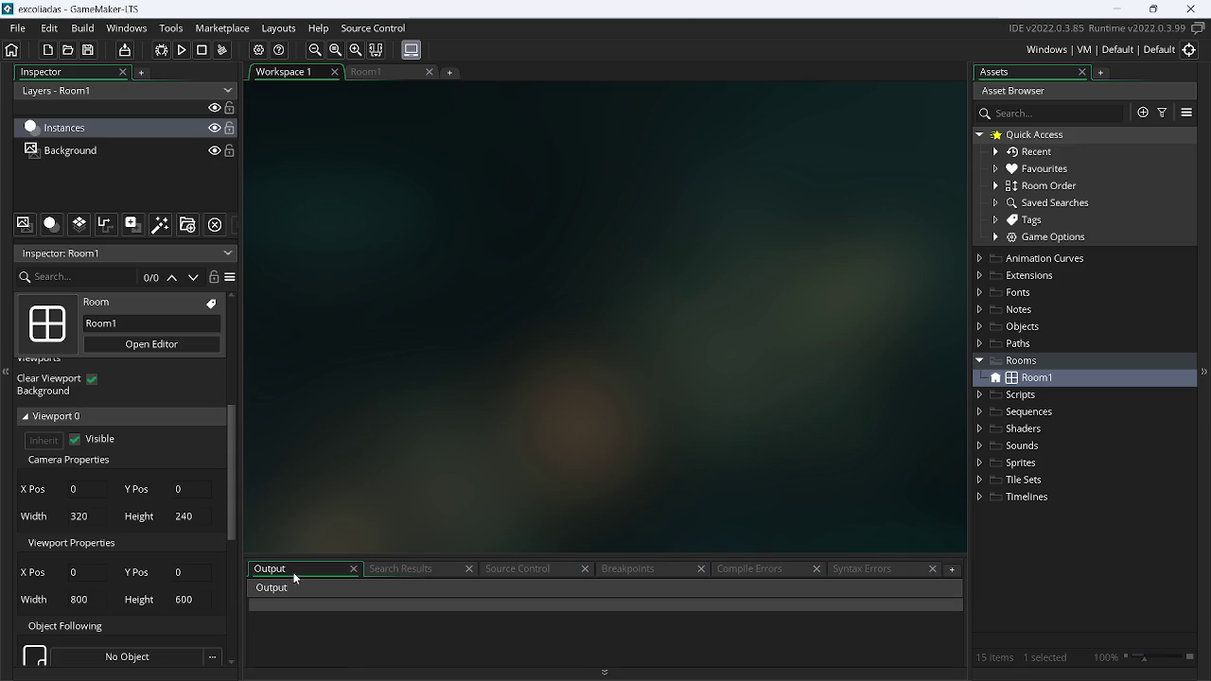
pyautogui.click(442, 603)
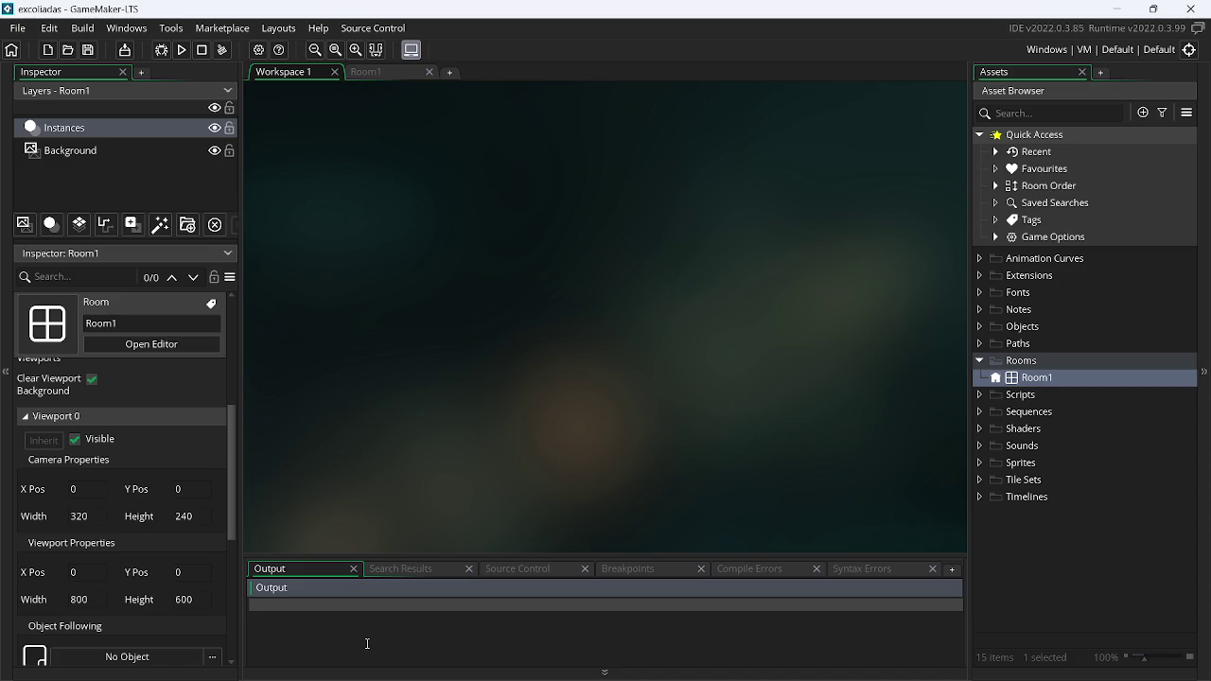
# Return to the Room1 room editor and close the GameMaker window
pyautogui.click(703, 198)
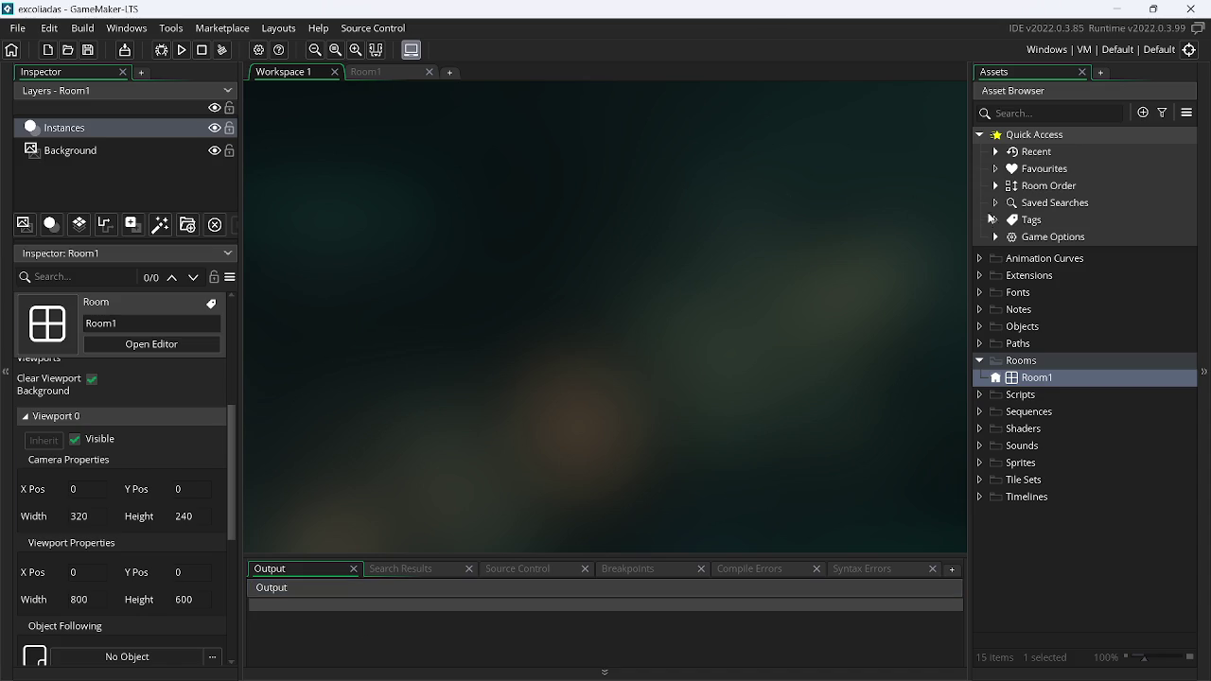
pyautogui.doubleClick(1021, 378)
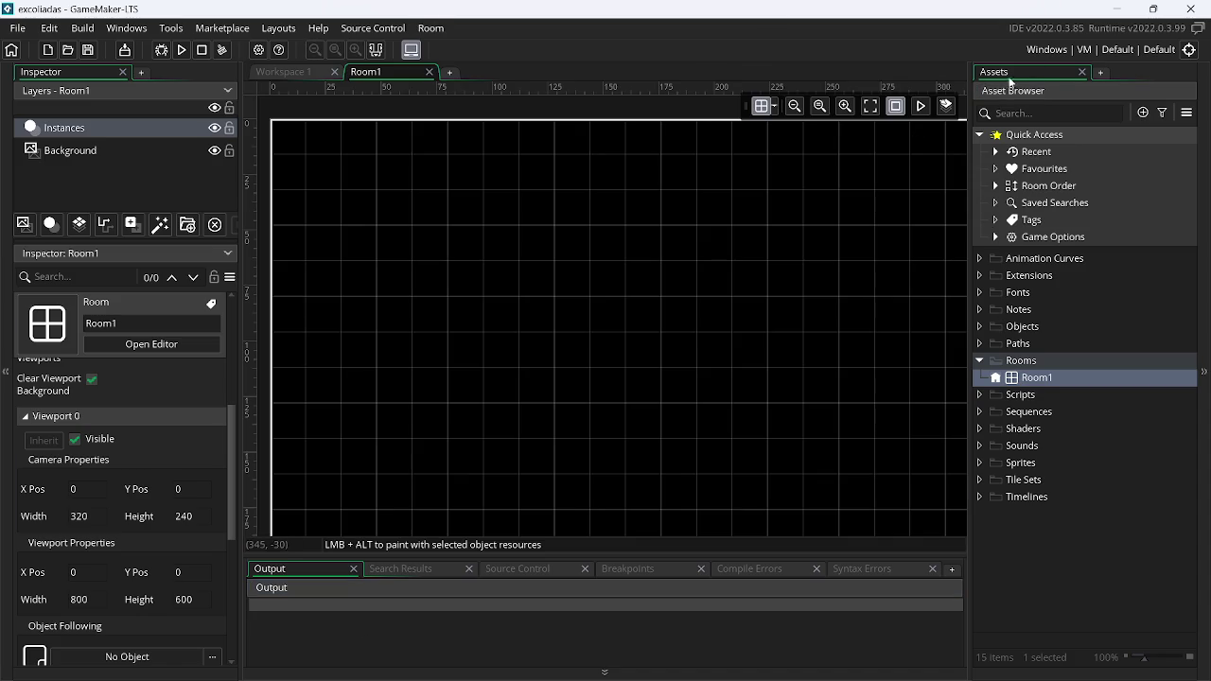
pyautogui.click(1190, 9)
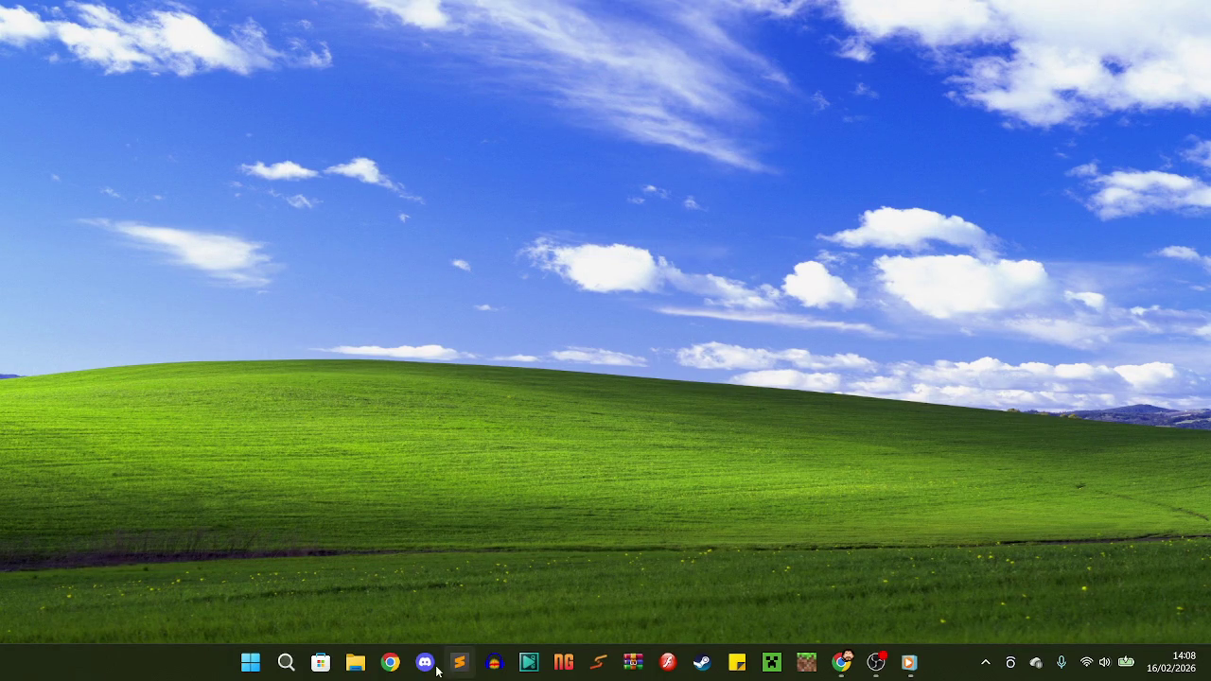
# Search Windows for 'GameMaker-lts', then dismiss the results and open File Explorer instead
pyautogui.click(285, 662)
pyautogui.write('GameMaj')
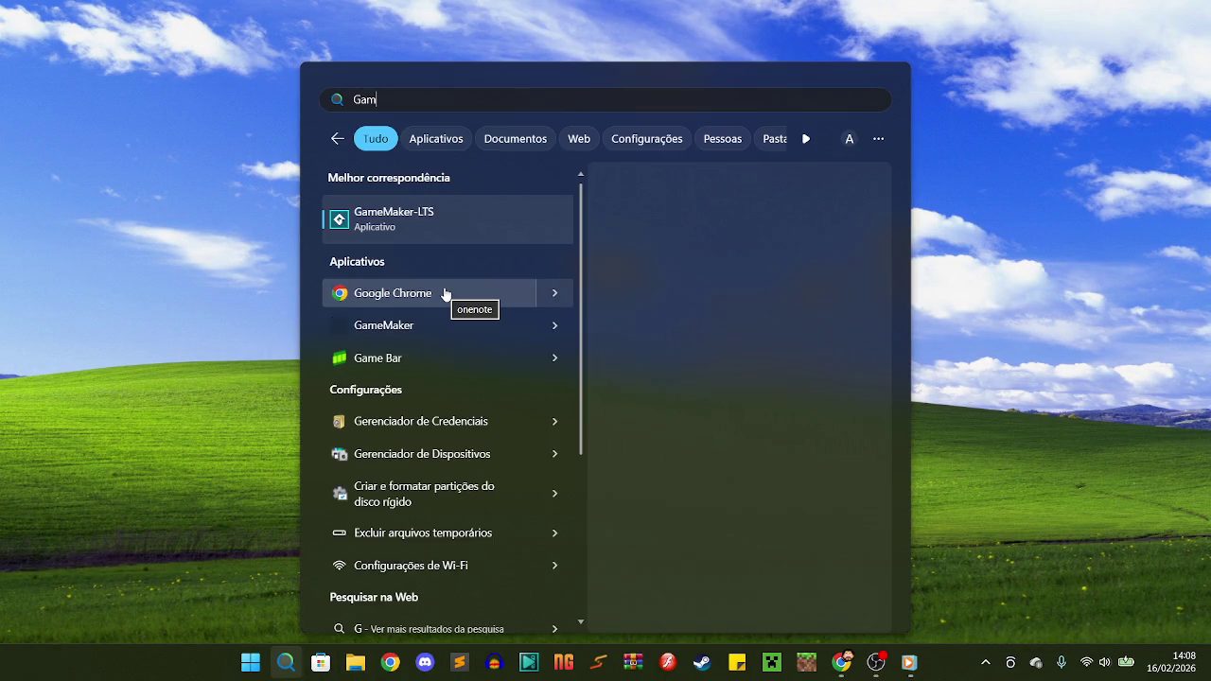
pyautogui.press('BackSpace')
pyautogui.write('ker-LTS')
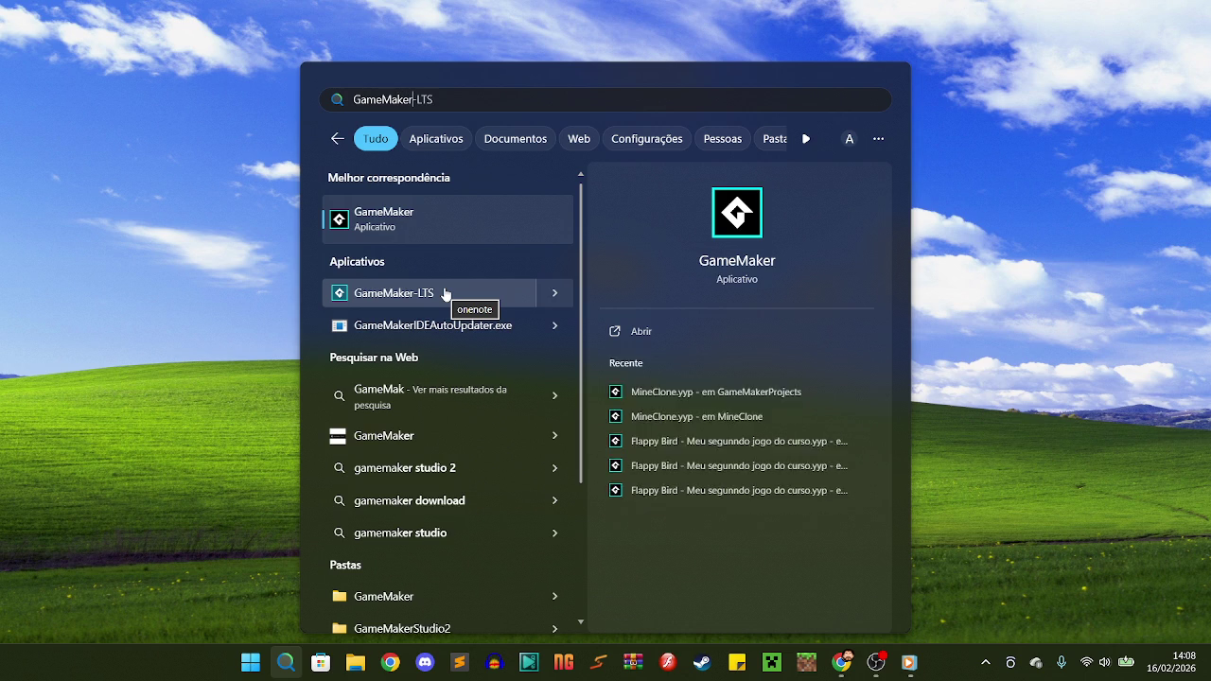
pyautogui.press('BackSpace')
pyautogui.press('BackSpace')
pyautogui.press('BackSpace')
pyautogui.write('li')
pyautogui.press('BackSpace')
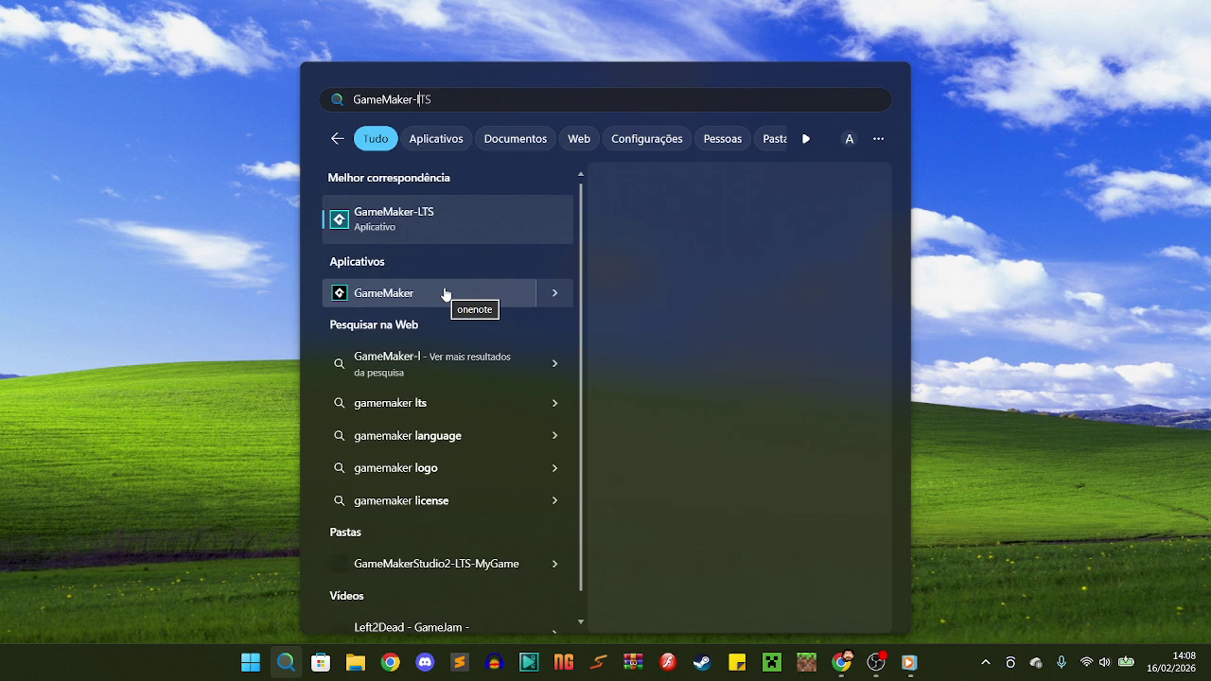
pyautogui.write('t')
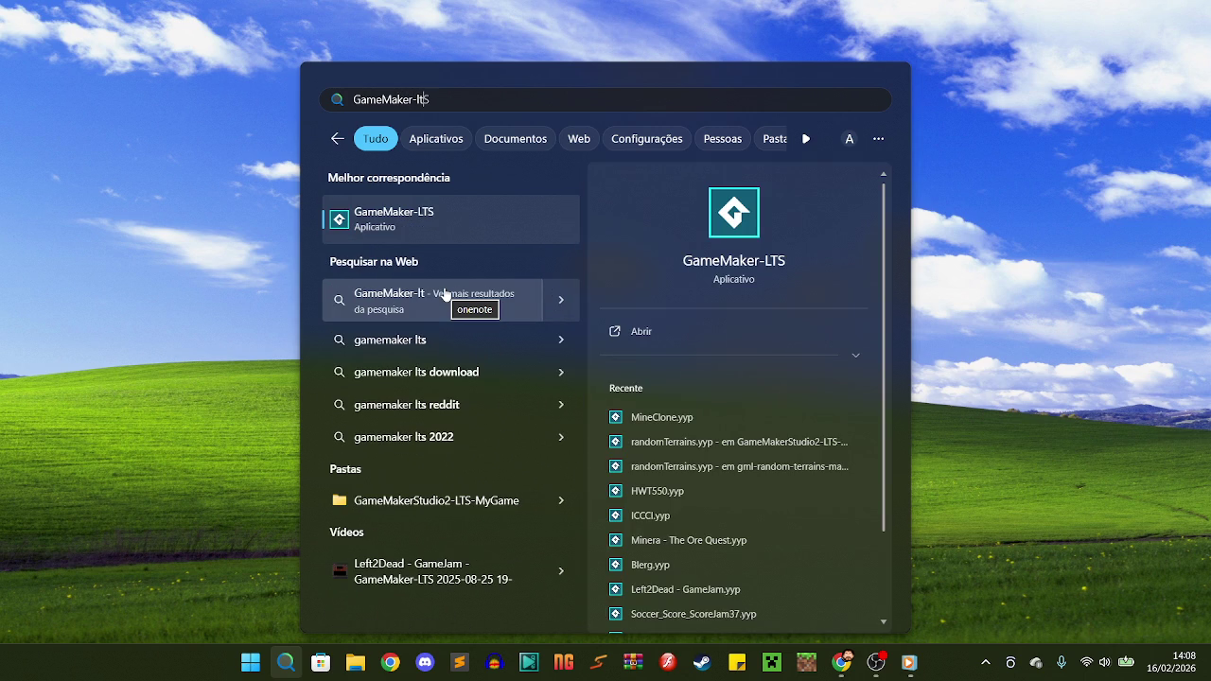
pyautogui.write('s')
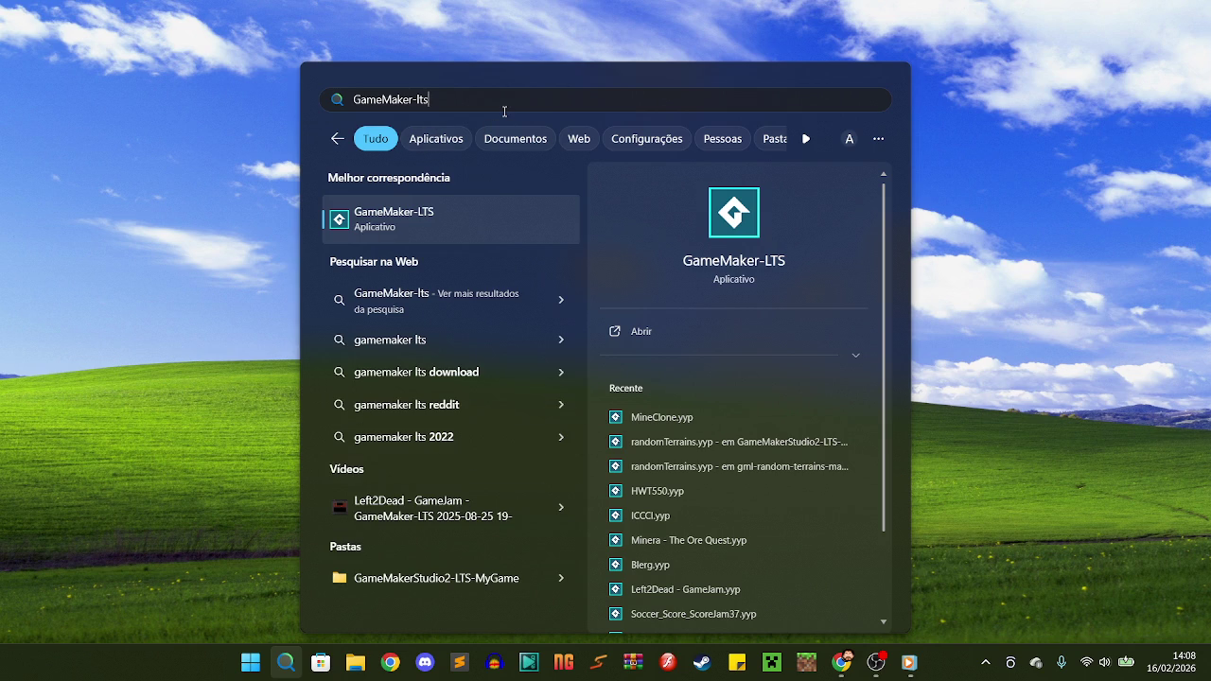
pyautogui.press('Escape')
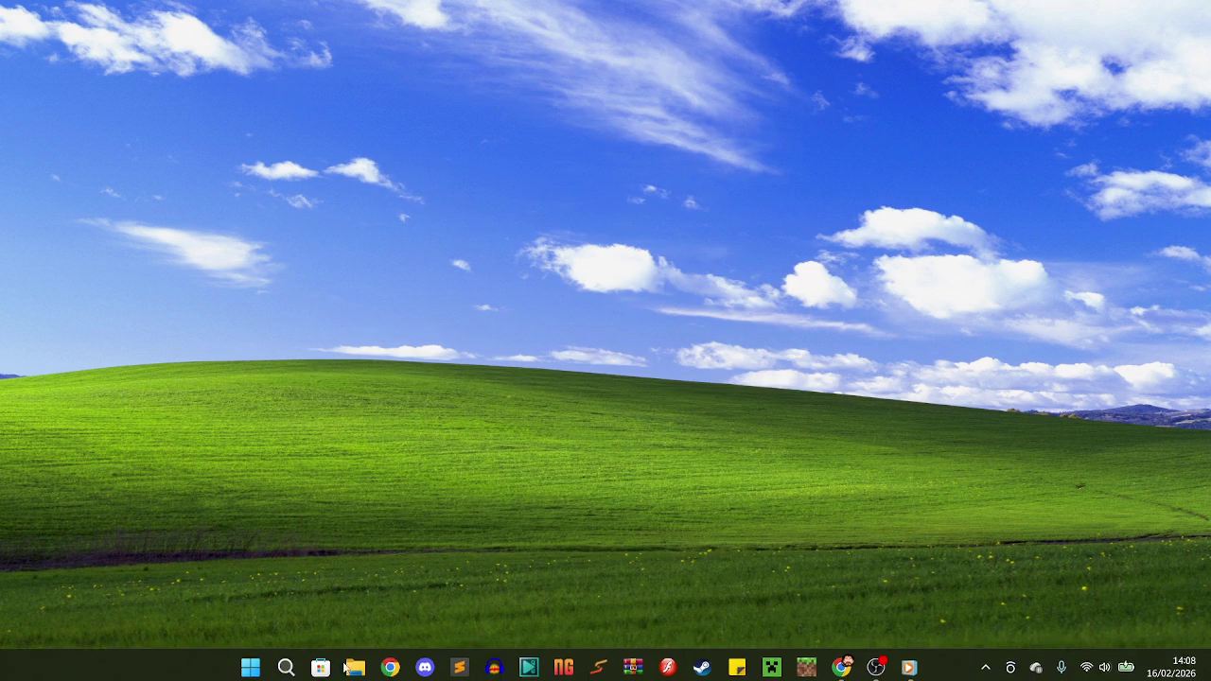
pyautogui.click(352, 668)
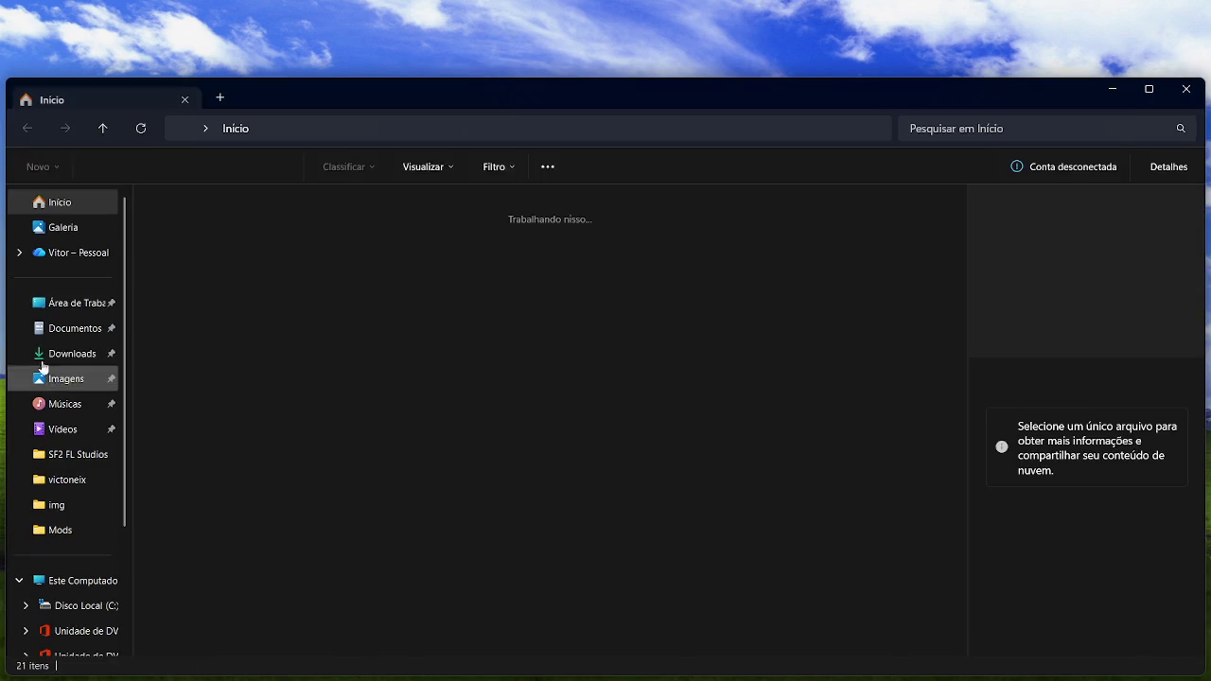
# Navigate to the excoliadas project folder under Desktop > GameMaker-lts
pyautogui.click(67, 303)
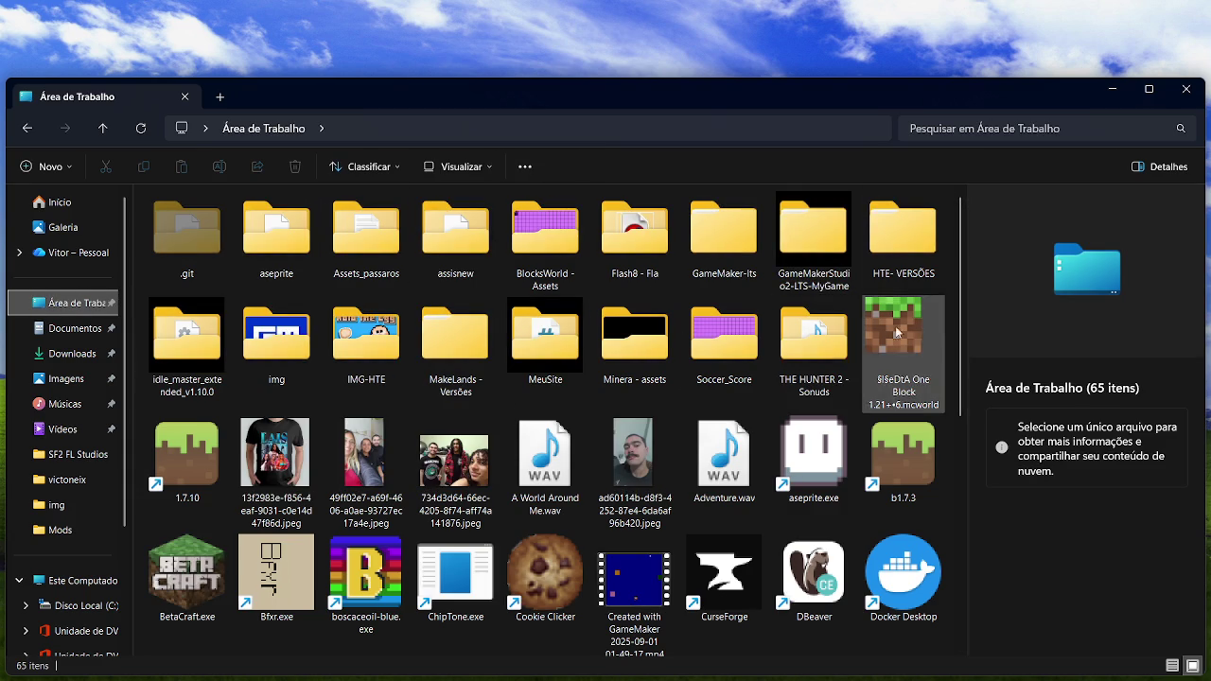
pyautogui.press('F5')
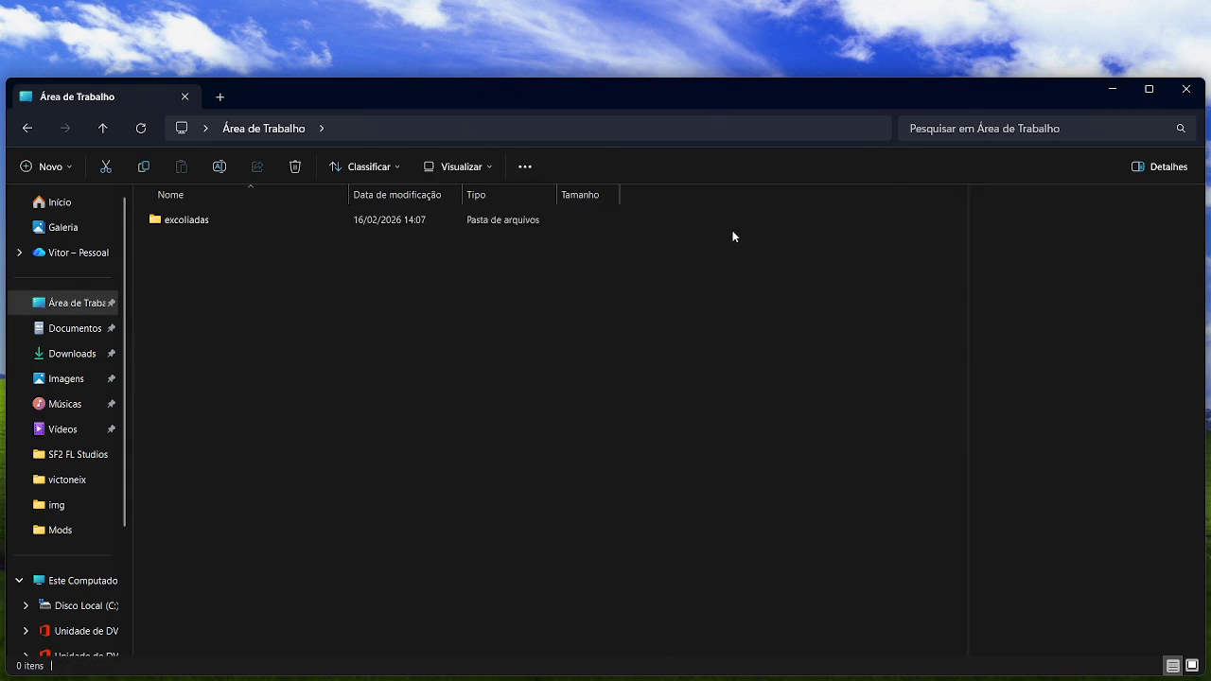
pyautogui.doubleClick(292, 227)
pyautogui.rightClick(398, 410)
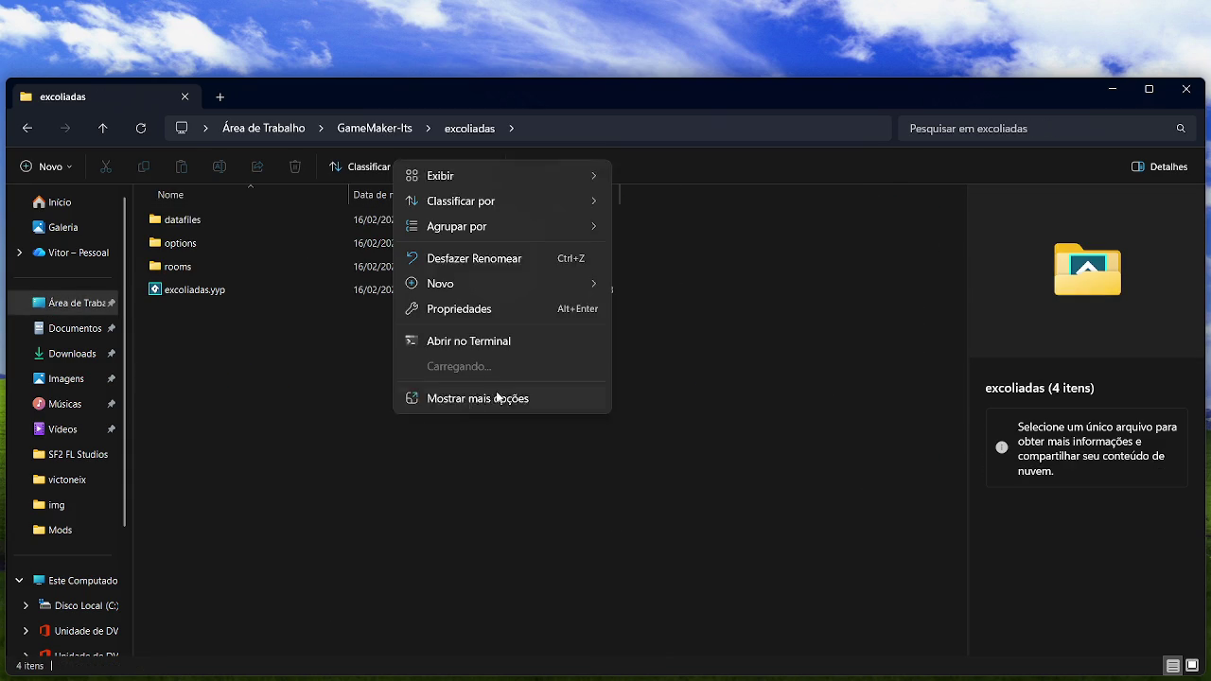
pyautogui.click(350, 390)
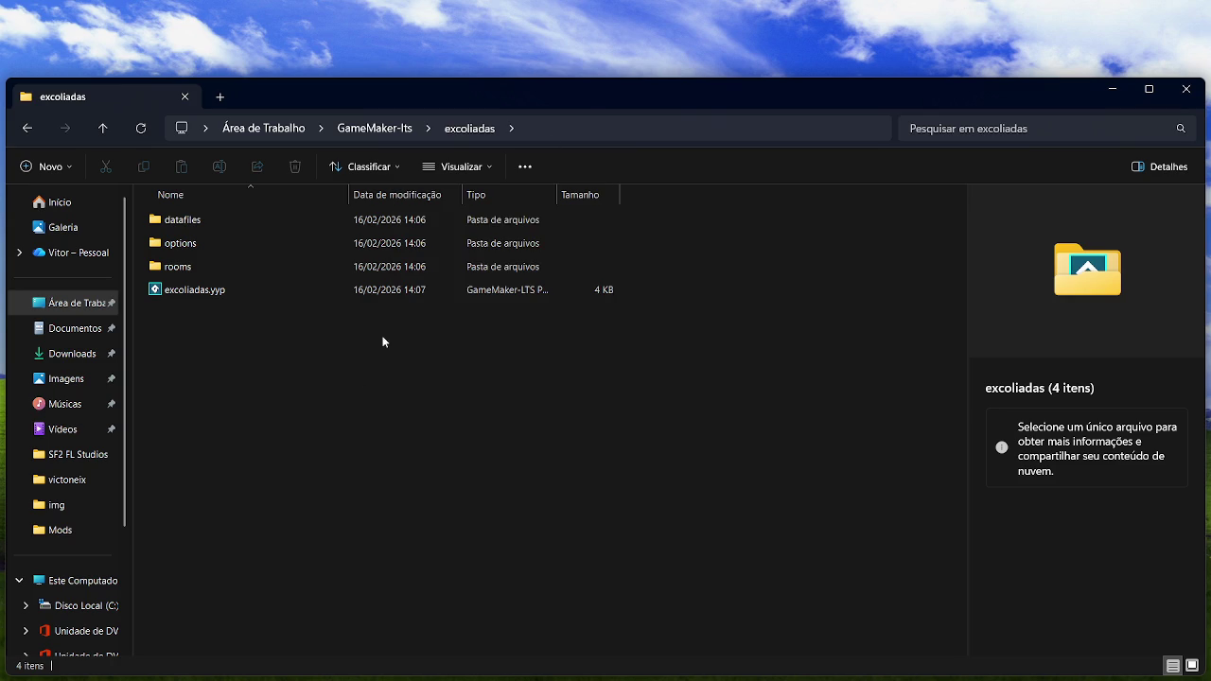
# Run git init from a cmd prompt in excoliadas, then select excoliadas.yyp
pyautogui.click(581, 130)
pyautogui.write('cmd')
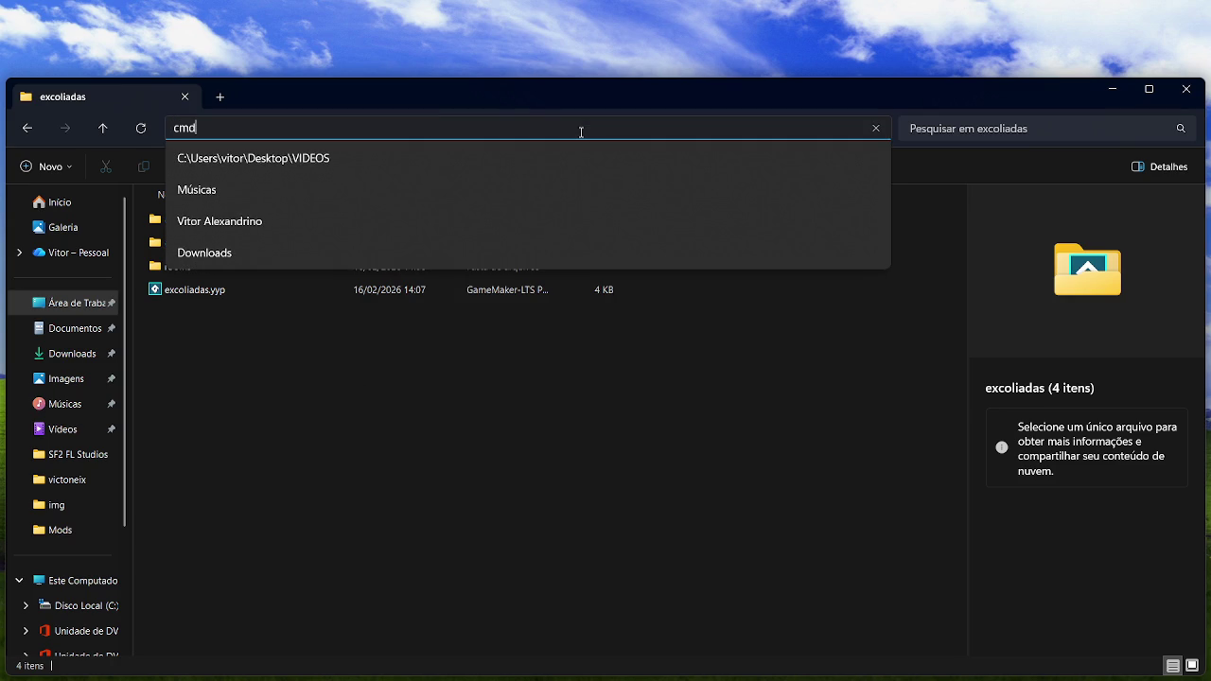
pyautogui.press('Return')
pyautogui.write('git init')
pyautogui.press('Return')
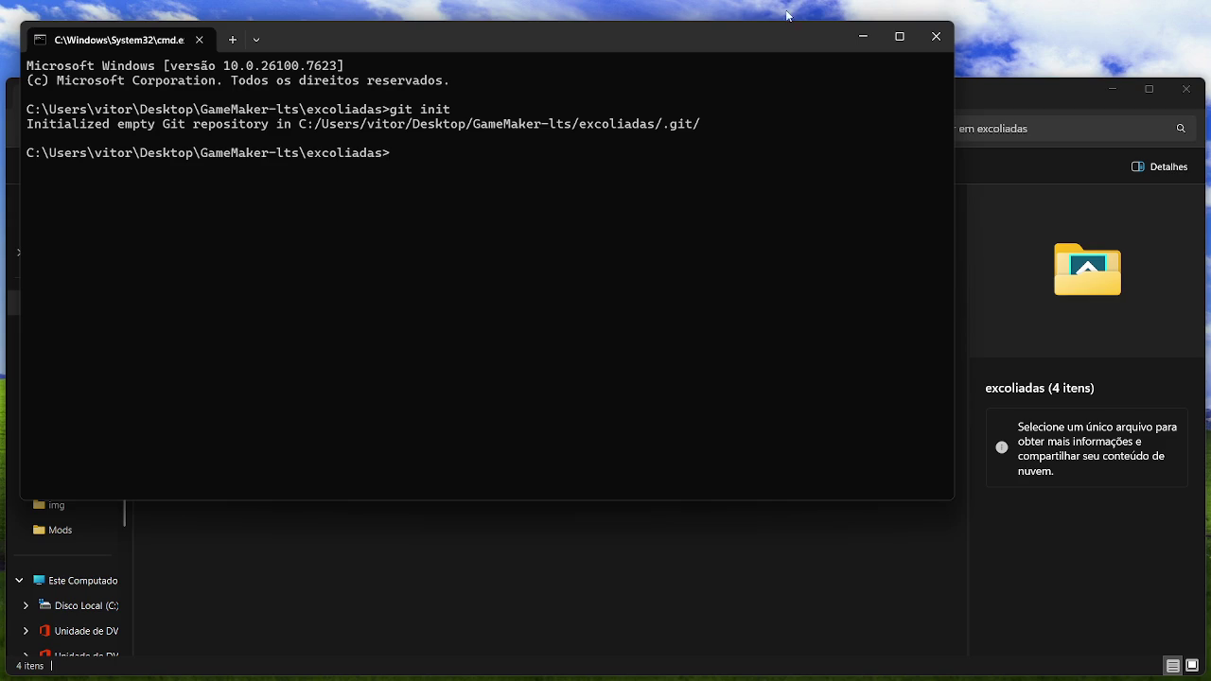
pyautogui.click(936, 36)
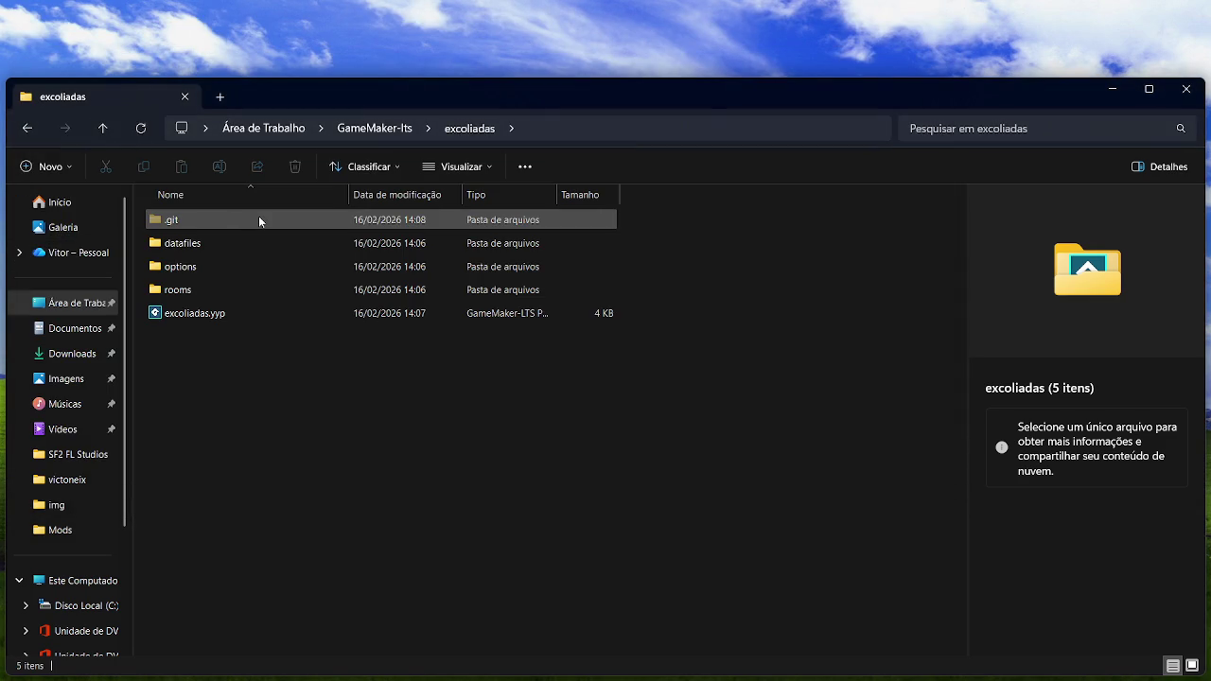
pyautogui.rightClick(259, 216)
pyautogui.click(191, 319)
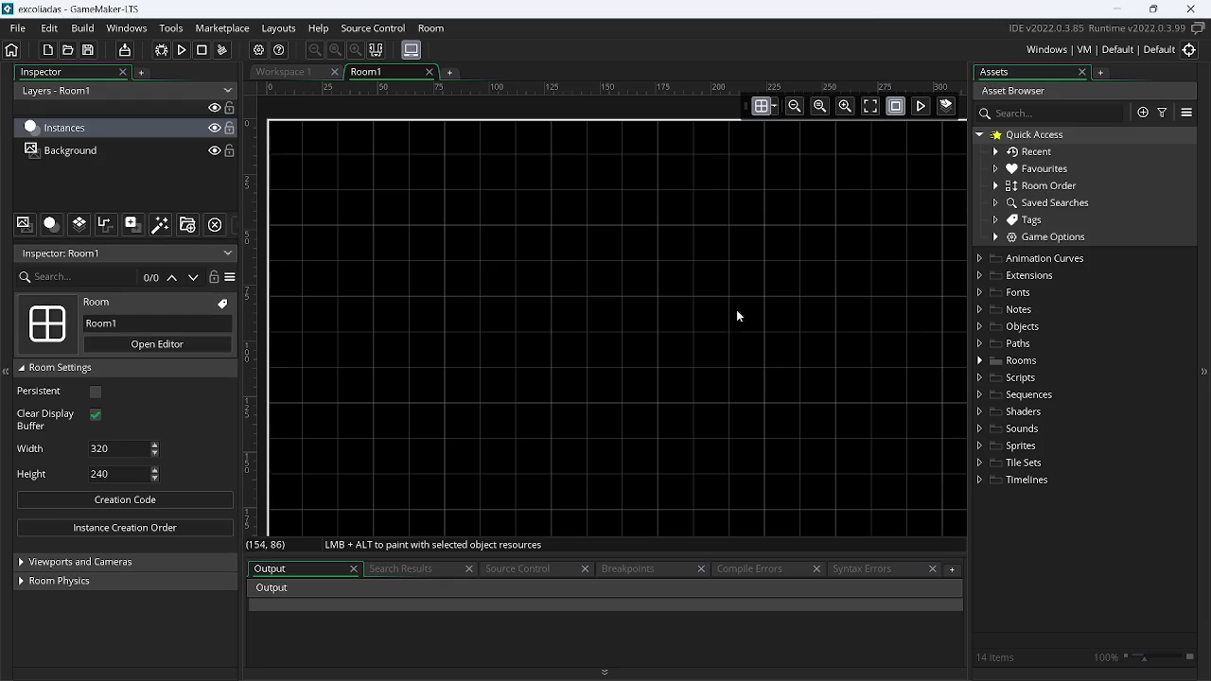
# Expand the Rooms group in the Asset Browser to show Room1, then minimise GameMaker
pyautogui.click(980, 362)
pyautogui.click(1117, 10)
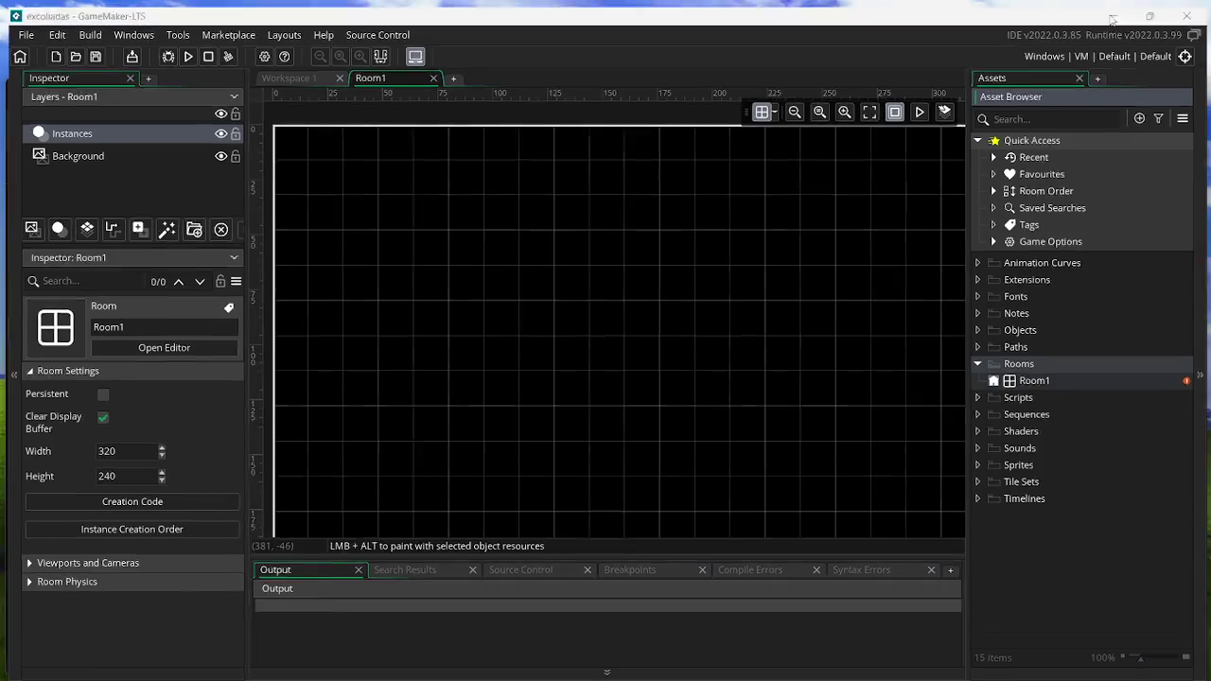
# Use the .git folder's extended context menu to open Git Bash there
pyautogui.rightClick(237, 227)
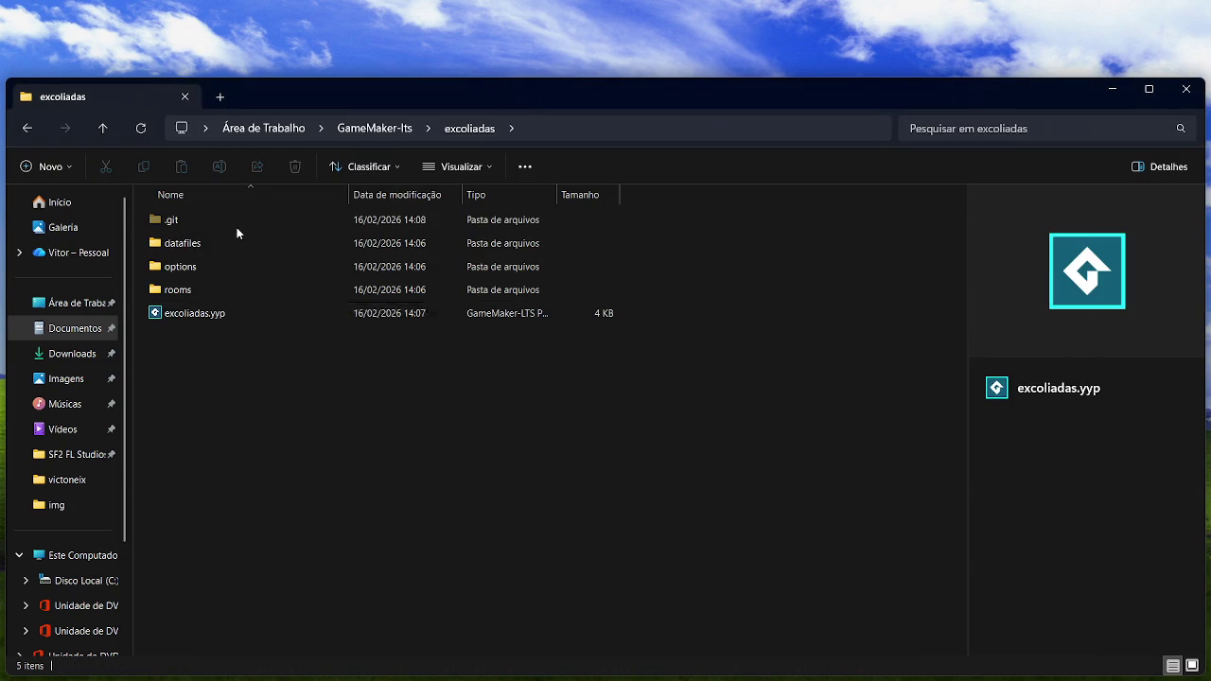
pyautogui.click(227, 219)
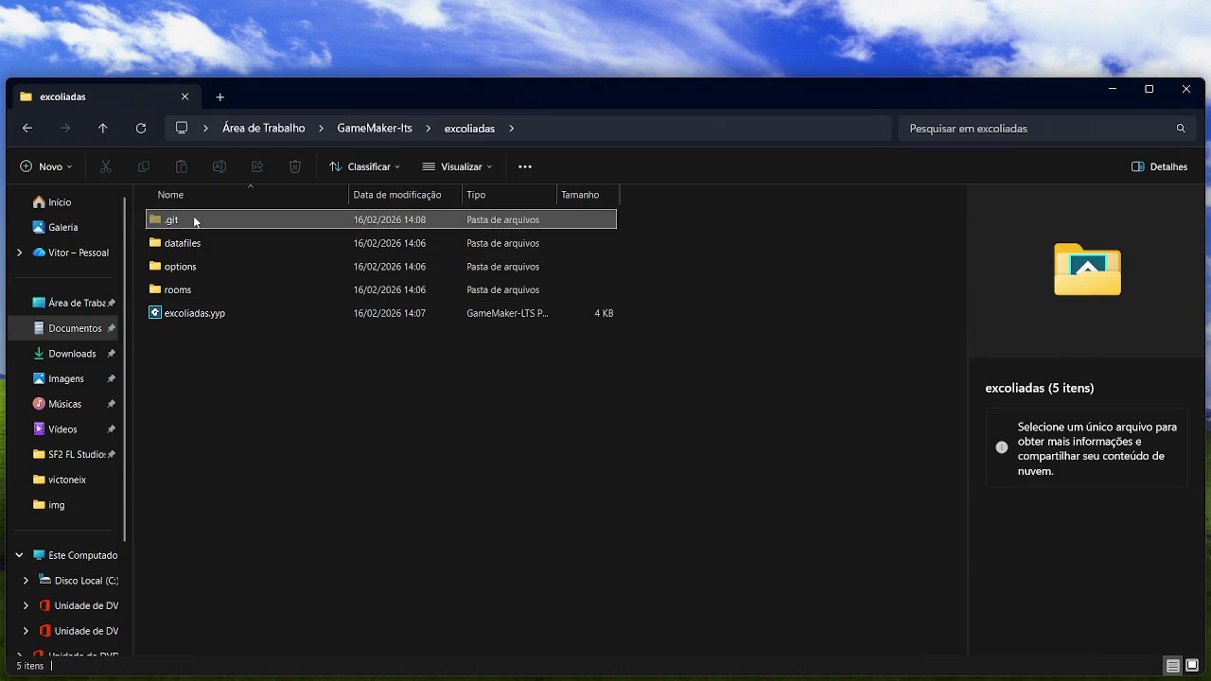
pyautogui.rightClick(240, 223)
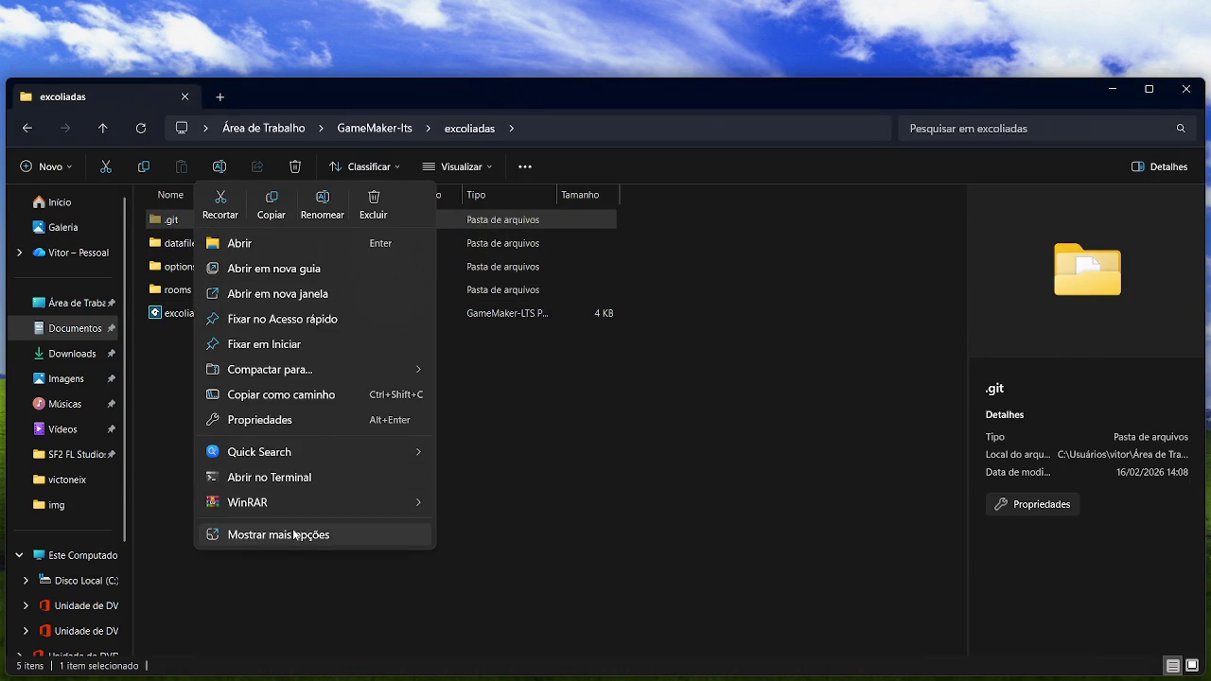
pyautogui.click(299, 535)
pyautogui.click(283, 393)
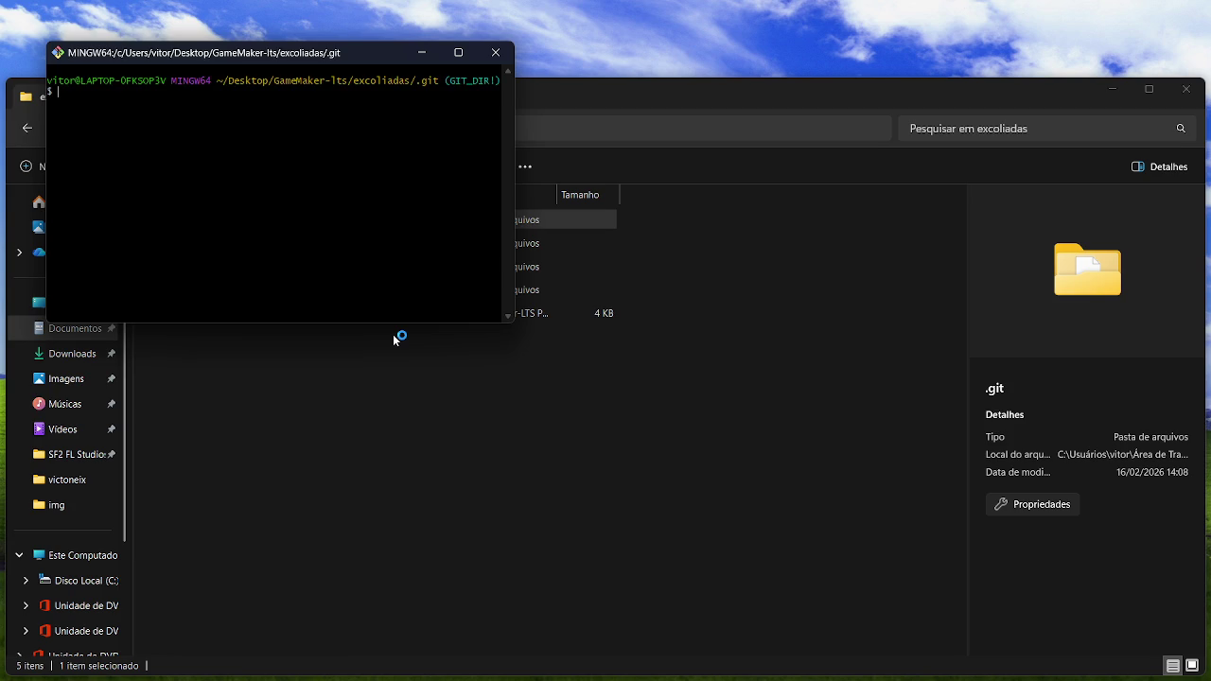
# Run git push, which fails with no push destination, then start typing git remote add origin
pyautogui.write('git p')
pyautogui.write('ush')
pyautogui.press('Return')
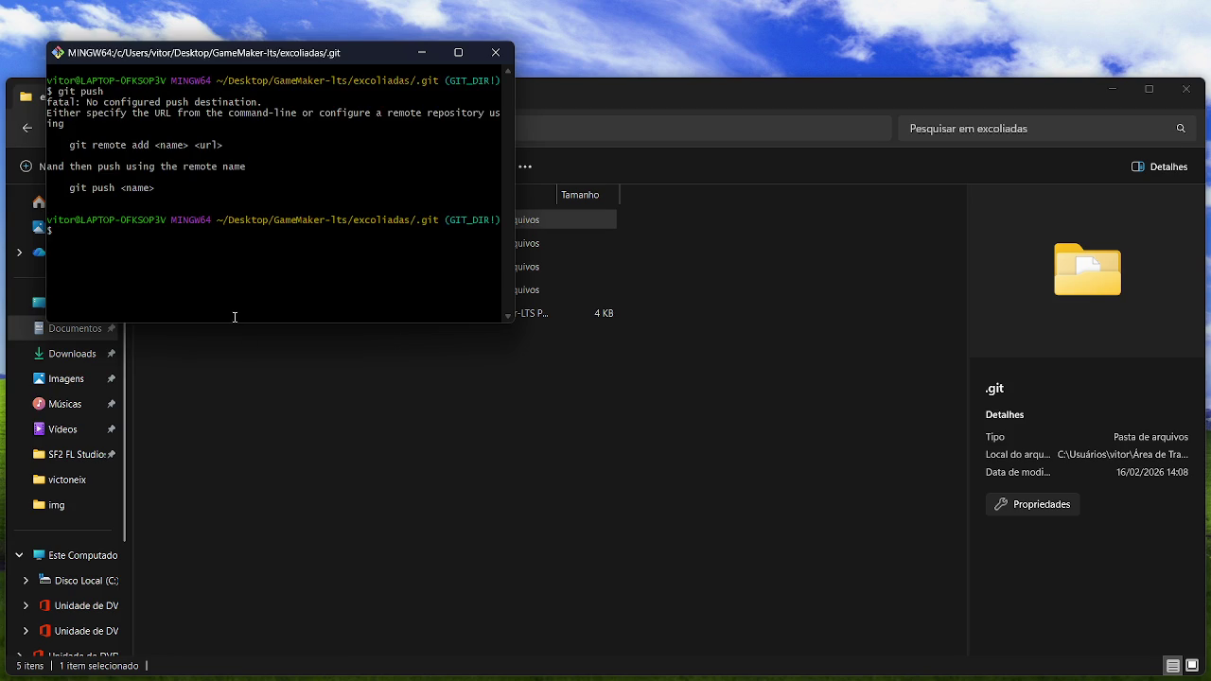
pyautogui.write('git remote add origin')
pyautogui.click(233, 316)
pyautogui.hotkey('alt', 'Tab')
pyautogui.press('Tab')
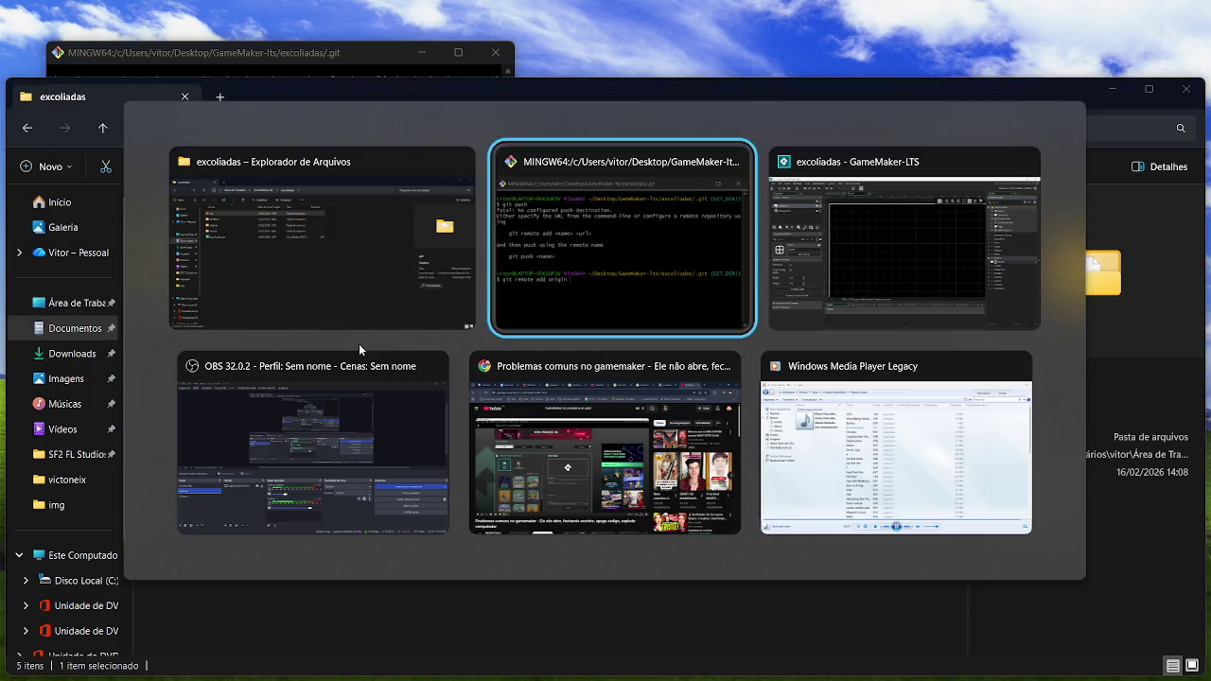
# Close Chrome's YouTube tab, copy the GitHub excoliadas repo URL, then minimise Chrome and GameMaker
pyautogui.hotkey('alt', 'Tab')
pyautogui.press('Tab')
pyautogui.press('Tab')
pyautogui.press('Tab')
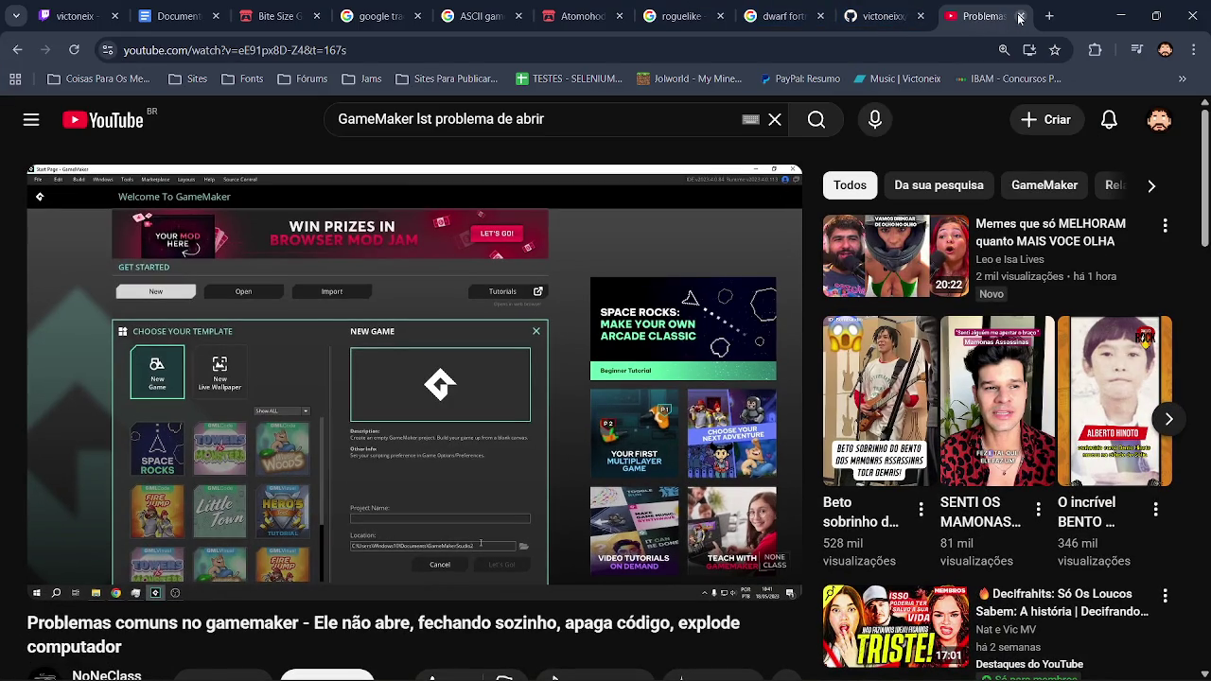
pyautogui.click(1021, 16)
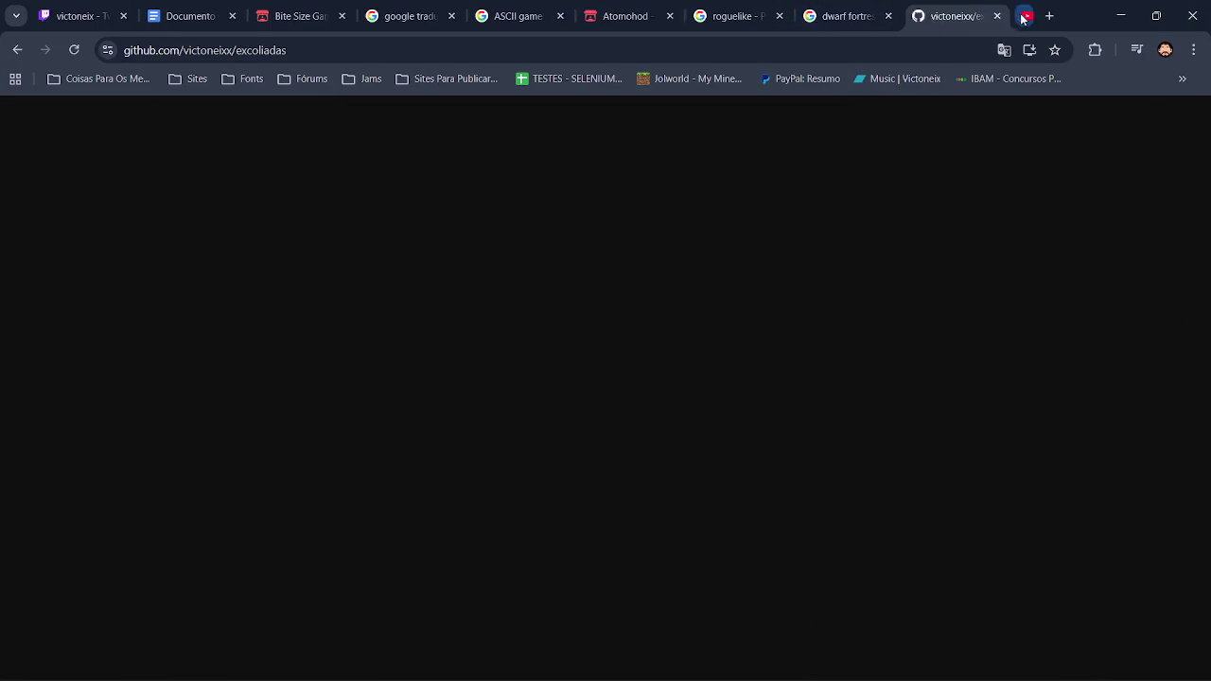
pyautogui.click(331, 49)
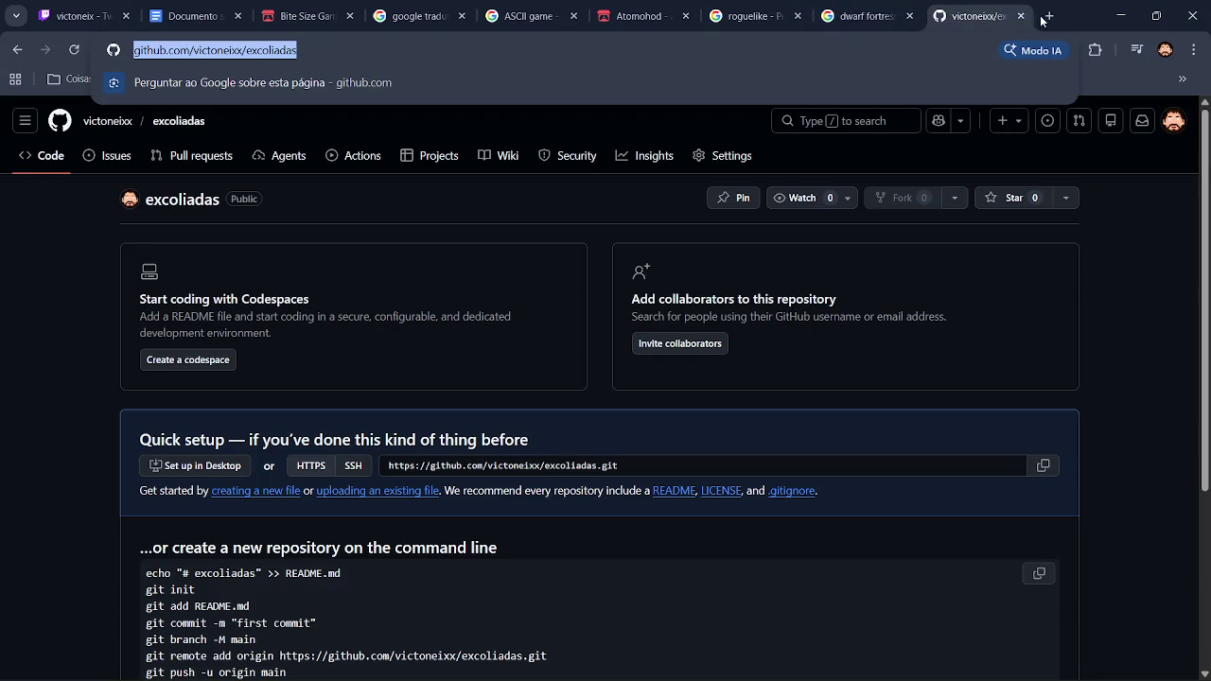
pyautogui.click(1119, 17)
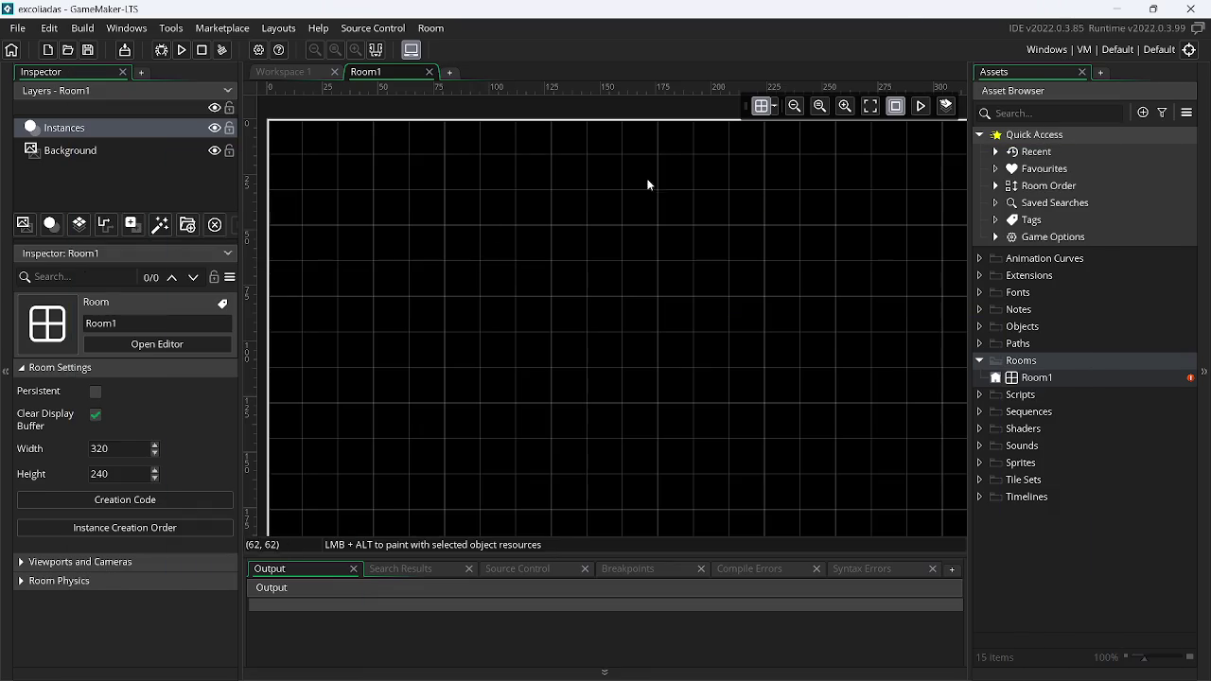
pyautogui.click(1118, 8)
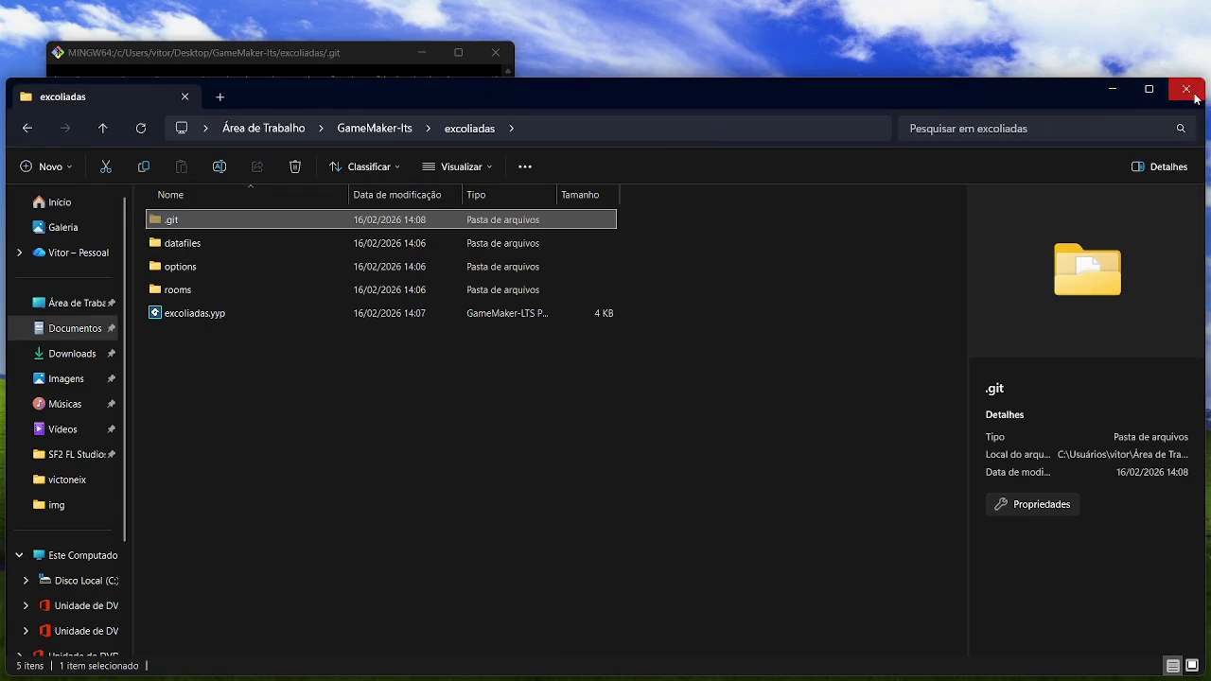
# Paste the GitHub excoliadas URL after git remote add origin, fixing a garbled paste, and run it
pyautogui.click(1186, 88)
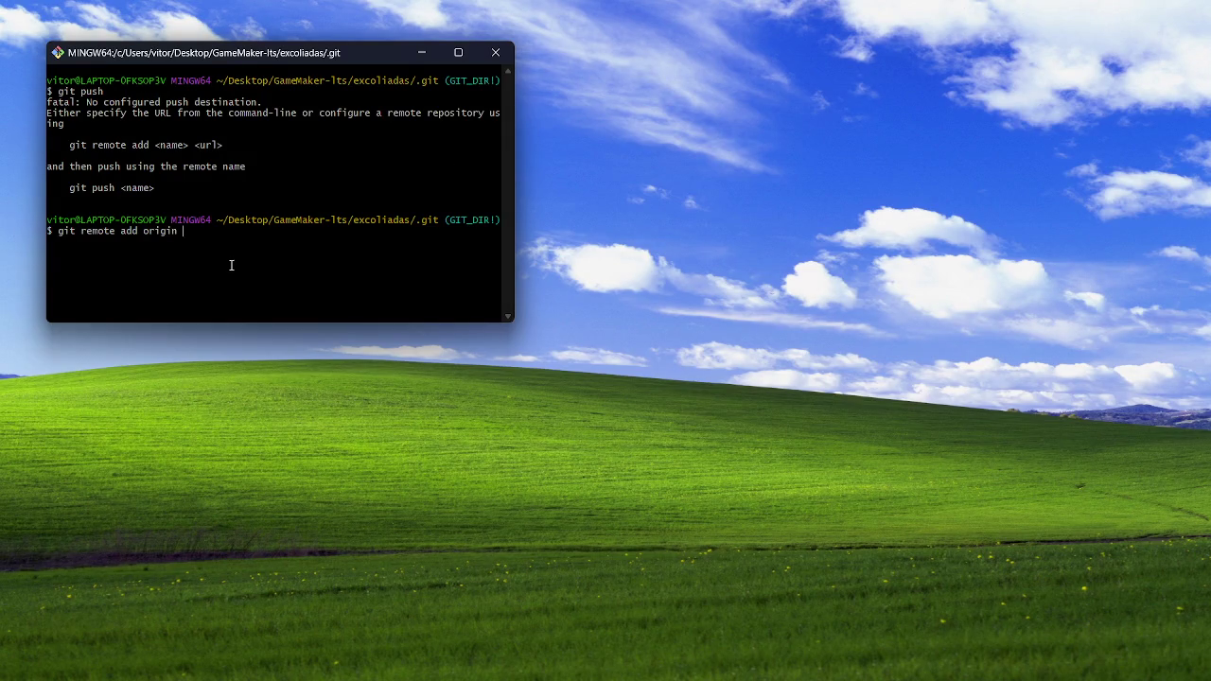
pyautogui.rightClick(213, 237)
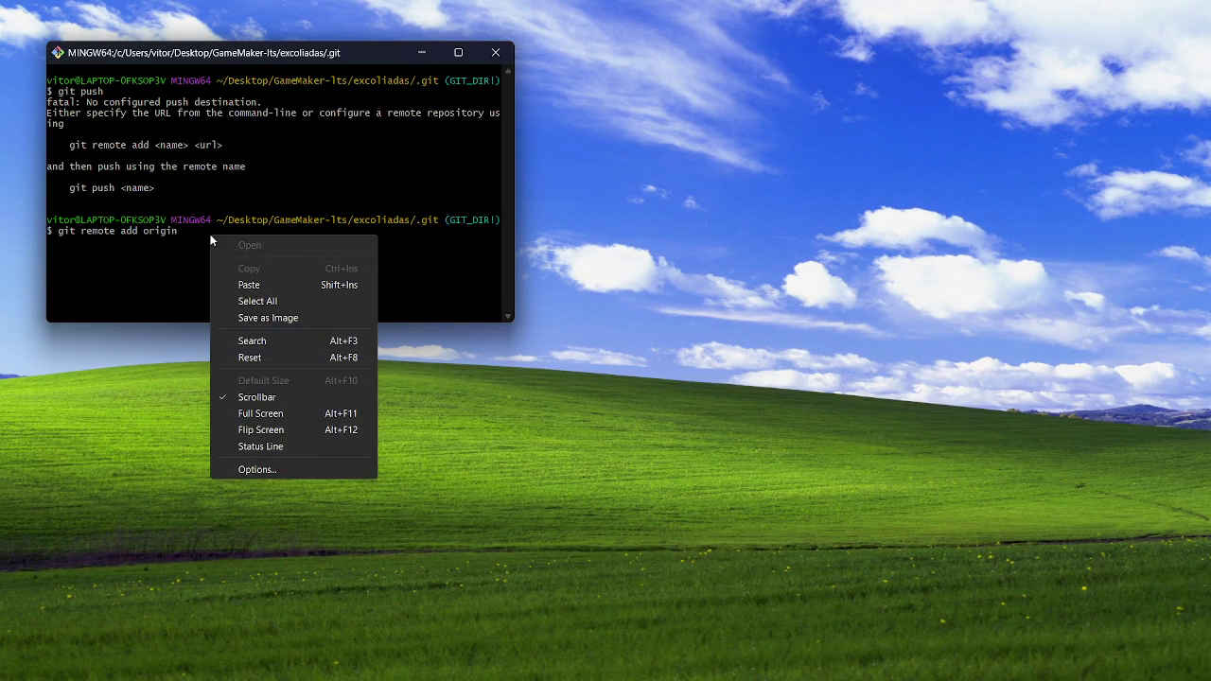
pyautogui.click(268, 277)
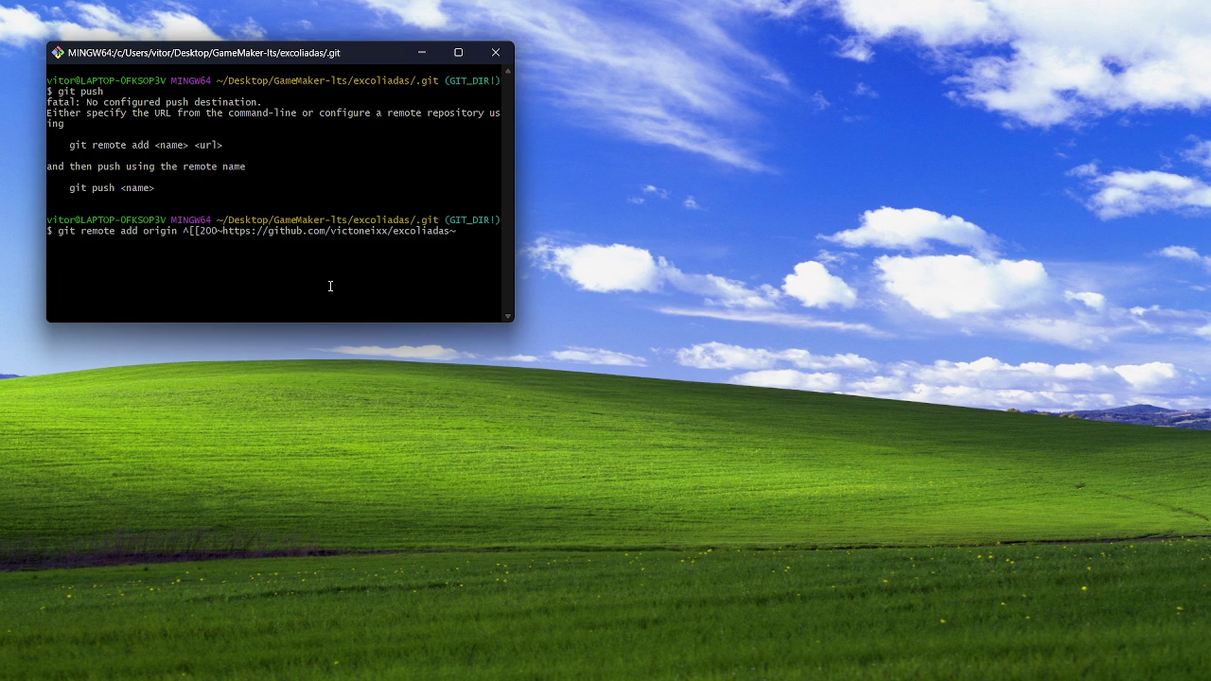
pyautogui.press('BackSpace')
pyautogui.press('BackSpace')
pyautogui.press('BackSpace')
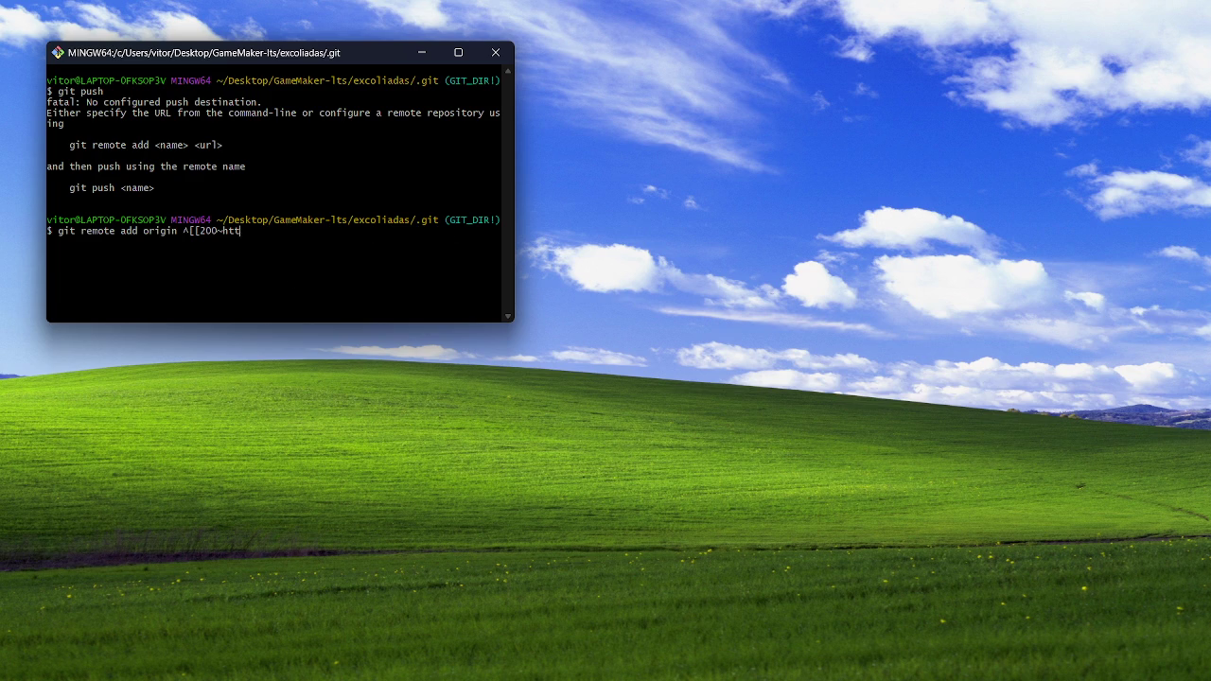
pyautogui.press('BackSpace')
pyautogui.press('BackSpace')
pyautogui.press('BackSpace')
pyautogui.rightClick(222, 235)
pyautogui.click(257, 290)
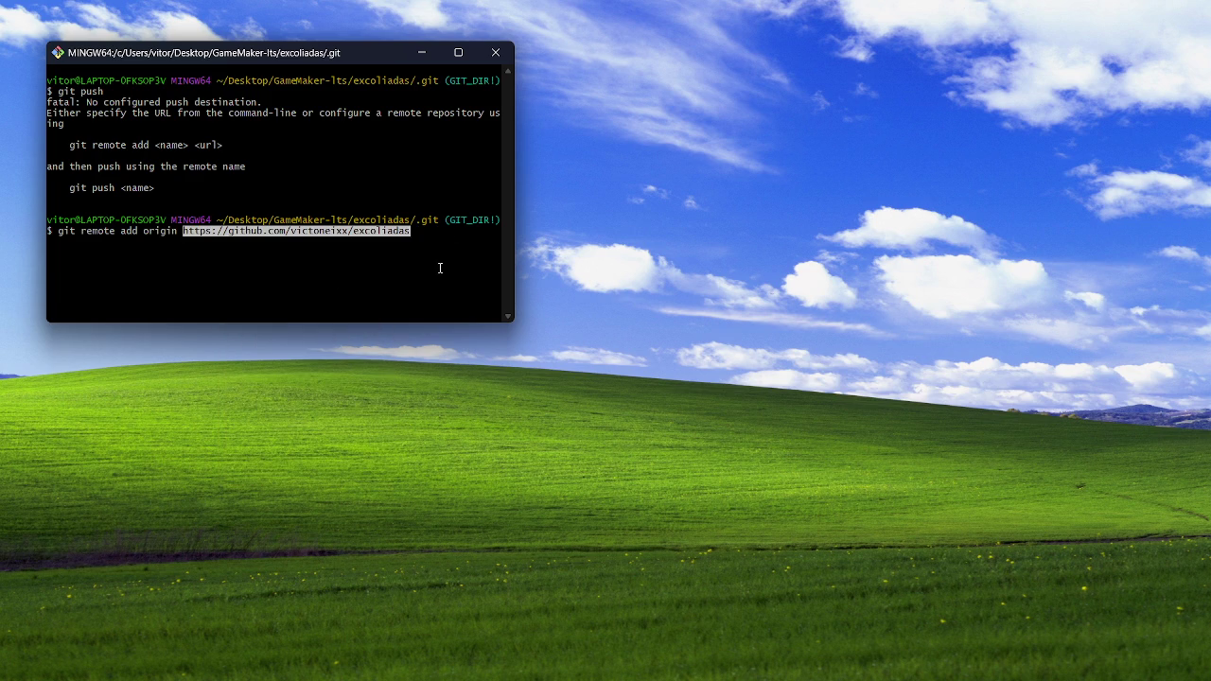
pyautogui.press('Return')
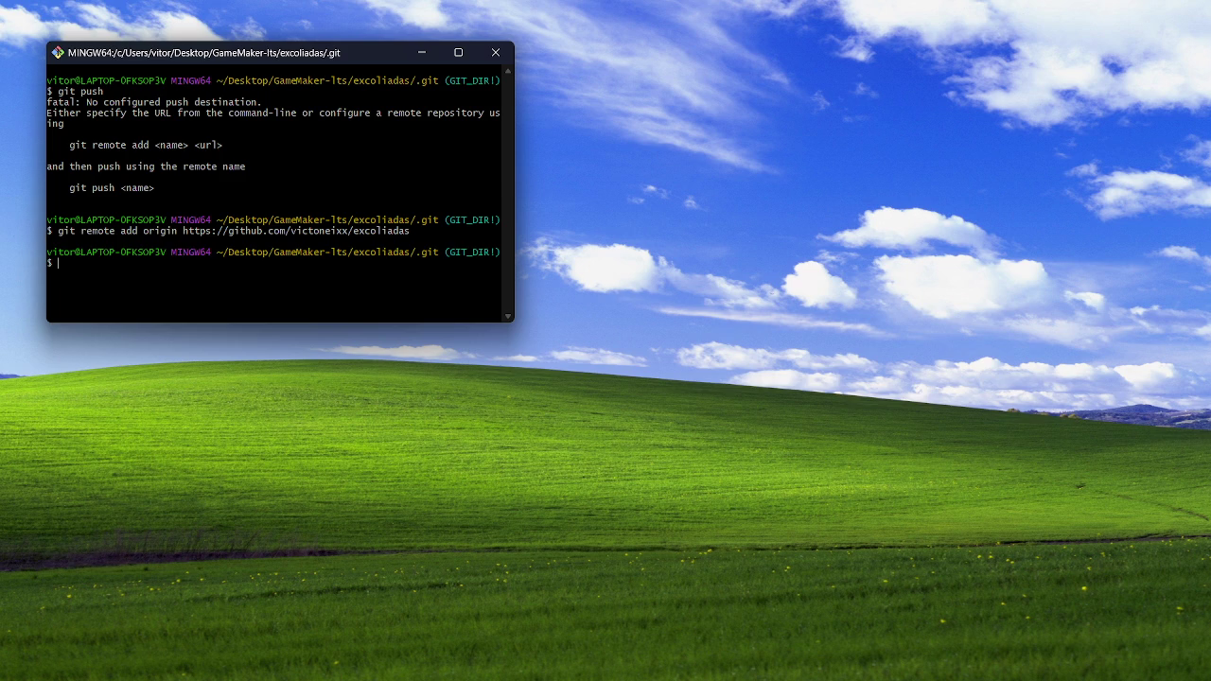
pyautogui.hotkey('alt', 'Tab')
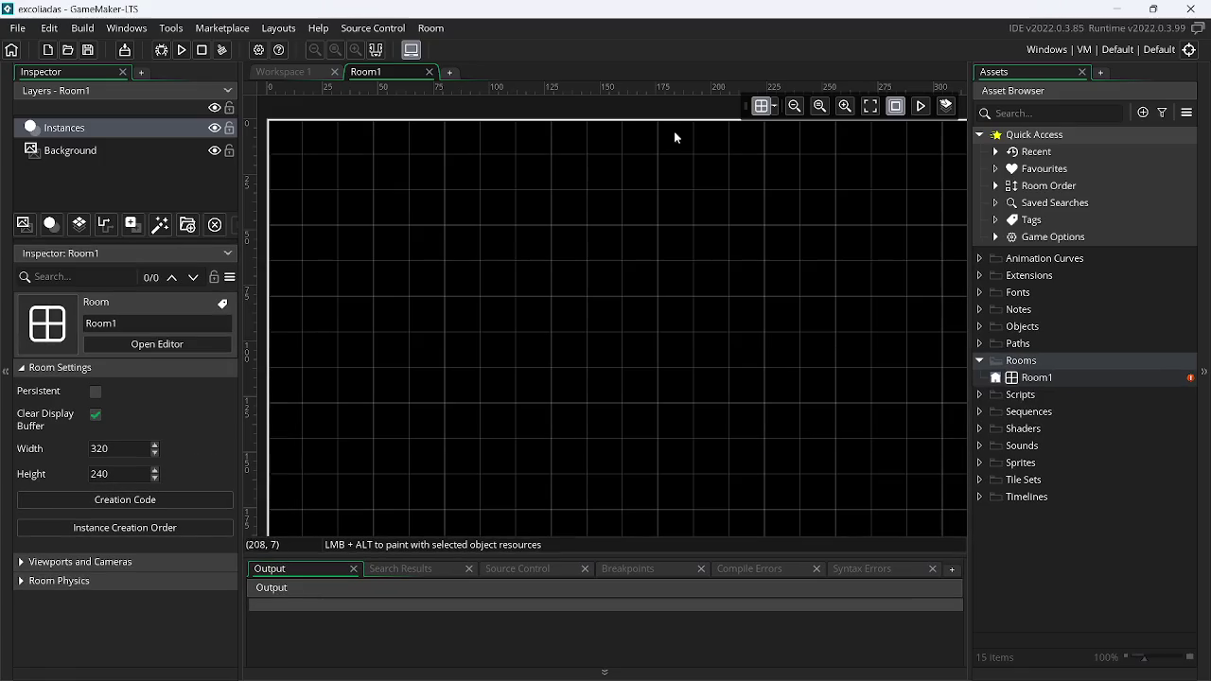
# Stage all 11 files and commit them with message 'Configurando o tamanho da room e janela'
pyautogui.click(388, 28)
pyautogui.click(397, 82)
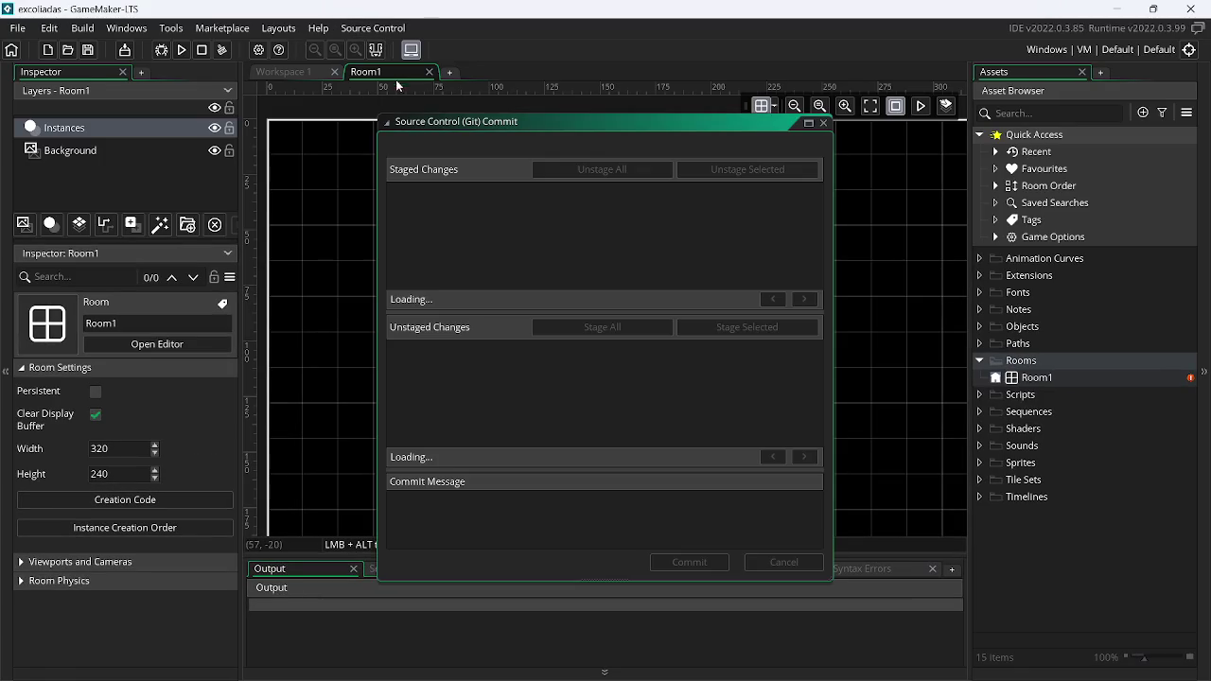
pyautogui.click(604, 327)
pyautogui.click(487, 503)
pyautogui.write('Confi')
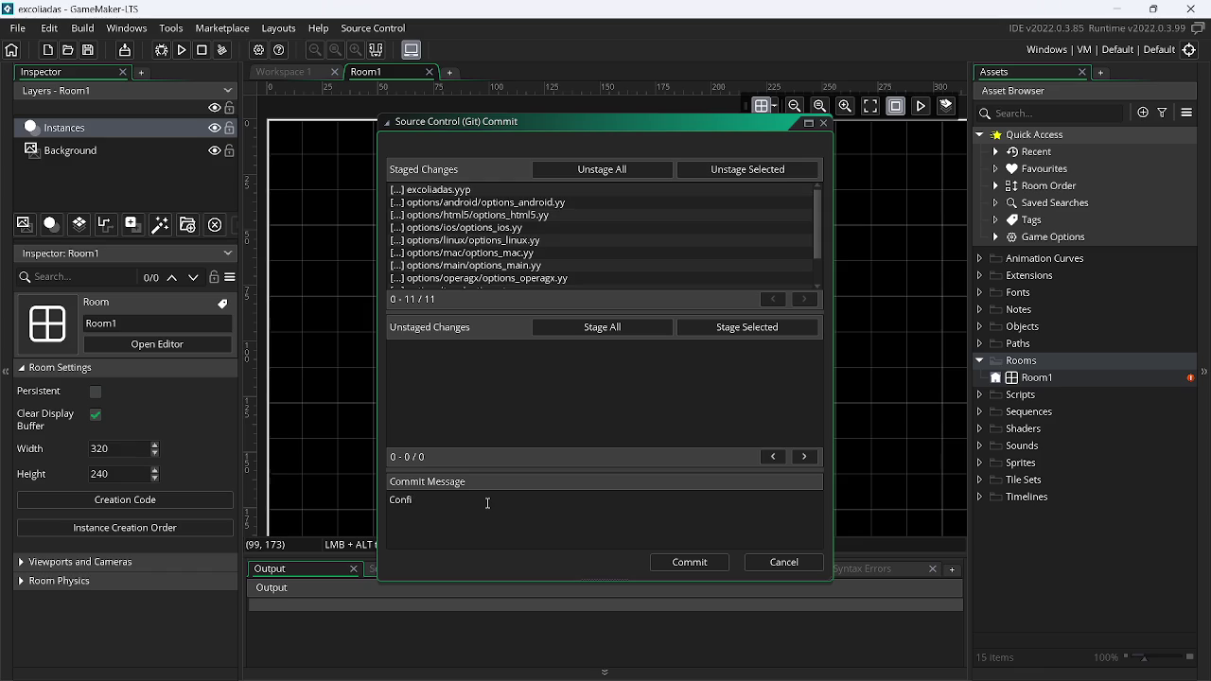
pyautogui.write('gurando ')
pyautogui.write('a')
pyautogui.press('BackSpace')
pyautogui.press('BackSpace')
pyautogui.press('BackSpace')
pyautogui.press('BackSpace')
pyautogui.write('tamanho')
pyautogui.write(' da ')
pyautogui.write('room ')
pyautogui.write('e janela')
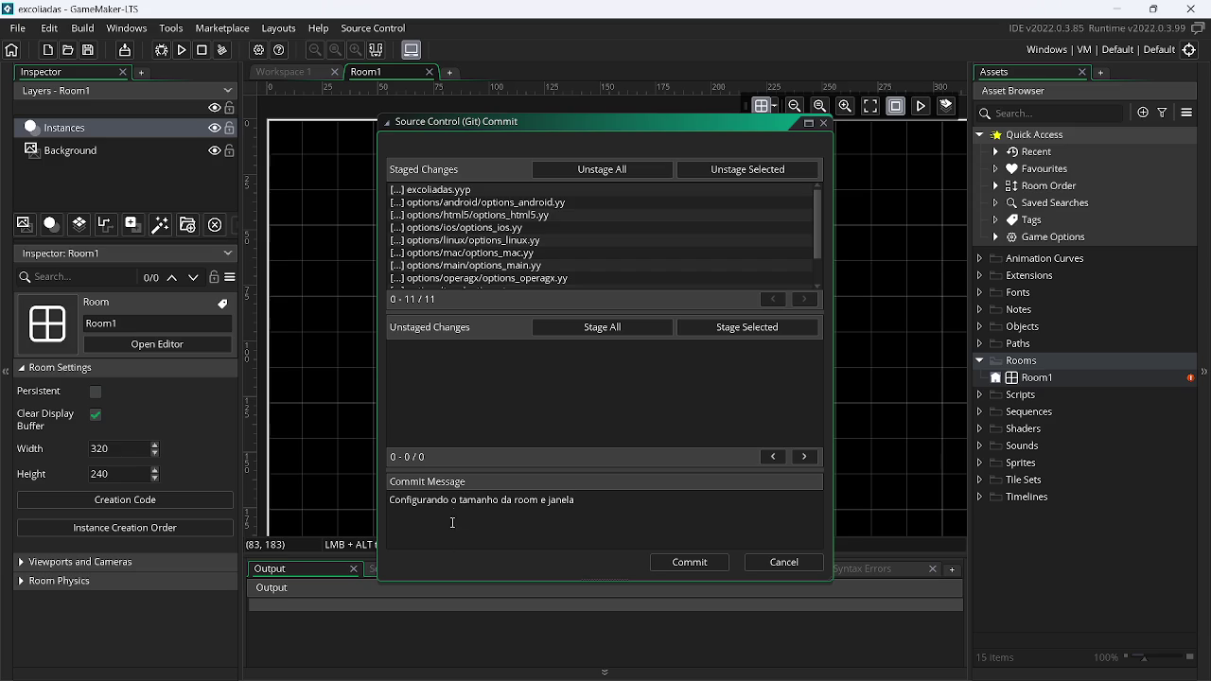
pyautogui.press('BackSpace')
pyautogui.write('a')
pyautogui.write('o')
pyautogui.click(690, 564)
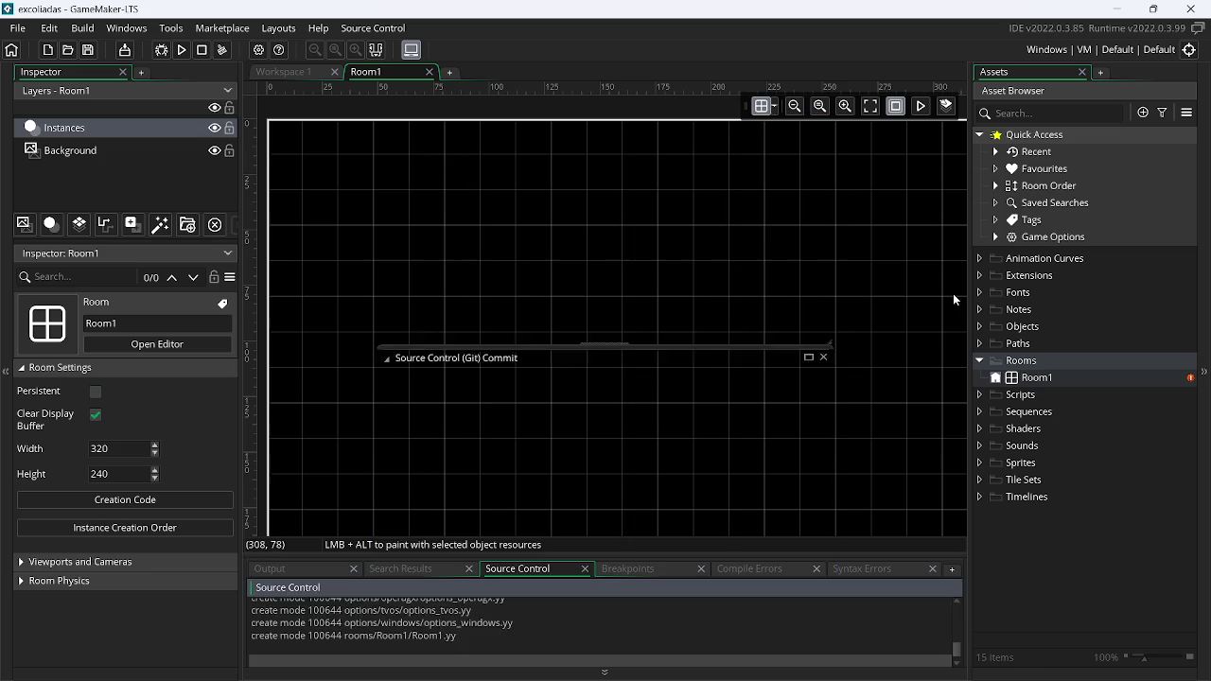
pyautogui.click(1117, 9)
# Run git push, then git push --set-upstream origin master, and close Git Bash
pyautogui.write('git push')
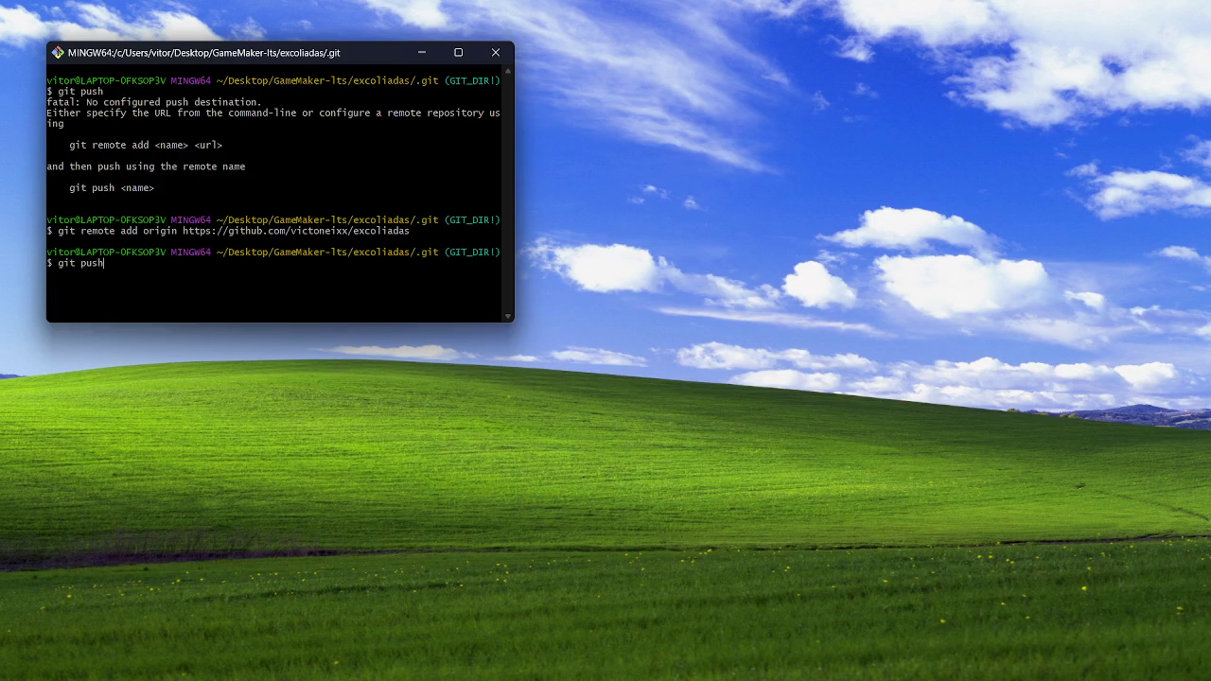
pyautogui.press('Return')
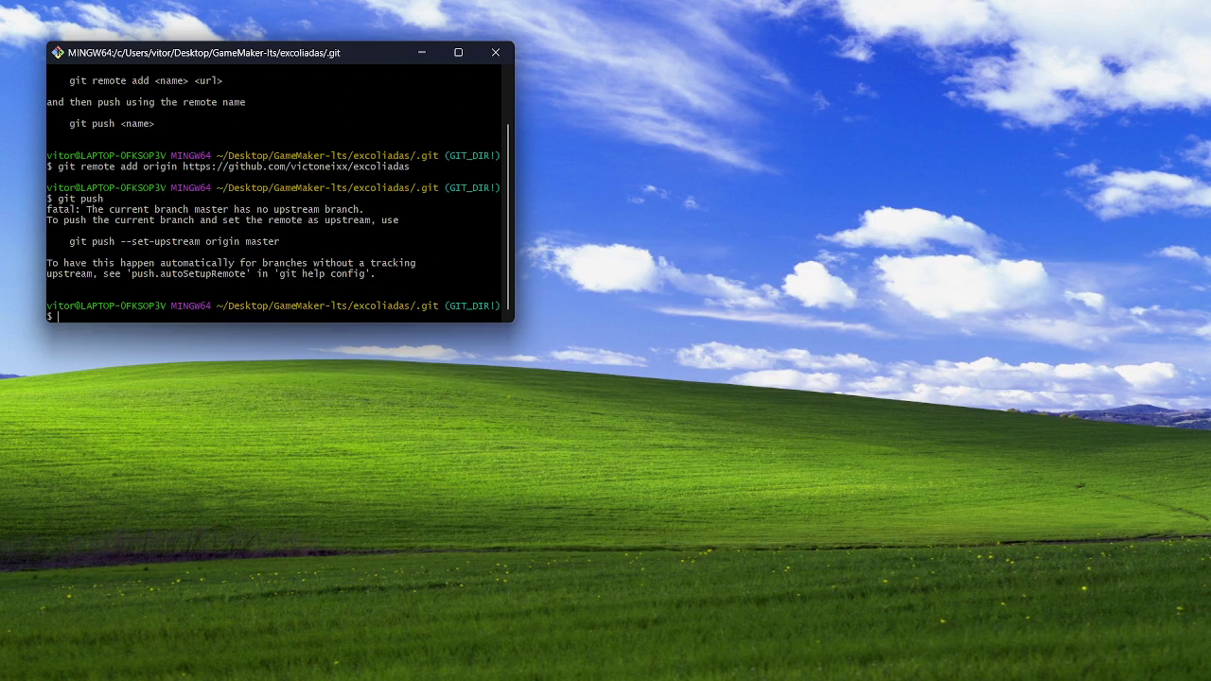
pyautogui.write('git p')
pyautogui.write('ush ')
pyautogui.write('--set-ups')
pyautogui.write('tream ')
pyautogui.write('origi')
pyautogui.write('n m')
pyautogui.write('aster')
pyautogui.press('Return')
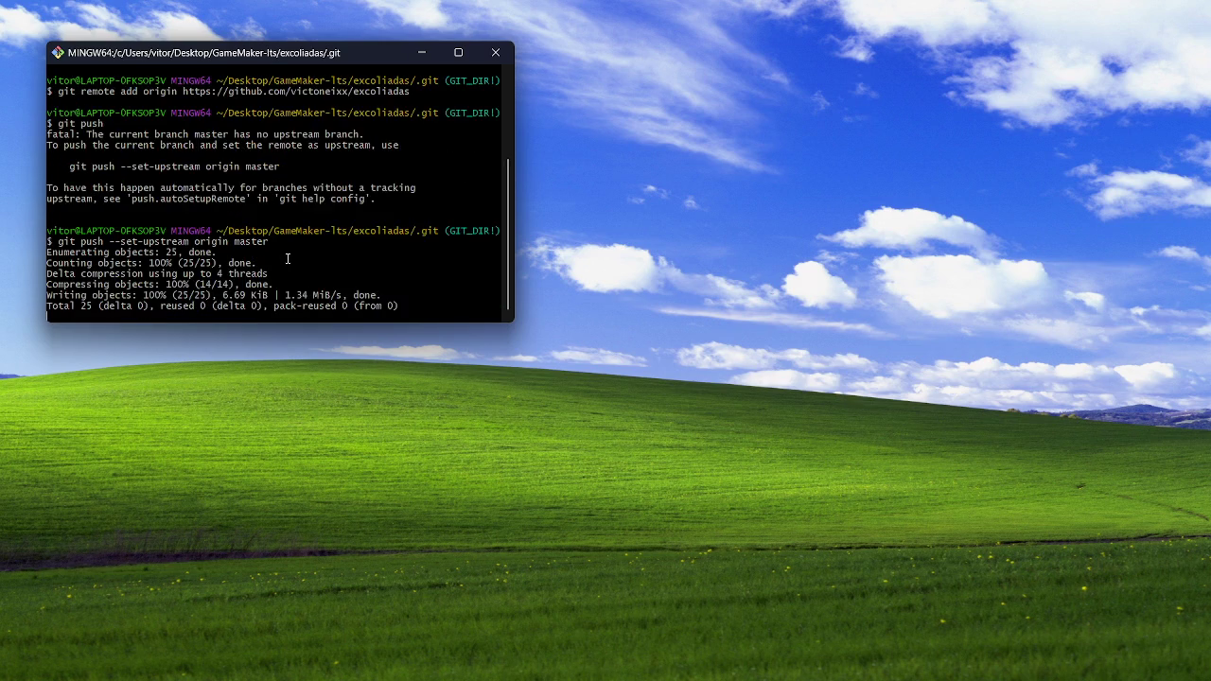
pyautogui.click(496, 52)
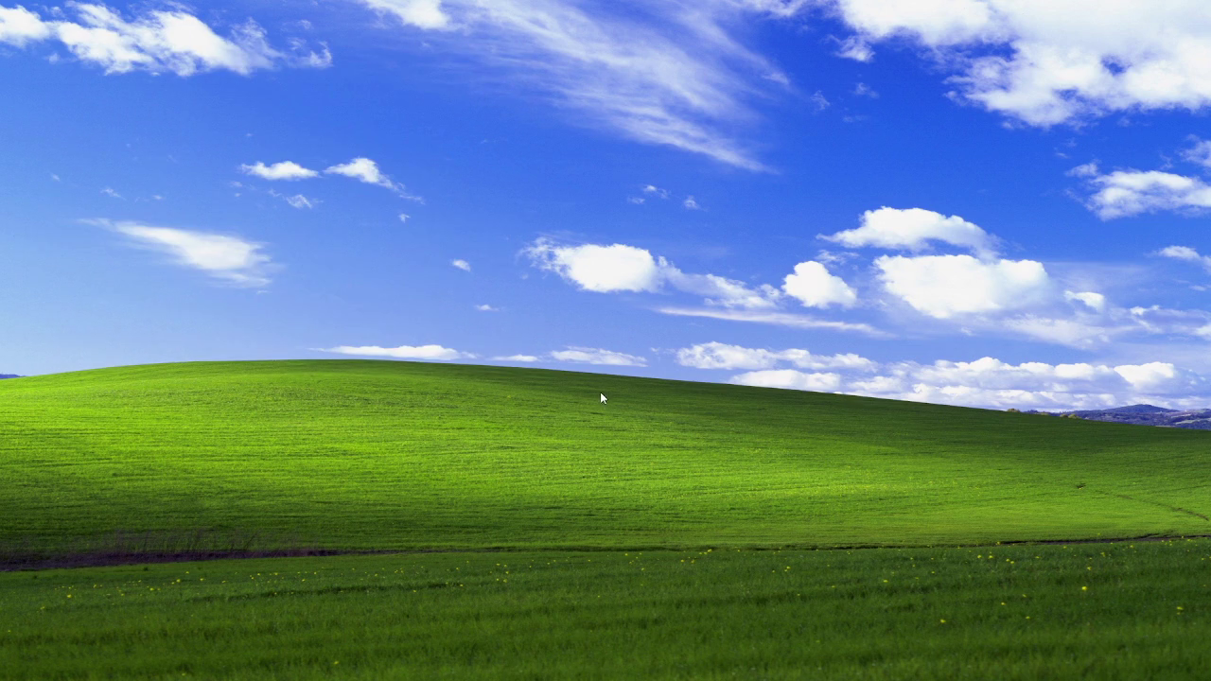
# Switch to Chrome and reload the excoliadas repository page to show the pushed commit
pyautogui.hotkey('alt', 'Tab')
pyautogui.press('Tab')
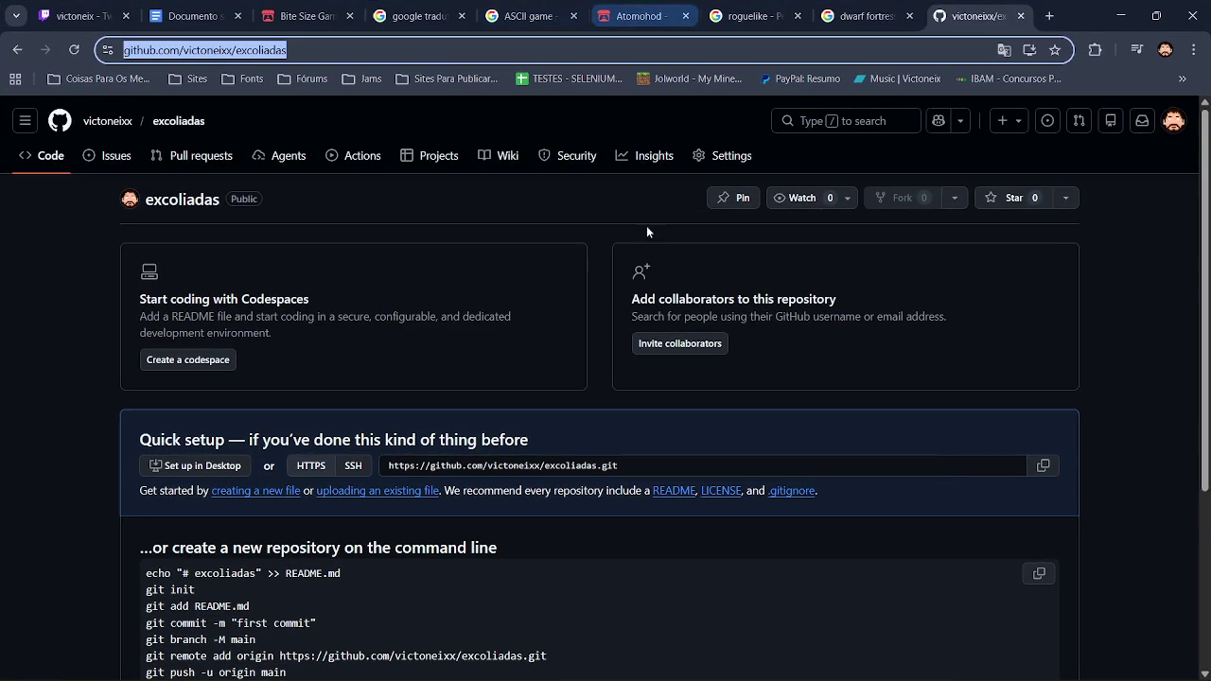
pyautogui.press('F5')
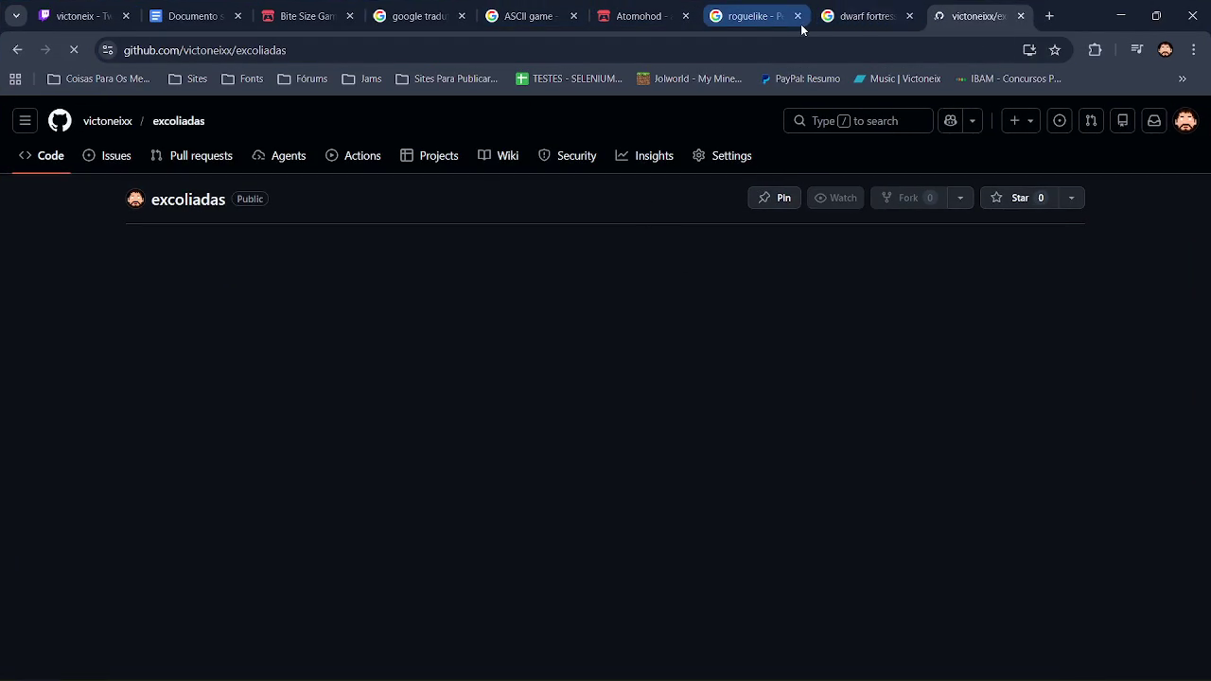
# Close the roguelike, dwarf fortress, Atomohod, ASCII game and other leftover research tabs
pyautogui.click(800, 19)
pyautogui.click(797, 17)
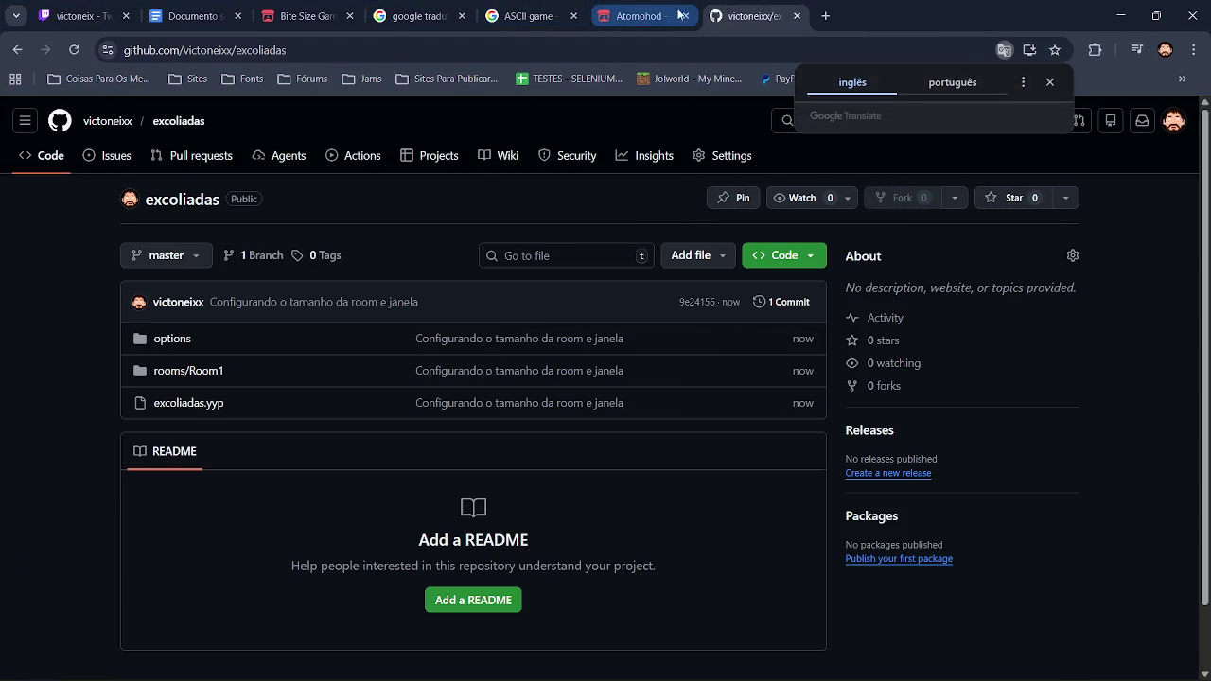
pyautogui.click(644, 16)
pyautogui.click(685, 16)
pyautogui.click(565, 19)
pyautogui.click(573, 16)
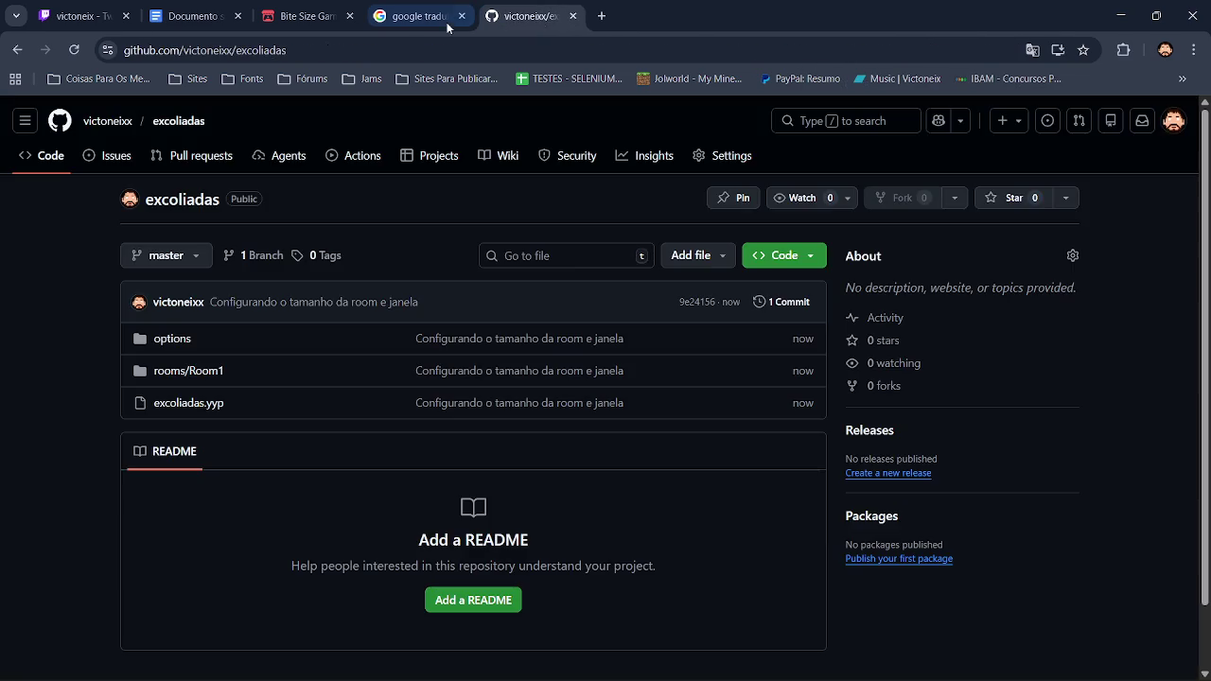
# Move the translator tab after the repository tab, then return to the game design document
pyautogui.click(454, 17)
pyautogui.moveTo(426, 17); pyautogui.dragTo(578, 16)
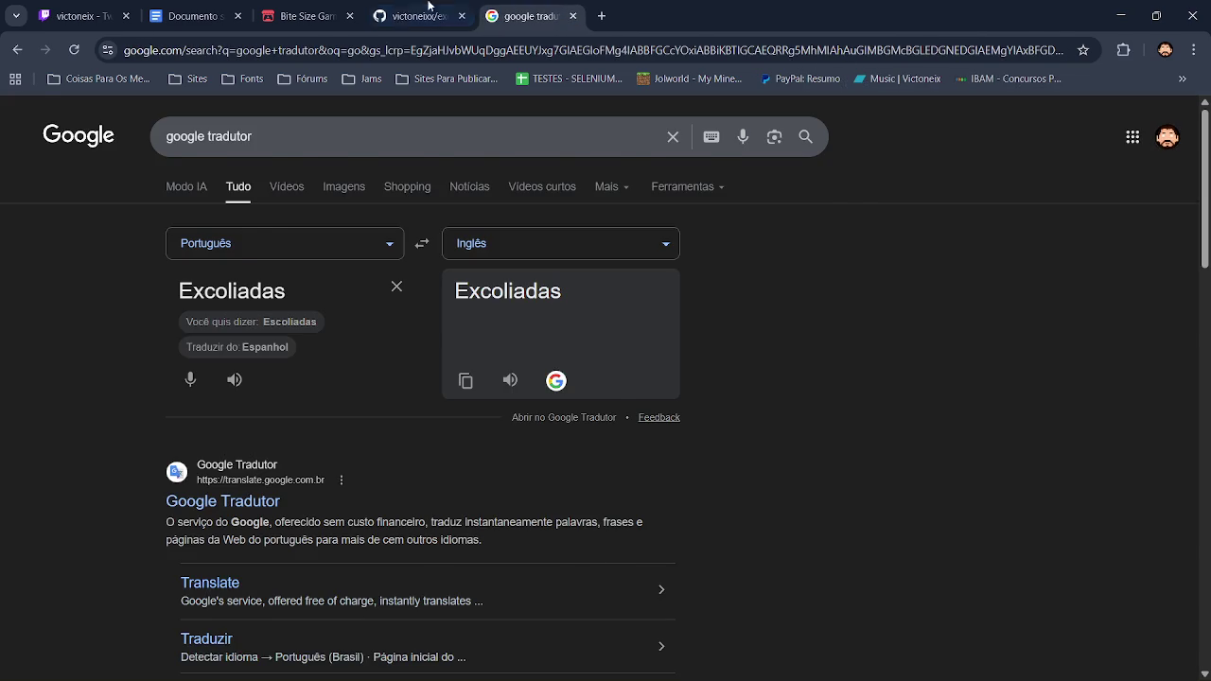
pyautogui.click(468, 16)
pyautogui.click(324, 15)
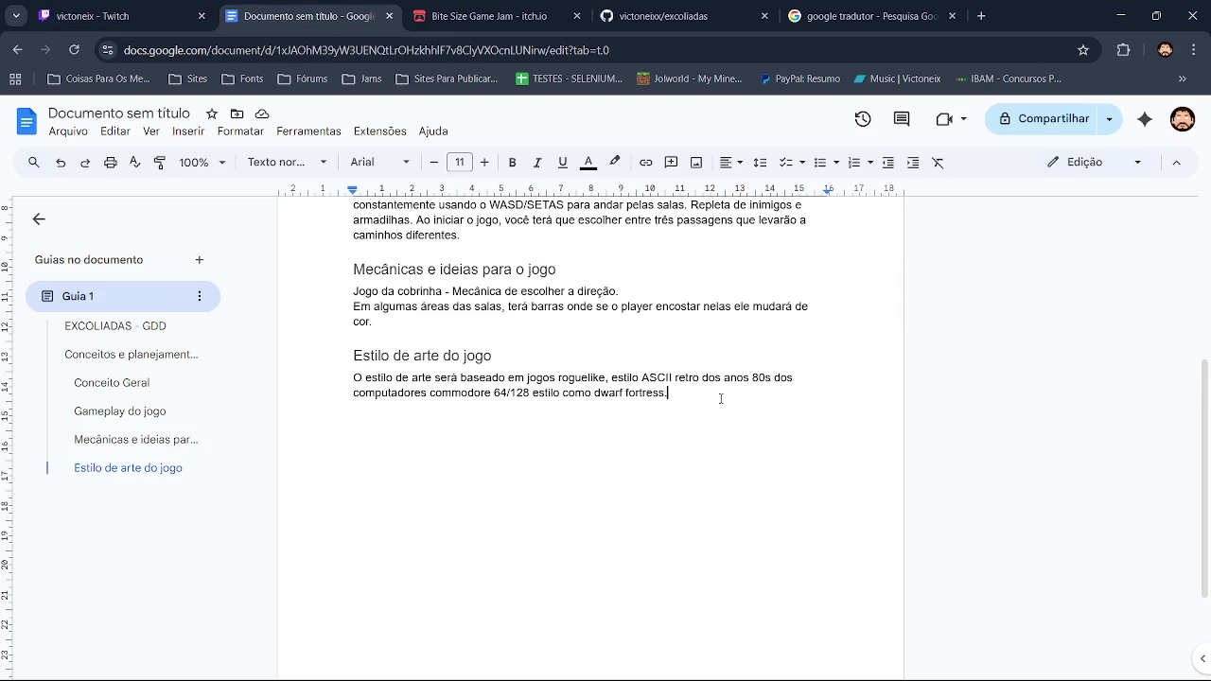
# Insert a page break after the art paragraph and set the new line to Título 2
pyautogui.press('Return')
pyautogui.hotkey('ctrl', 'Return')
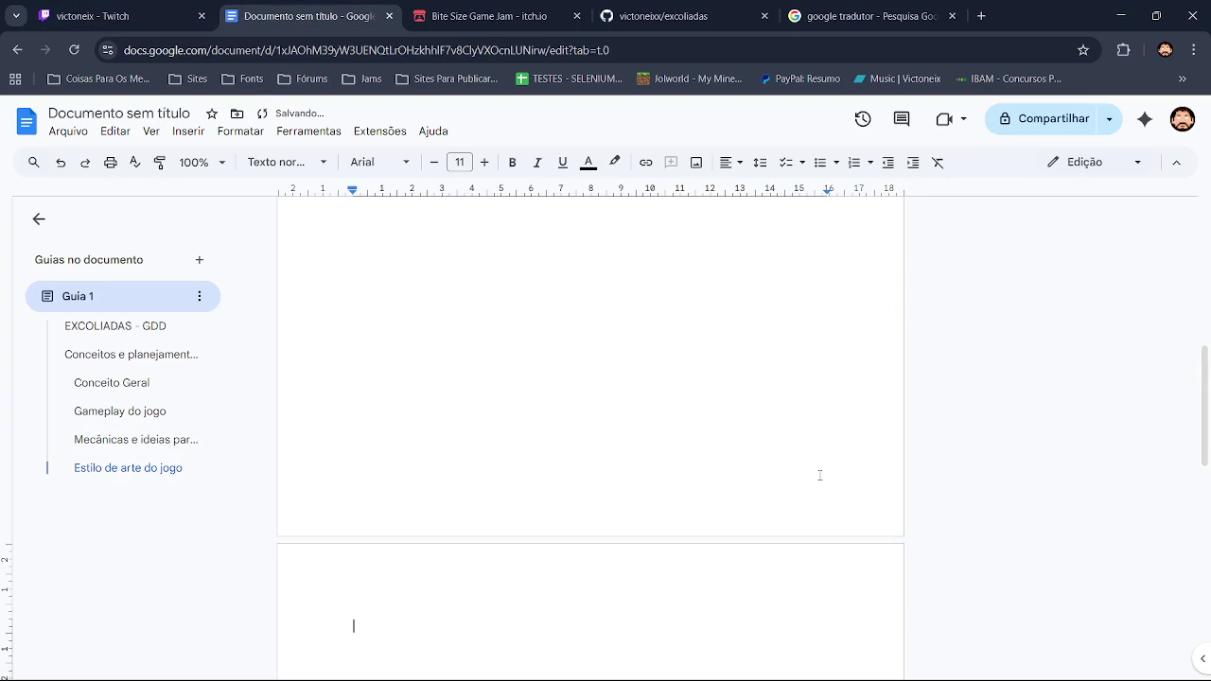
pyautogui.click(284, 162)
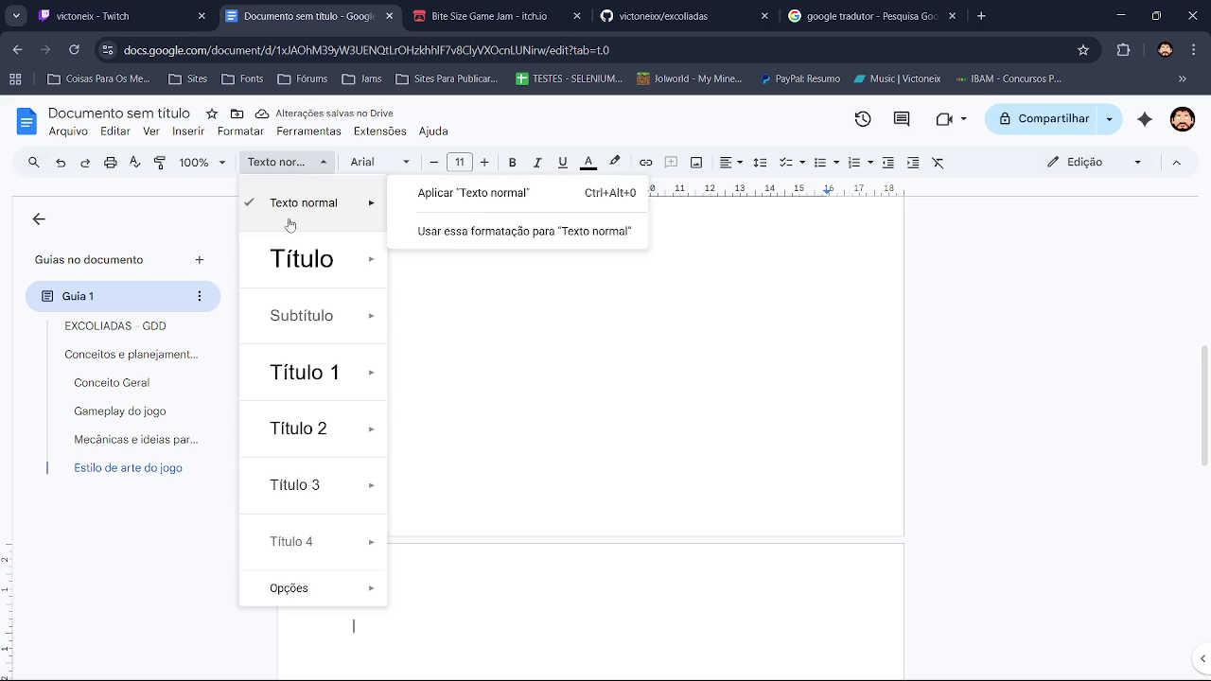
pyautogui.click(306, 416)
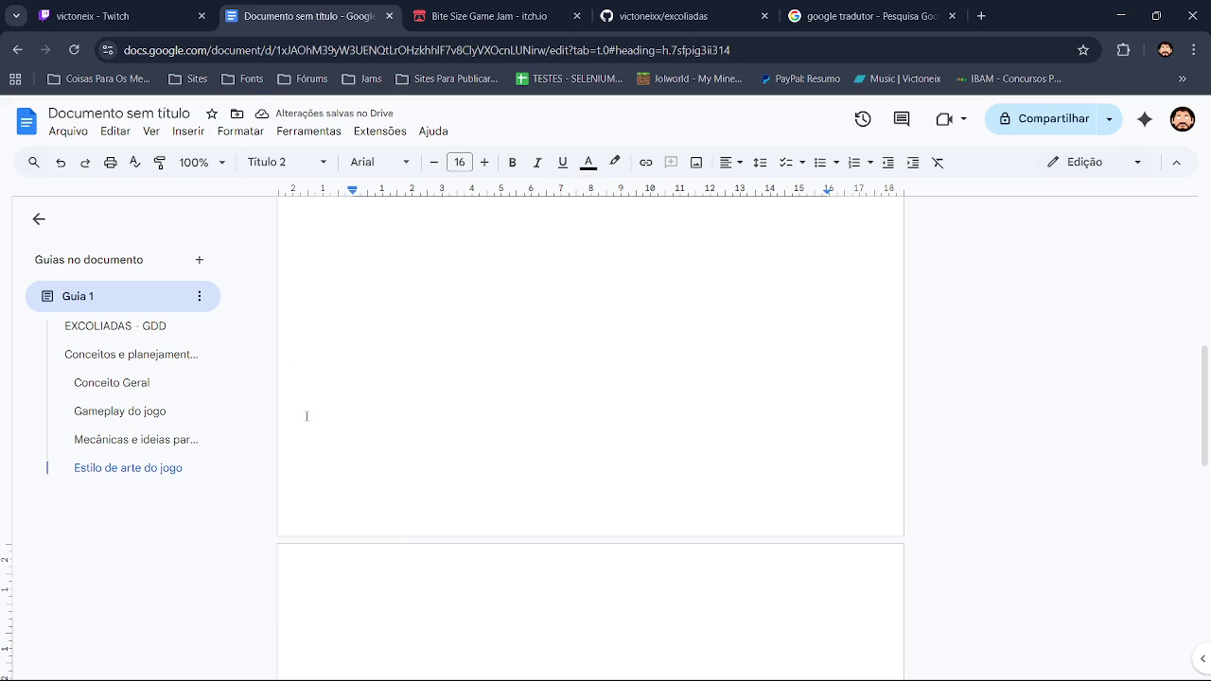
# Type the heading 'Mecanicas e funções das entidades do jogo'
pyautogui.write('Mecanicas')
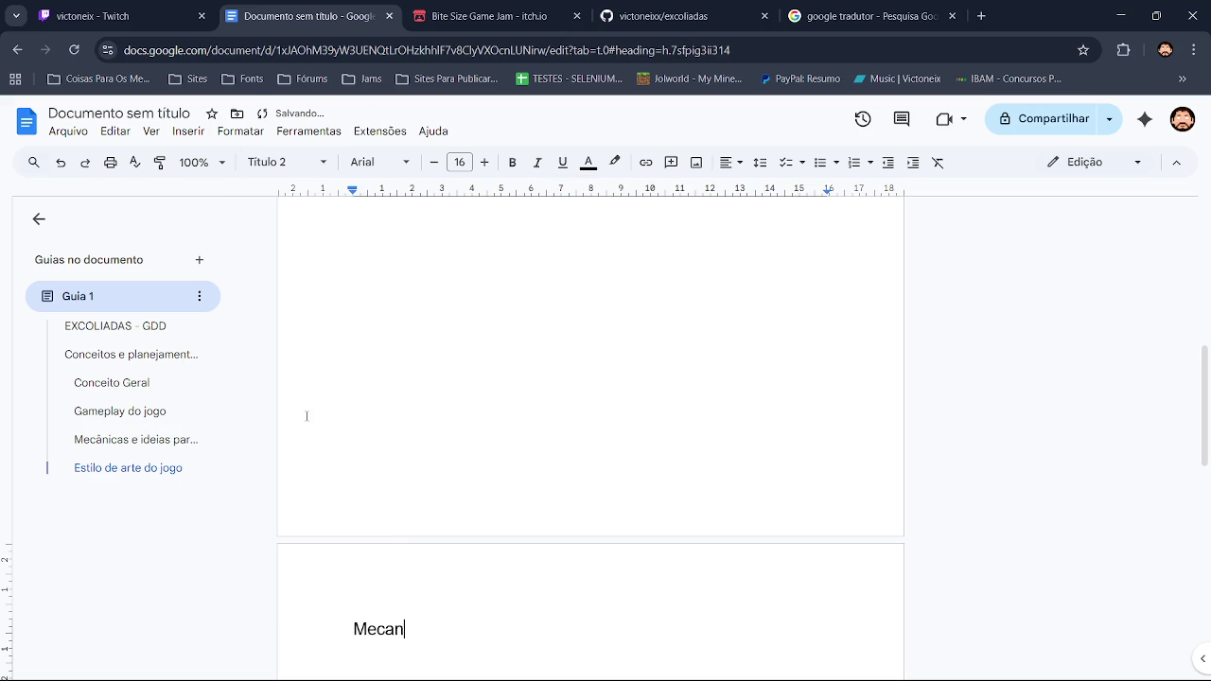
pyautogui.write(' e')
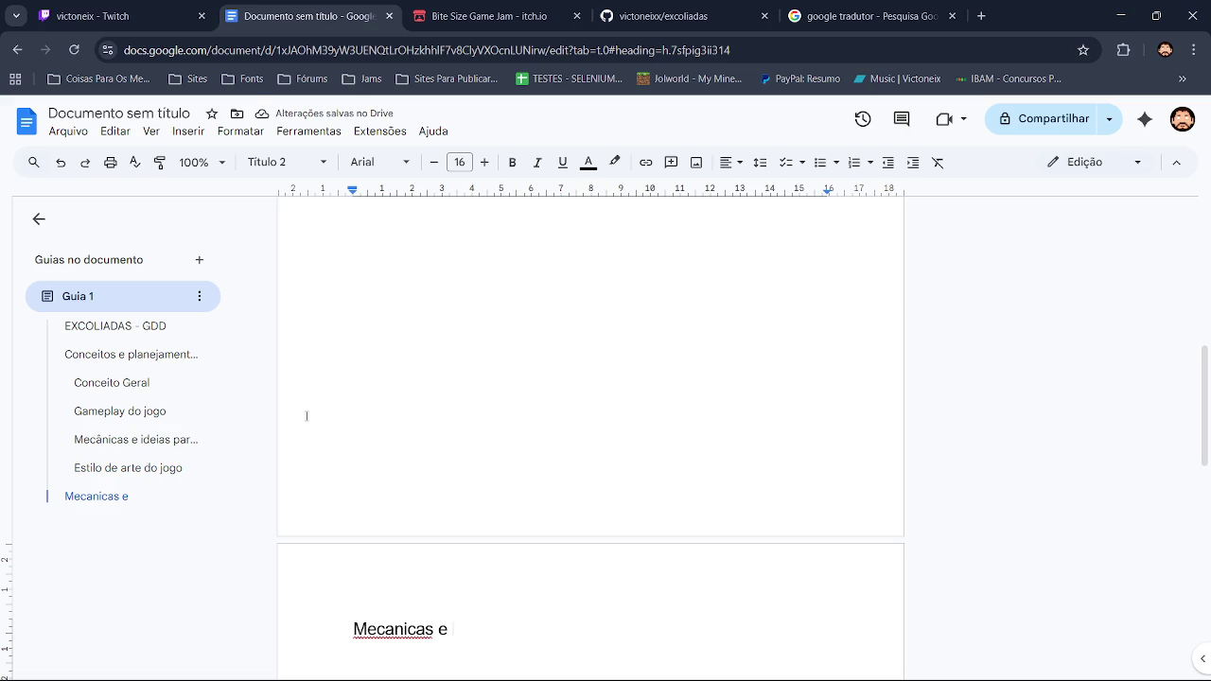
pyautogui.write('f')
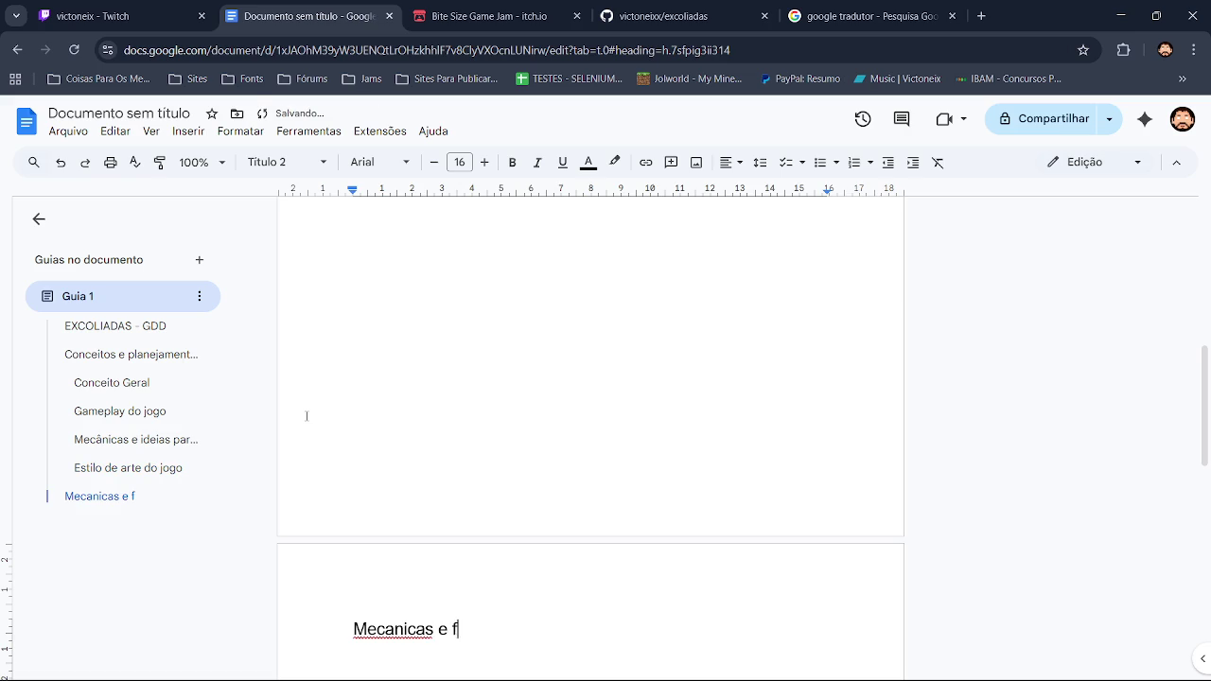
pyautogui.write('unções ')
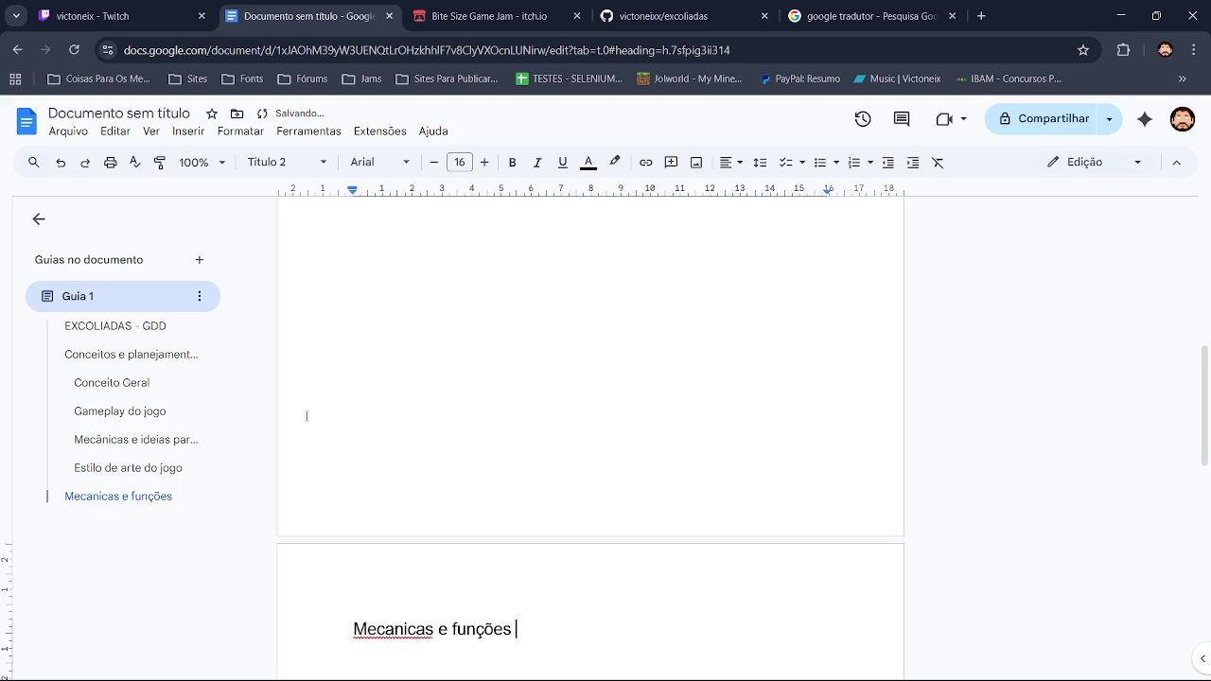
pyautogui.write('das entidades do jogo')
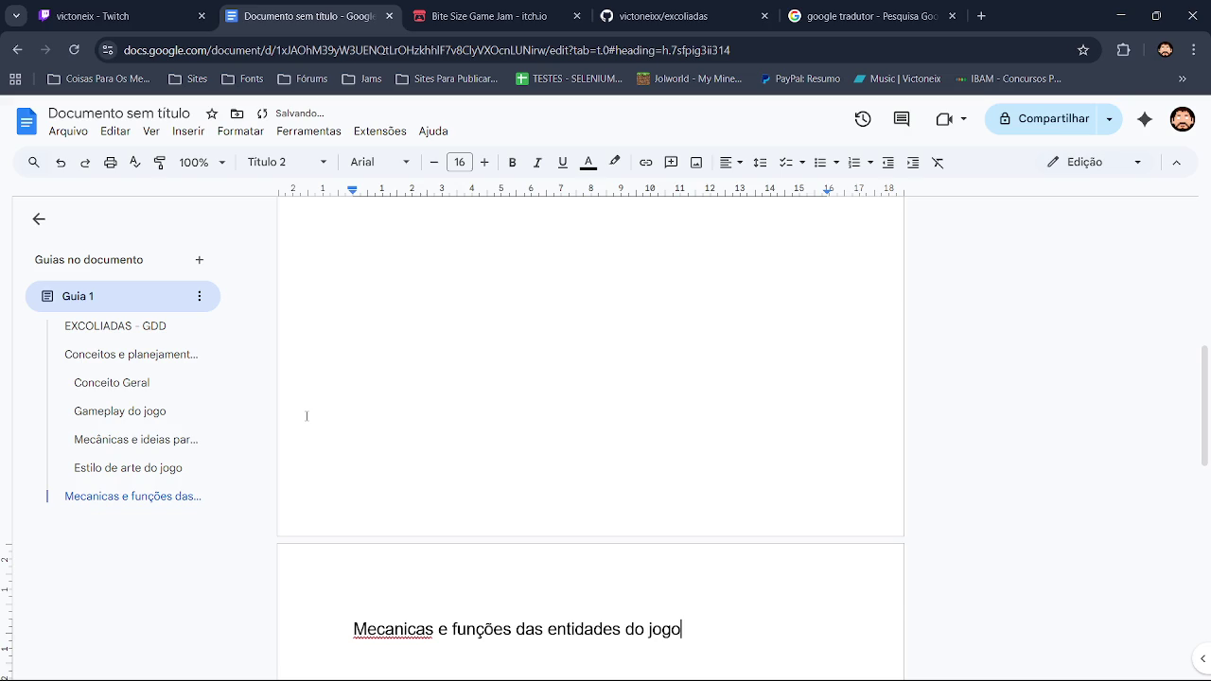
# Center the heading, correct 'Mecanicas' to 'Mecânicas', and add an empty paragraph below
pyautogui.hotkey('ctrl', 'shift', 'Left')
pyautogui.hotkey('ctrl', 'shift', 'Left')
pyautogui.hotkey('ctrl', 'shift', 'Left')
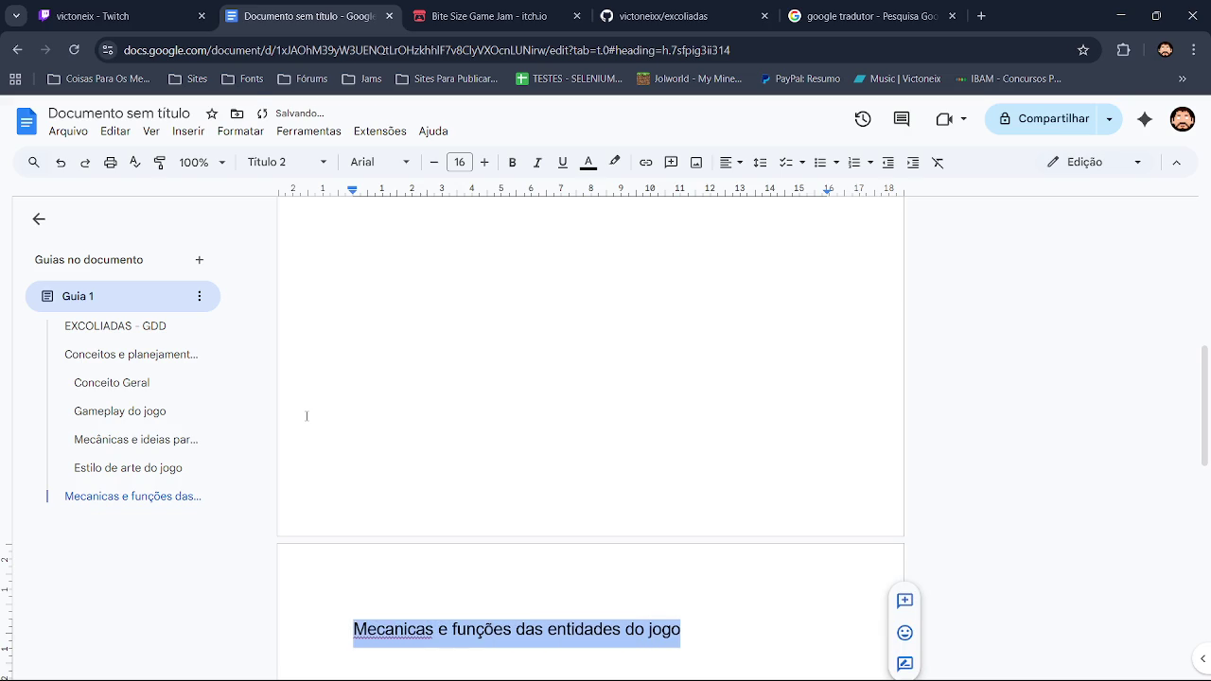
pyautogui.click(728, 162)
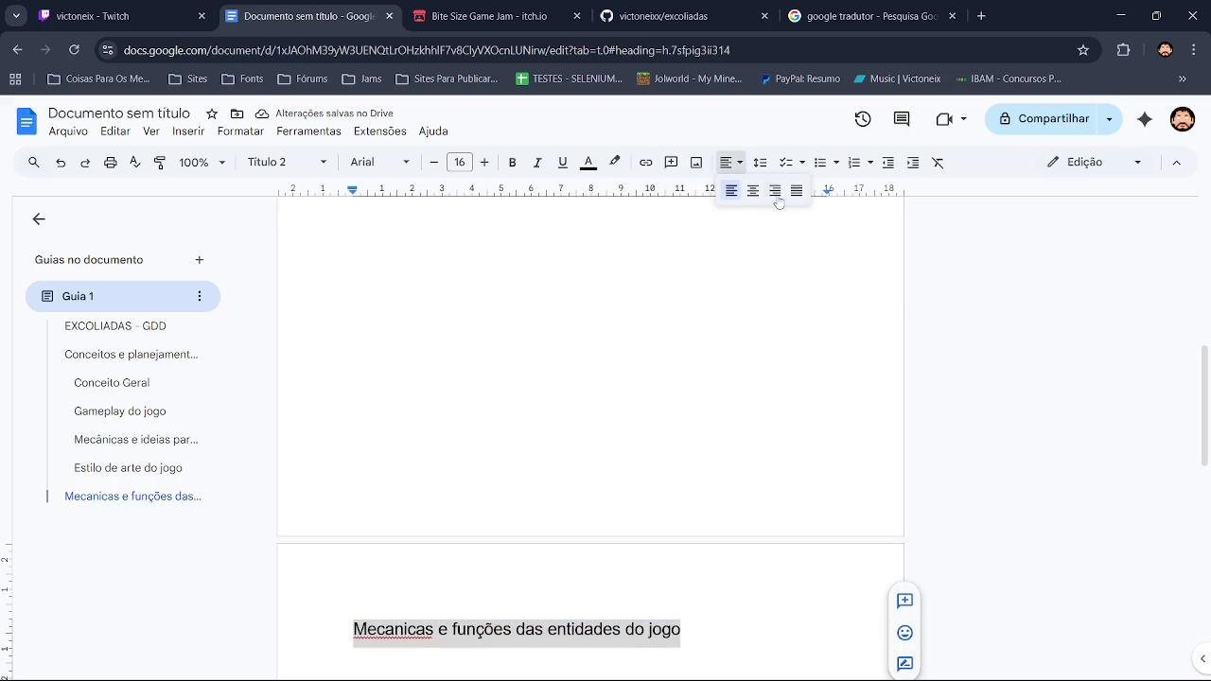
pyautogui.click(754, 190)
pyautogui.click(449, 630)
pyautogui.click(466, 601)
pyautogui.click(804, 629)
pyautogui.press('Return')
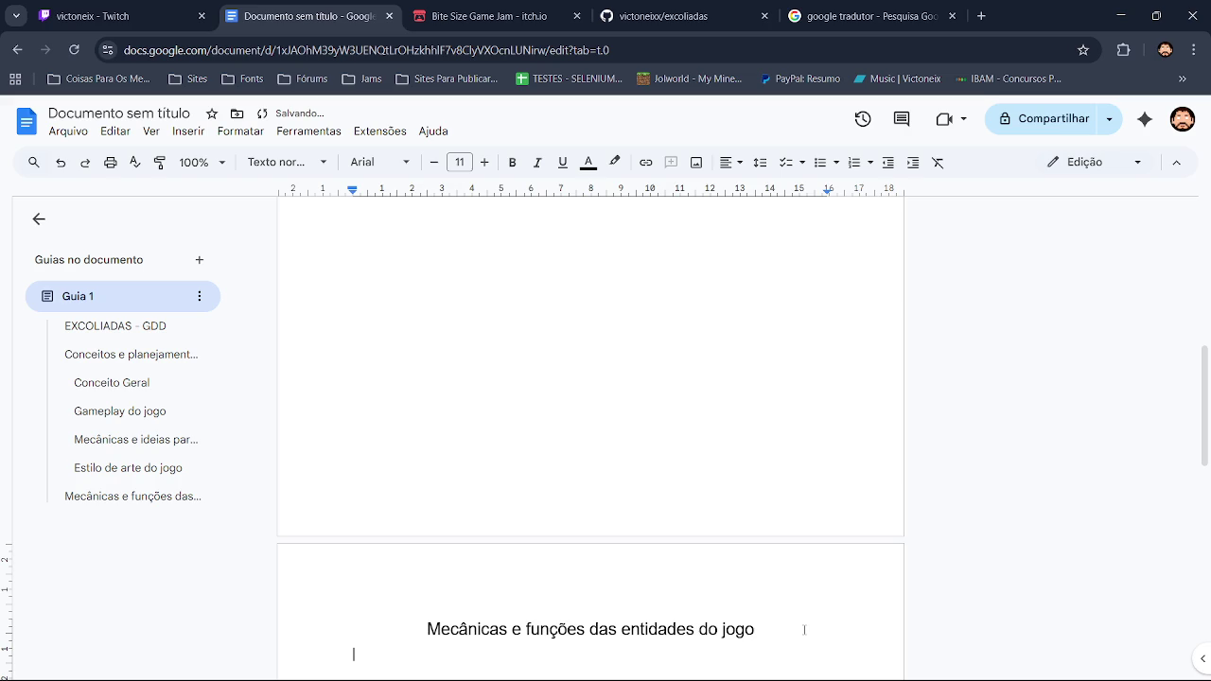
pyautogui.scroll(-3, 914, 300)
pyautogui.click(279, 163)
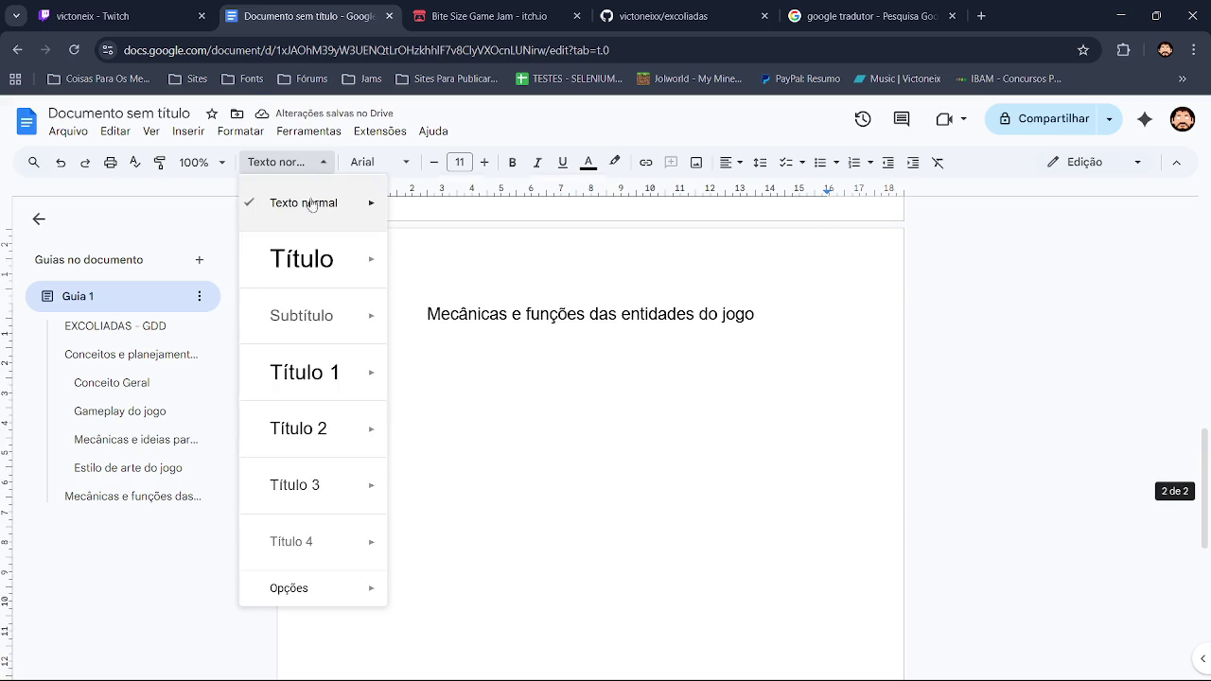
# Add a Título 3 subheading 'Jogador' with a body paragraph beneath it
pyautogui.click(315, 478)
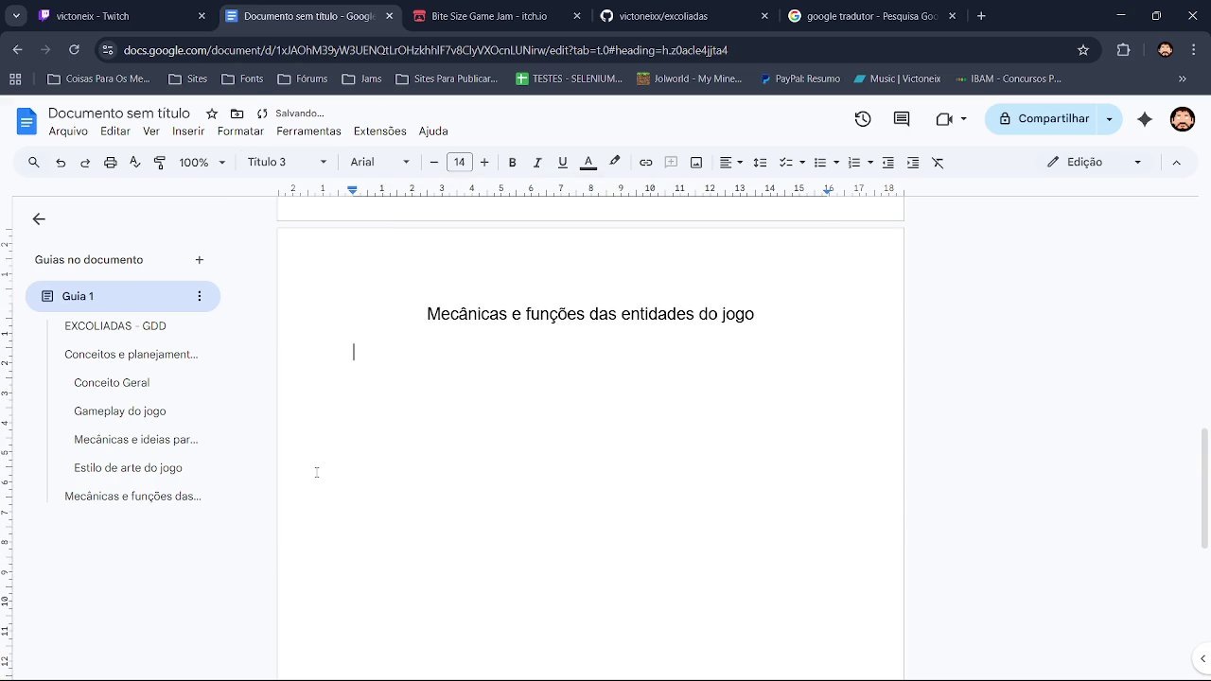
pyautogui.write('Pe')
pyautogui.press('BackSpace')
pyautogui.press('BackSpace')
pyautogui.write('Jogador')
pyautogui.press('Return')
# Write that the player can be controlled with WASD or the keyboard arrows (SETAS)
pyautogui.write('O')
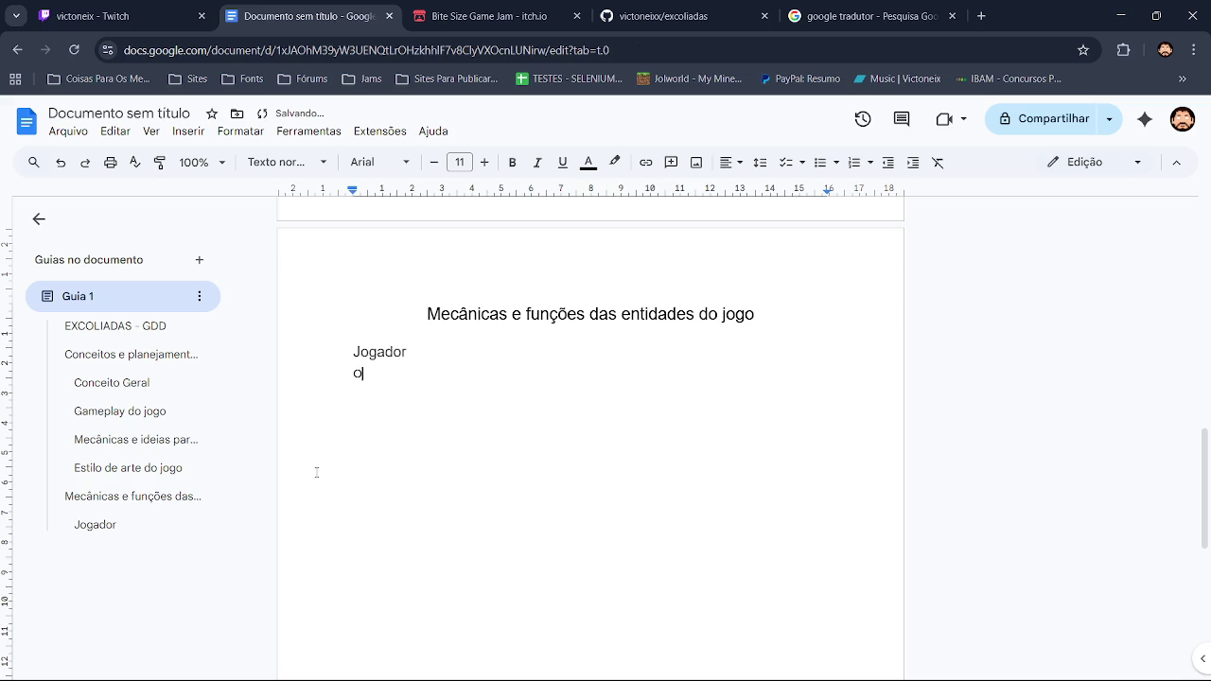
pyautogui.write(' jogador ')
pyautogui.write('podera ser con')
pyautogui.write('tr')
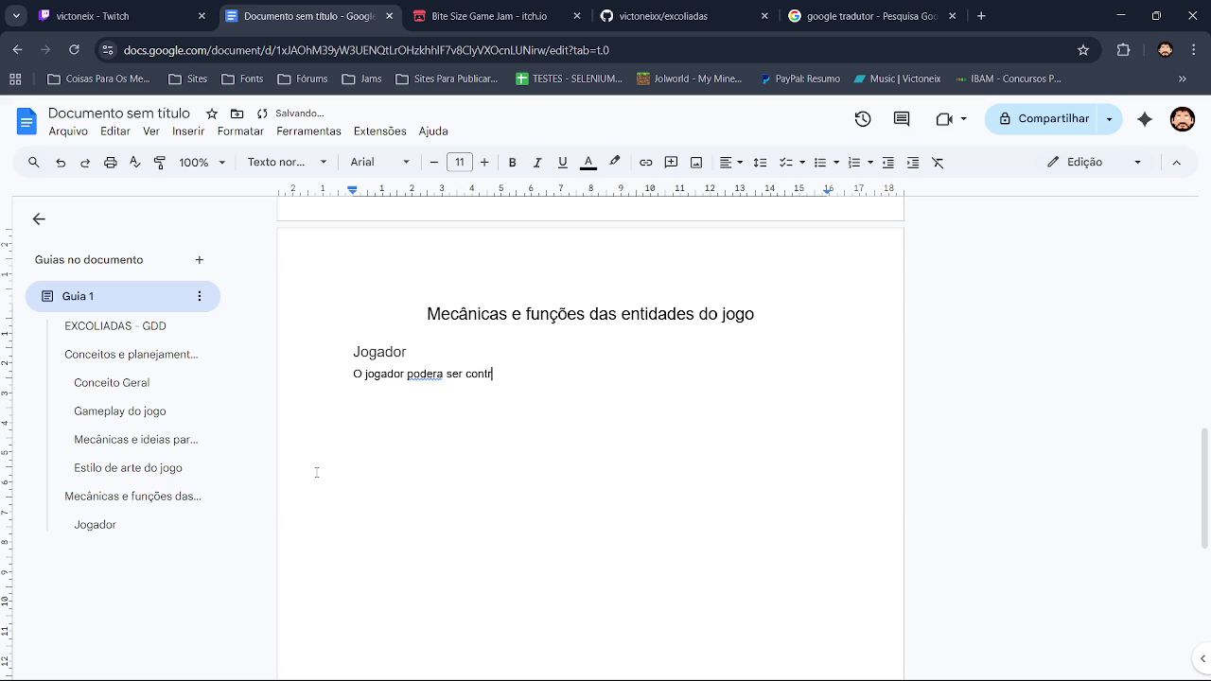
pyautogui.write('olado pelo WASD')
pyautogui.write(' Ou ')
pyautogui.write('SATAS s')
pyautogui.press('BackSpace')
pyautogui.write('do teclado')
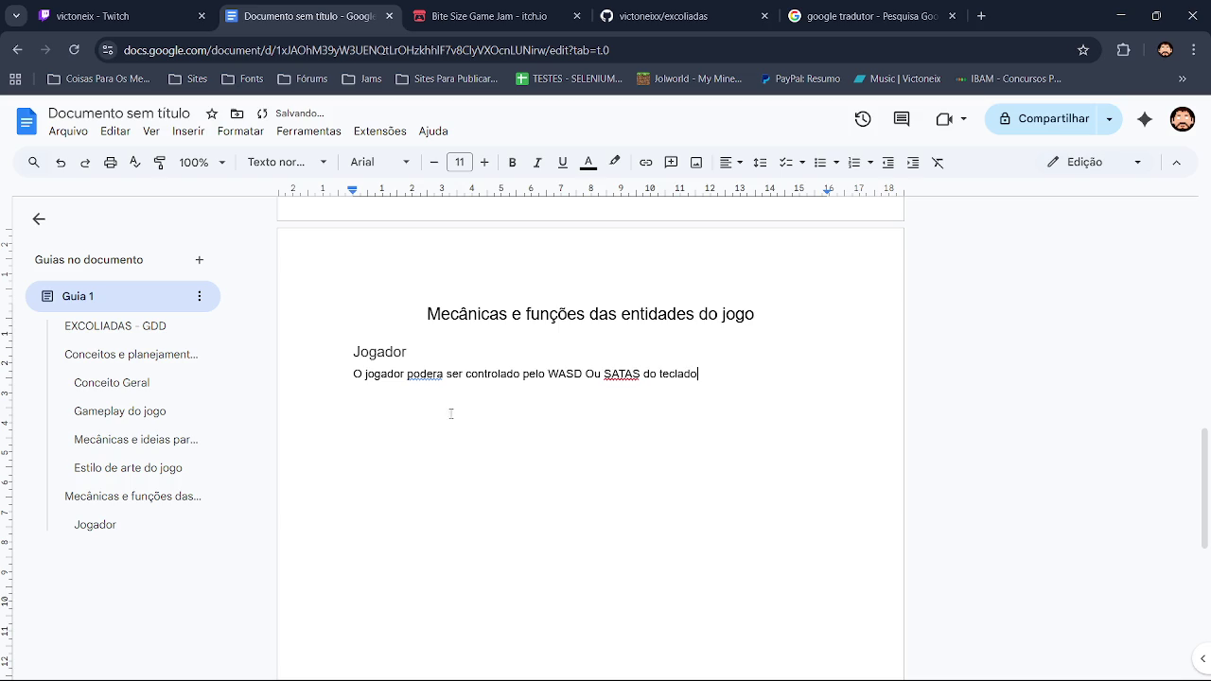
pyautogui.click(622, 374)
pyautogui.click(630, 353)
# Add that he will always walk in the direction the player chooses ('em que o jogador escolher')
pyautogui.write('. Ca')
pyautogui.write('da')
pyautogui.press('BackSpace')
pyautogui.press('BackSpace')
pyautogui.press('BackSpace')
pyautogui.write('Ele s')
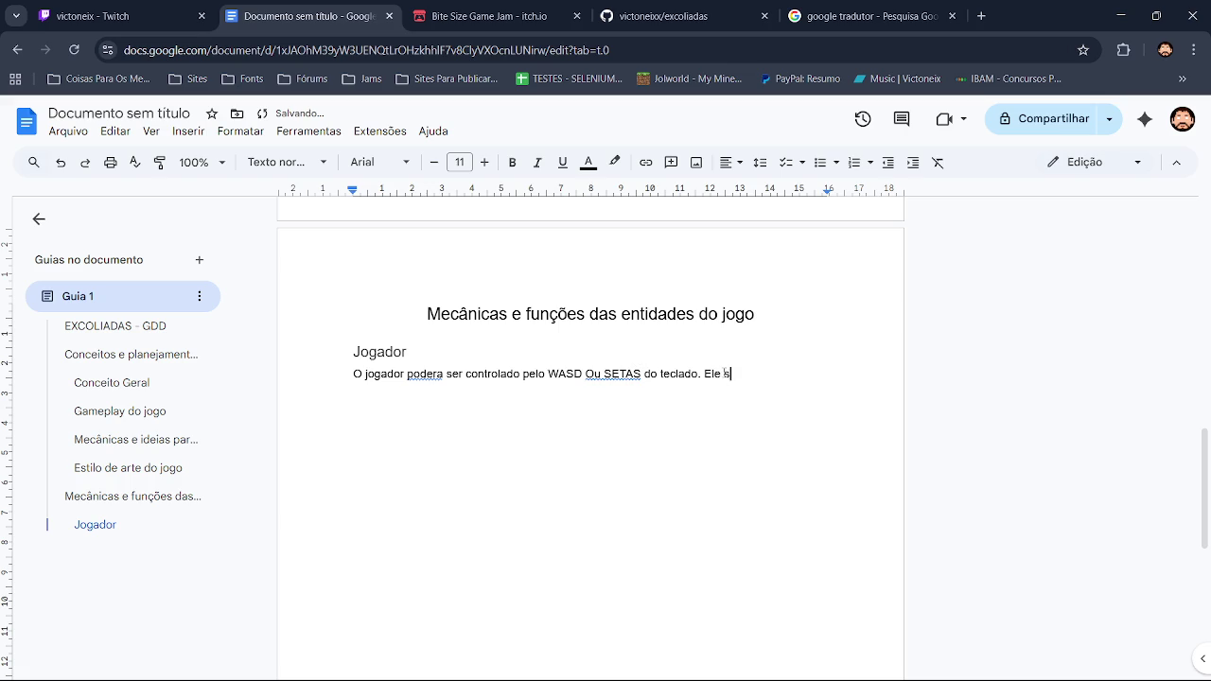
pyautogui.write('empre estar')
pyautogui.press('BackSpace')
pyautogui.write('e')
pyautogui.press('BackSpace')
pyautogui.write('ra anda')
pyautogui.write('ndo pels')
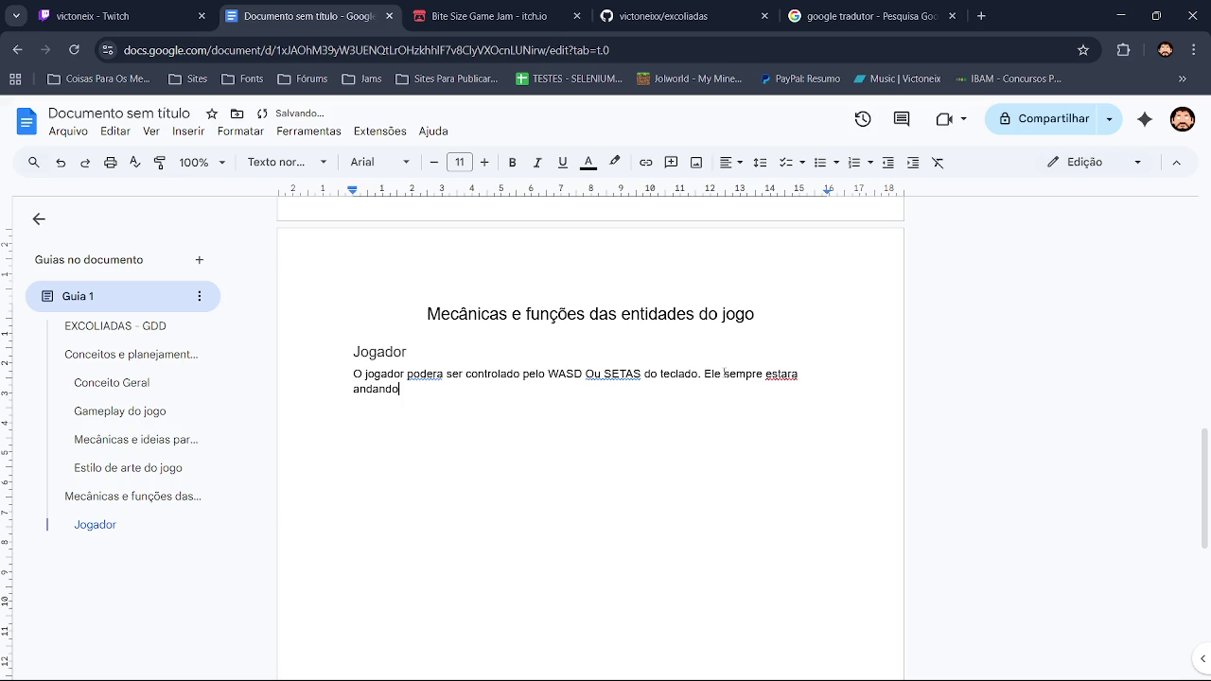
pyautogui.press('BackSpace')
pyautogui.press('BackSpace')
pyautogui.press('BackSpace')
pyautogui.write('na dore')
pyautogui.write('ção em que ')
pyautogui.write('o jogador ')
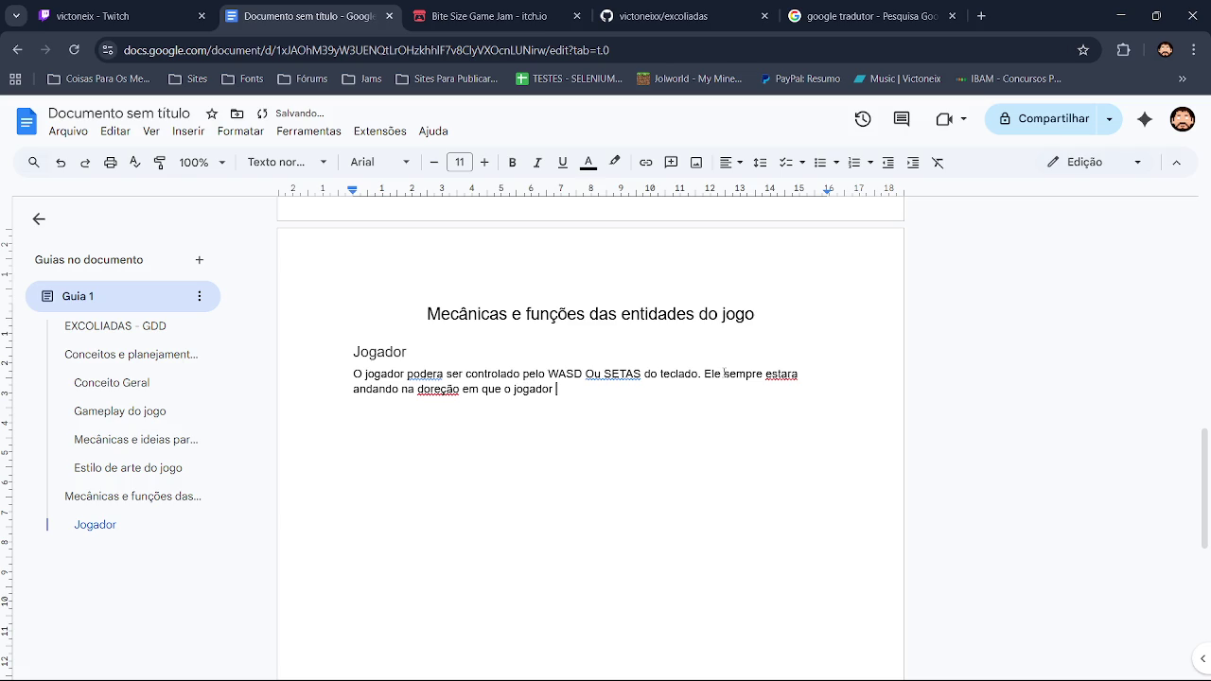
pyautogui.write('es')
pyautogui.write('colher')
# Accept the spelling corrections poderá, ou SETAS, estará and direção in the Jogador paragraph
pyautogui.click(425, 374)
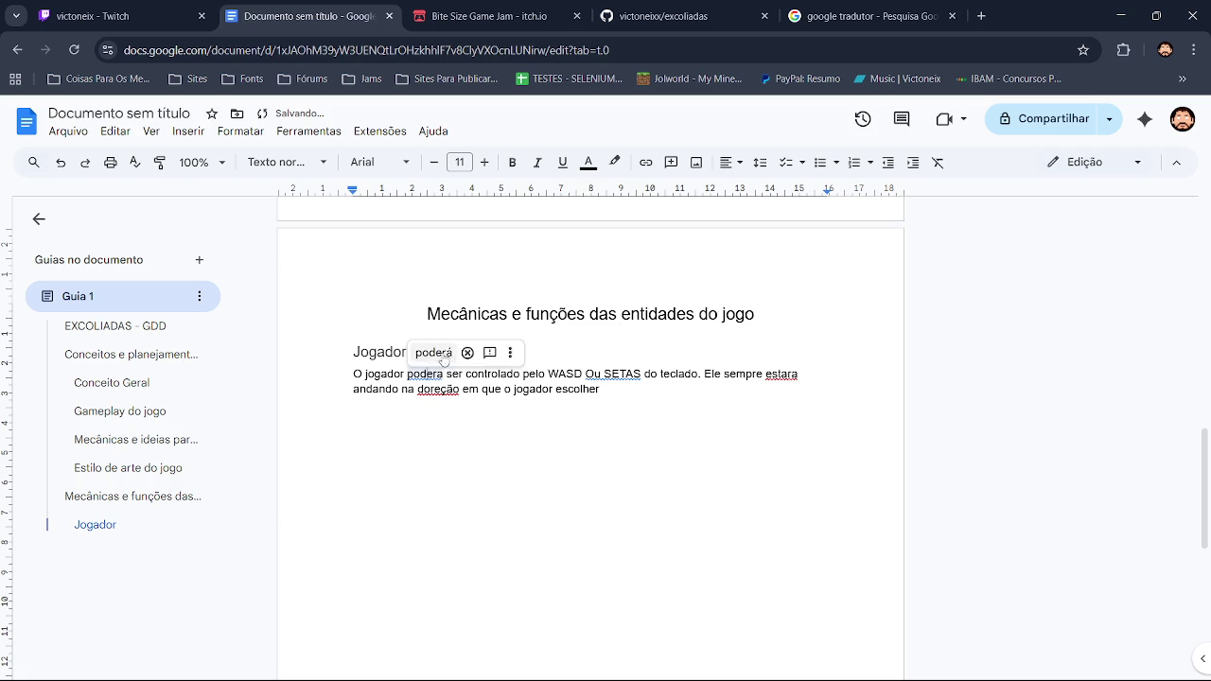
pyautogui.click(433, 352)
pyautogui.click(619, 374)
pyautogui.click(616, 353)
pyautogui.click(781, 375)
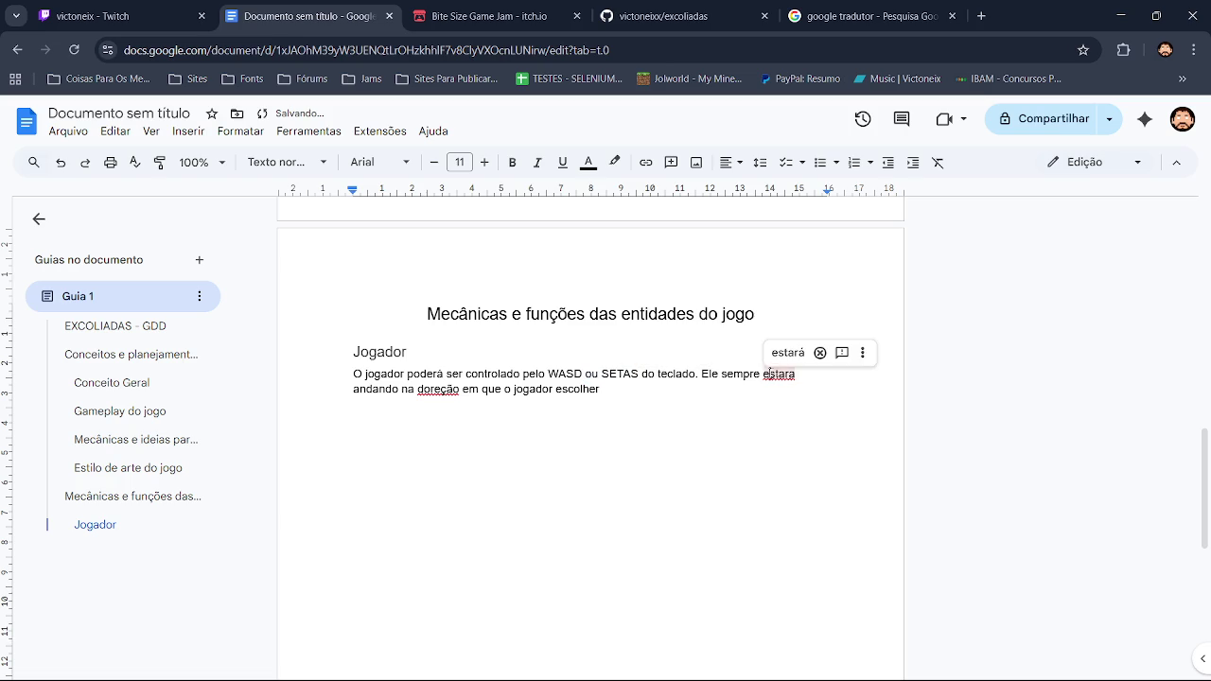
pyautogui.click(785, 353)
pyautogui.click(438, 389)
pyautogui.click(441, 363)
# Append 'constantemente numa direção.' to the end of the Jogador paragraph
pyautogui.click(629, 387)
pyautogui.write(', sem ')
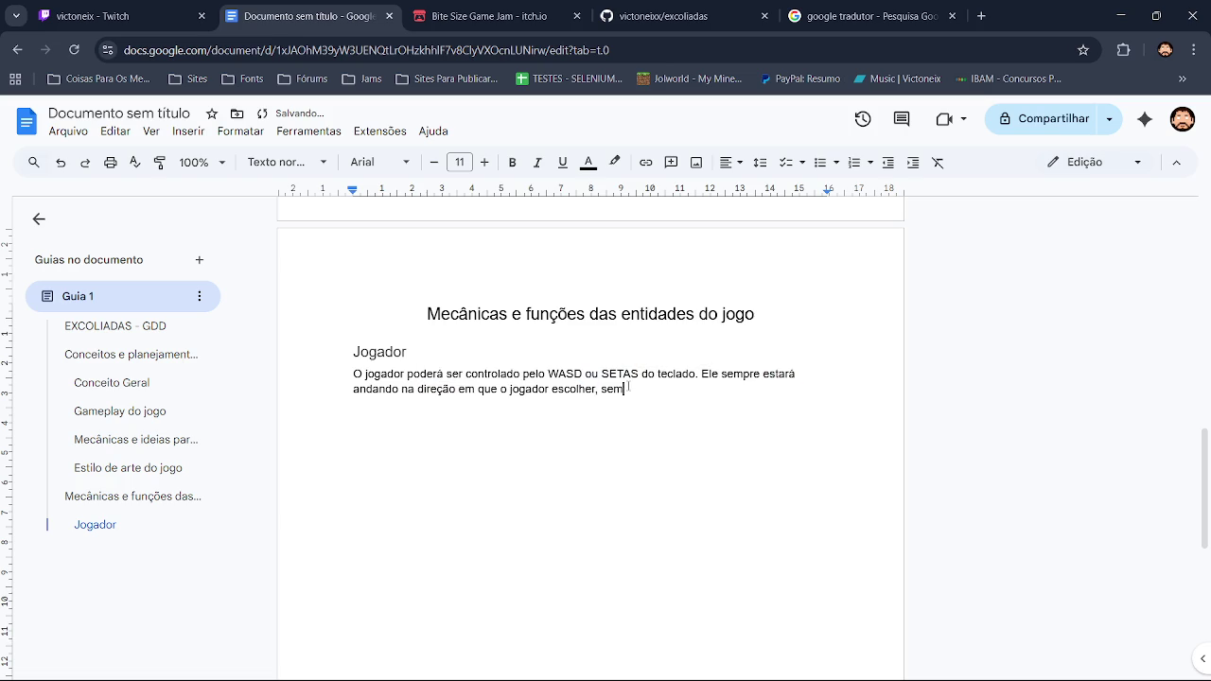
pyautogui.write('n')
pyautogui.press('BackSpace')
pyautogui.press('BackSpace')
pyautogui.press('BackSpace')
pyautogui.press('BackSpace')
pyautogui.press('BackSpace')
pyautogui.write('consta')
pyautogui.write('ntemente ')
pyautogui.write('numa di')
pyautogui.write('reção.')
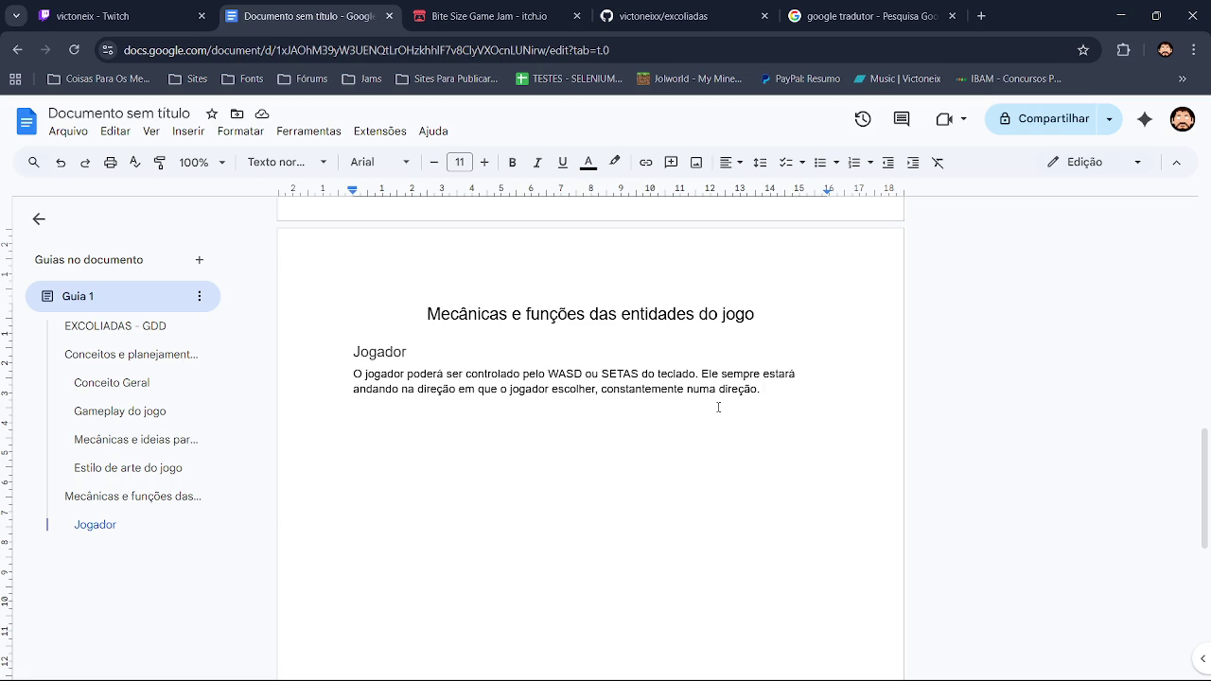
# Add that touching an enemy or trap costs a life and the player has only 3 vidas
pyautogui.write('Caso ')
pyautogui.write('o jogo ')
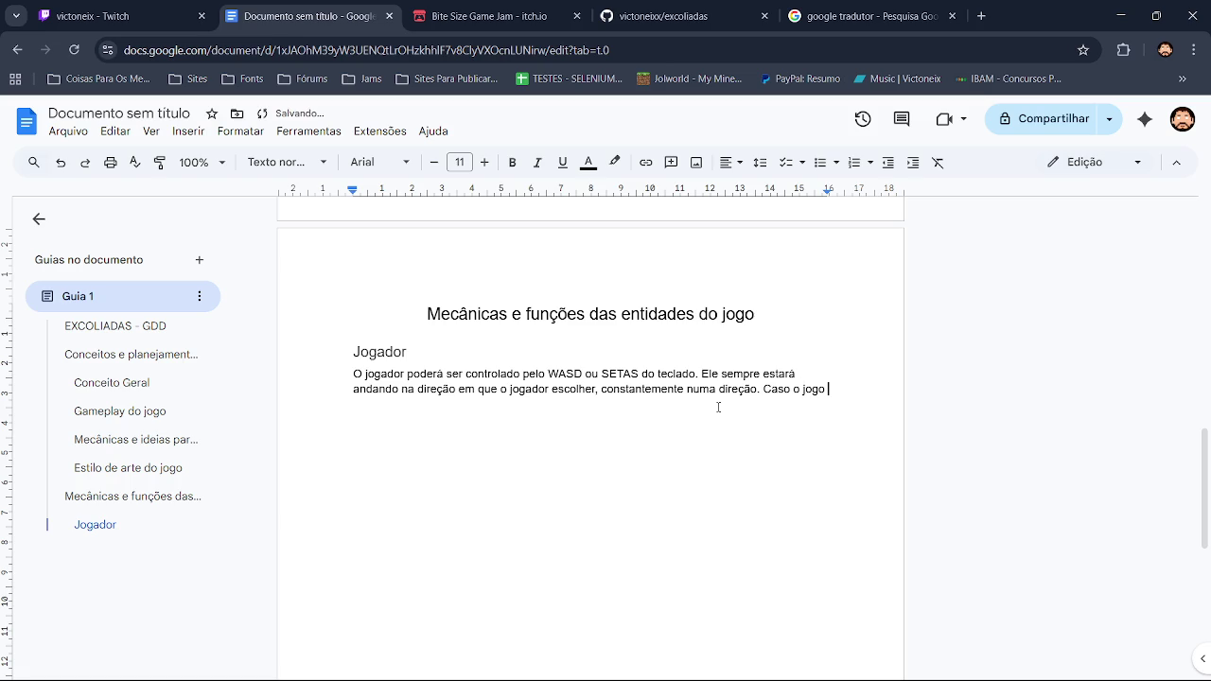
pyautogui.write('encote')
pyautogui.write('re um in')
pyautogui.write('imigo ou a')
pyautogui.write('r')
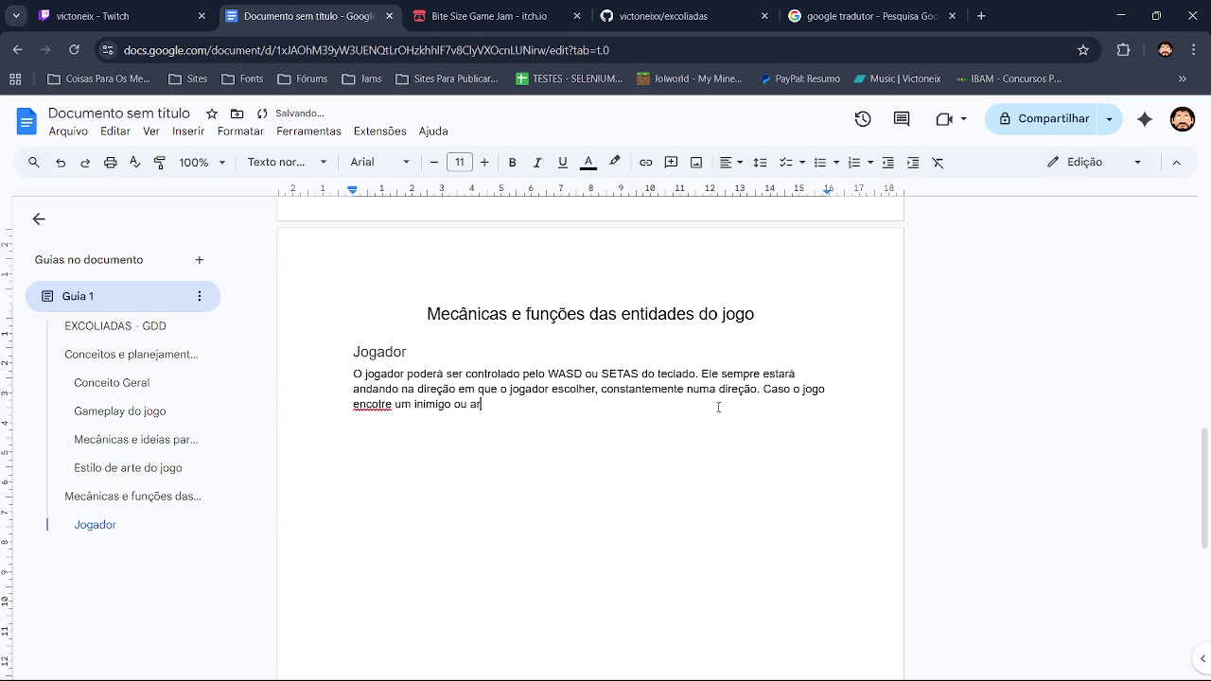
pyautogui.write('madilha, ')
pyautogui.write('ele ira ')
pyautogui.write('perde')
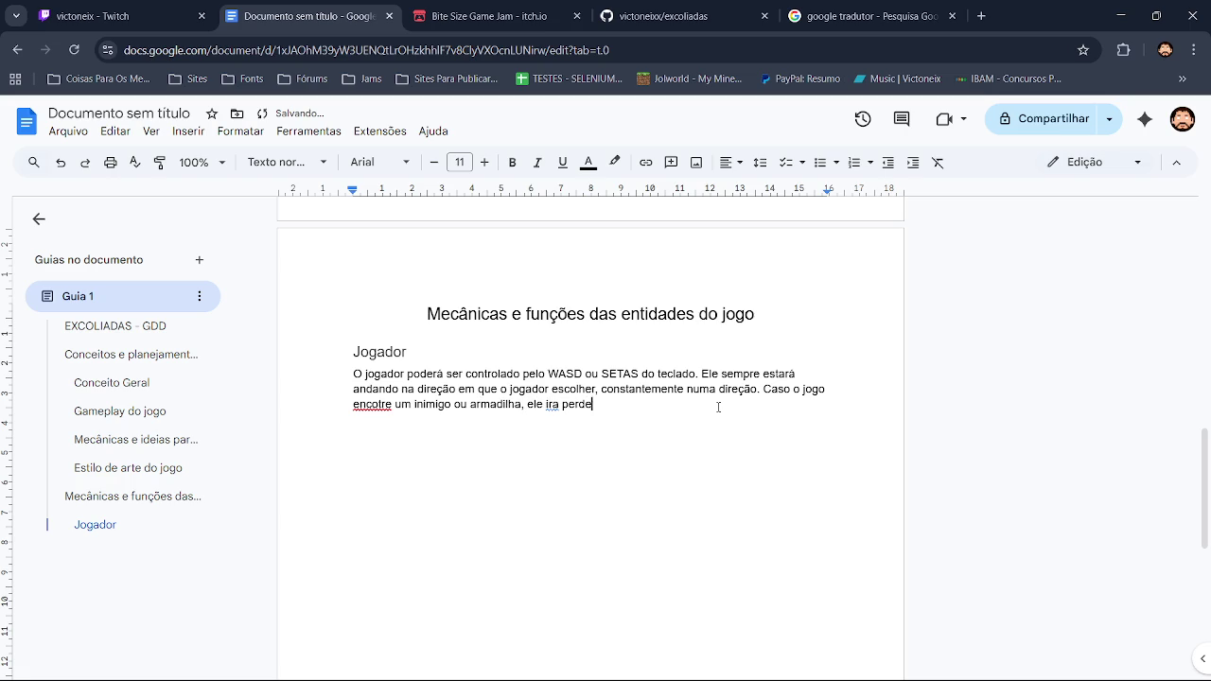
pyautogui.write('r uma voda')
pyautogui.press('BackSpace')
pyautogui.press('BackSpace')
pyautogui.press('BackSpace')
pyautogui.write('ida.')
pyautogui.write(' Jogadore')
pyautogui.press('BackSpace')
pyautogui.press('BackSpace')
pyautogui.write('terá apen')
pyautogui.write('as ')
pyautogui.write('3 v')
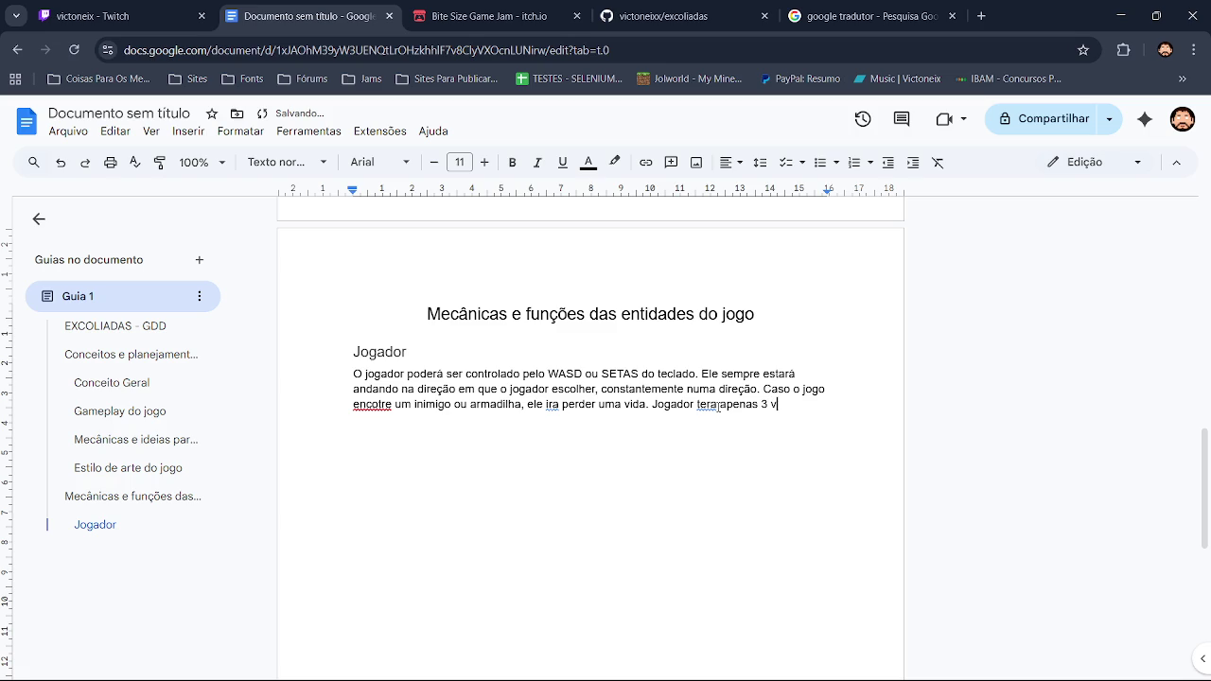
pyautogui.write('idas')
pyautogui.write('.')
# Continue the sentence: with zero lives it's game over
pyautogui.press('BackSpace')
pyautogui.write(', se')
pyautogui.write(' as vid')
pyautogui.write('ades')
pyautogui.press('BackSpace')
pyautogui.press('BackSpace')
pyautogui.press('BackSpace')
pyautogui.press('BackSpace')
pyautogui.press('BackSpace')
pyautogui.press('BackSpace')
pyautogui.write('o')
pyautogui.write(' jogador ter')
pyautogui.write(' ze')
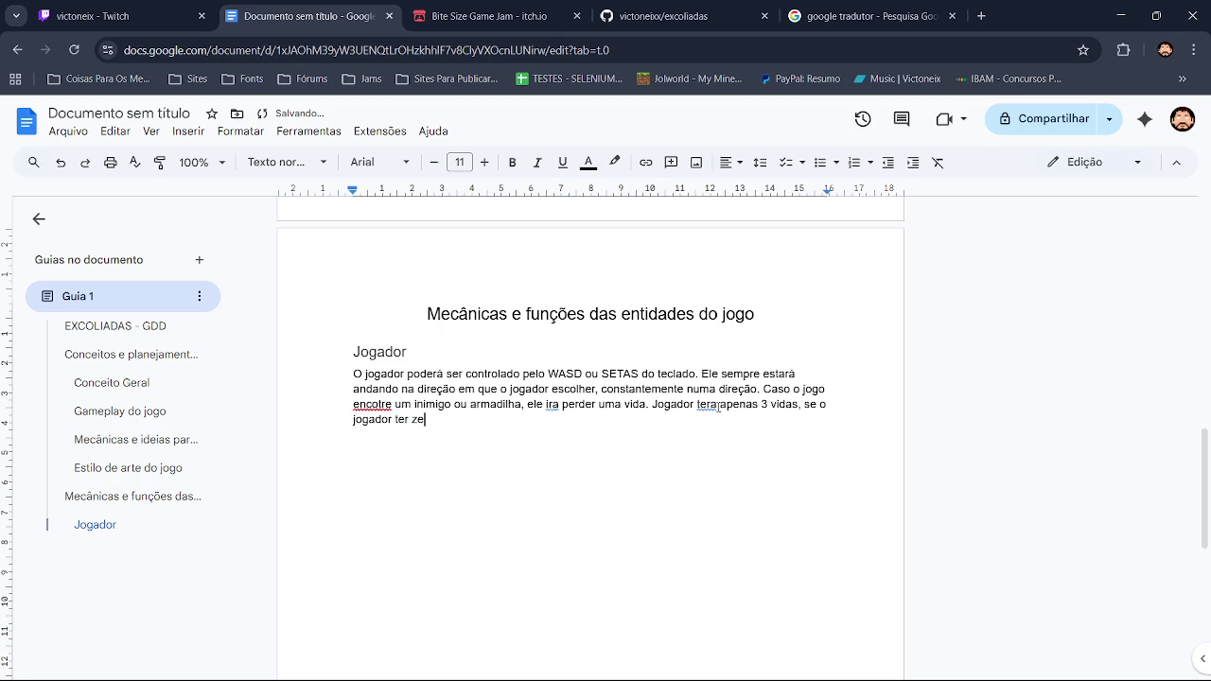
pyautogui.write('ro vidas e gamem')
pyautogui.press('BackSpace')
pyautogui.write('over.')
# Accept the suggestions O jogador, terá, irá, encontre and tiver
pyautogui.click(676, 405)
pyautogui.click(679, 382)
pyautogui.click(716, 405)
pyautogui.click(723, 382)
pyautogui.click(552, 405)
pyautogui.click(560, 389)
pyautogui.click(372, 405)
pyautogui.click(374, 382)
pyautogui.click(428, 420)
pyautogui.click(443, 398)
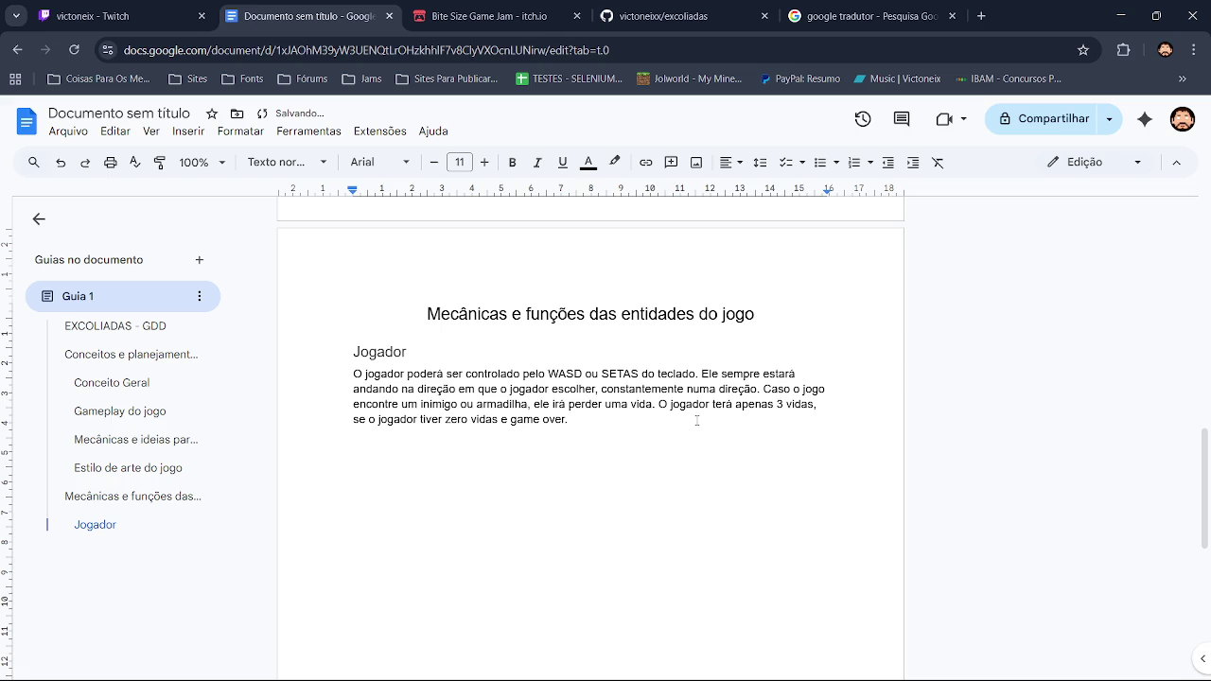
# Replace 'e' before 'game over' with 'será'
pyautogui.click(506, 421)
pyautogui.press('BackSpace')
pyautogui.write('será')
pyautogui.doubleClick(570, 427)
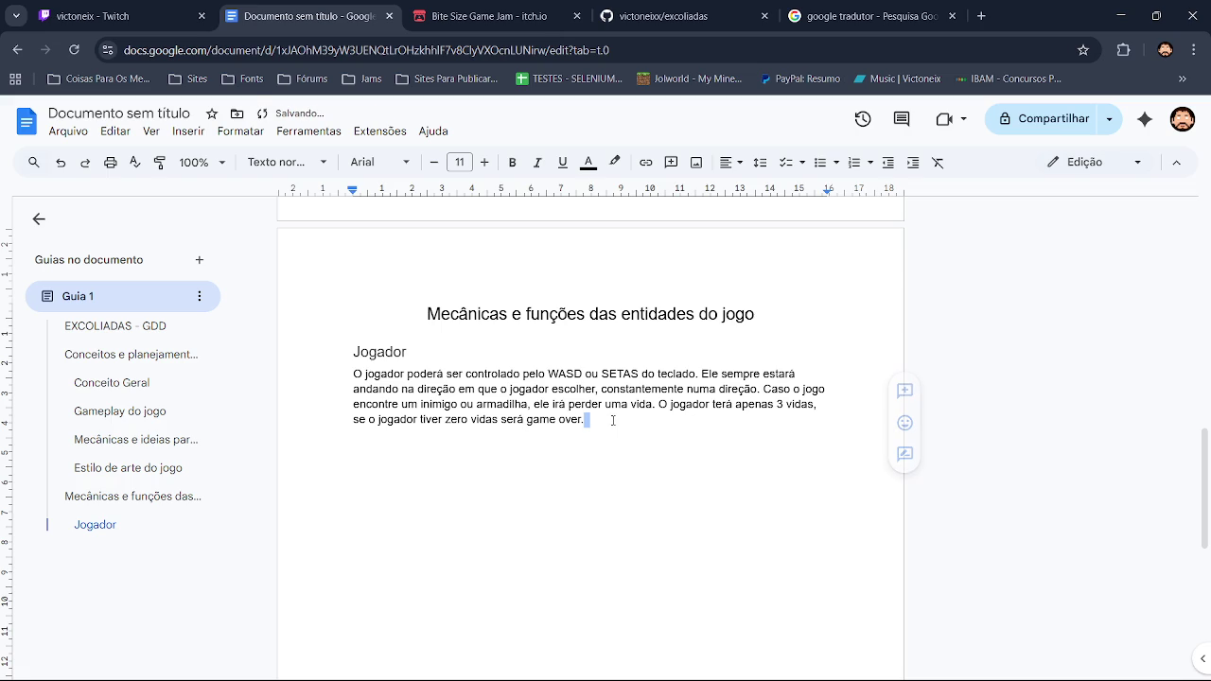
pyautogui.click(616, 417)
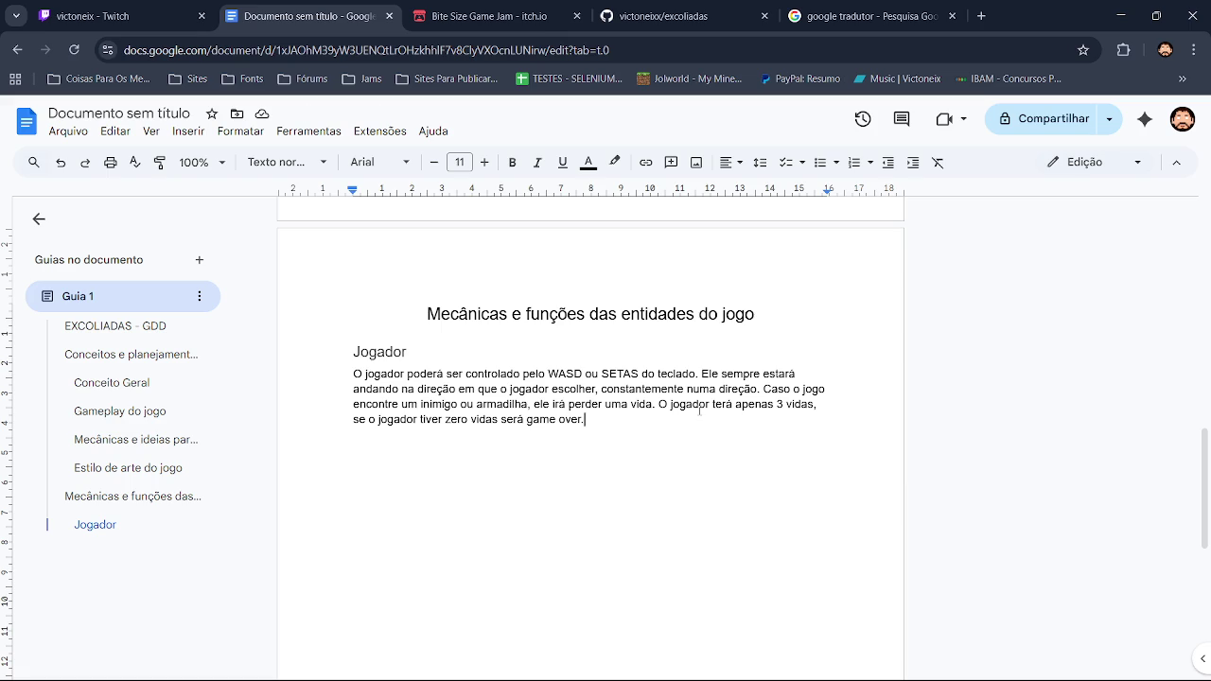
# Add 'O jogador também poderá atirar flashes contra os inimigos', correcting poderá
pyautogui.write(' O jogad')
pyautogui.write('or ')
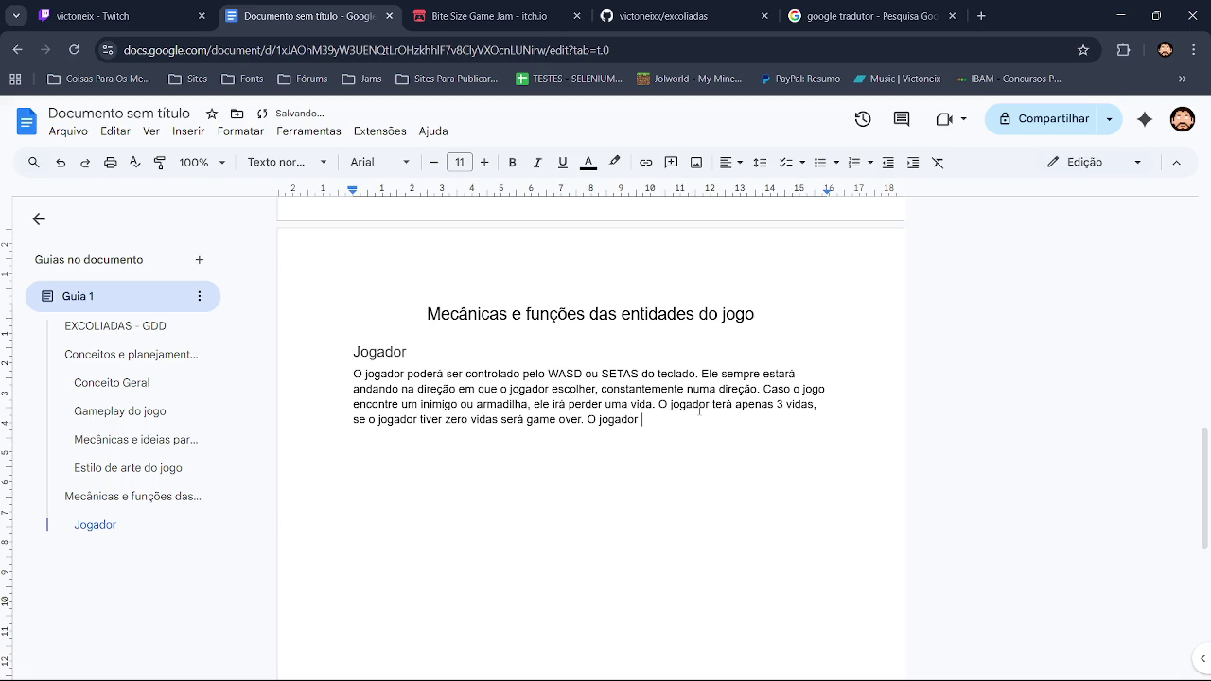
pyautogui.write('tamb')
pyautogui.write('ém poderar')
pyautogui.write(' atirar flashes ')
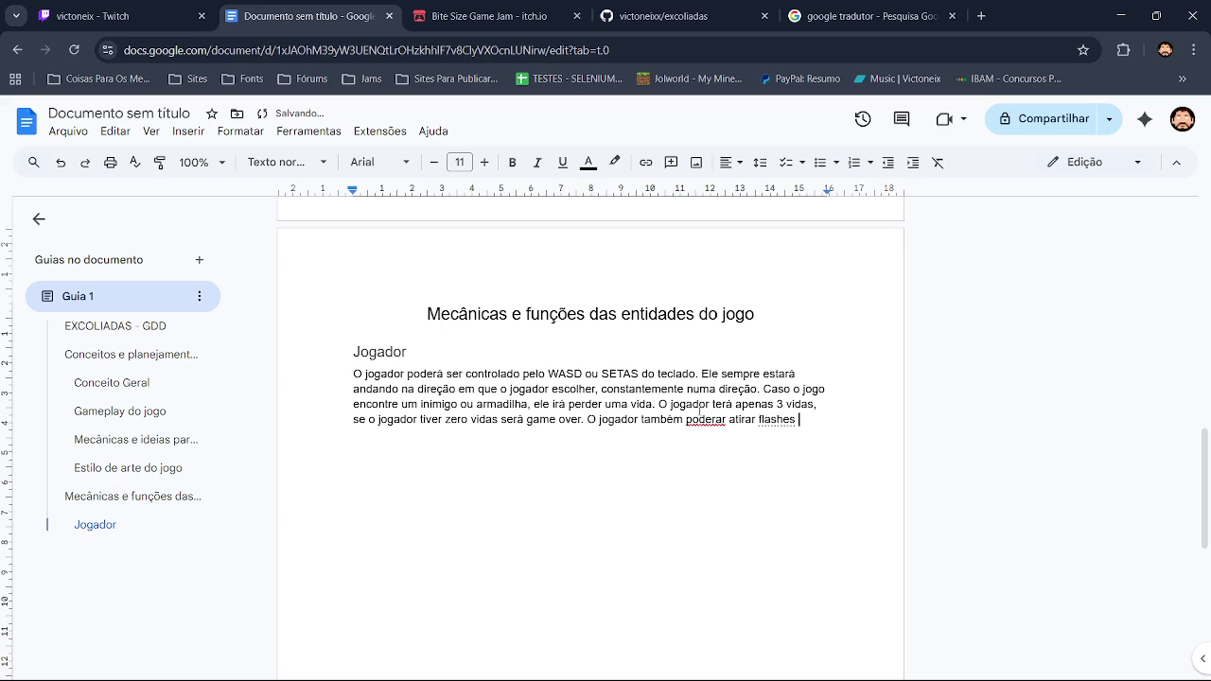
pyautogui.write('contre')
pyautogui.press('BackSpace')
pyautogui.write('a')
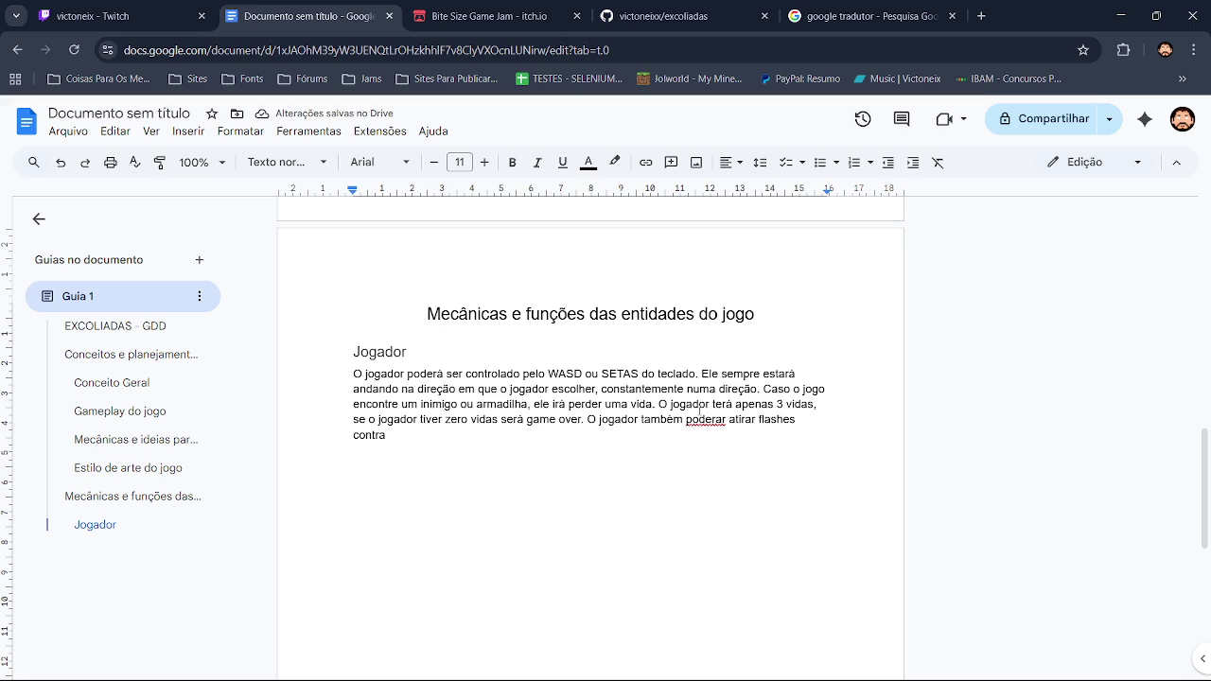
pyautogui.write(' os inimigo')
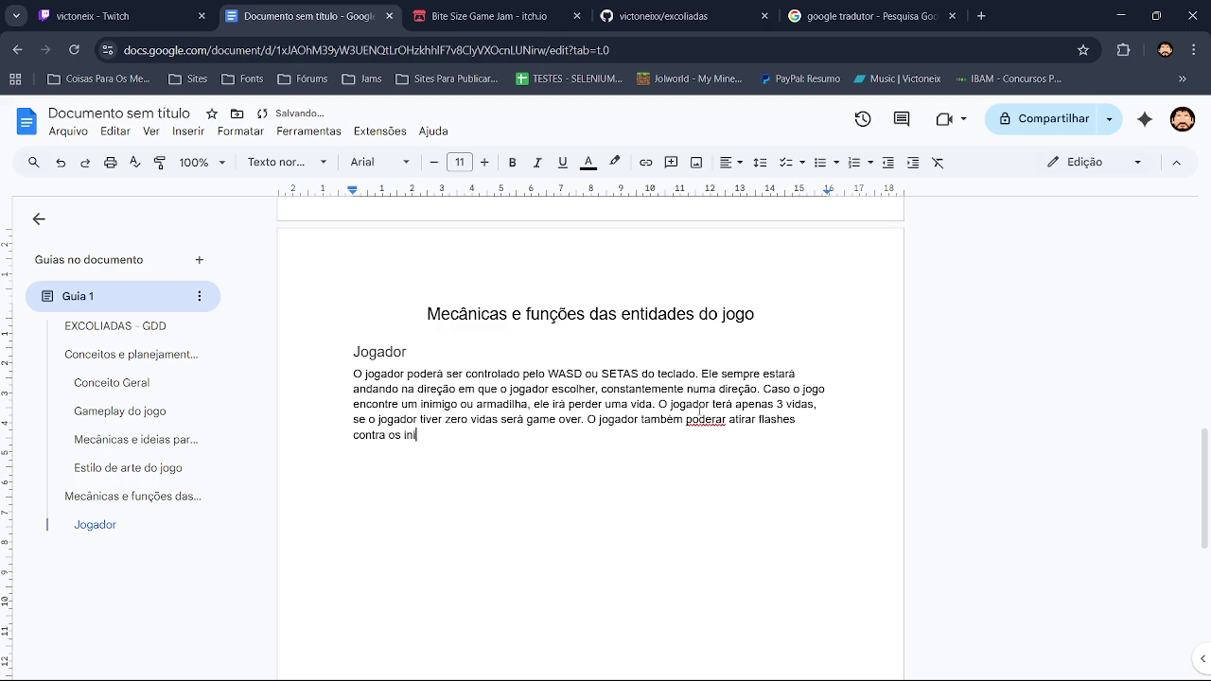
pyautogui.write('s')
pyautogui.click(701, 419)
pyautogui.click(715, 397)
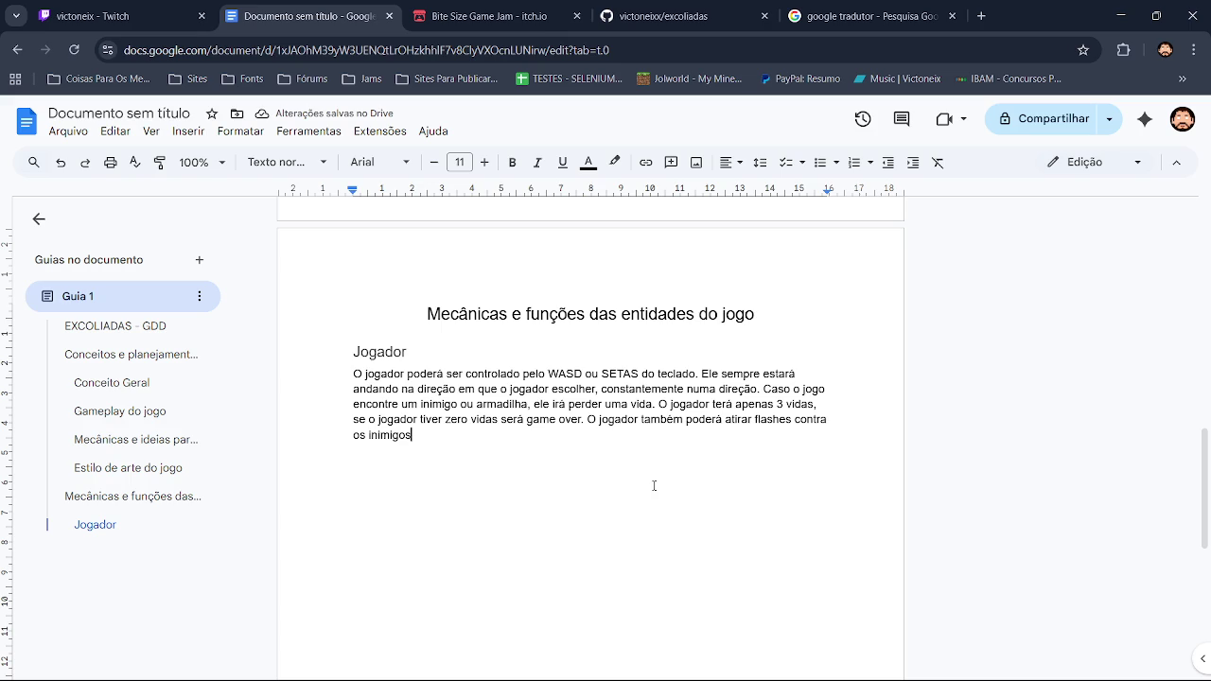
# Drop the unfinished extra words, end the sentence with a period and start a new line
pyautogui.write(' ou ')
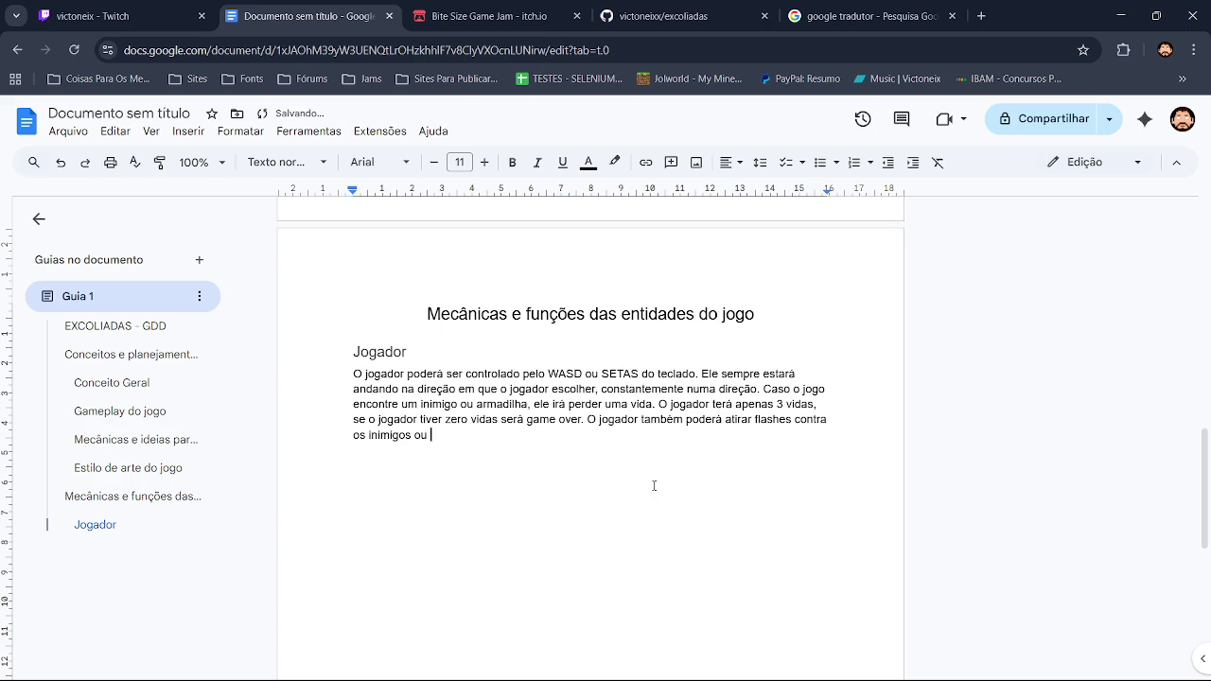
pyautogui.write('pode ')
pyautogui.write('encotre')
pyautogui.press('BackSpace')
pyautogui.write('alas')
pyautogui.click(485, 436)
pyautogui.click(549, 409)
pyautogui.write('jo')
pyautogui.press('BackSpace')
pyautogui.press('BackSpace')
pyautogui.press('BackSpace')
pyautogui.press('BackSpace')
pyautogui.press('BackSpace')
pyautogui.write('.')
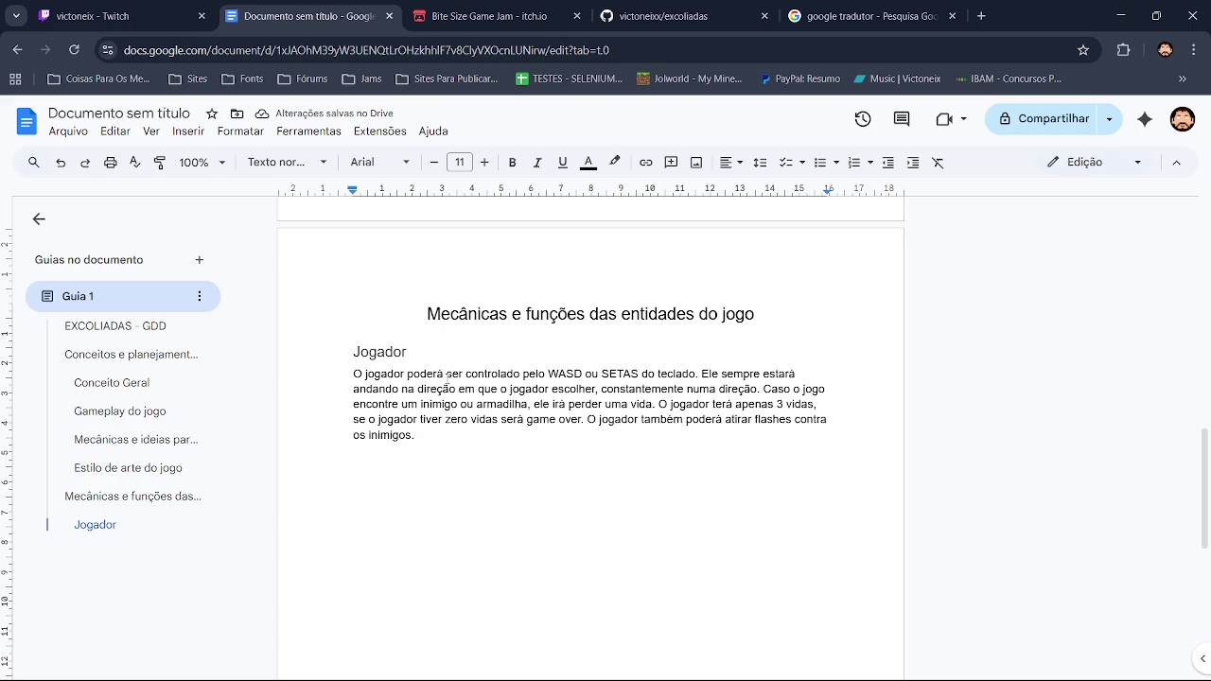
pyautogui.press('Return')
pyautogui.press('Return')
# Change 'das entidades do jogo' to 'dos objetos e entidades' in the heading and italicize it
pyautogui.click(618, 314)
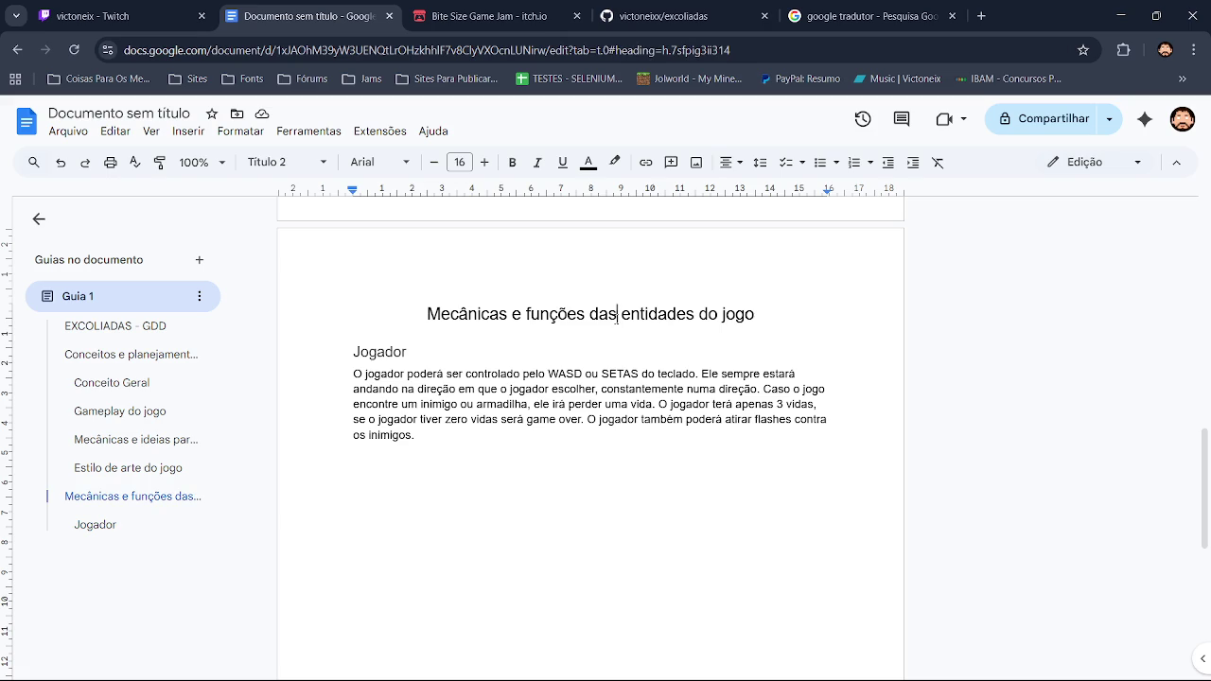
pyautogui.press('BackSpace')
pyautogui.press('BackSpace')
pyautogui.write('os')
pyautogui.write(' objetos e')
pyautogui.moveTo(732, 314); pyautogui.dragTo(836, 316)
pyautogui.press('BackSpace')
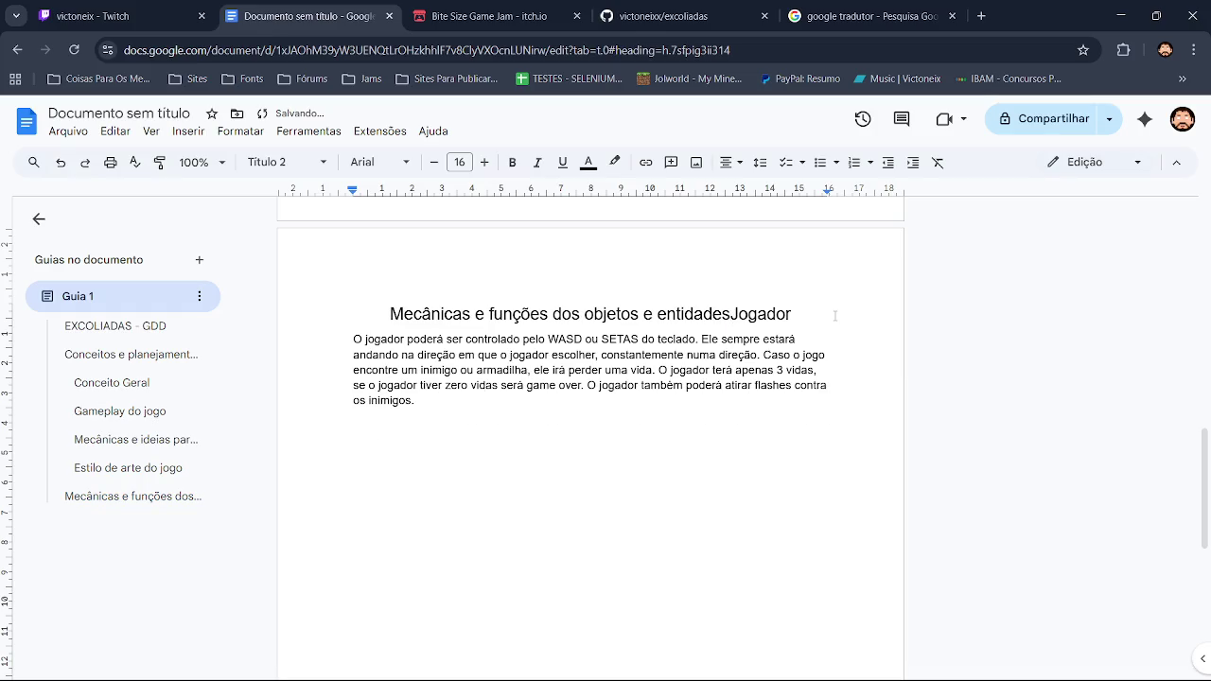
pyautogui.hotkey('ctrl', 'z')
pyautogui.click(759, 314)
pyautogui.moveTo(735, 314); pyautogui.dragTo(785, 313)
pyautogui.press('BackSpace')
pyautogui.press('BackSpace')
pyautogui.click(447, 419)
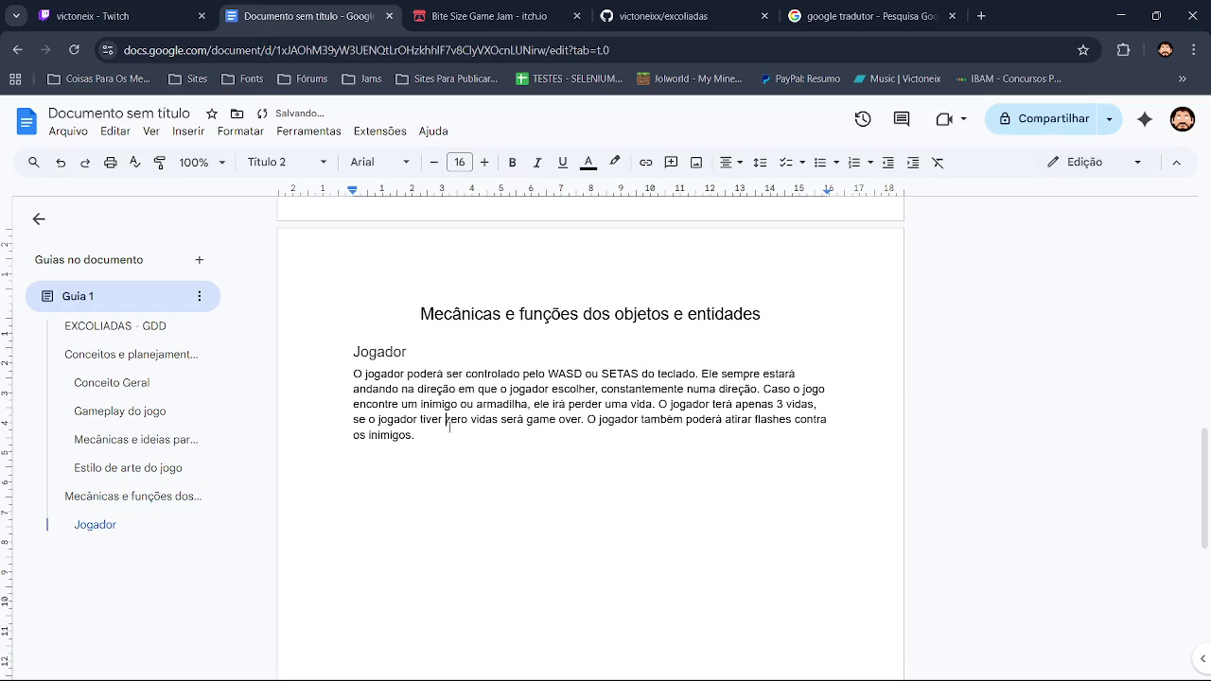
pyautogui.moveTo(422, 313); pyautogui.dragTo(763, 314)
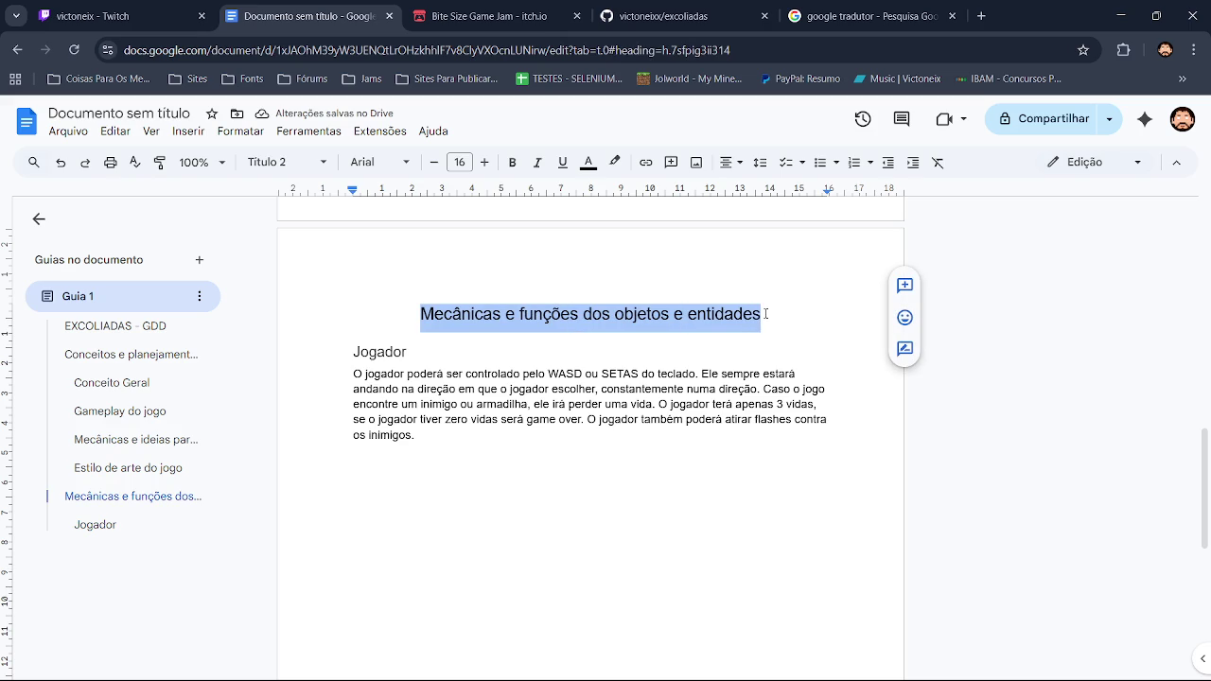
pyautogui.hotkey('ctrl', 'i')
# Add an empty line after 'os inimigos.' at the end of the Jogador paragraph
pyautogui.click(503, 452)
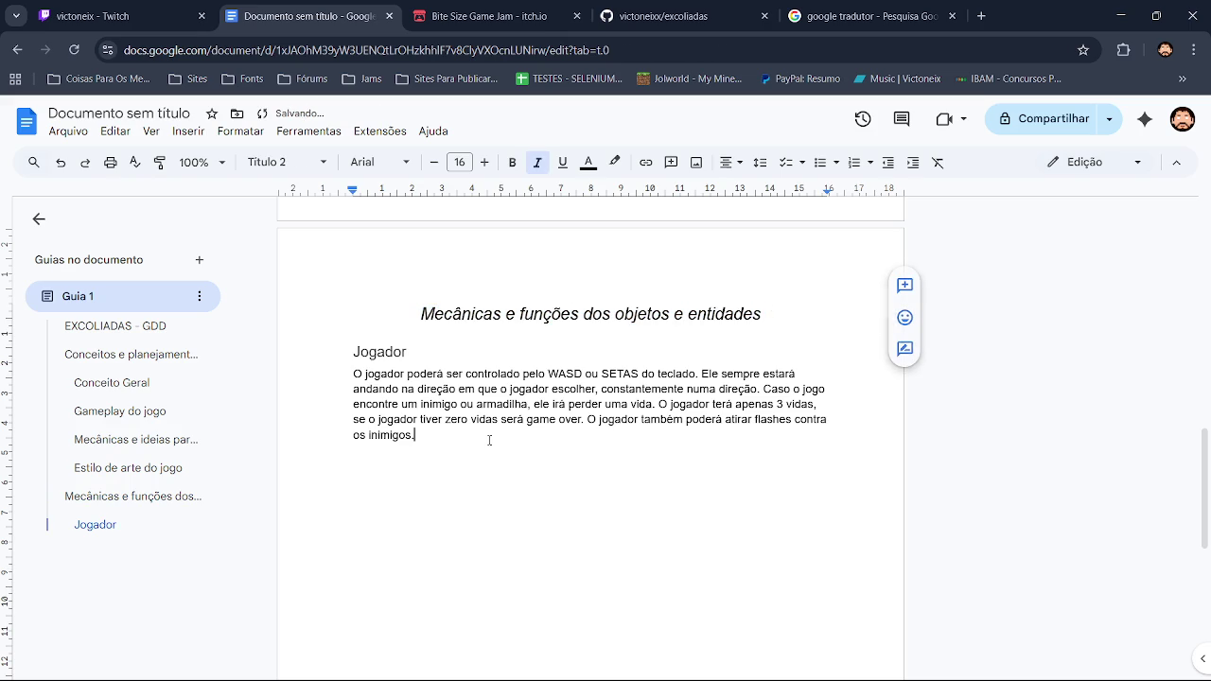
pyautogui.press('Return')
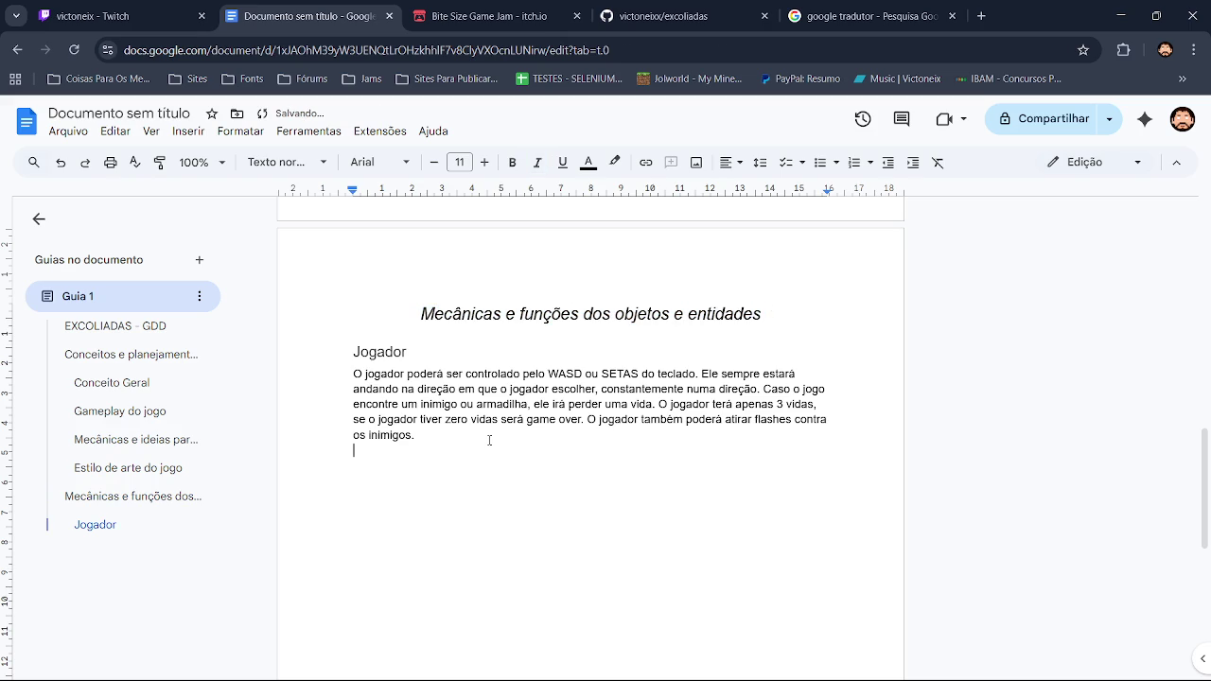
pyautogui.click(284, 162)
# Add a Título 3 subheading 'Espinhos' with a body paragraph beneath it
pyautogui.click(326, 478)
pyautogui.write('Armadilha')
pyautogui.press('BackSpace')
pyautogui.press('BackSpace')
pyautogui.press('BackSpace')
pyautogui.write('Espinhos')
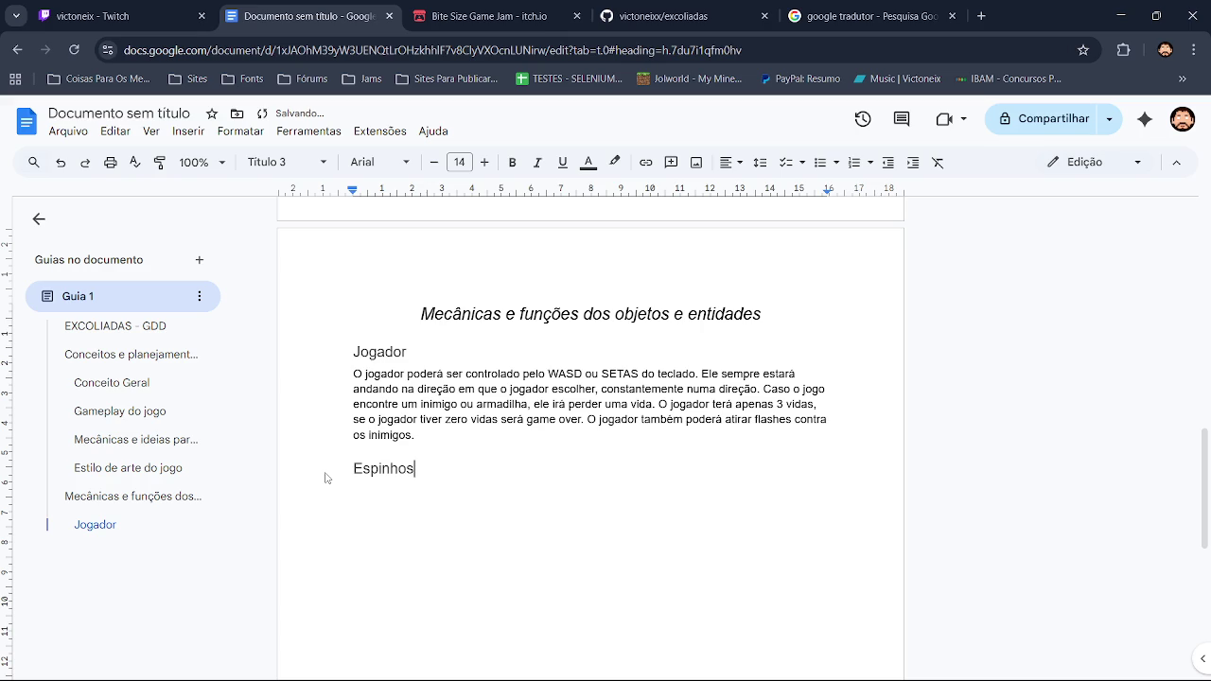
pyautogui.press('Return')
# Write that the spikes sit around a room or walls and stay still the whole time
pyautogui.write('Os ')
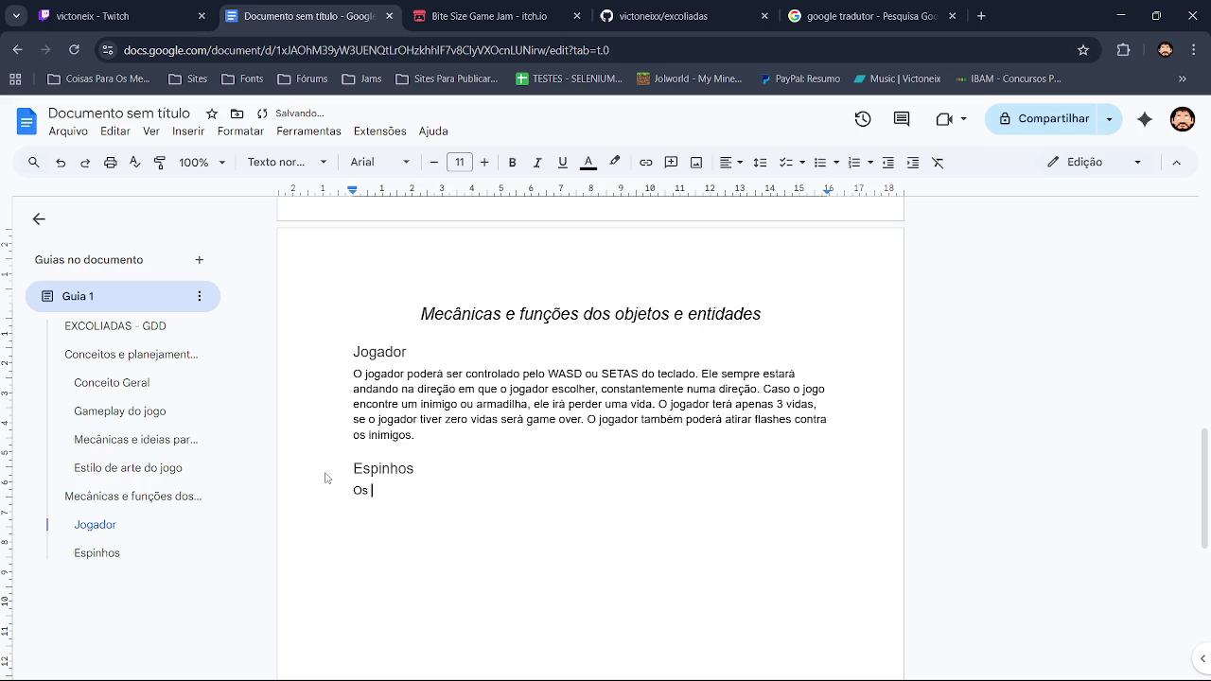
pyautogui.write('espinho ')
pyautogui.write('ficaram ')
pyautogui.write('ao red')
pyautogui.write('or de')
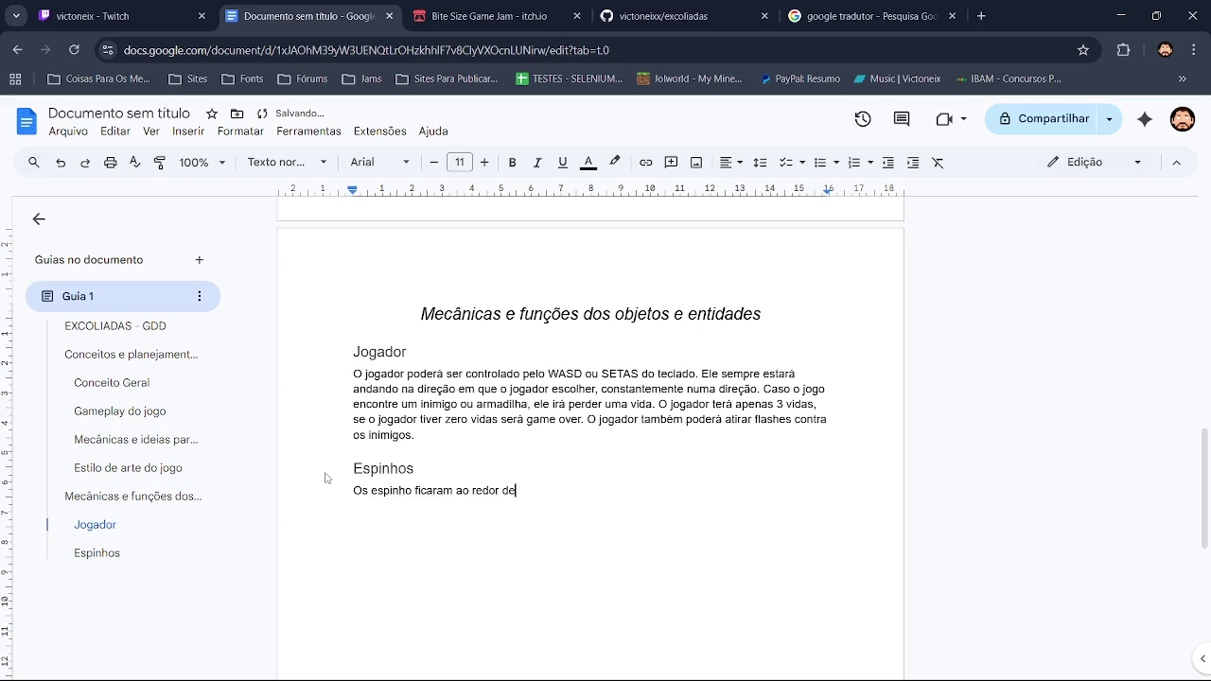
pyautogui.write(' uma sala ')
pyautogui.write('ou ')
pyautogui.write('parede')
pyautogui.write('s')
pyautogui.write(' do jogo. ')
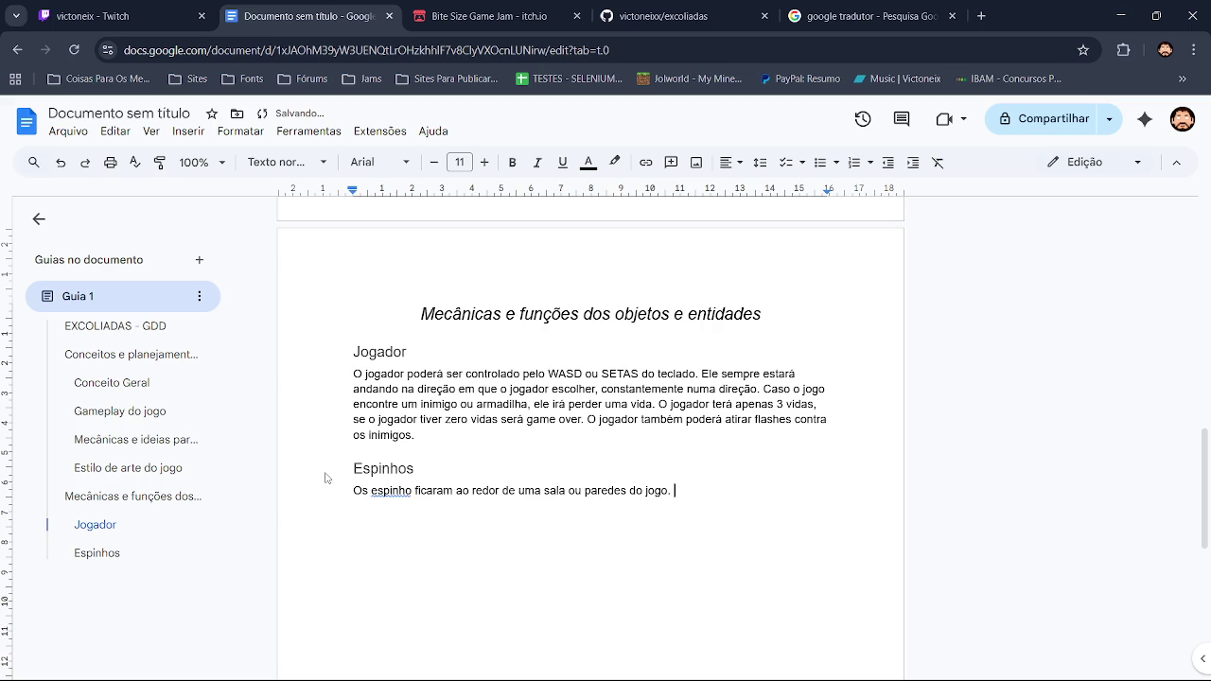
pyautogui.write('Ele ficam ')
pyautogui.write('parados ')
pyautogui.write('o te')
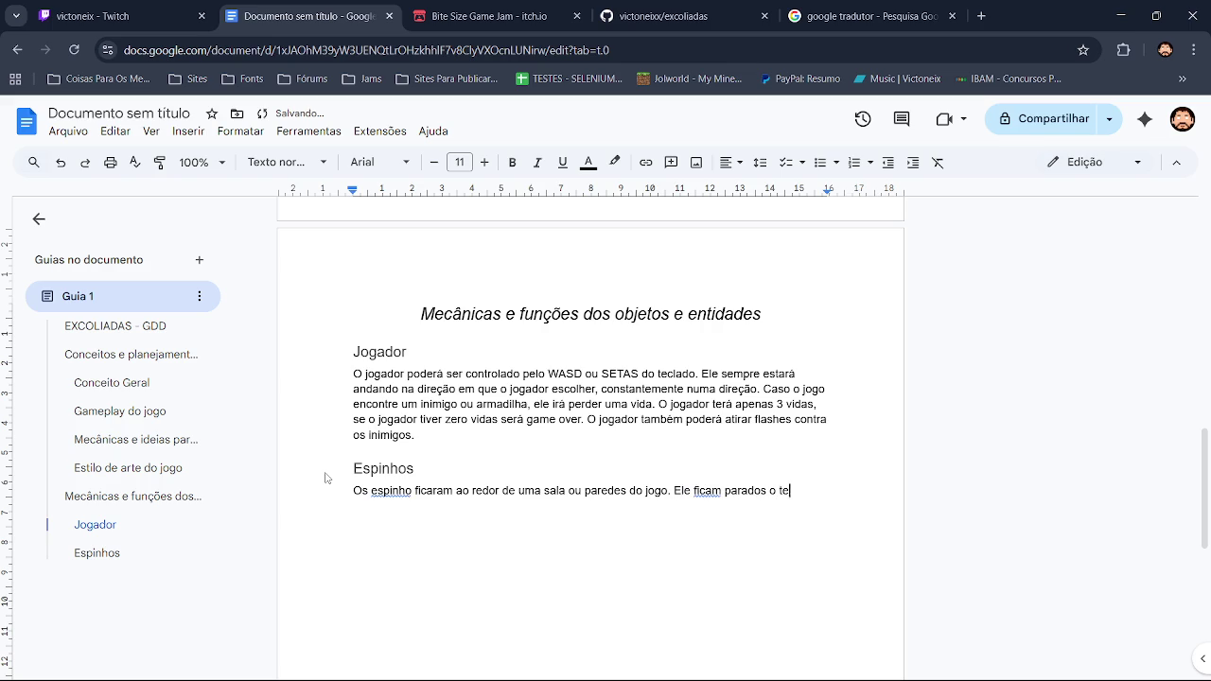
pyautogui.write('mpo too')
pyautogui.press('BackSpace')
pyautogui.press('BackSpace')
# Add that if the player touches one, he will die and lose a life
pyautogui.write('do')
pyautogui.write('. Ca')
pyautogui.write('sdo o p')
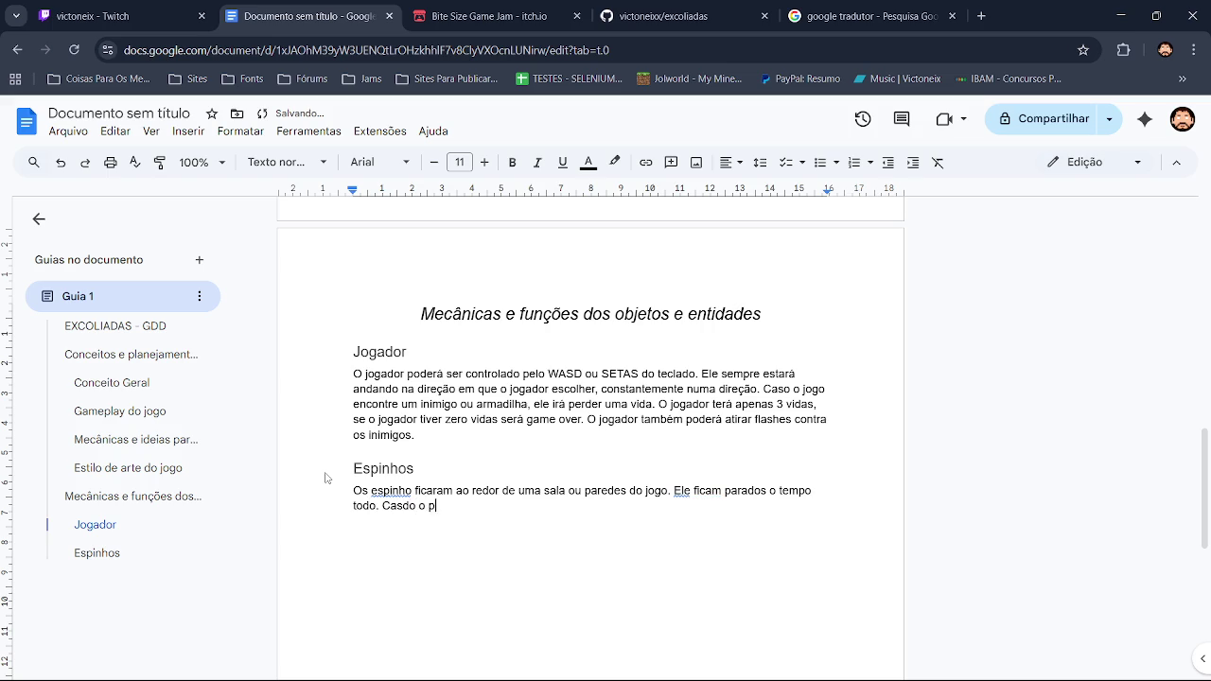
pyautogui.write('layer em cos')
pyautogui.write('ta')
pyautogui.press('BackSpace')
pyautogui.press('BackSpace')
pyautogui.press('BackSpace')
pyautogui.write('te ')
pyautogui.write('um mas')
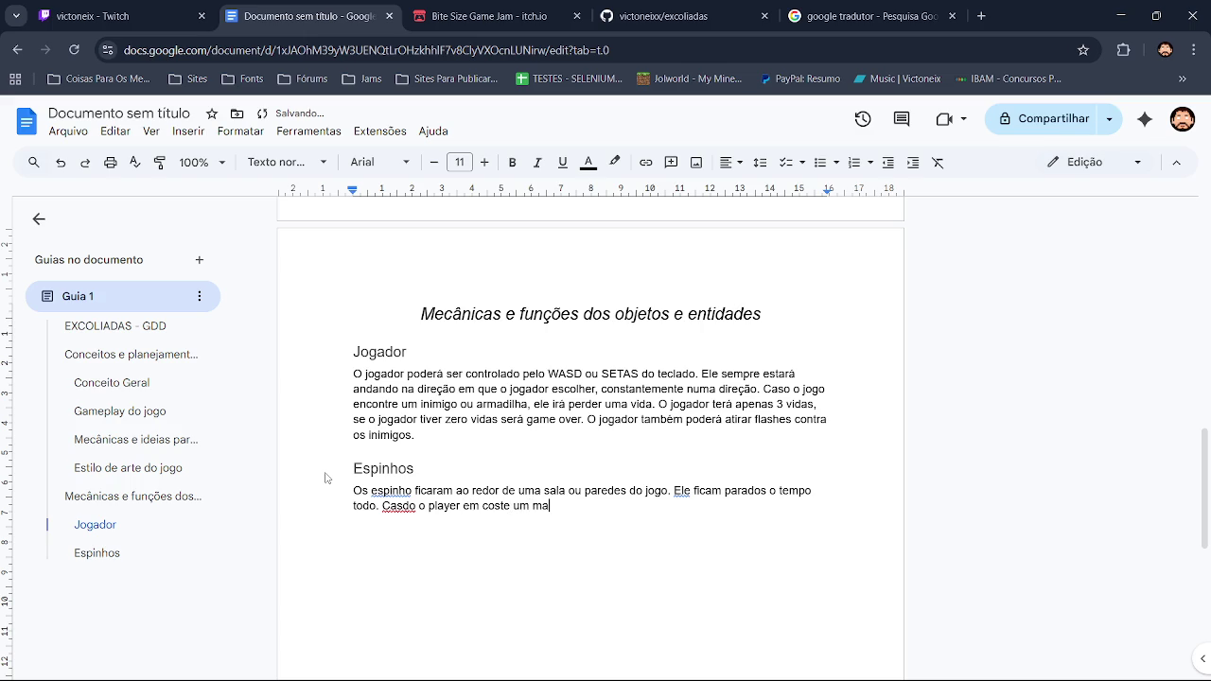
pyautogui.press('BackSpace')
pyautogui.press('BackSpace')
pyautogui.press('BackSpace')
pyautogui.write('a del')
pyautogui.write('as')
pyautogui.write(', ')
pyautogui.write('perdea')
pyautogui.press('BackSpace')
pyautogui.press('BackSpace')
pyautogui.press('BackSpace')
pyautogui.write('ira morre ')
pyautogui.write('e perd')
pyautogui.write('er uma vida.')
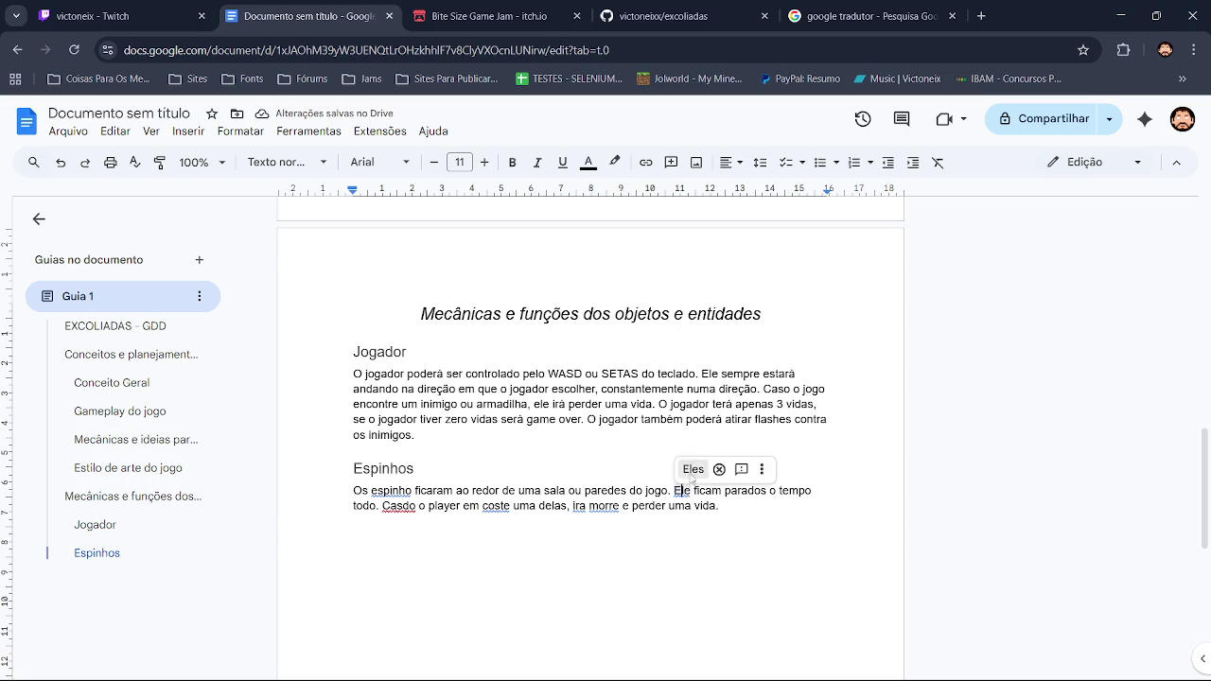
pyautogui.click(605, 505)
# Accept spelling fixes in the Espinhos paragraph: morrer, irá, custo, espinho→espinhos and Casdo→Caso
pyautogui.click(616, 484)
pyautogui.click(580, 485)
pyautogui.click(492, 506)
pyautogui.click(503, 485)
pyautogui.click(391, 492)
pyautogui.click(409, 464)
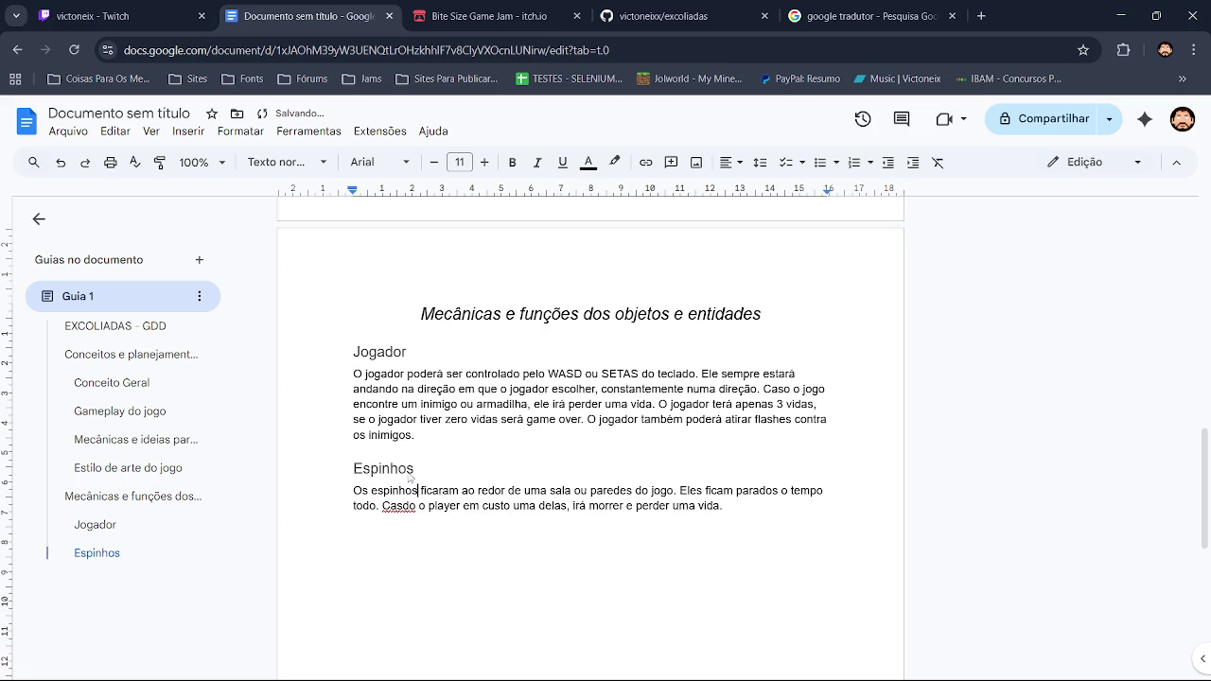
pyautogui.click(399, 506)
pyautogui.click(397, 482)
pyautogui.click(762, 509)
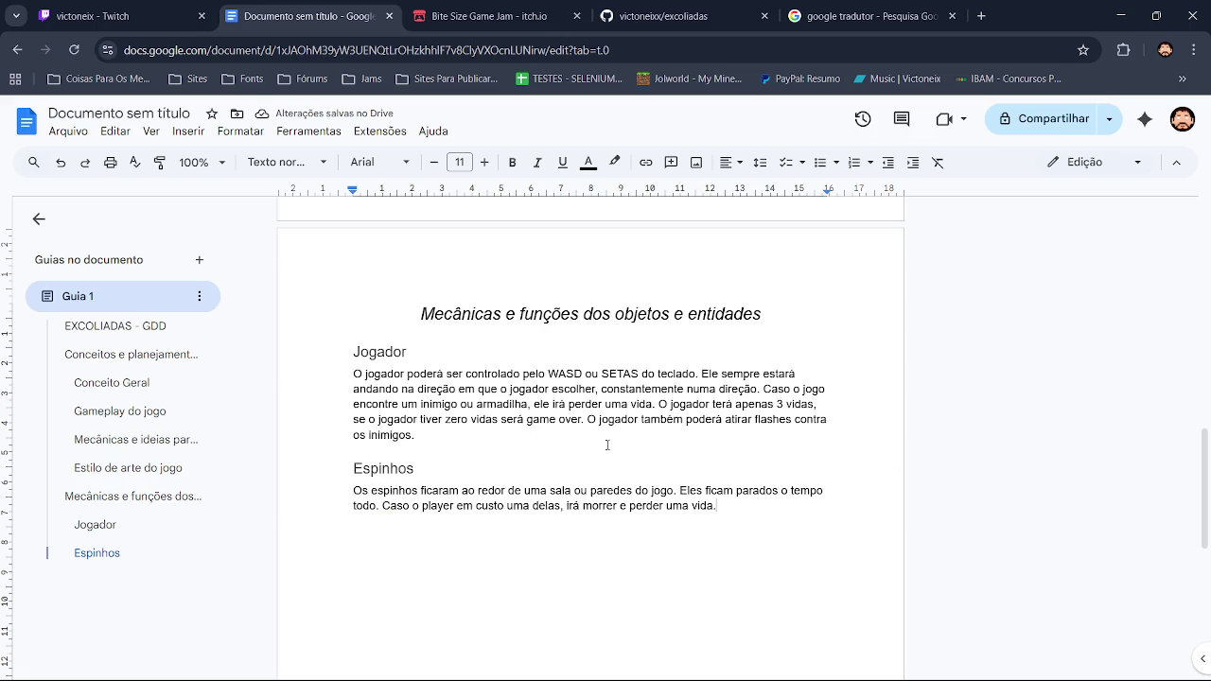
pyautogui.scroll(10, 633, 416)
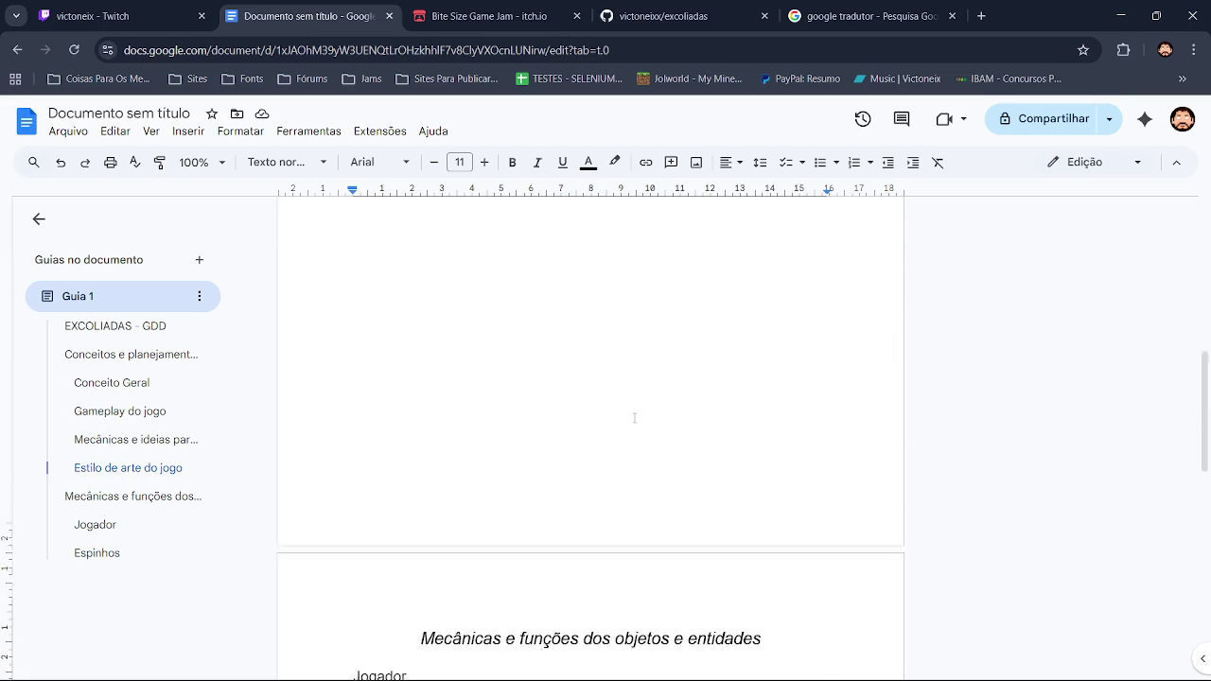
# Add 'O jogador terá 3 vidas' at the end of the Gameplay do jogo paragraph
pyautogui.scroll(1, 601, 420)
pyautogui.click(478, 399)
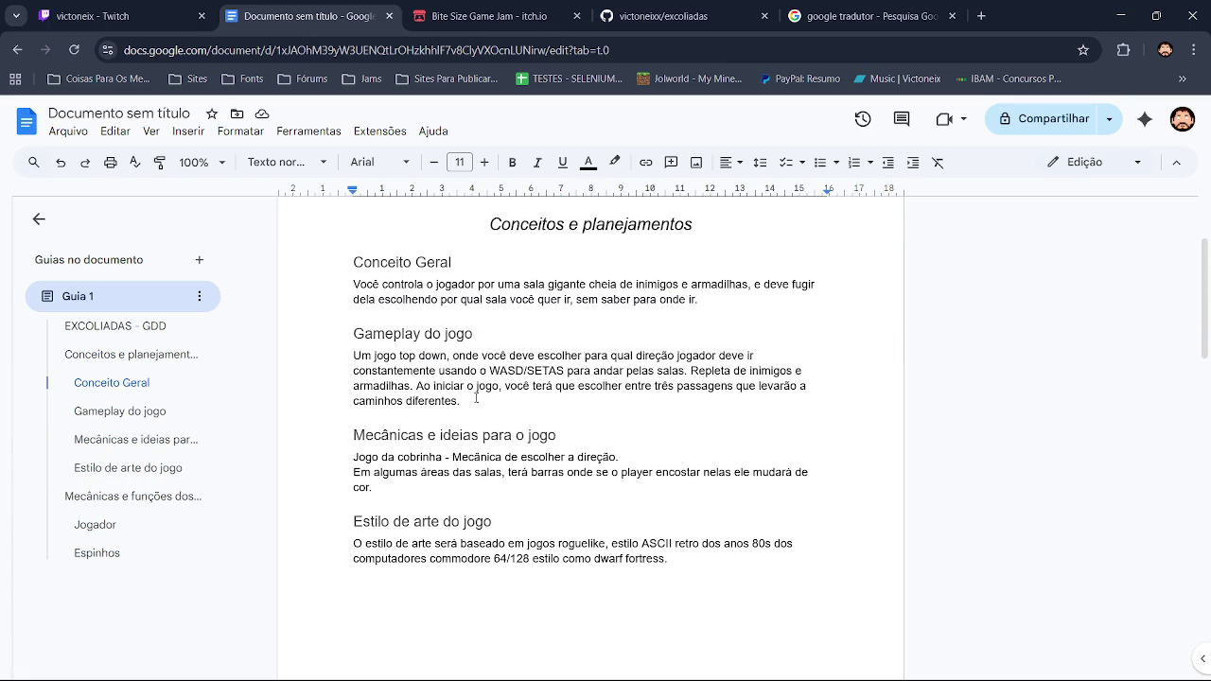
pyautogui.write(' O')
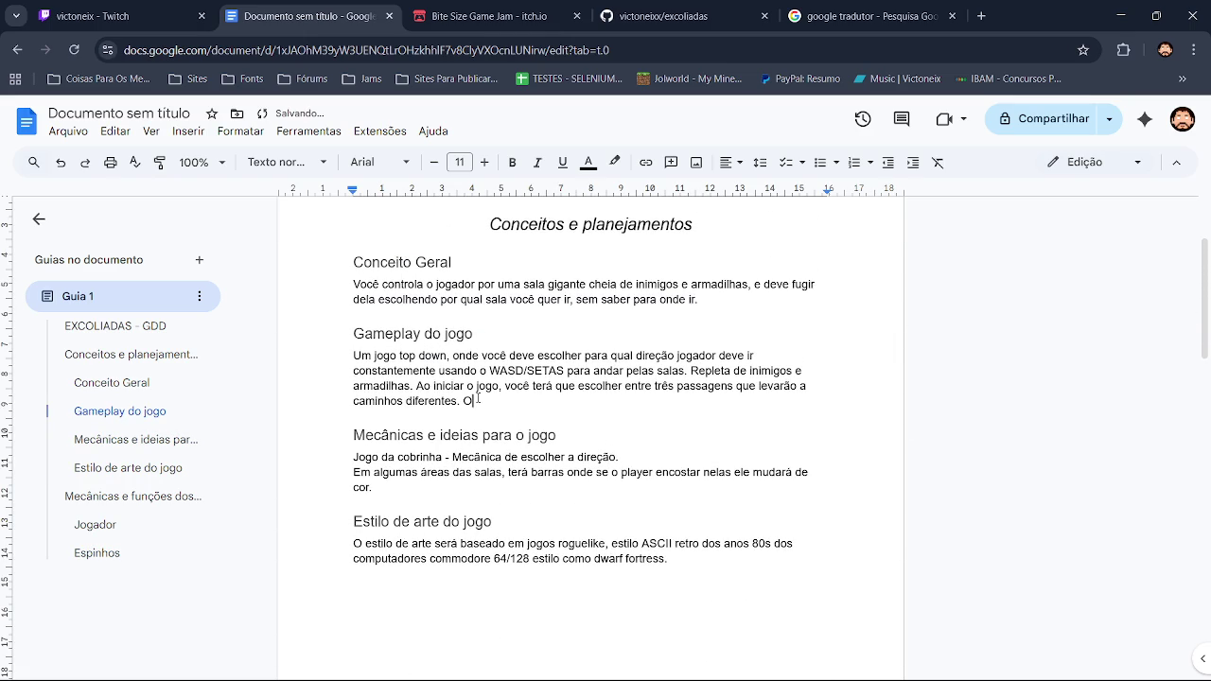
pyautogui.write(' jogador tera ')
pyautogui.write('3 vidas')
pyautogui.click(526, 401)
pyautogui.click(532, 382)
# Remove the lives and flash-shooting sentences from the end of the Jogador paragraph
pyautogui.moveTo(1209, 290); pyautogui.dragTo(1209, 484)
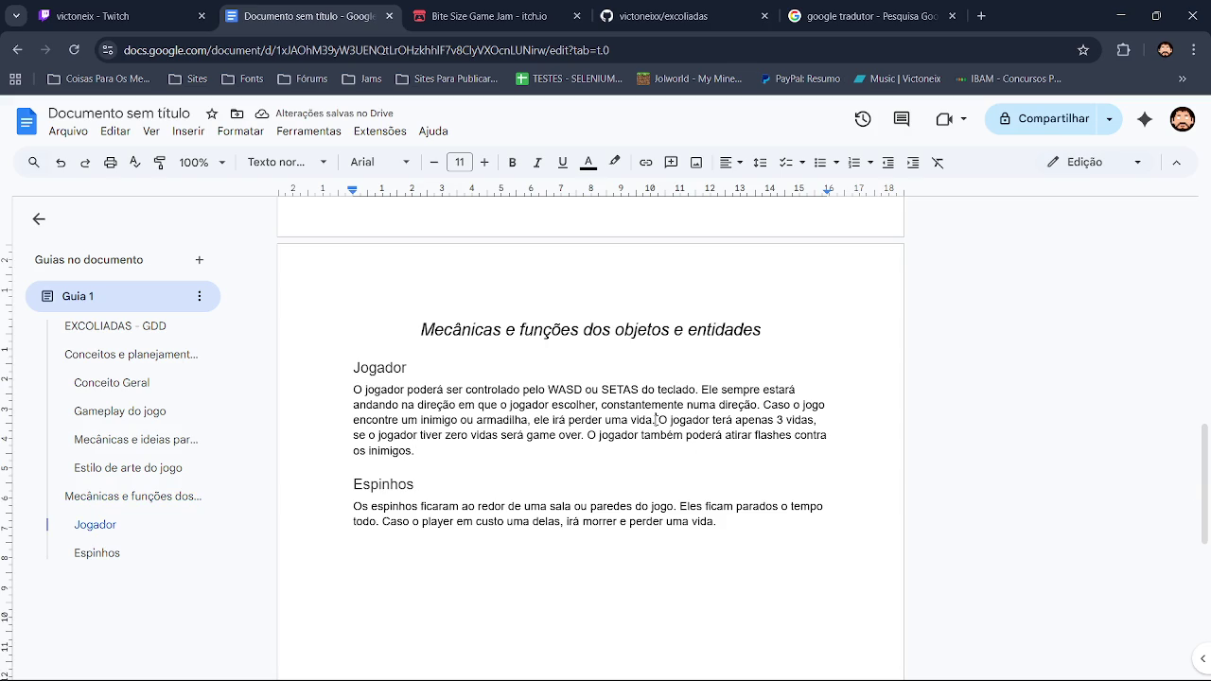
pyautogui.moveTo(657, 420); pyautogui.dragTo(614, 456)
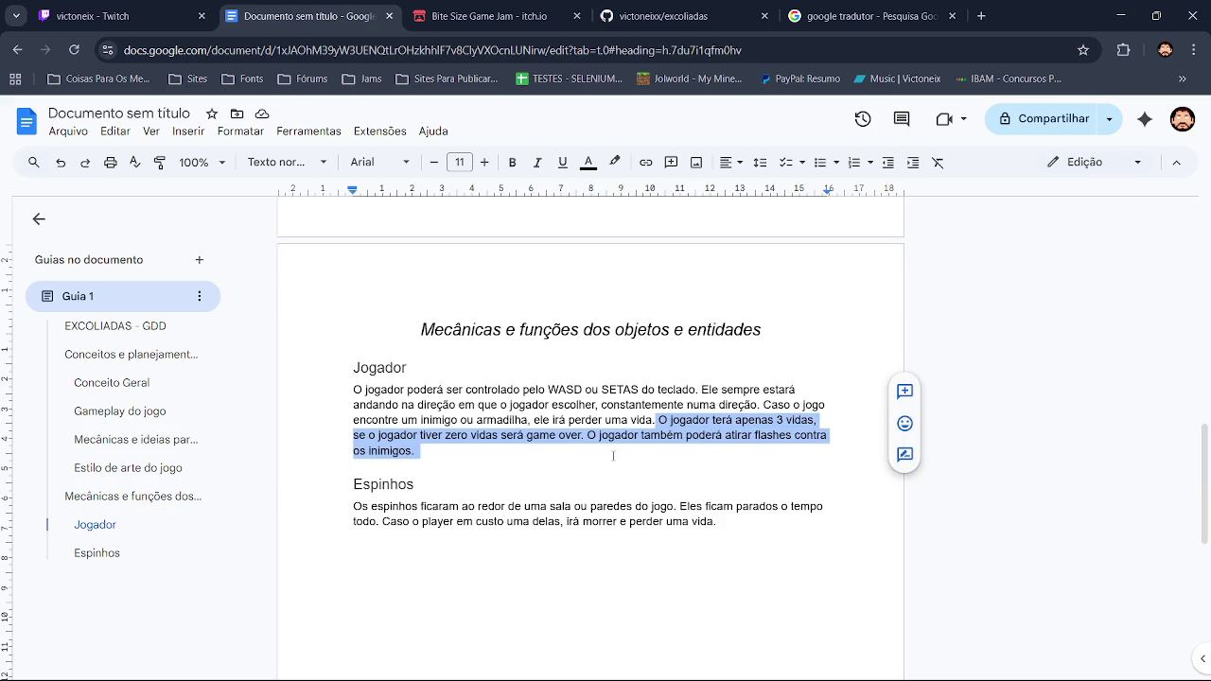
pyautogui.press('BackSpace')
pyautogui.hotkey('ctrl', 'z')
pyautogui.click(456, 472)
pyautogui.moveTo(456, 472)
pyautogui.mouseDown()
pyautogui.moveTo(661, 434)
pyautogui.moveTo(657, 419)
pyautogui.mouseUp()
pyautogui.hotkey('ctrl', 'c')
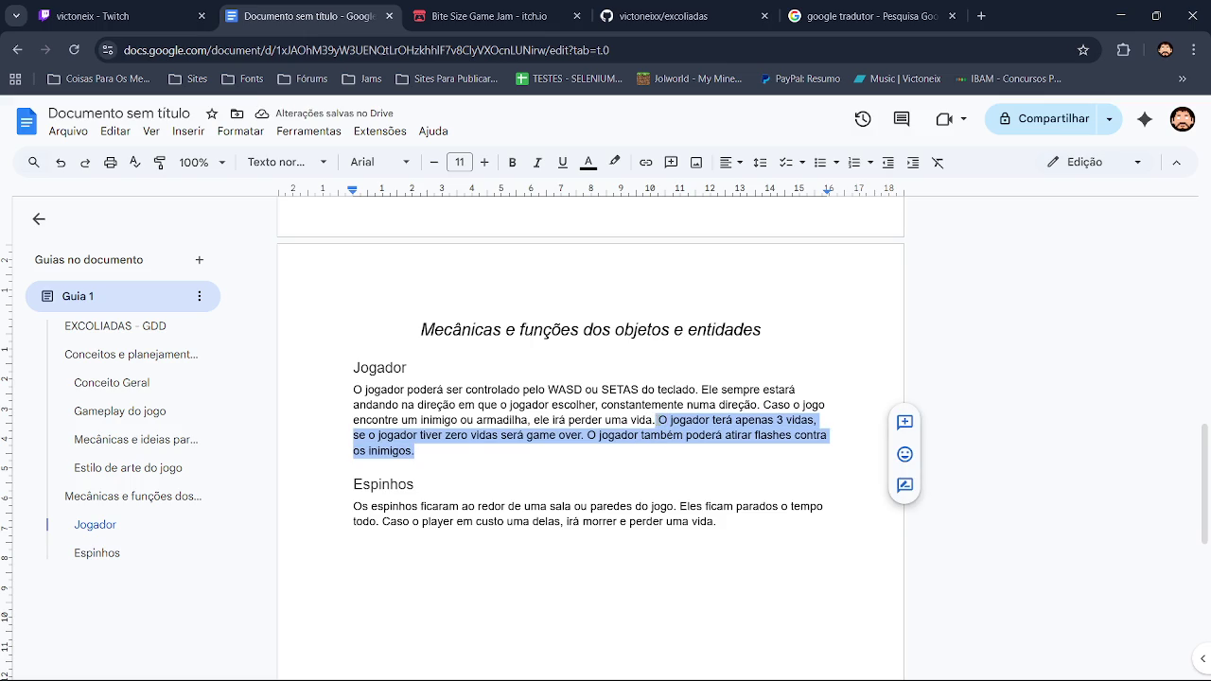
pyautogui.press('Delete')
pyautogui.click(574, 462)
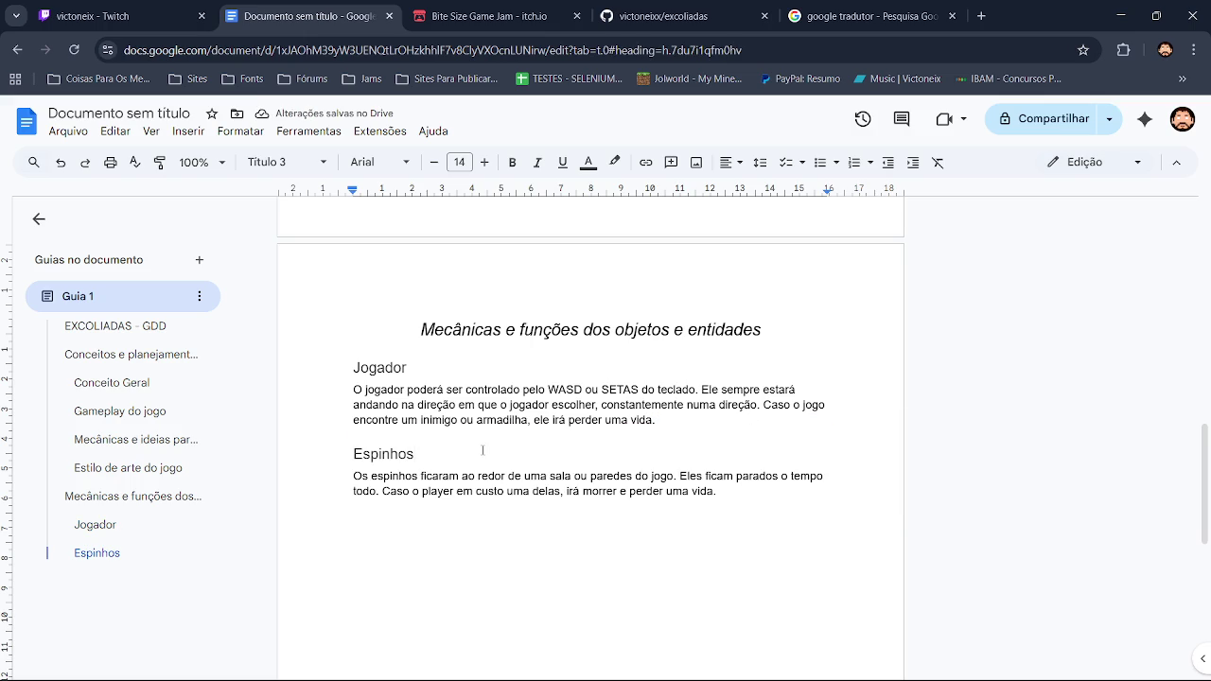
pyautogui.scroll(10, 818, 378)
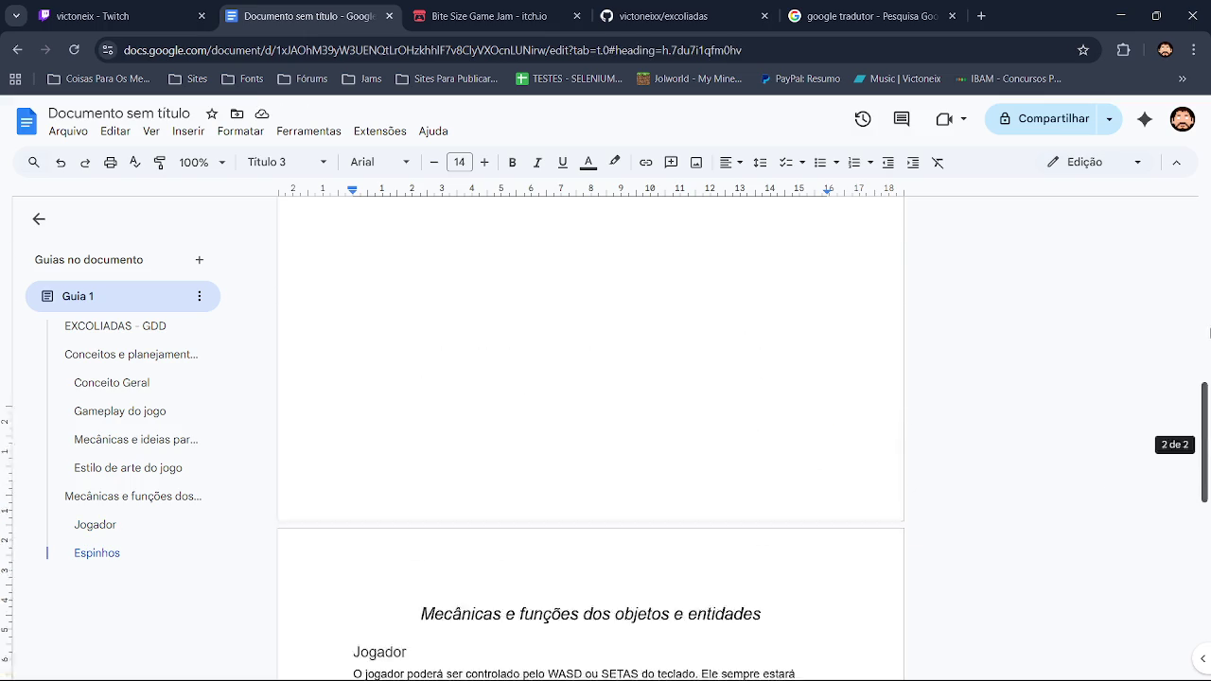
pyautogui.scroll(-1, 817, 348)
pyautogui.click(584, 354)
# Replace the short lives sentence in Gameplay with the pasted lives and flash-shooting sentences
pyautogui.moveTo(579, 353); pyautogui.dragTo(463, 353)
pyautogui.hotkey('ctrl', 'v')
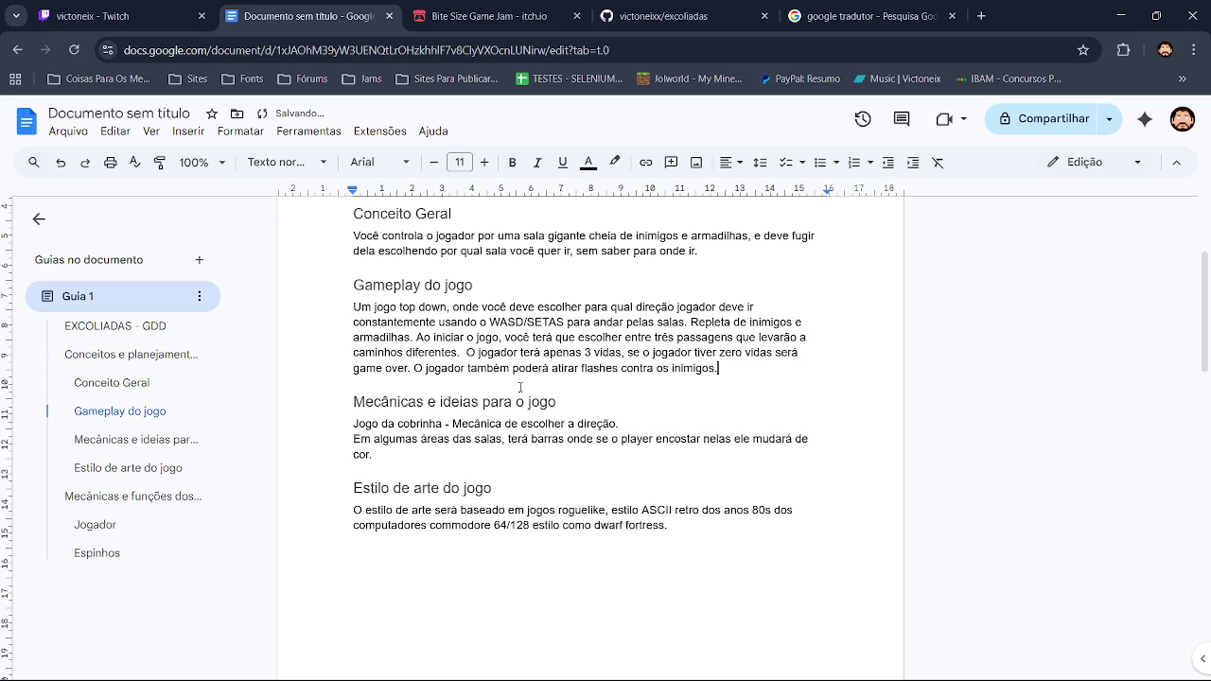
pyautogui.click(467, 352)
pyautogui.press('BackSpace')
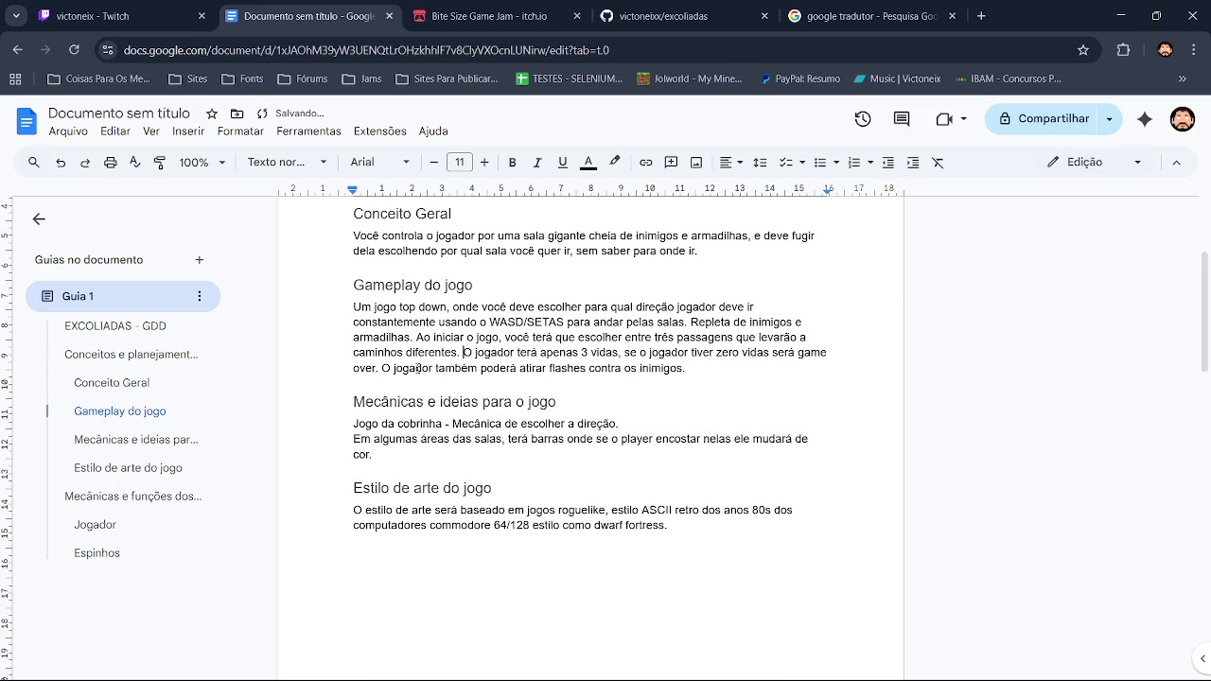
# Extend the inimigos sentence with ', que ficam andando para um lado e outro, sem parar.'
pyautogui.click(690, 368)
pyautogui.press('BackSpace')
pyautogui.write(', que ')
pyautogui.write('ficam ao')
pyautogui.write('n')
pyautogui.press('BackSpace')
pyautogui.press('BackSpace')
pyautogui.write('ndando ')
pyautogui.write('para um ')
pyautogui.write('lado e ')
pyautogui.write('outro')
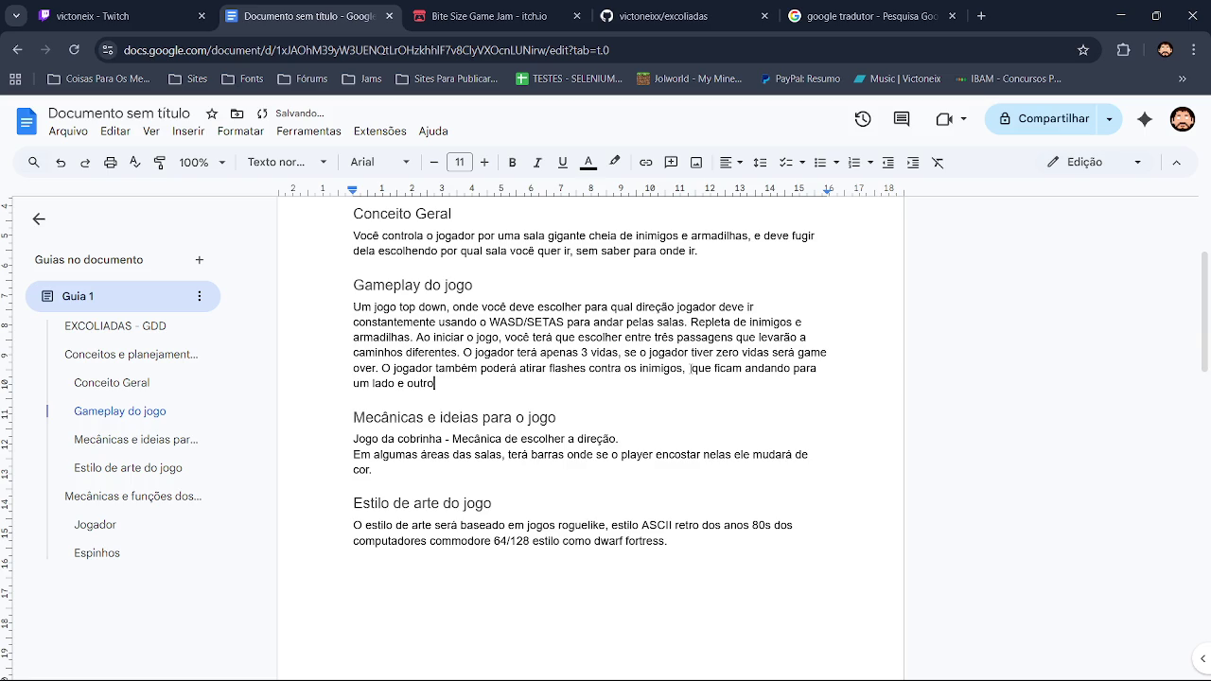
pyautogui.write(', sem para')
pyautogui.write('.')
pyautogui.click(478, 384)
pyautogui.click(487, 361)
# Add the sentence 'Você pode encontrar flechas jogadas no chão' to the Gameplay paragraph
pyautogui.write('El')
pyautogui.press('BackSpace')
pyautogui.write('Você ')
pyautogui.write('pode eny')
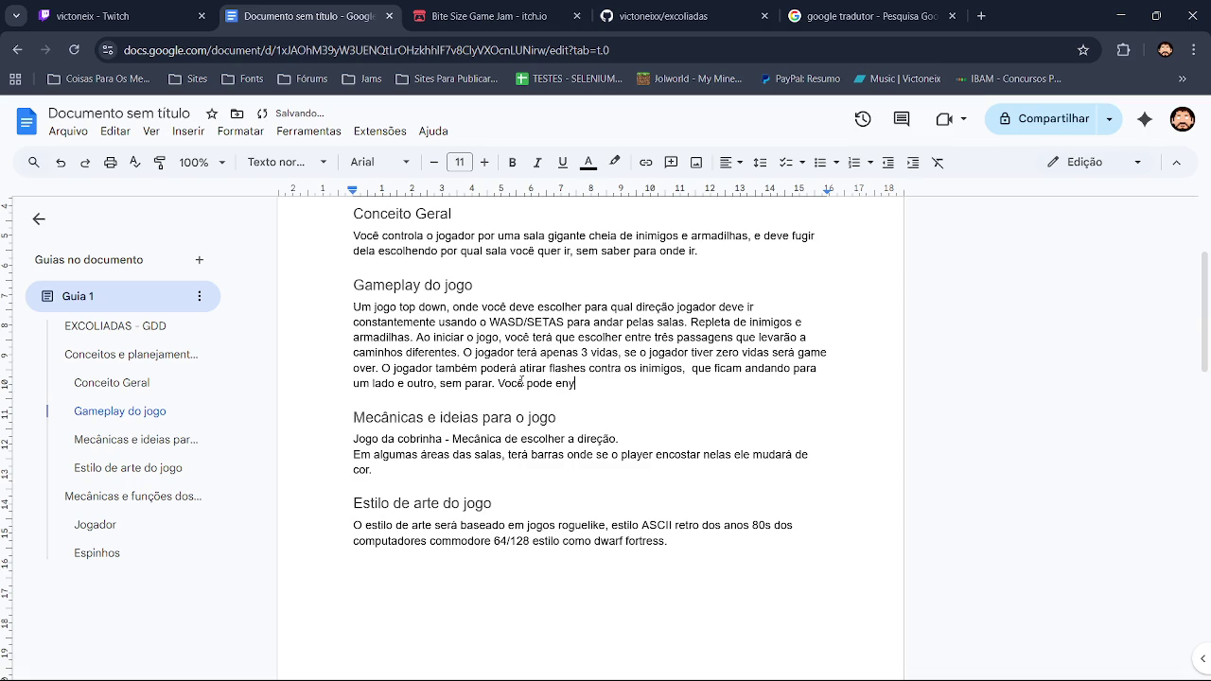
pyautogui.press('BackSpace')
pyautogui.write('contra ')
pyautogui.write('as fle')
pyautogui.write('chas ')
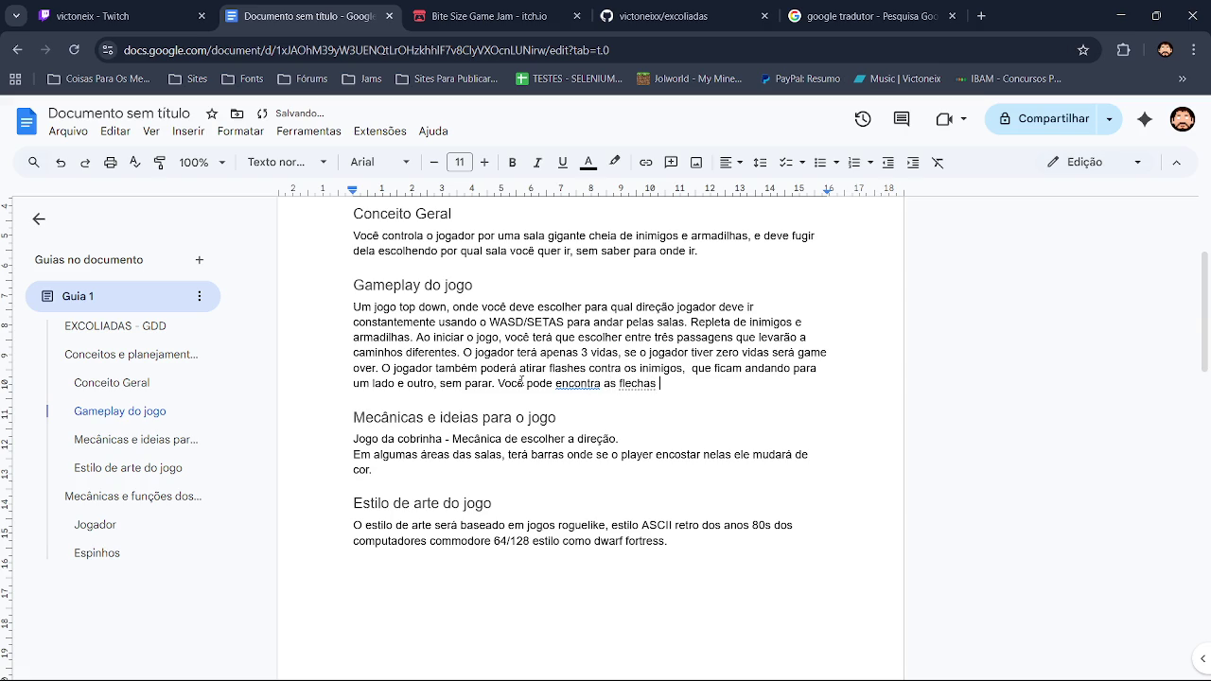
pyautogui.write('jogado')
pyautogui.press('BackSpace')
pyautogui.write('as no ch')
pyautogui.write('ão.')
pyautogui.click(584, 384)
pyautogui.click(578, 362)
pyautogui.click(778, 368)
pyautogui.moveTo(1206, 309); pyautogui.dragTo(1208, 492)
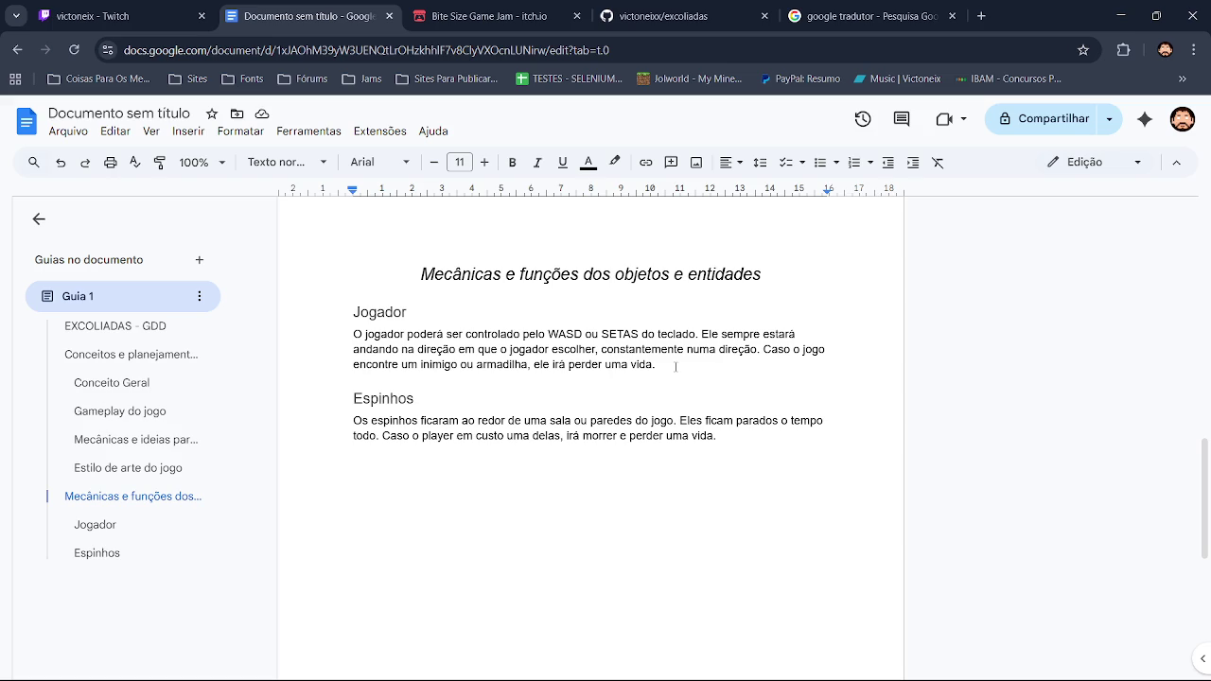
pyautogui.click(765, 437)
# Add a Título 3 heading 'Inimigos em geral' below the Espinhos paragraph
pyautogui.press('Return')
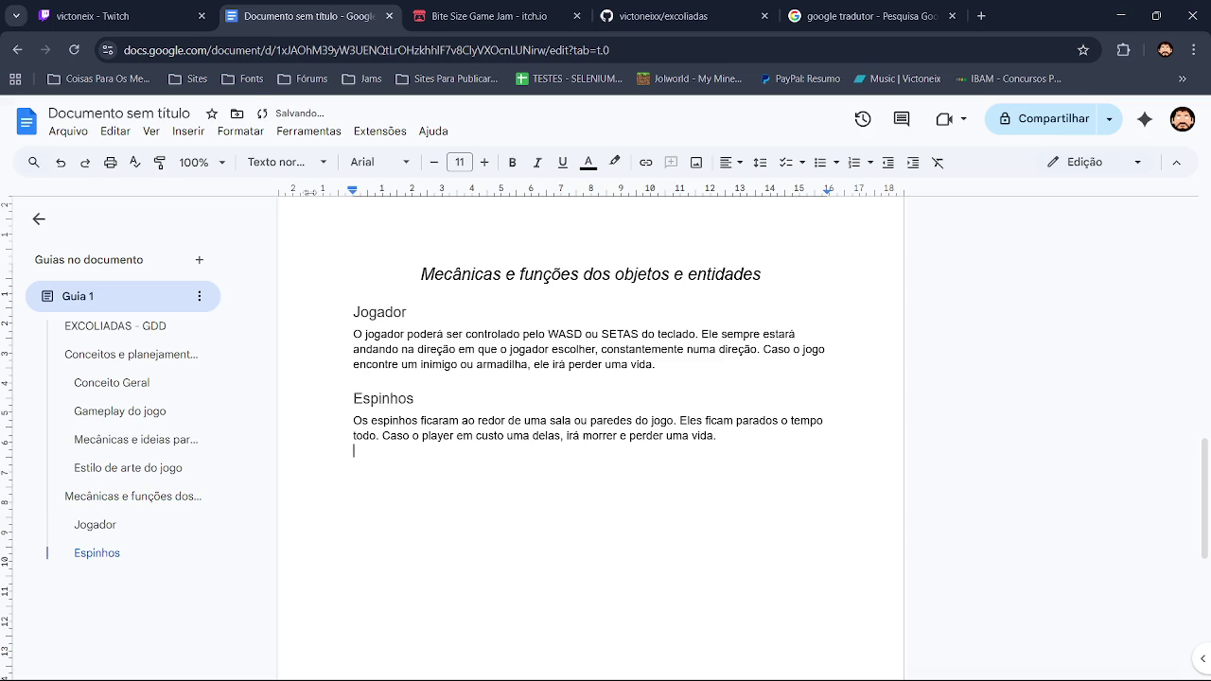
pyautogui.click(289, 162)
pyautogui.click(326, 500)
pyautogui.write('Inimigos em g')
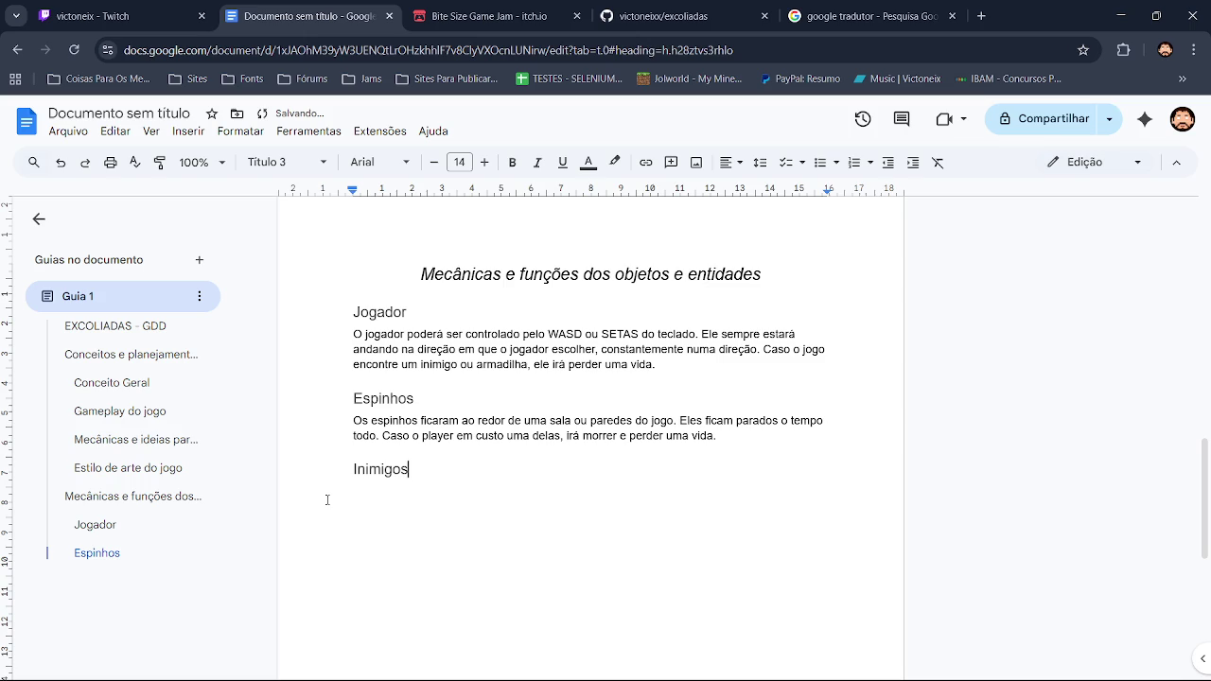
pyautogui.write('eral')
pyautogui.press('Return')
# Write that enemies walk back and forth 'sem parar constantemente', fixing parar and constantemente
pyautogui.write('Os inimigos ficaram ')
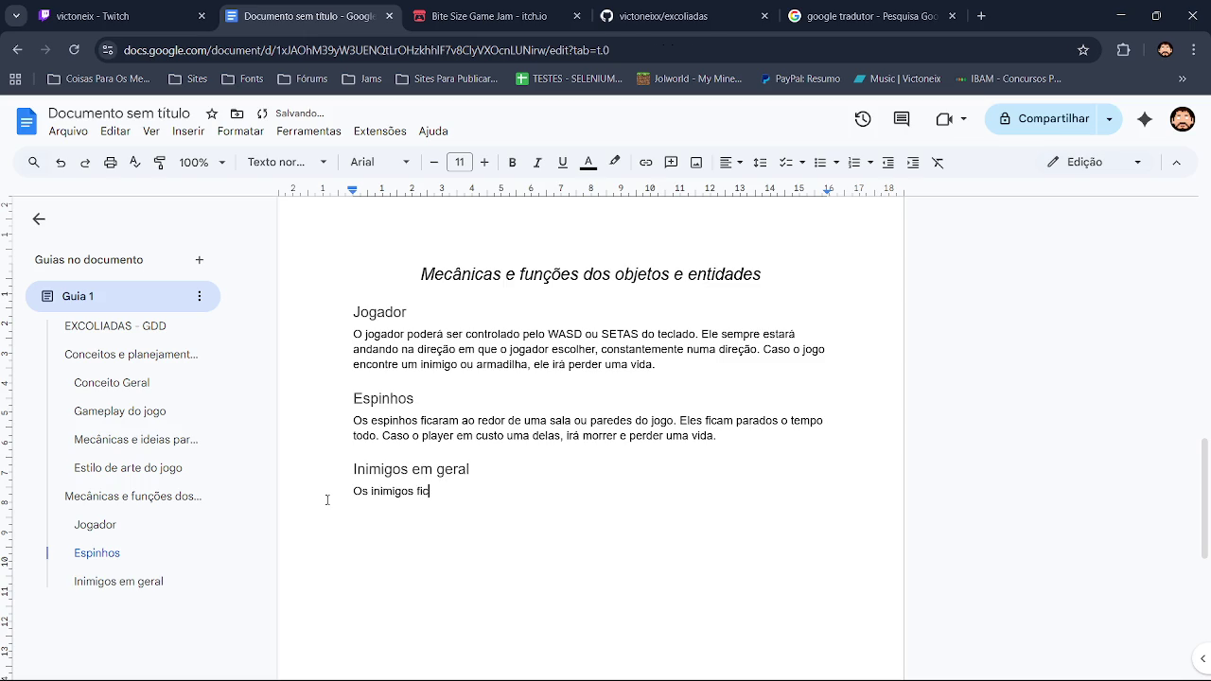
pyautogui.write('andando par')
pyautogui.write('a um ')
pyautogui.write('lado e outro')
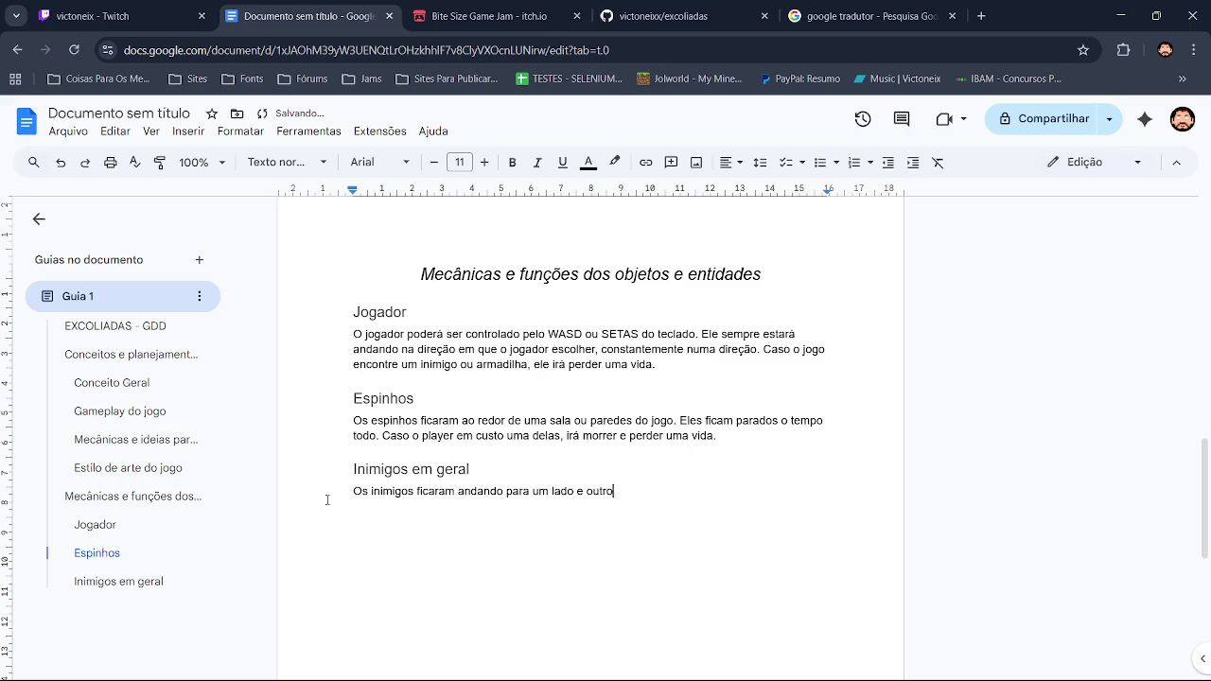
pyautogui.write(', ')
pyautogui.write('sem para')
pyautogui.write(' constan')
pyautogui.write('te mente')
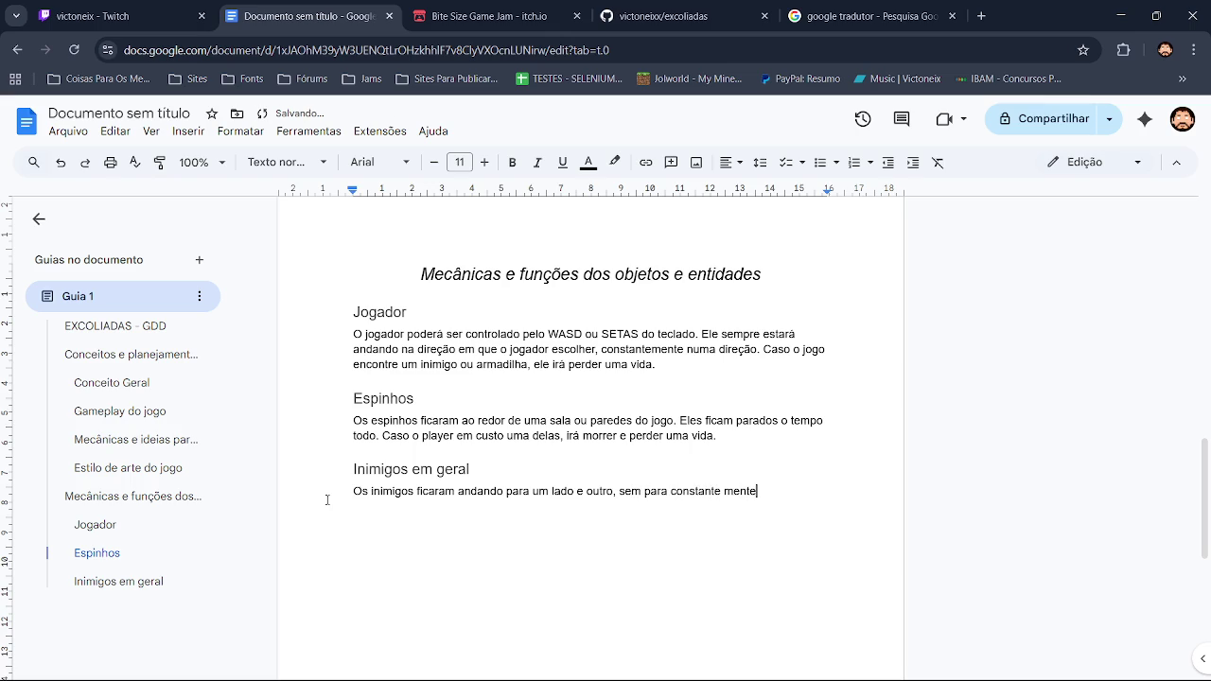
pyautogui.write('.')
pyautogui.click(658, 492)
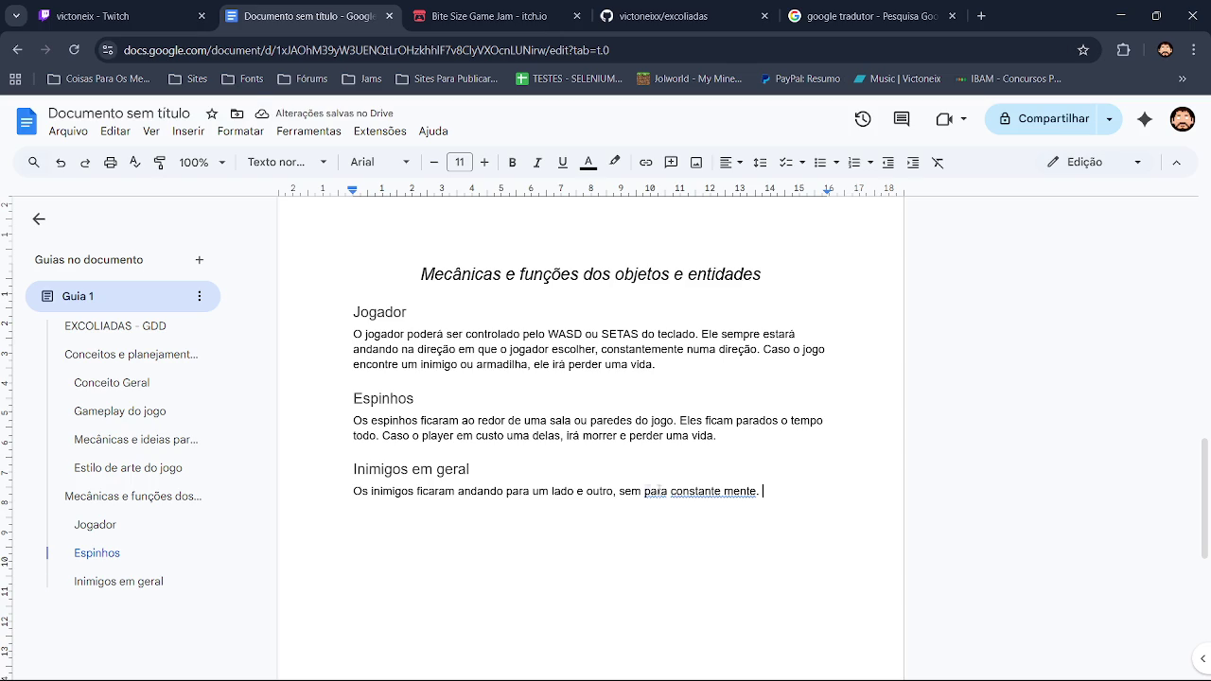
pyautogui.click(667, 470)
pyautogui.click(688, 492)
pyautogui.click(719, 471)
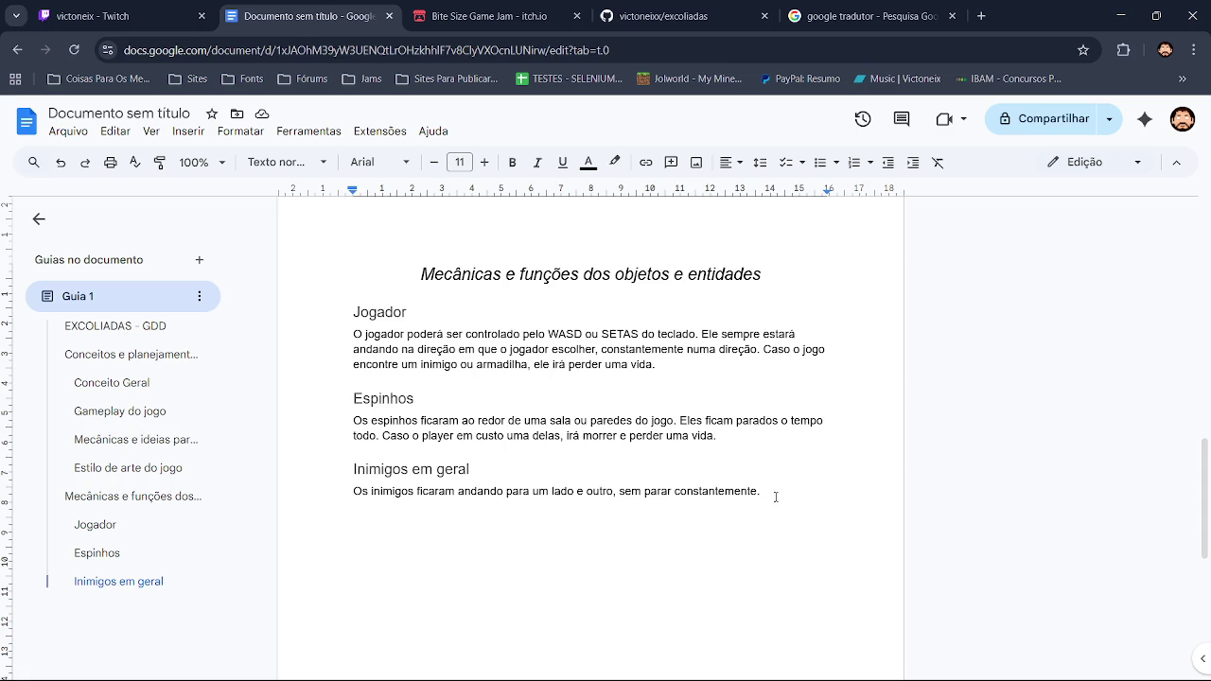
# Remove the just-added sentence about enemies dying when the player shoots, leaving a period
pyautogui.write('Pouc')
pyautogui.press('BackSpace')
pyautogui.press('BackSpace')
pyautogui.press('BackSpace')
pyautogui.write('Eles ')
pyautogui.write('podem mo')
pyautogui.write('rra se o ')
pyautogui.write('jo')
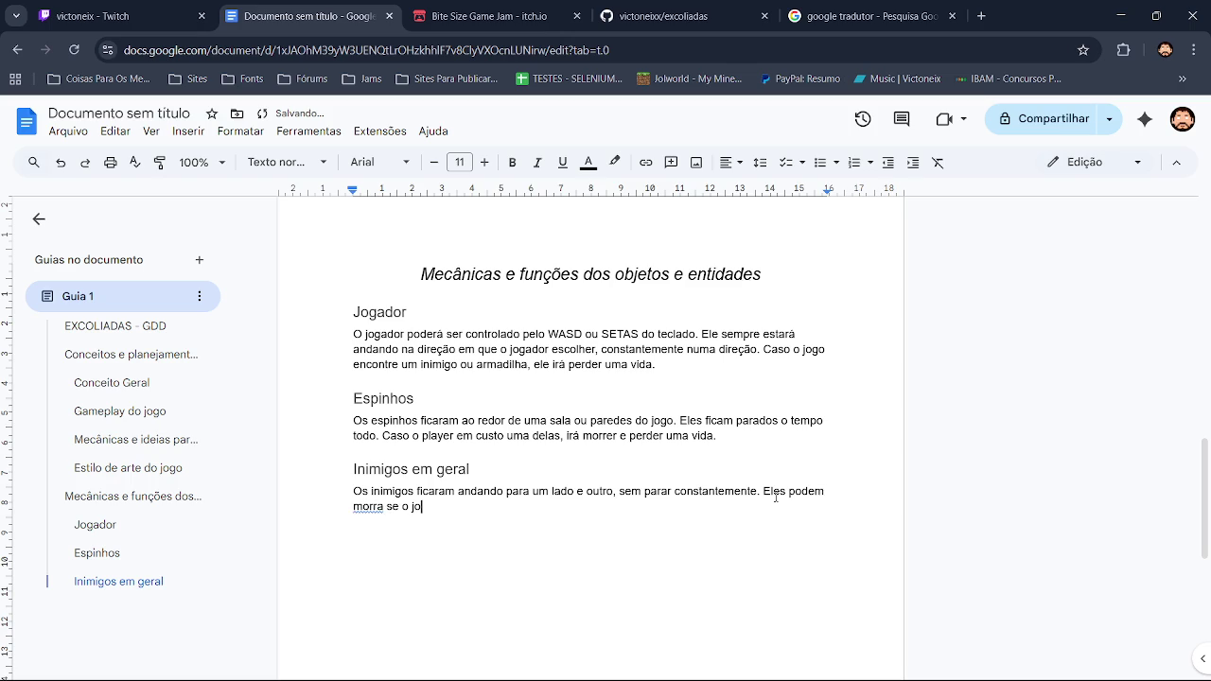
pyautogui.write('gador atirar ')
pyautogui.write('flesh')
pyautogui.write('as')
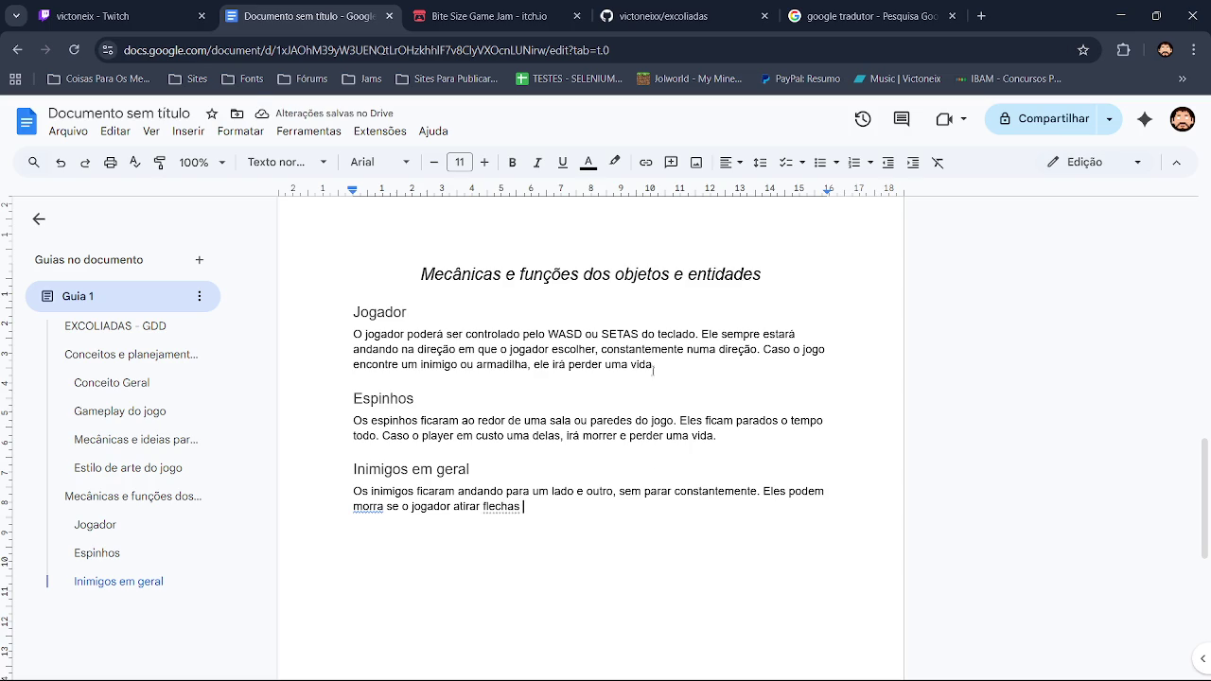
pyautogui.moveTo(541, 502)
pyautogui.mouseDown()
pyautogui.moveTo(538, 491)
pyautogui.moveTo(540, 508)
pyautogui.moveTo(369, 511)
pyautogui.moveTo(358, 473)
pyautogui.moveTo(744, 481)
pyautogui.moveTo(758, 493)
pyautogui.mouseUp()
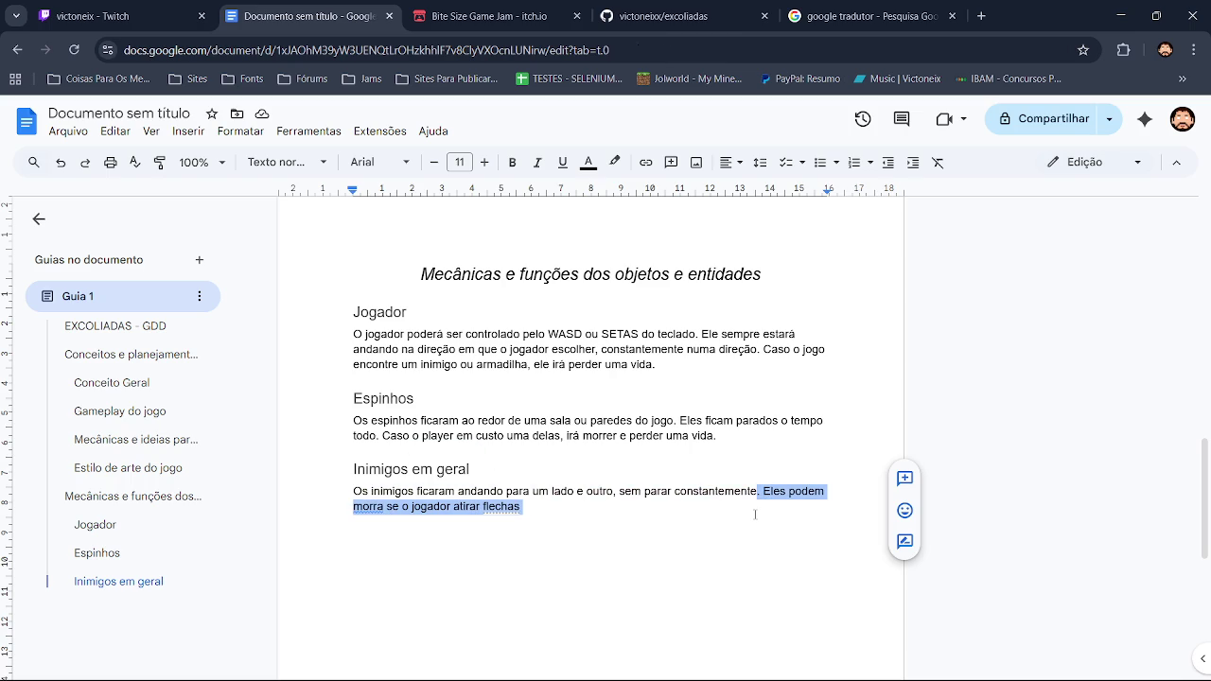
pyautogui.press('BackSpace')
pyautogui.write('.')
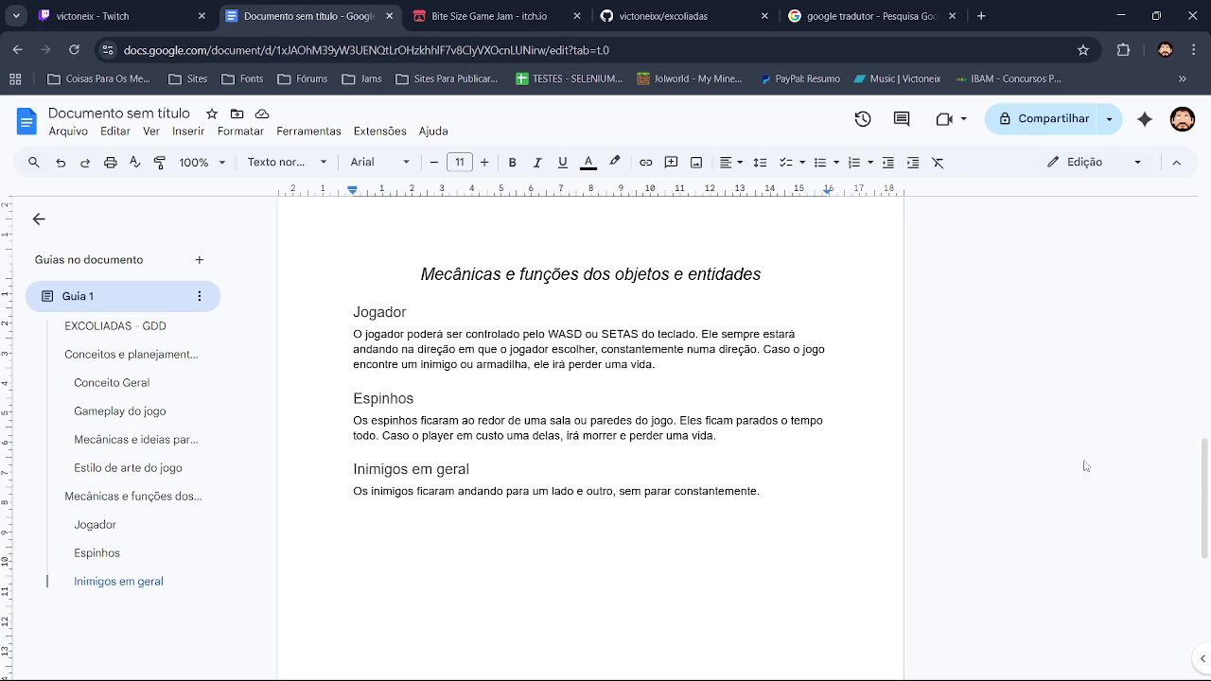
pyautogui.moveTo(1204, 499); pyautogui.dragTo(1204, 301)
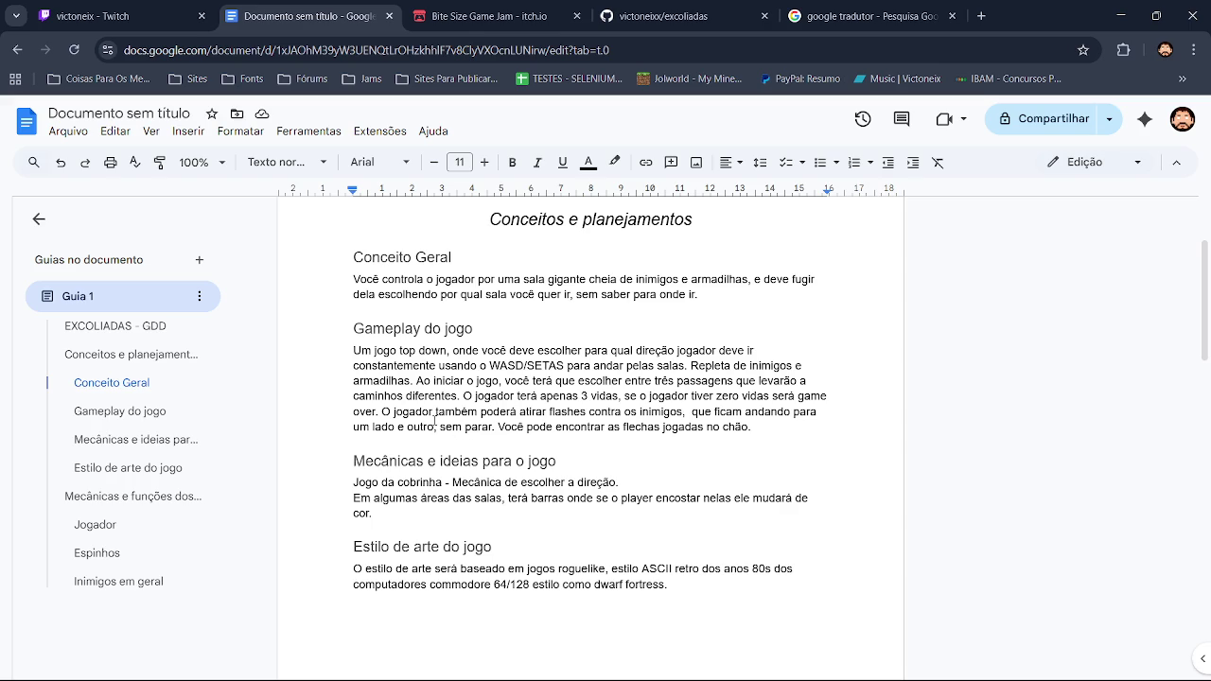
# Delete 'O jogador também poderá atirar flashes contra', capitalize 'Os' and drop 'que' and the extra space
pyautogui.moveTo(384, 413)
pyautogui.mouseDown()
pyautogui.moveTo(716, 415)
pyautogui.moveTo(619, 419)
pyautogui.mouseUp()
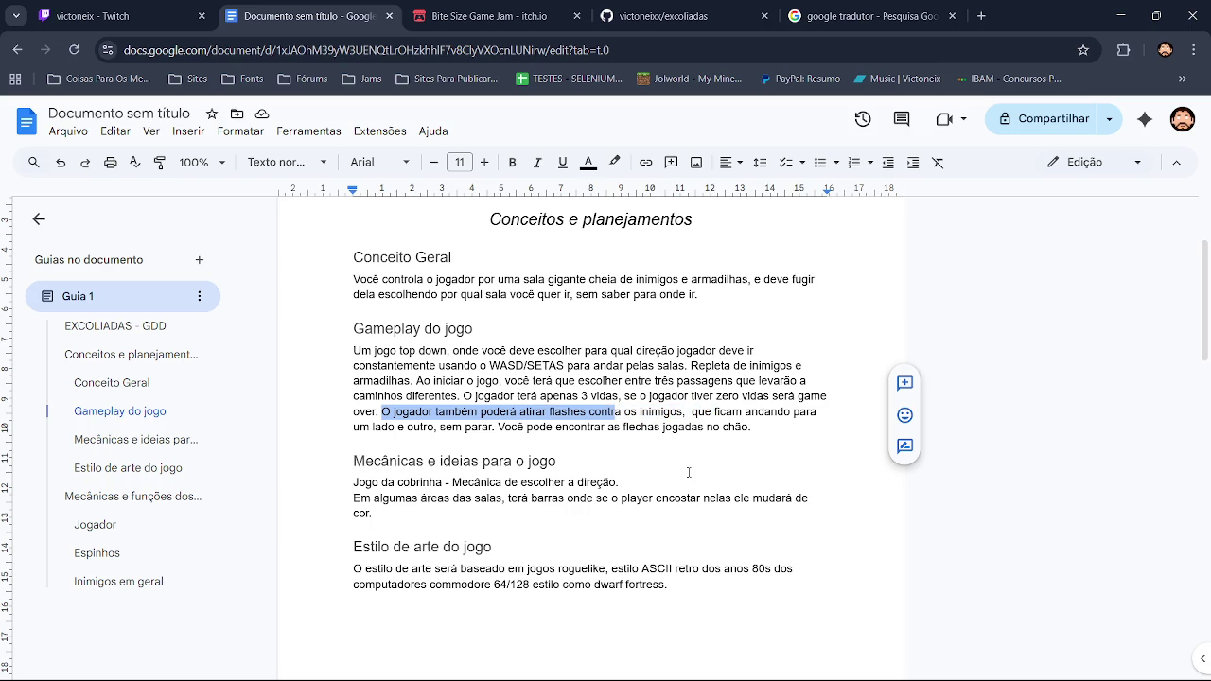
pyautogui.press('BackSpace')
pyautogui.press('BackSpace')
pyautogui.write('O')
pyautogui.hotkey('ctrl', 'Right')
pyautogui.hotkey('ctrl', 'Right')
pyautogui.press('BackSpace')
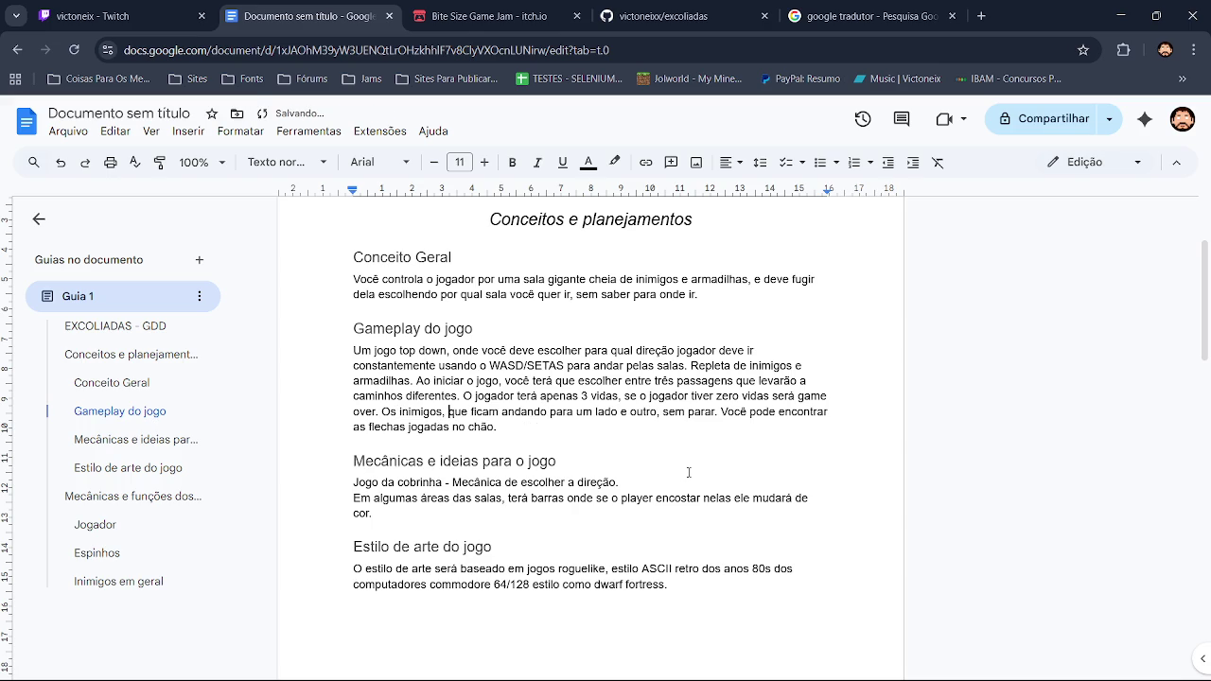
pyautogui.press('BackSpace')
pyautogui.press('BackSpace')
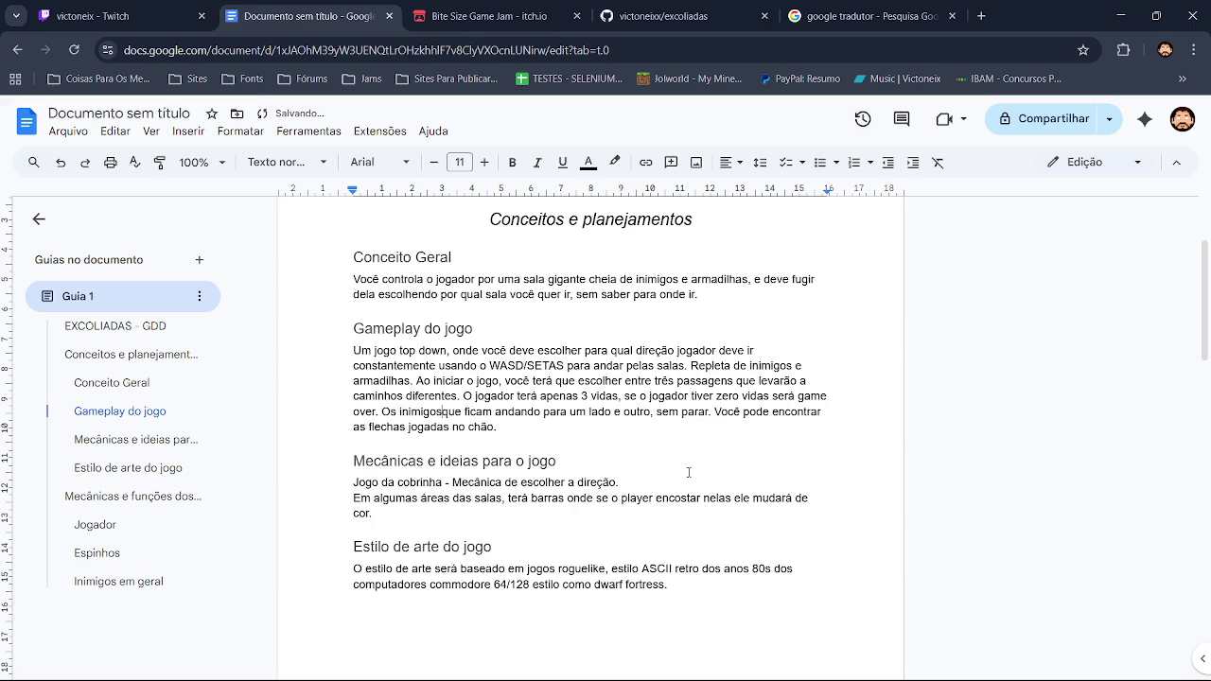
pyautogui.press('Delete')
pyautogui.press('Delete')
pyautogui.press('Delete')
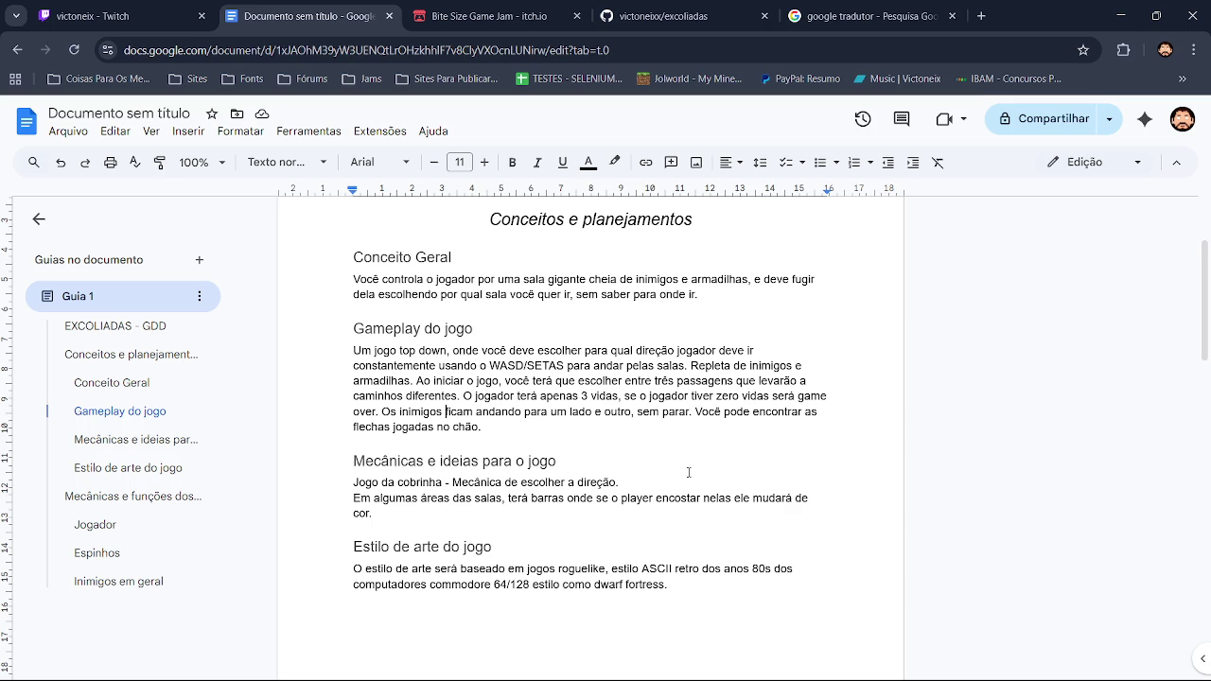
# Delete the sentence about arrows lying on the floor while keeping the following heading intact
pyautogui.moveTo(696, 414)
pyautogui.mouseDown()
pyautogui.moveTo(721, 414)
pyautogui.moveTo(558, 464)
pyautogui.moveTo(742, 429)
pyautogui.mouseUp()
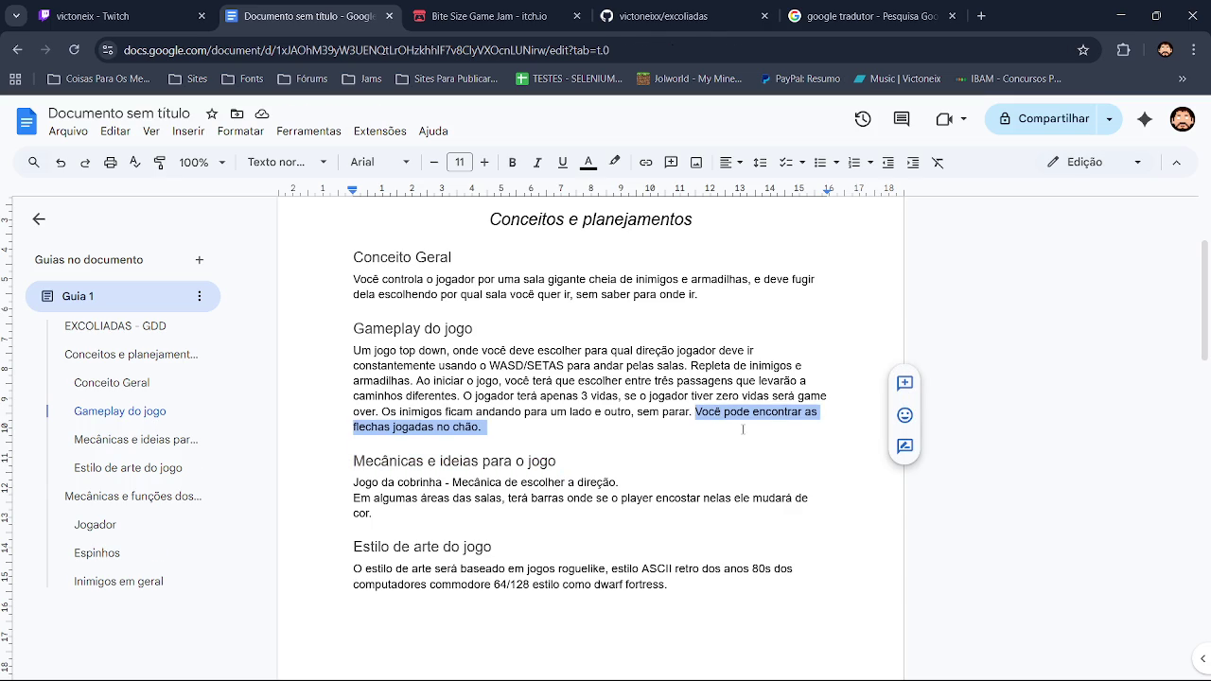
pyautogui.press('BackSpace')
pyautogui.hotkey('ctrl', 'z')
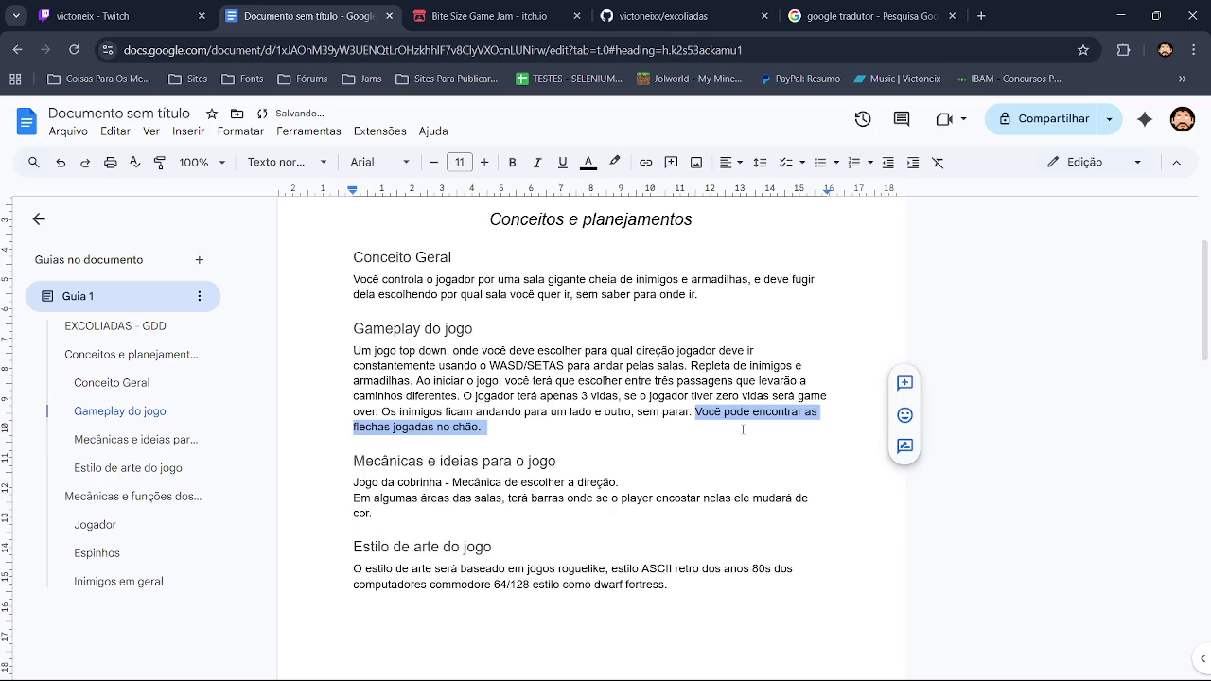
pyautogui.click(743, 429)
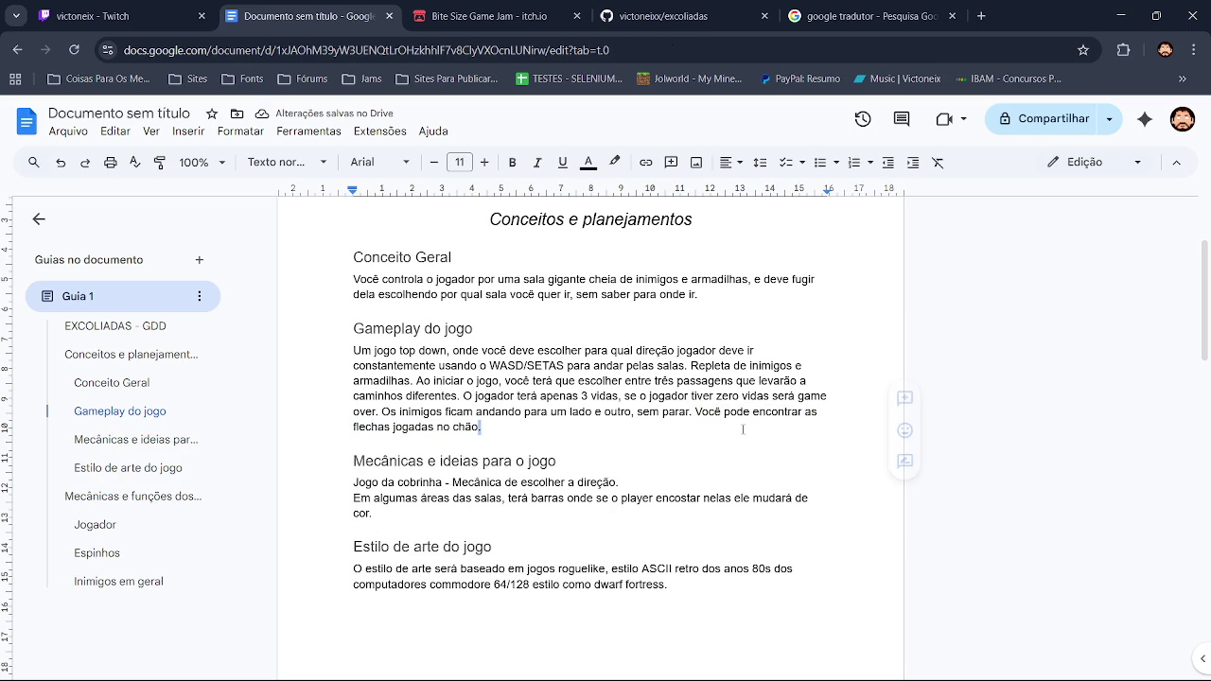
pyautogui.hotkey('shift', 'Home')
pyautogui.hotkey('ctrl', 'shift', 'Left')
pyautogui.hotkey('ctrl', 'shift', 'Left')
pyautogui.hotkey('ctrl', 'shift', 'Left')
pyautogui.hotkey('ctrl', 'shift', 'Right')
pyautogui.hotkey('ctrl', 'shift', 'Right')
pyautogui.hotkey('ctrl', 'shift', 'Right')
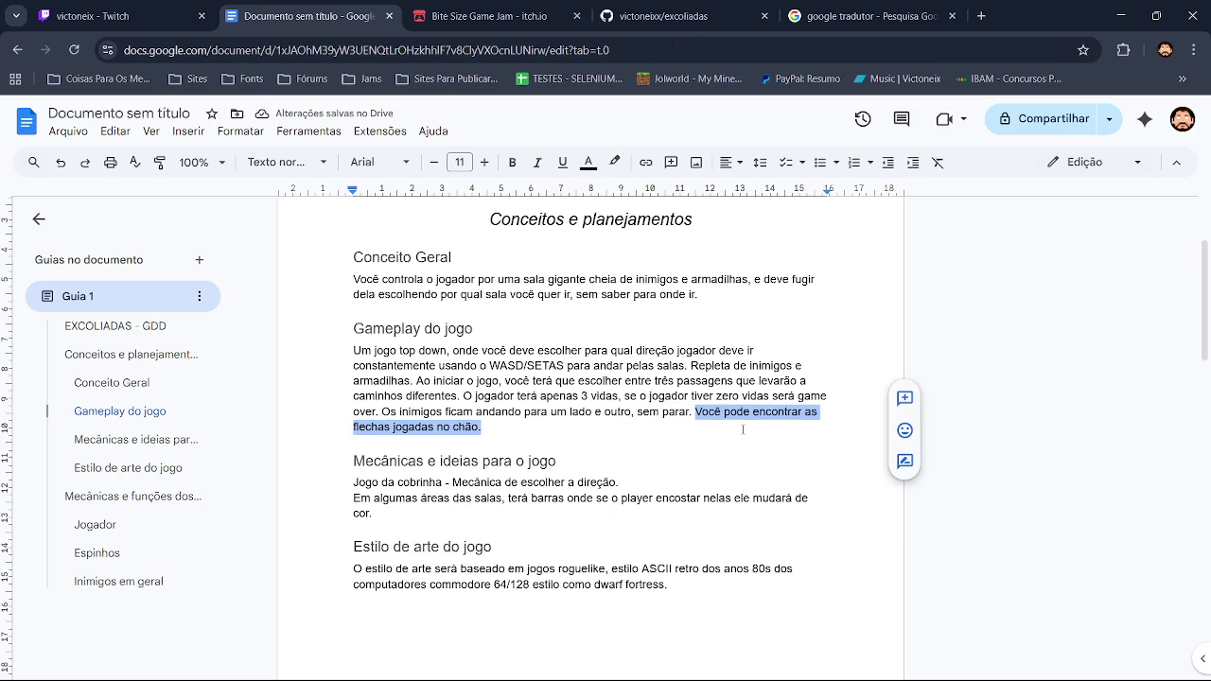
pyautogui.press('BackSpace')
pyautogui.press('Down')
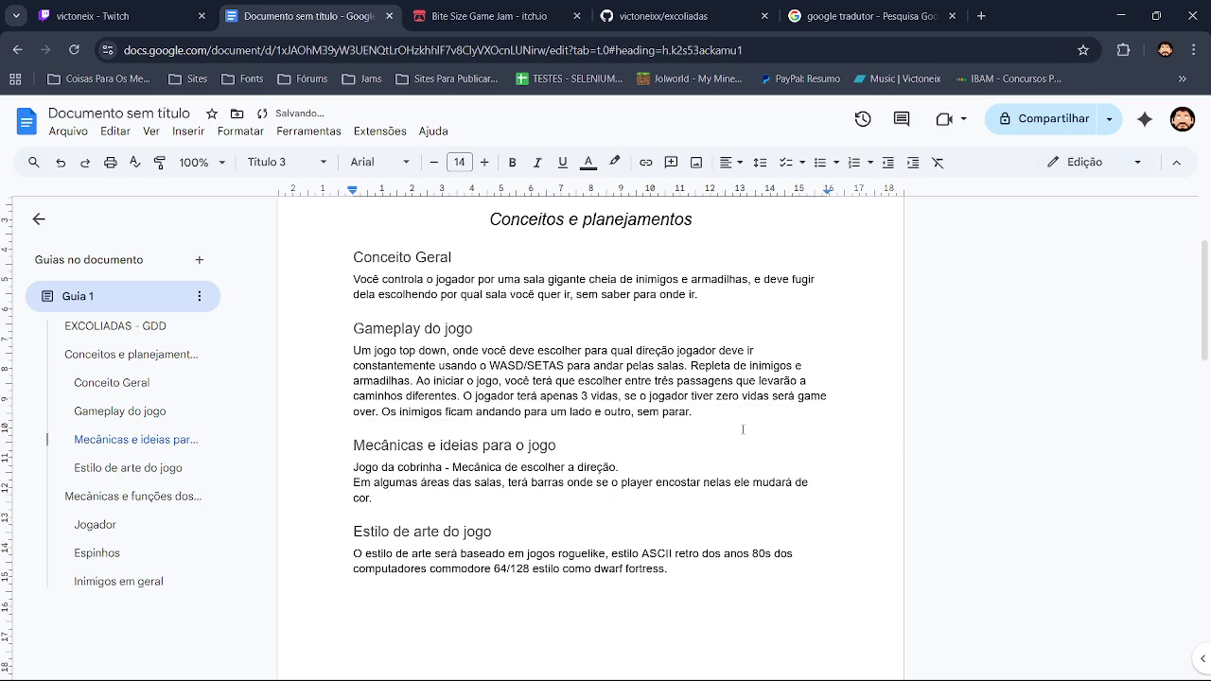
pyautogui.moveTo(1207, 291)
pyautogui.mouseDown()
pyautogui.moveTo(1207, 275)
pyautogui.moveTo(1209, 492)
pyautogui.mouseUp()
# Append a sentence saying enemies lack ability variation and only walk from one side to the other
pyautogui.click(776, 508)
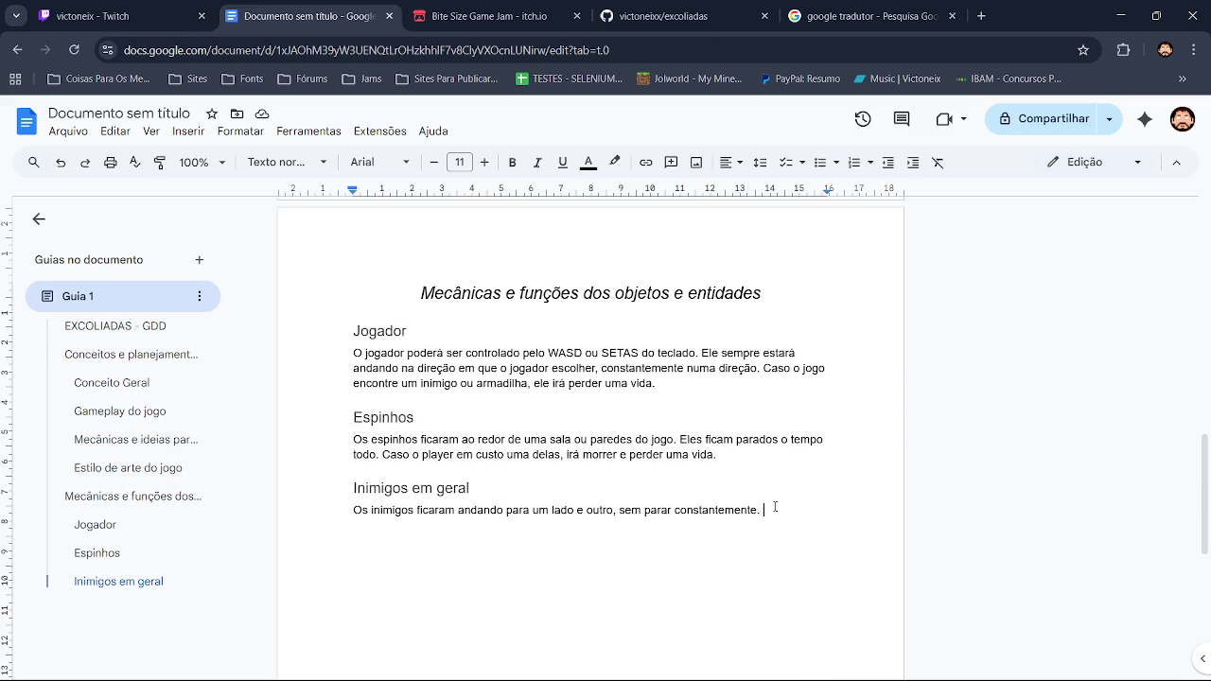
pyautogui.write('Elas ')
pyautogui.write('n')
pyautogui.write('ão tem mu')
pyautogui.write('ito')
pyautogui.press('BackSpace')
pyautogui.press('BackSpace')
pyautogui.write('a varia')
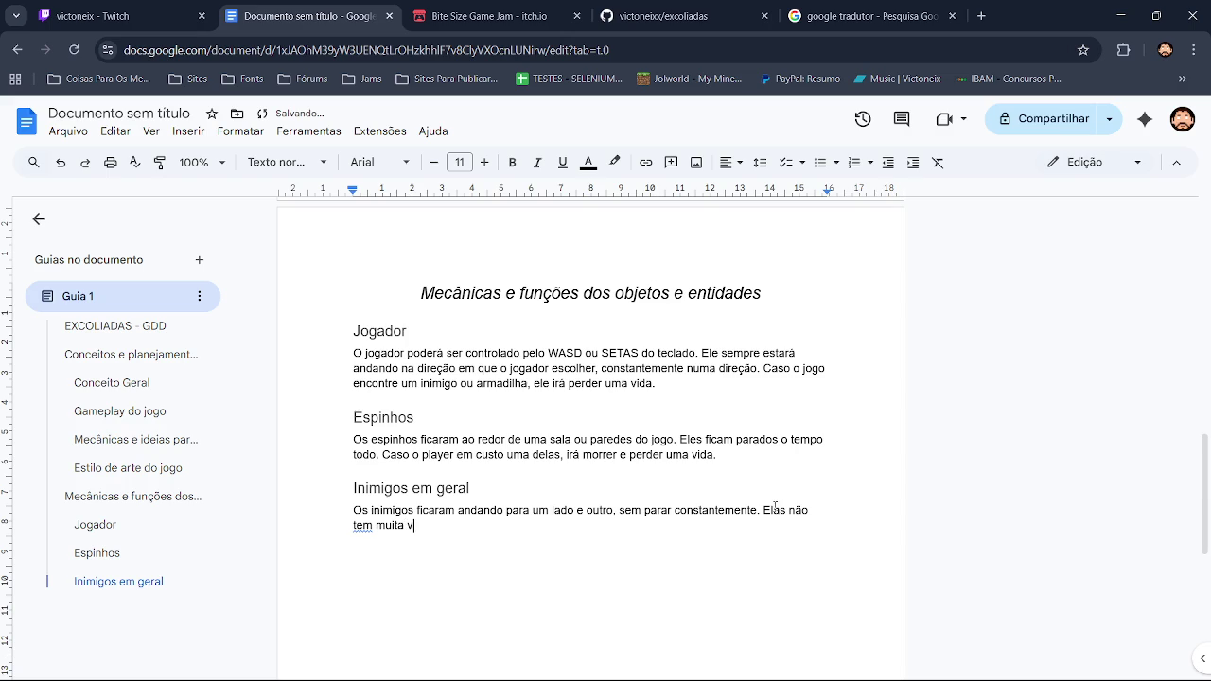
pyautogui.write('ções')
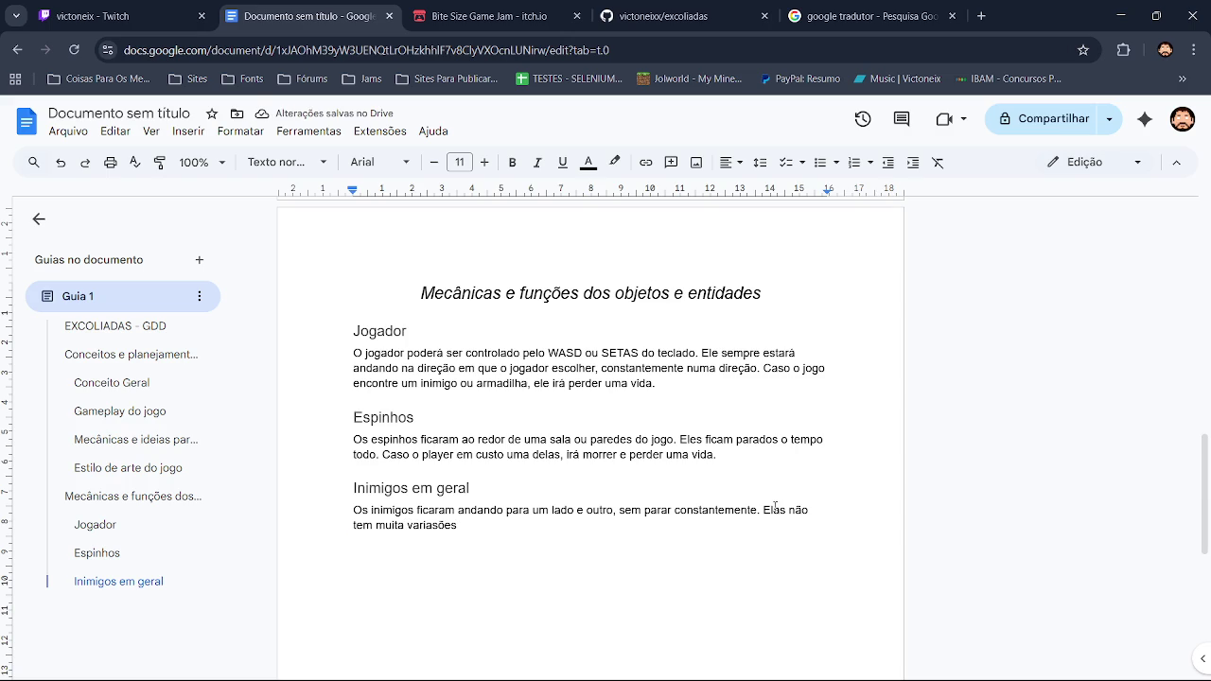
pyautogui.write('de ab')
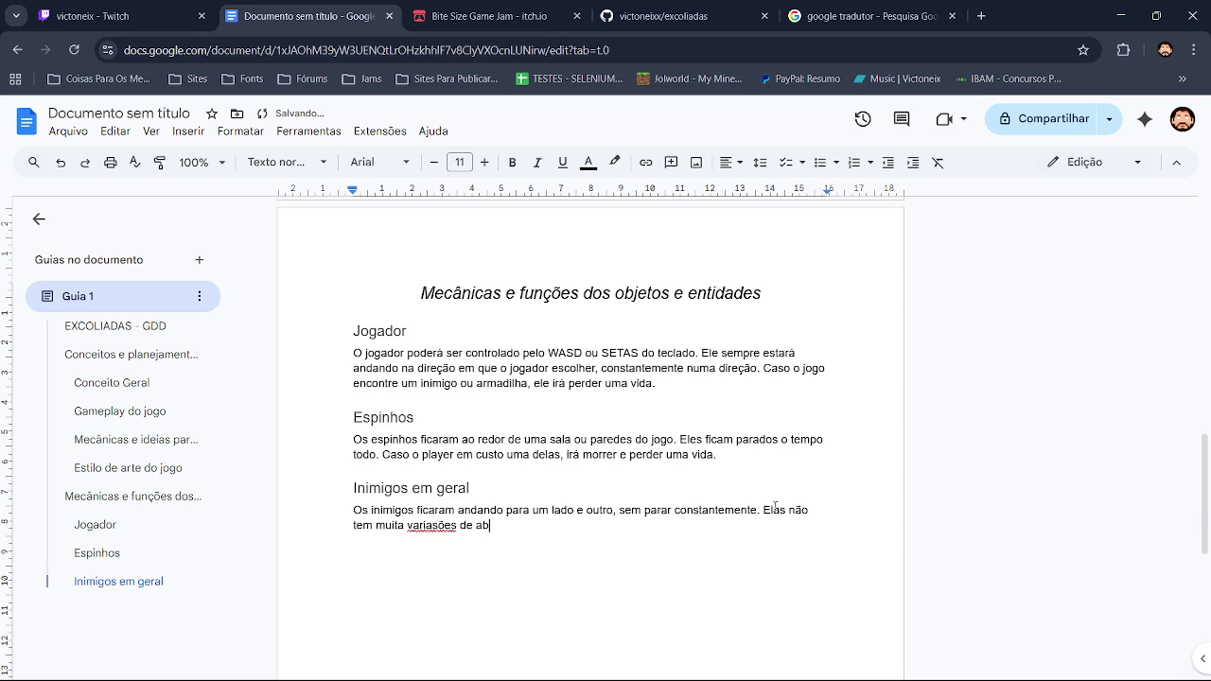
pyautogui.write('ilidade a')
pyautogui.write('lgo a')
pyautogui.write('ssim.')
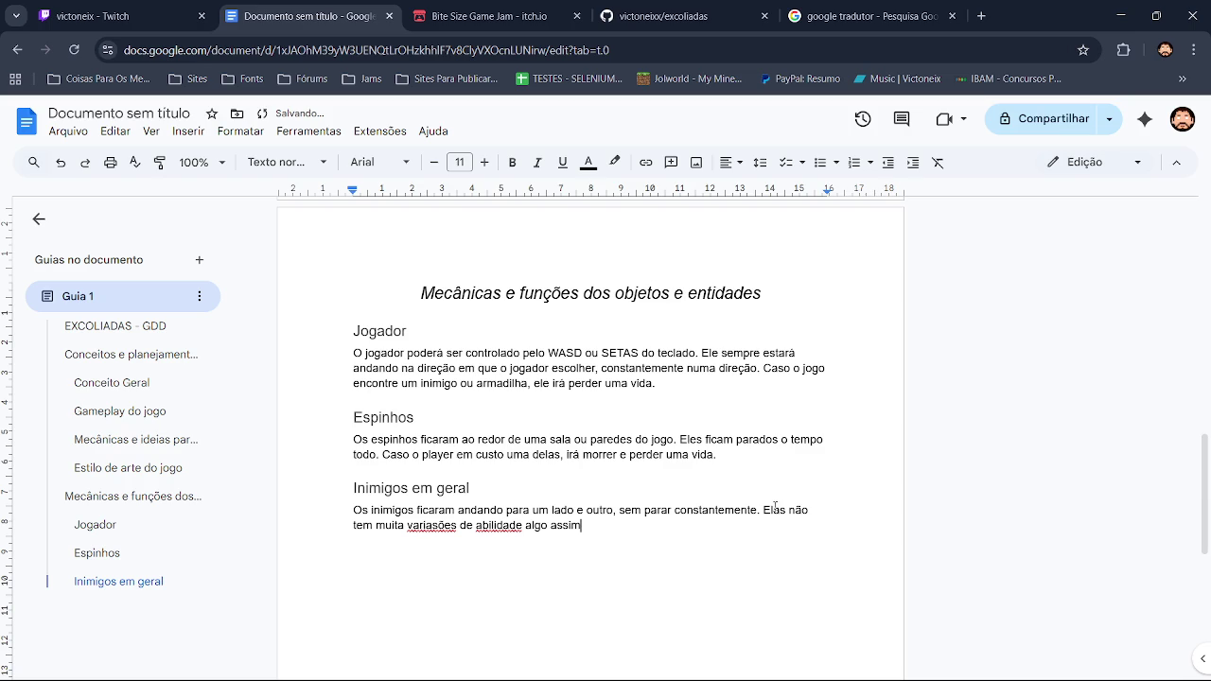
pyautogui.press('BackSpace')
pyautogui.press('BackSpace')
pyautogui.write(', somente f')
pyautogui.write('icam i')
pyautogui.press('BackSpace')
pyautogui.write('anda')
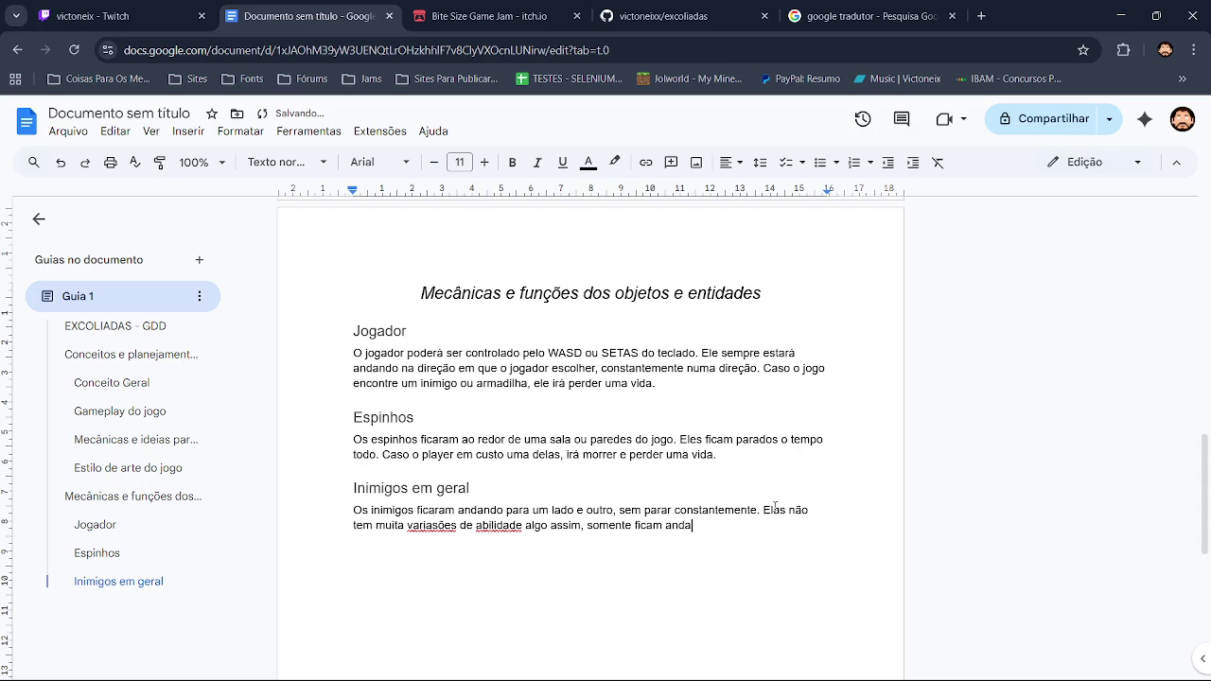
pyautogui.write('ndo para um lad')
pyautogui.write('o e ou')
pyautogui.write('tro.')
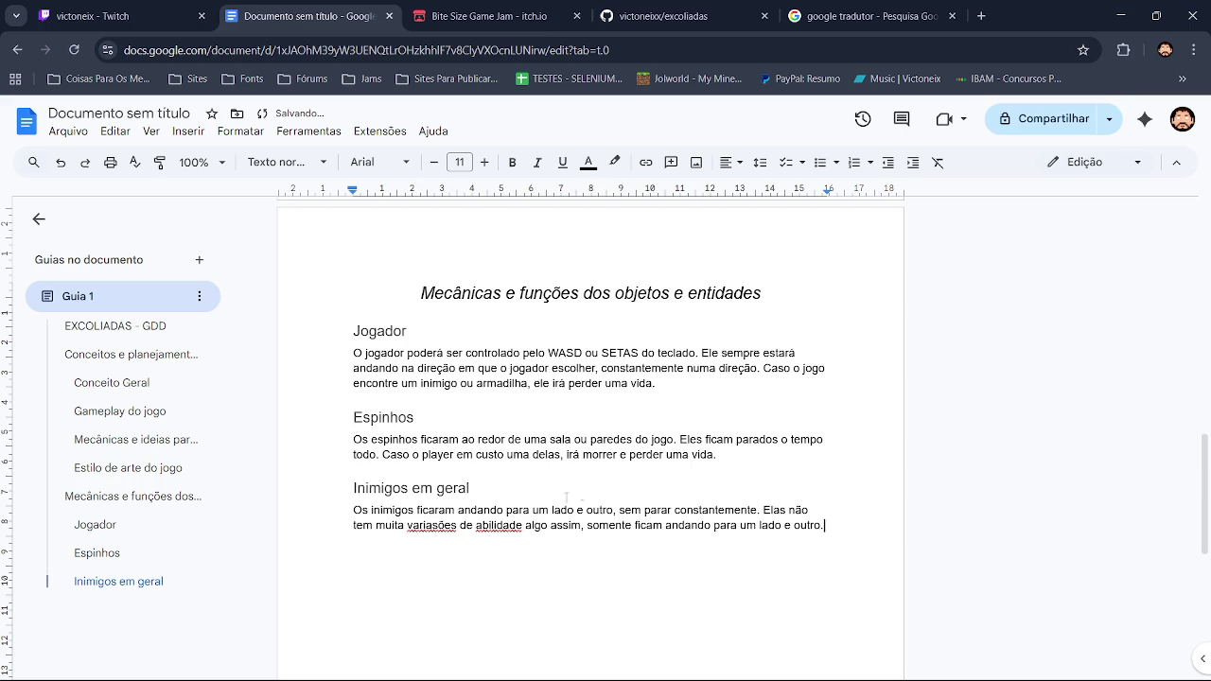
# Accept the spelling corrections 'variação' and 'habilidade'
pyautogui.click(502, 524)
pyautogui.click(441, 502)
pyautogui.click(428, 525)
pyautogui.click(393, 502)
pyautogui.click(812, 549)
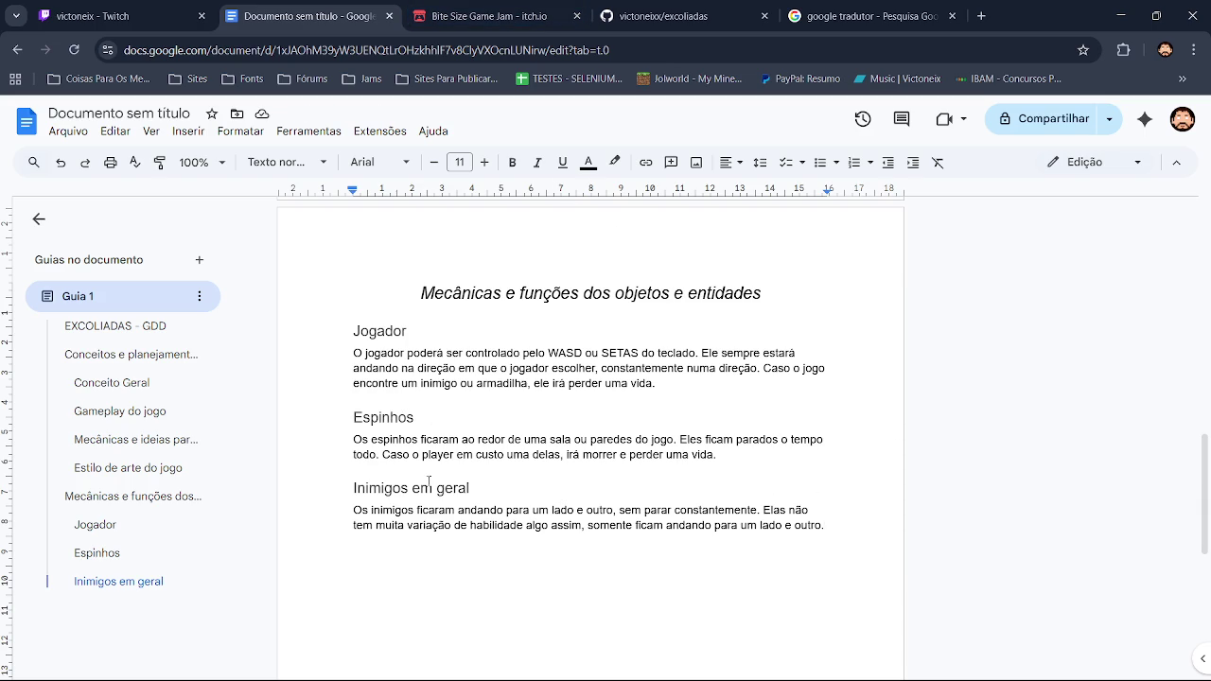
pyautogui.moveTo(1209, 486)
pyautogui.mouseDown()
pyautogui.moveTo(1205, 285)
pyautogui.moveTo(1205, 586)
pyautogui.moveTo(1204, 218)
pyautogui.mouseUp()
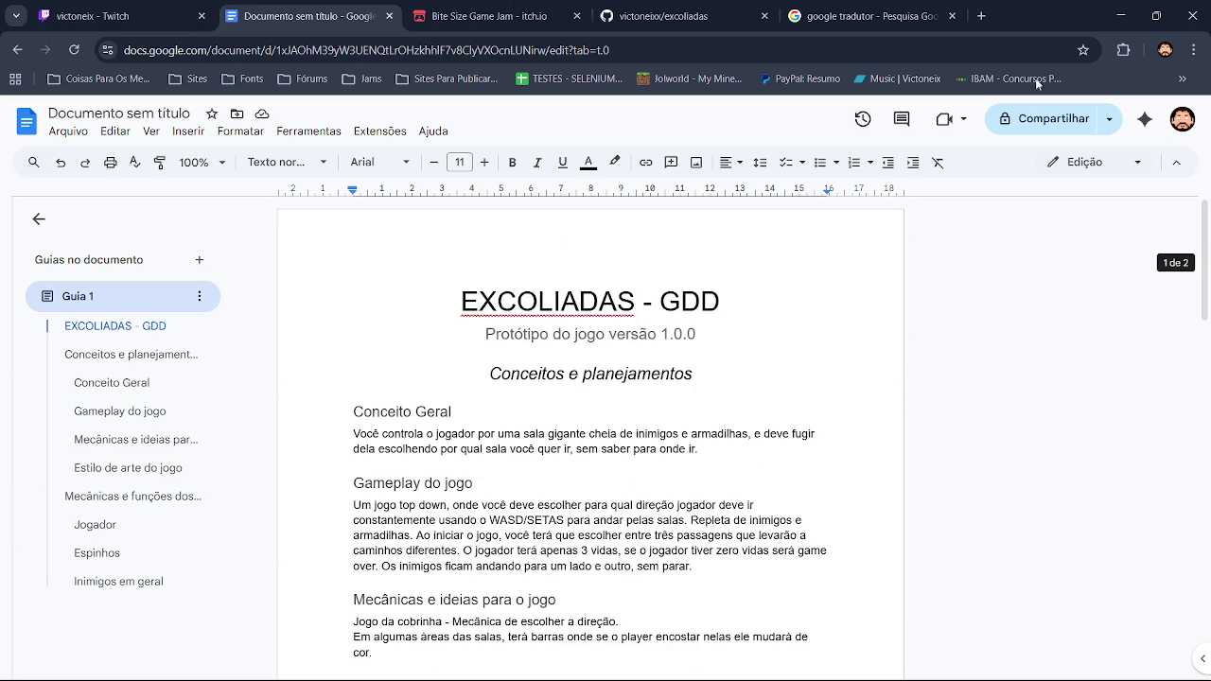
# Check the Twitch stream and OBS, then return to GameMaker's excoliadas project with Room1
pyautogui.click(95, 16)
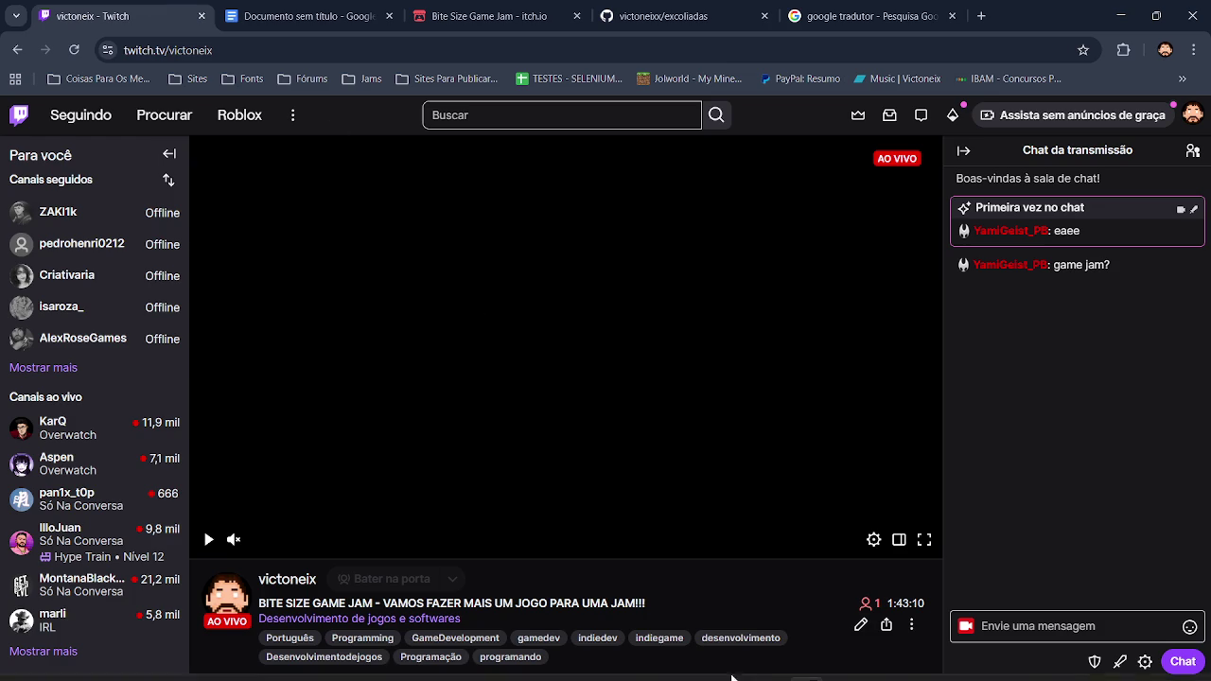
pyautogui.click(843, 664)
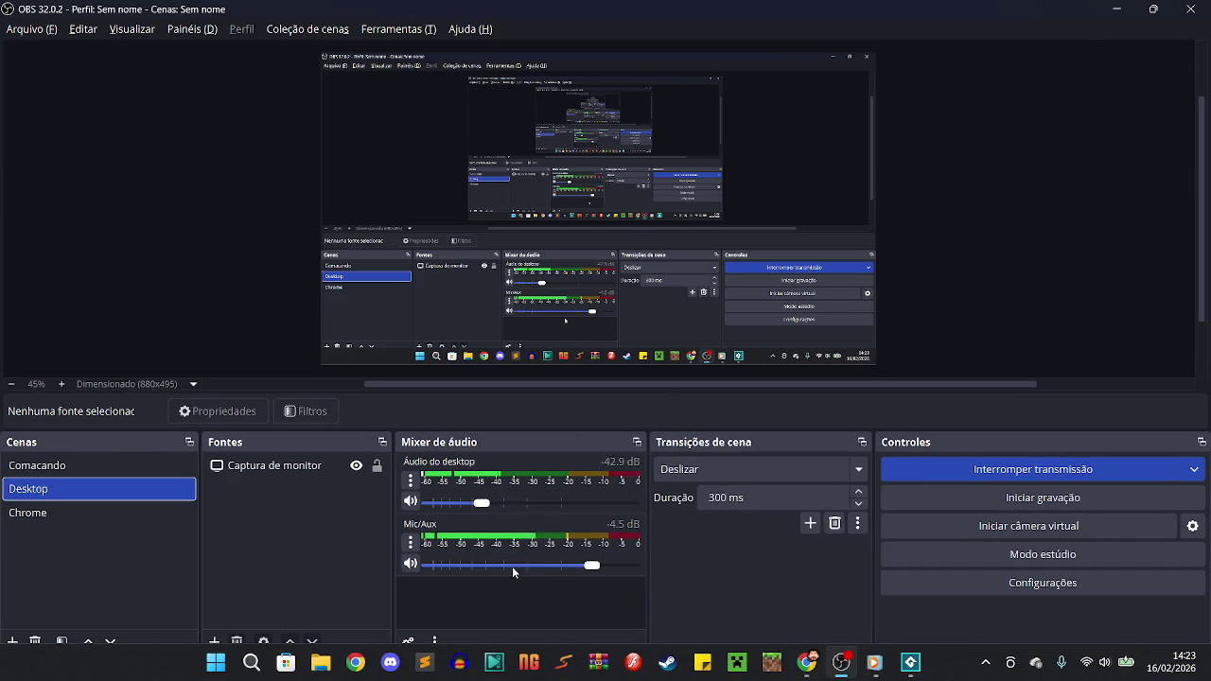
pyautogui.click(1116, 10)
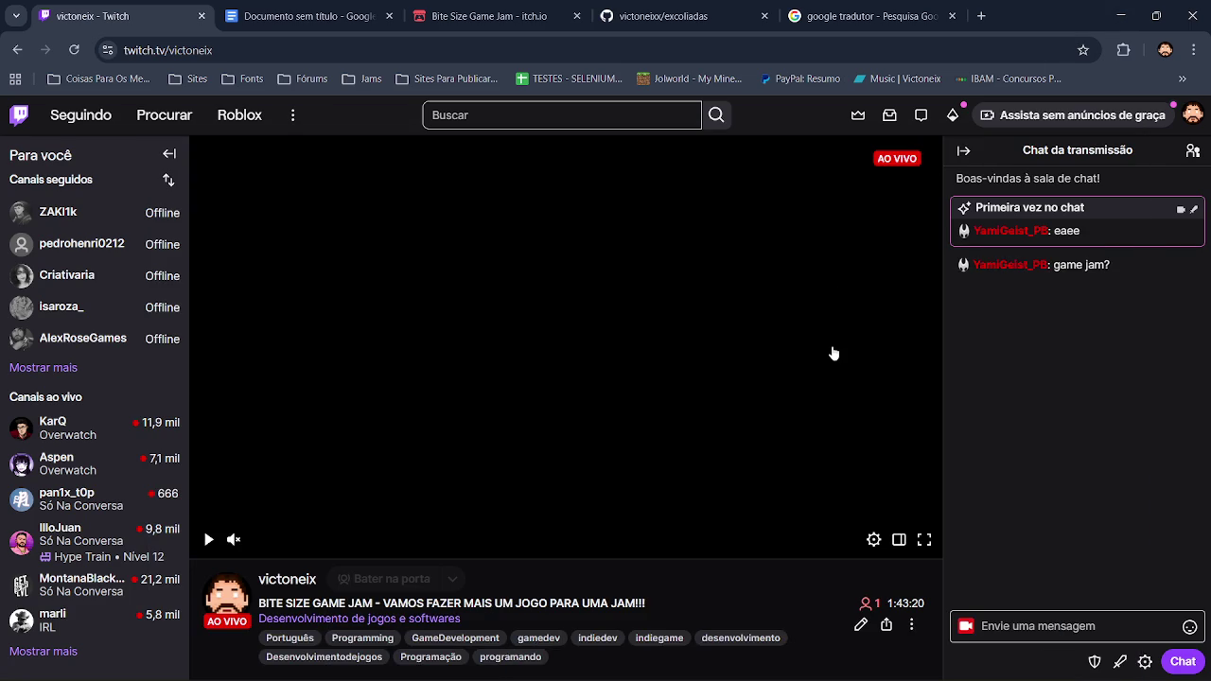
pyautogui.click(1121, 17)
pyautogui.click(910, 660)
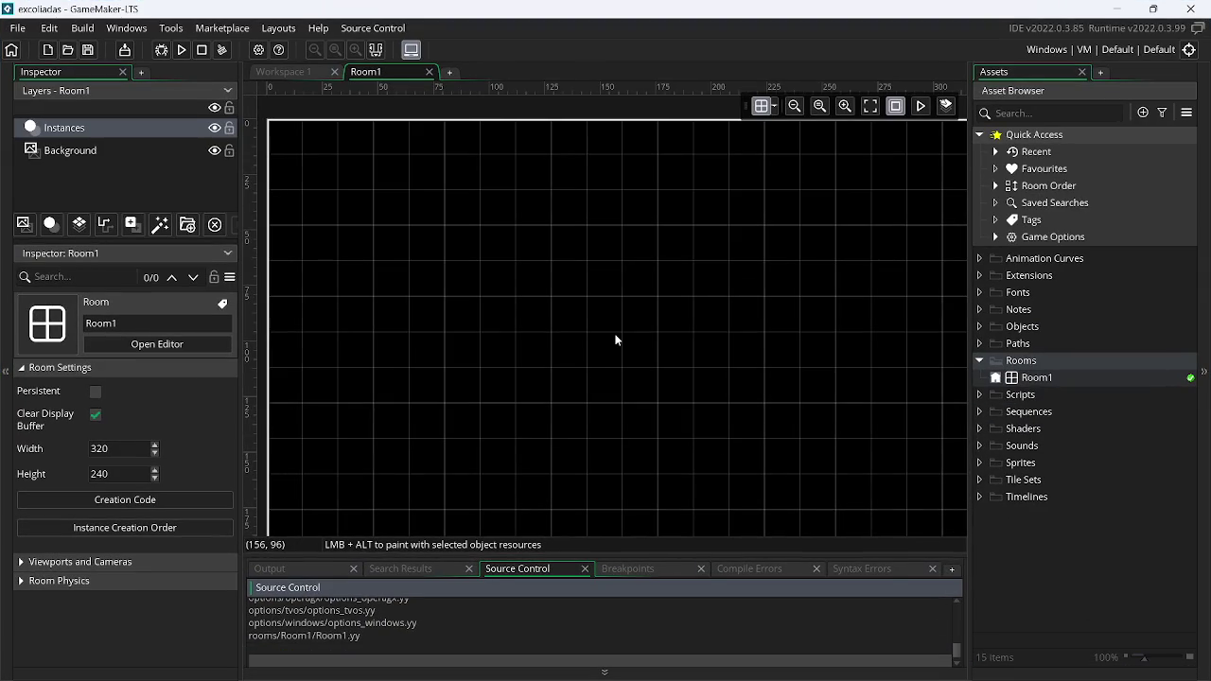
# Create a new sprite in the Sprites group
pyautogui.click(1025, 465)
pyautogui.rightClick(1026, 470)
pyautogui.moveTo(1047, 199)
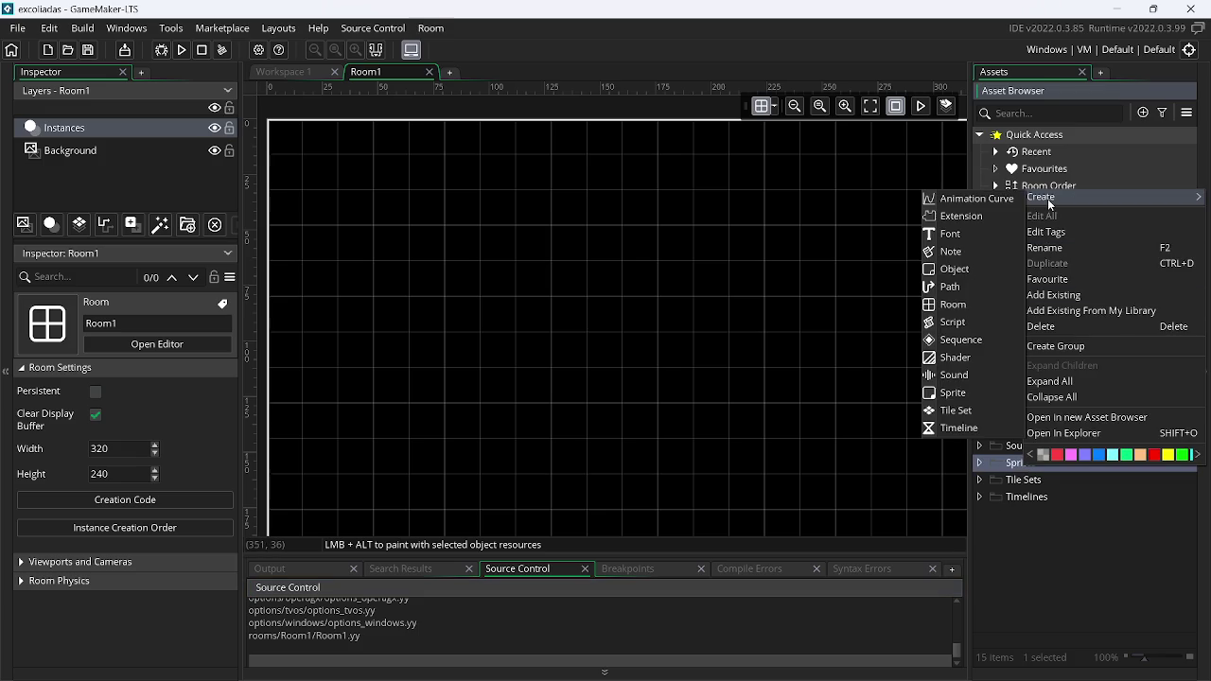
pyautogui.click(977, 395)
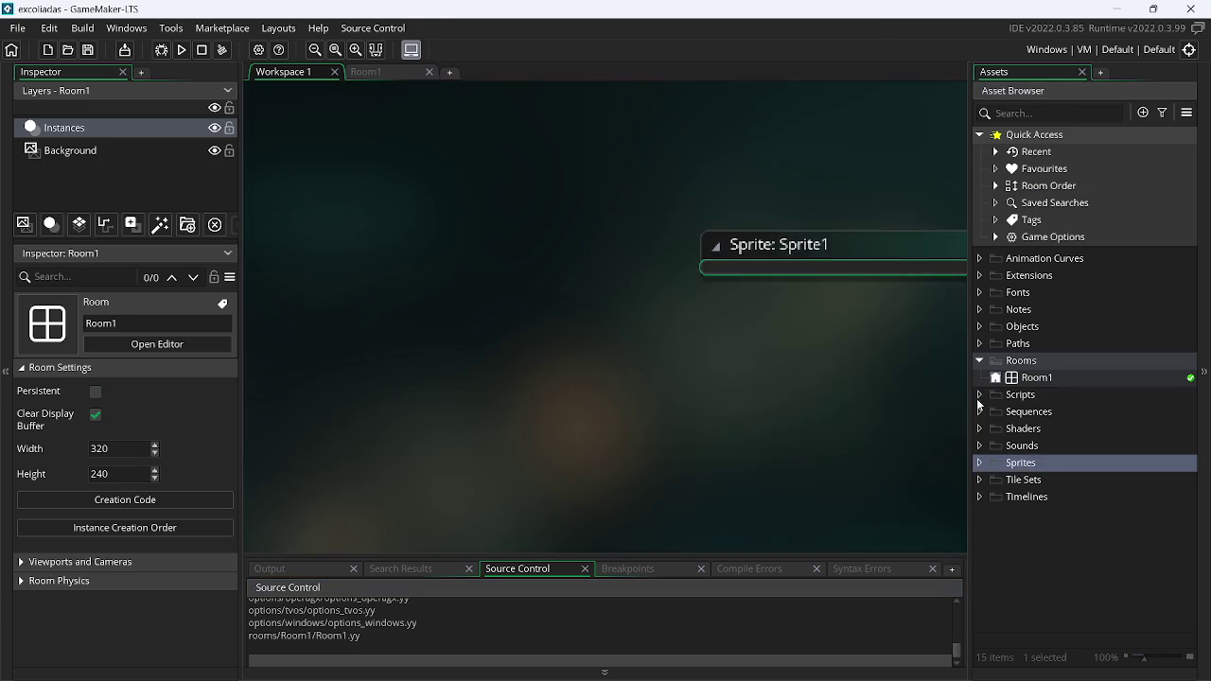
pyautogui.write('S')
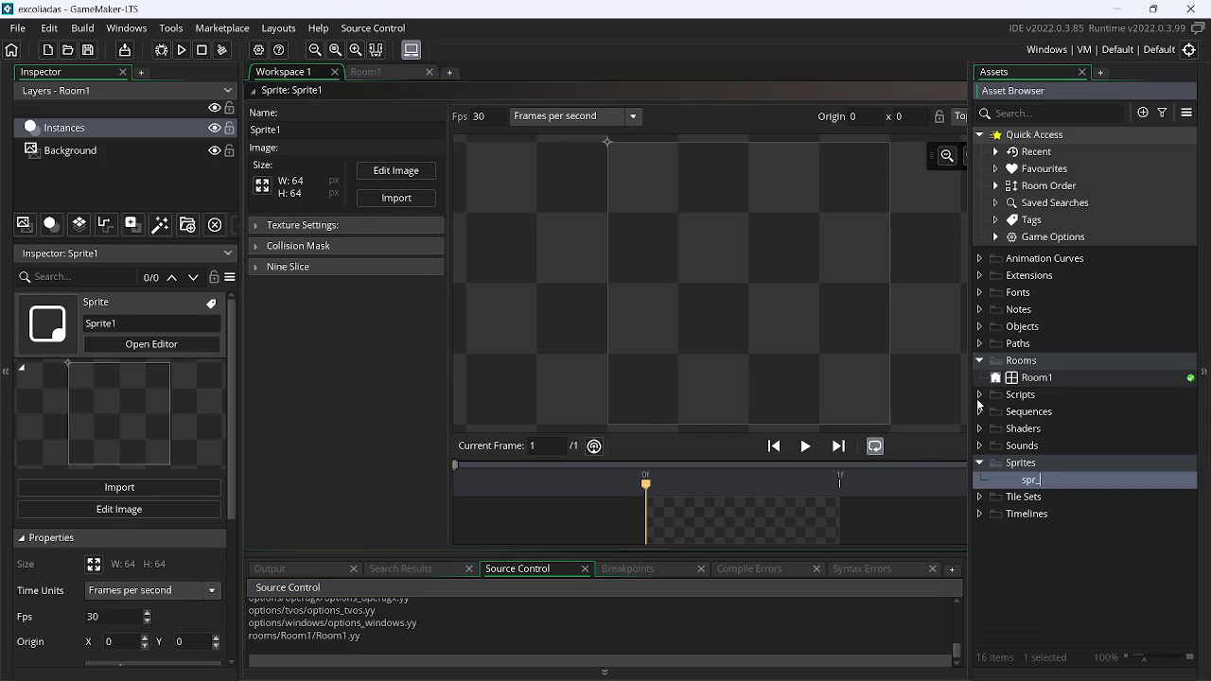
# Translate 'Colisor' to 'Collider' and name the sprite spr_collider
pyautogui.hotkey('alt', 'Tab')
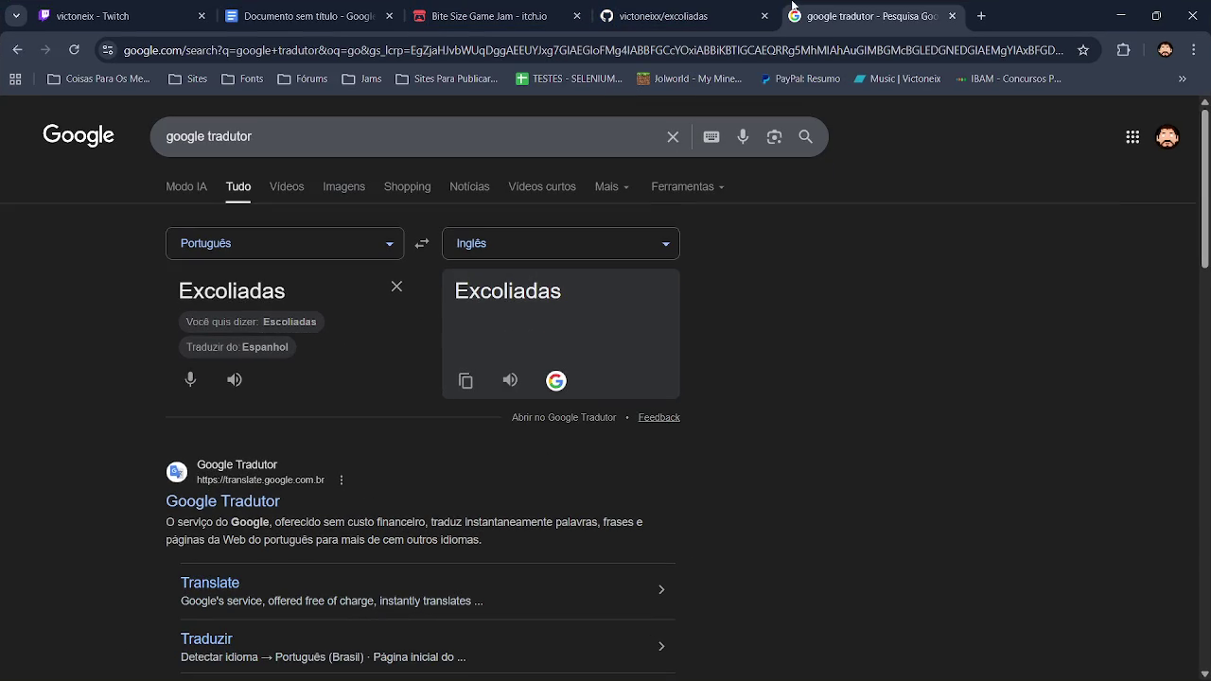
pyautogui.click(396, 286)
pyautogui.write('C')
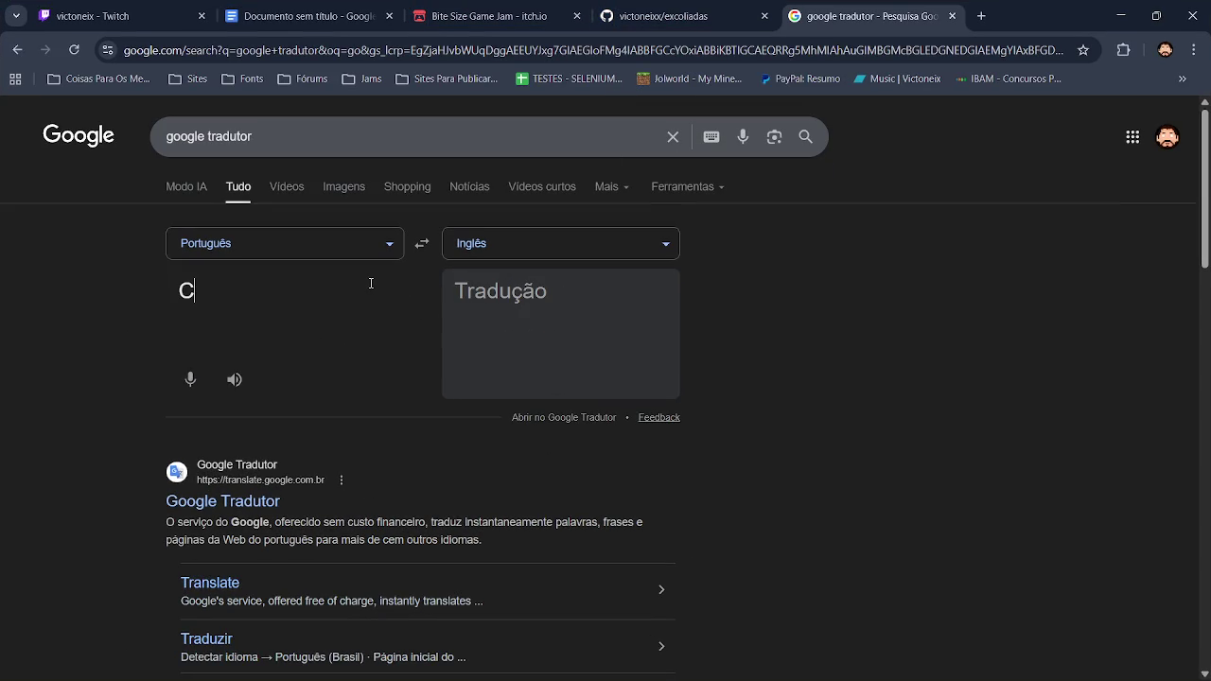
pyautogui.write('olisor')
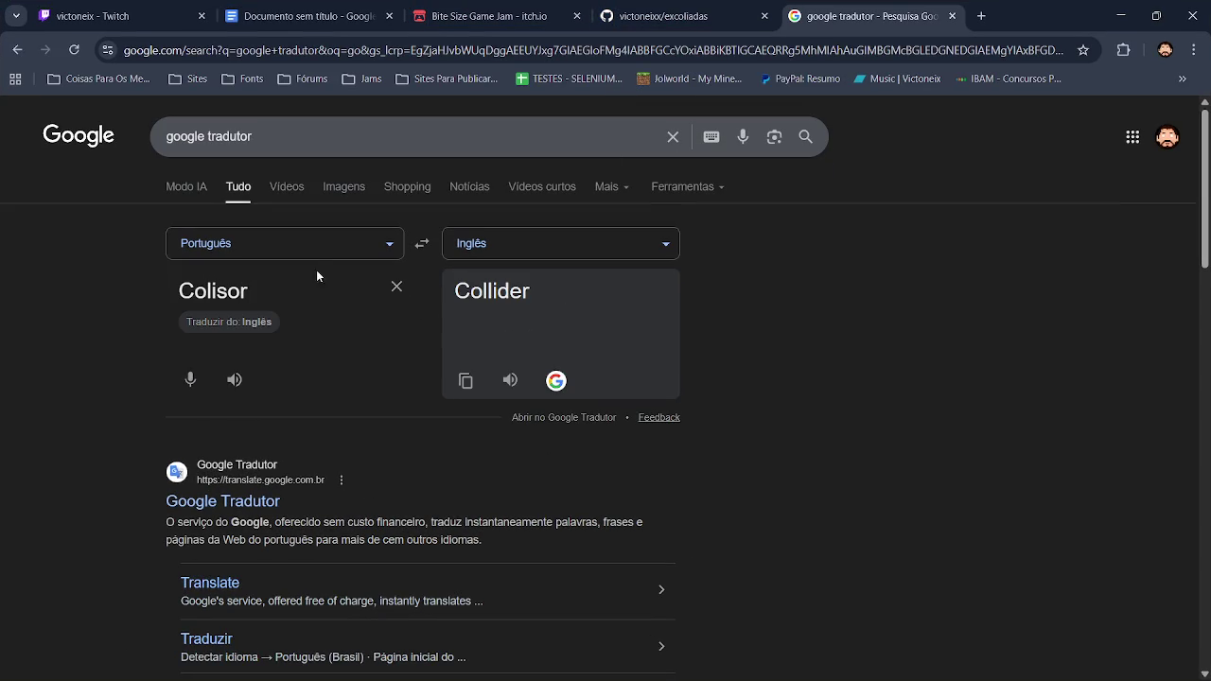
pyautogui.click(465, 380)
pyautogui.hotkey('alt', 'Tab')
pyautogui.click(364, 133)
pyautogui.hotkey('ctrl', 'v')
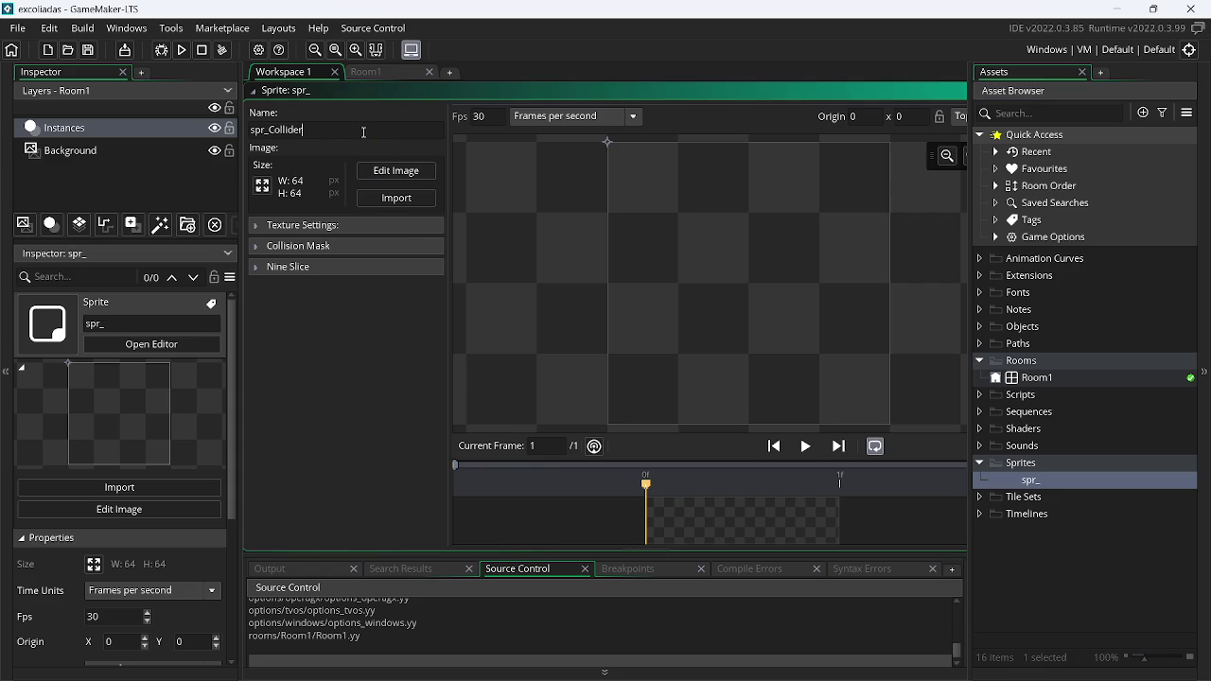
pyautogui.press('BackSpace')
pyautogui.write('c')
pyautogui.press('Return')
# Set spr_collider's playback speed to 0 fps
pyautogui.click(481, 116)
pyautogui.write('0')
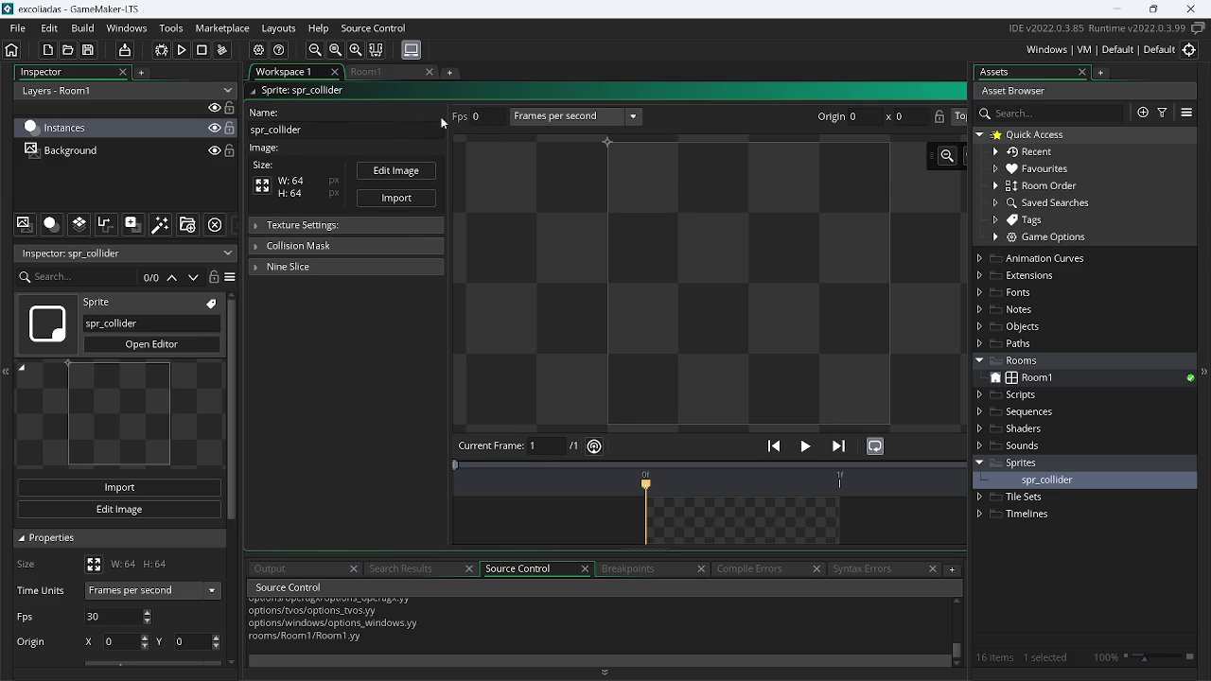
pyautogui.click(262, 185)
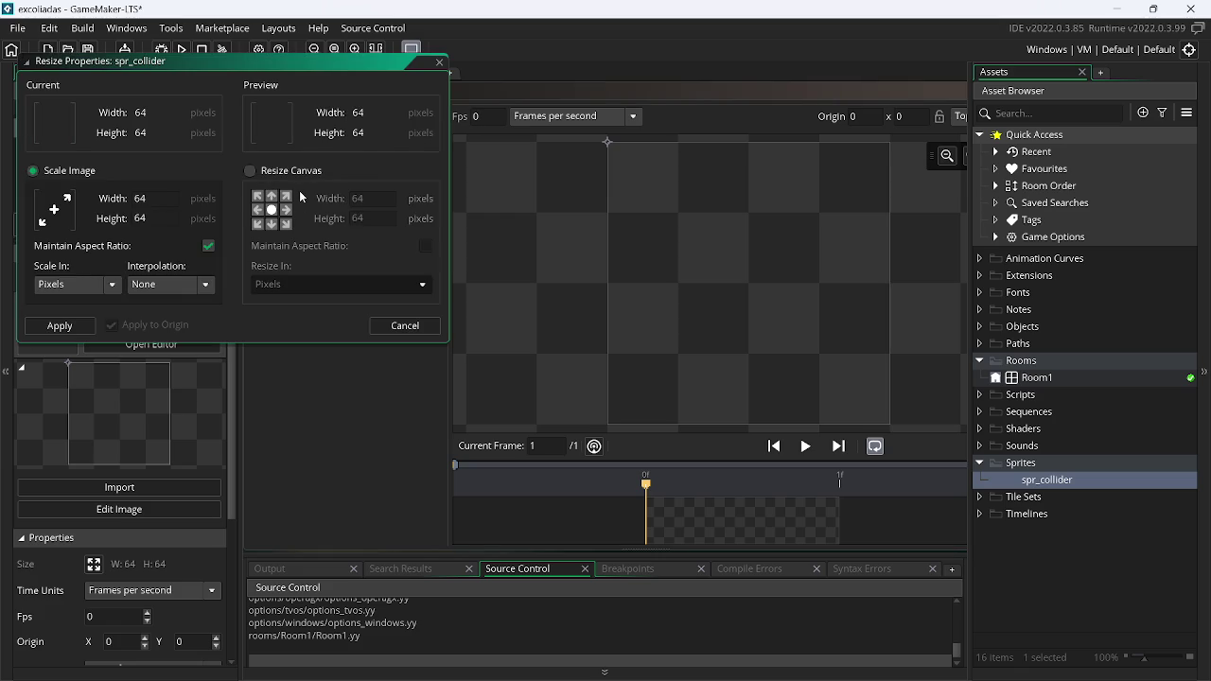
# Resize spr_collider to 16x16 and fill the whole canvas solid grey
pyautogui.click(156, 198)
pyautogui.write('16')
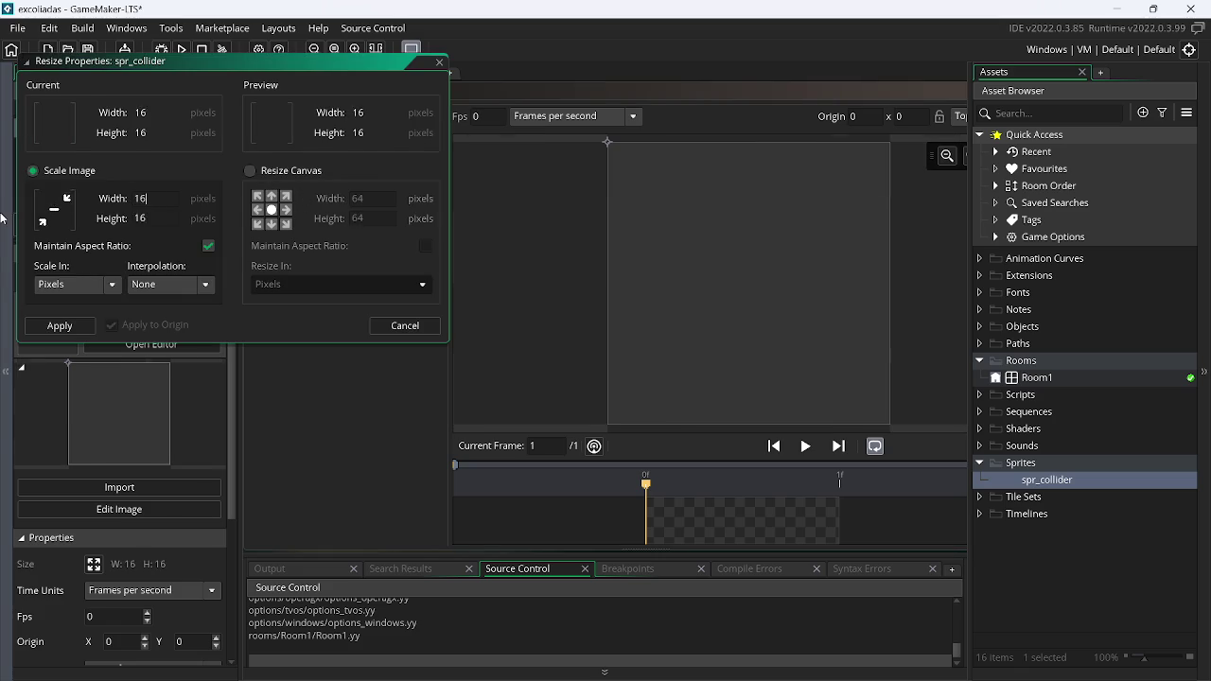
pyautogui.press('Return')
pyautogui.click(377, 172)
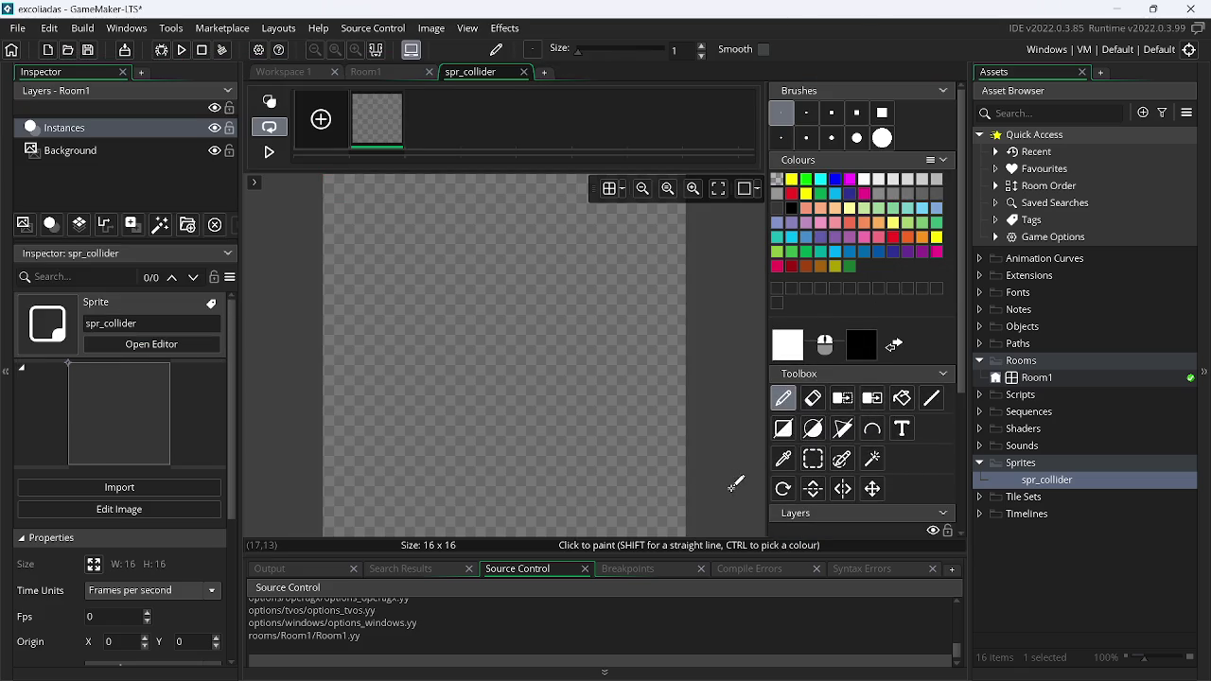
pyautogui.click(784, 428)
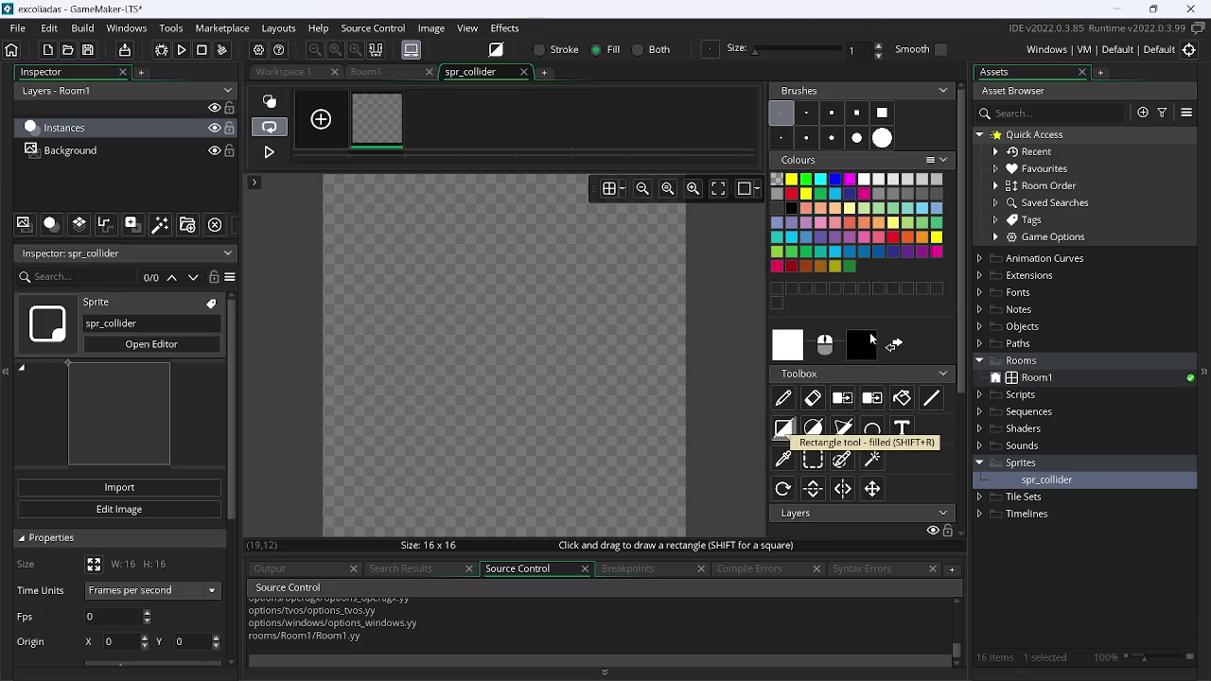
pyautogui.click(879, 194)
pyautogui.moveTo(341, 183); pyautogui.dragTo(701, 544)
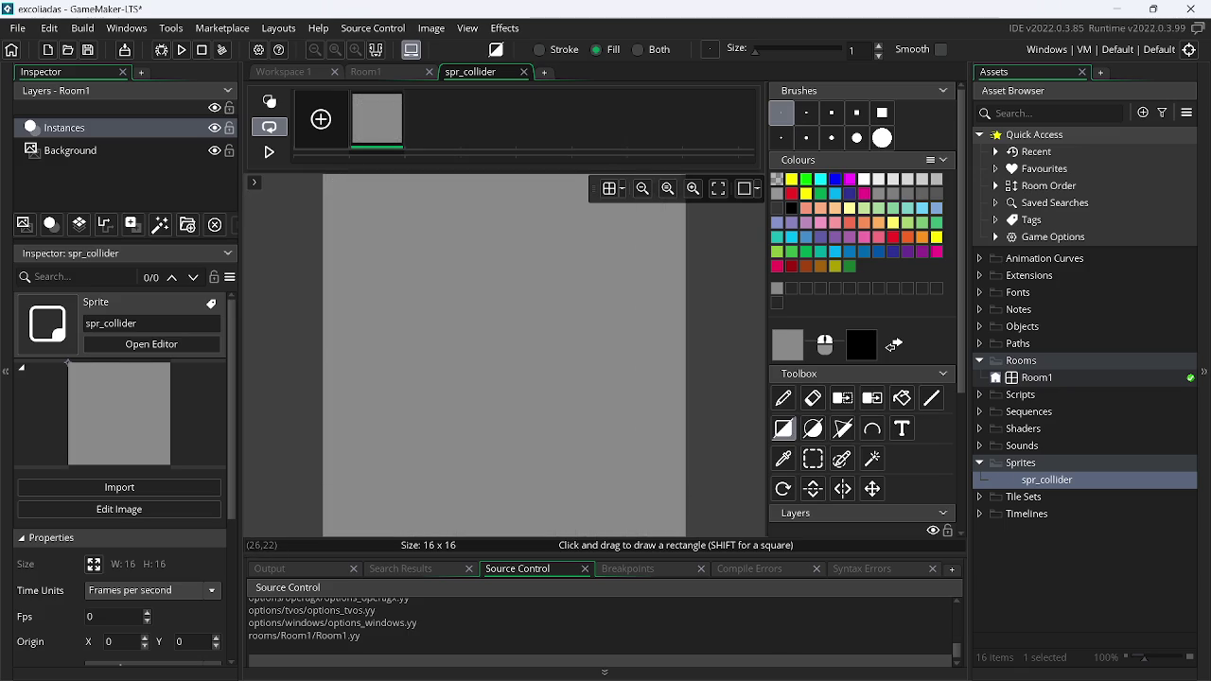
pyautogui.doubleClick(1027, 481)
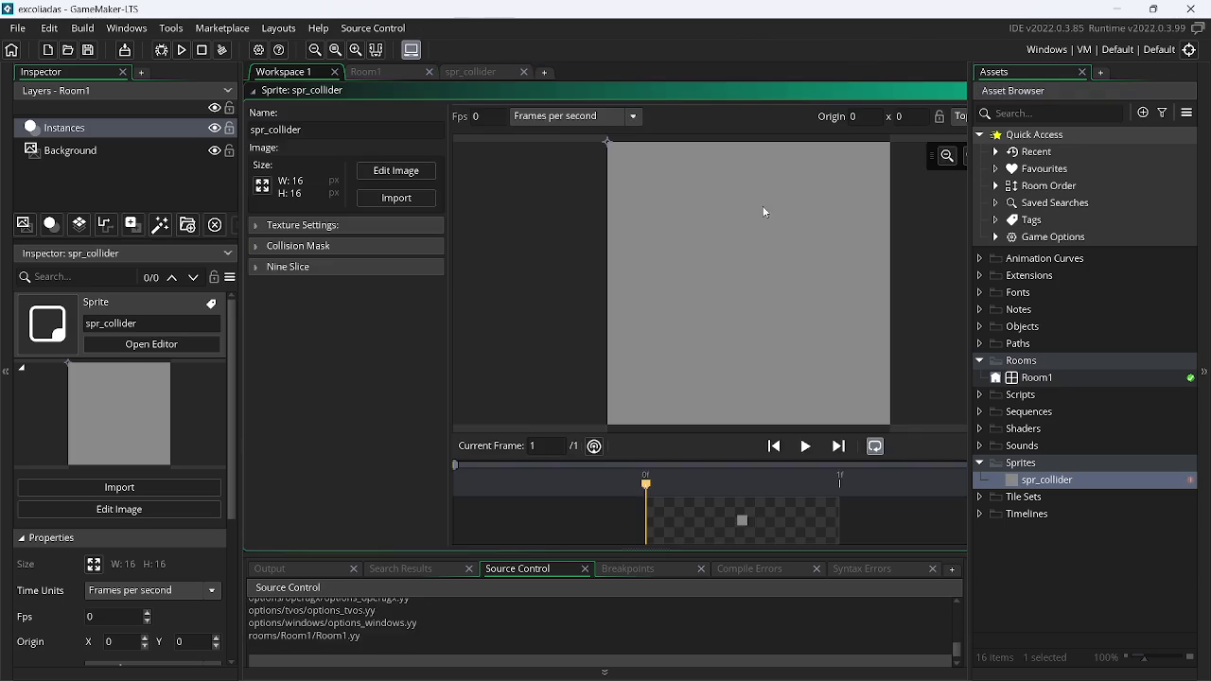
# Close all open editor windows in the workspace
pyautogui.scroll(3, 666, 189)
pyautogui.rightClick(614, 179)
pyautogui.moveTo(615, 192)
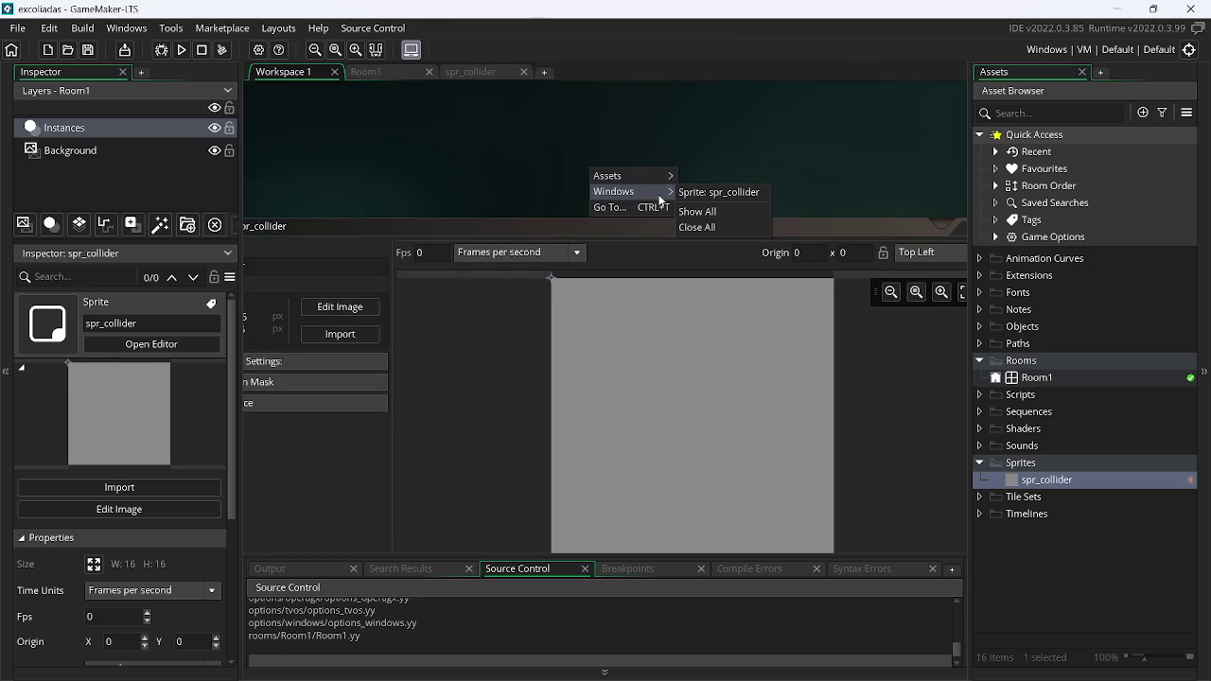
pyautogui.click(701, 228)
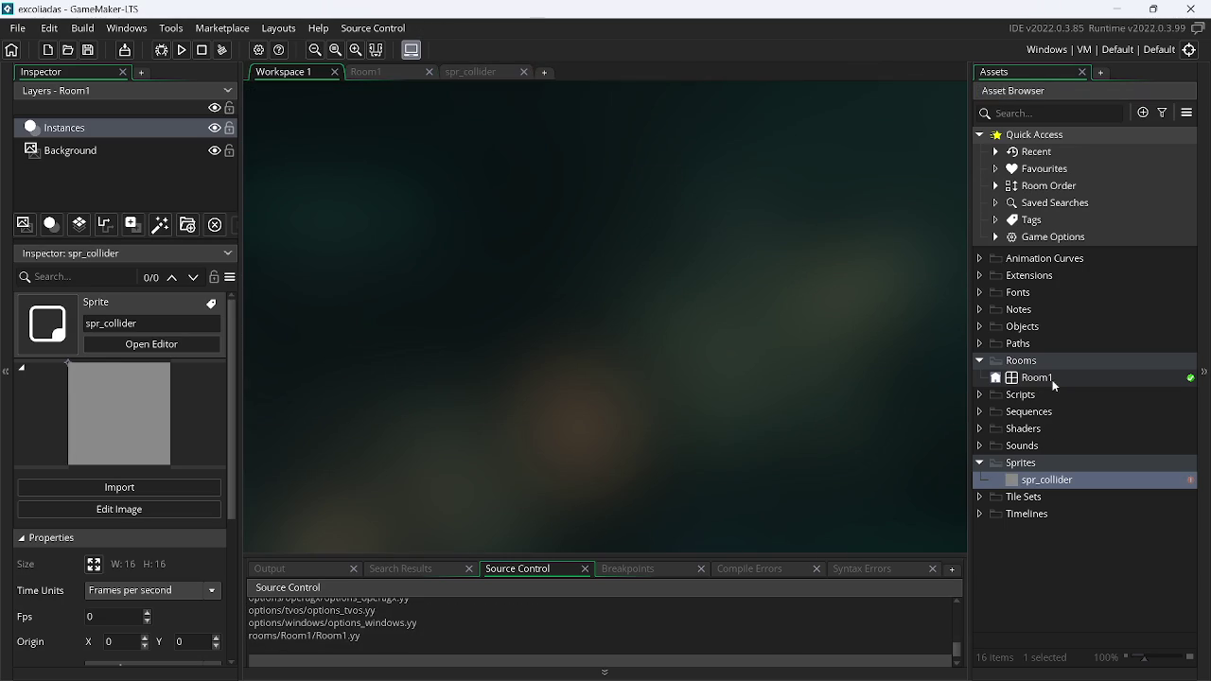
pyautogui.rightClick(1031, 328)
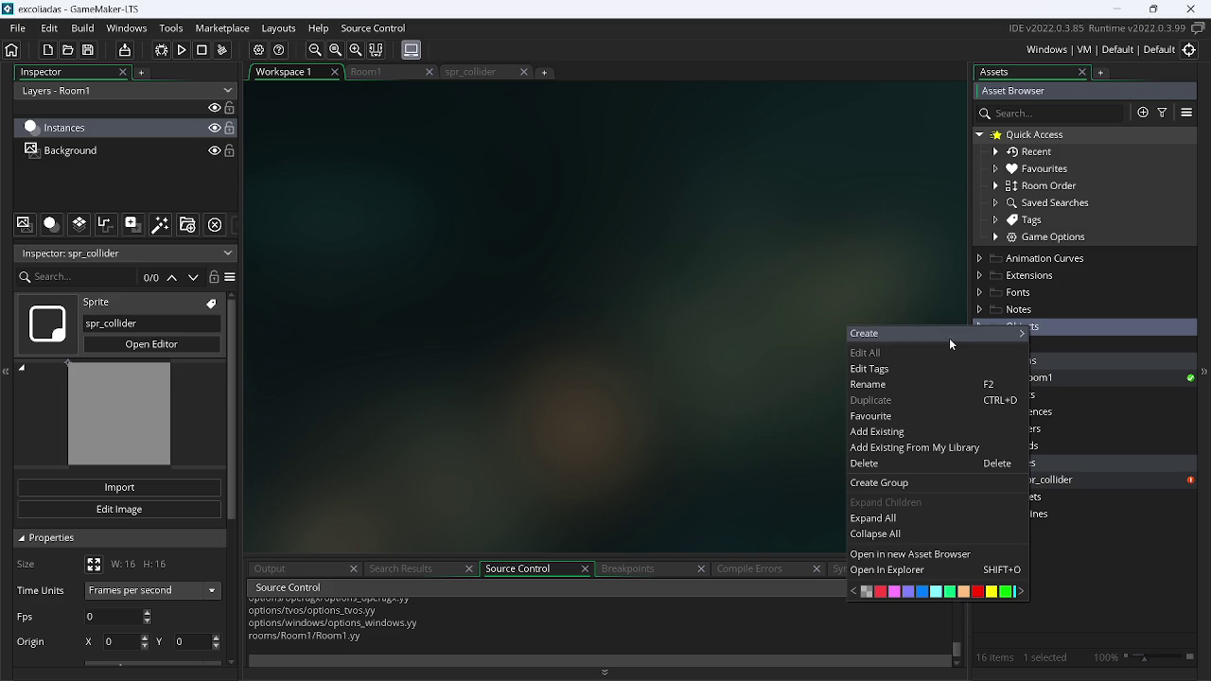
# Create an object named obj_collider and assign it the spr_collider sprite
pyautogui.moveTo(950, 335)
pyautogui.click(1083, 407)
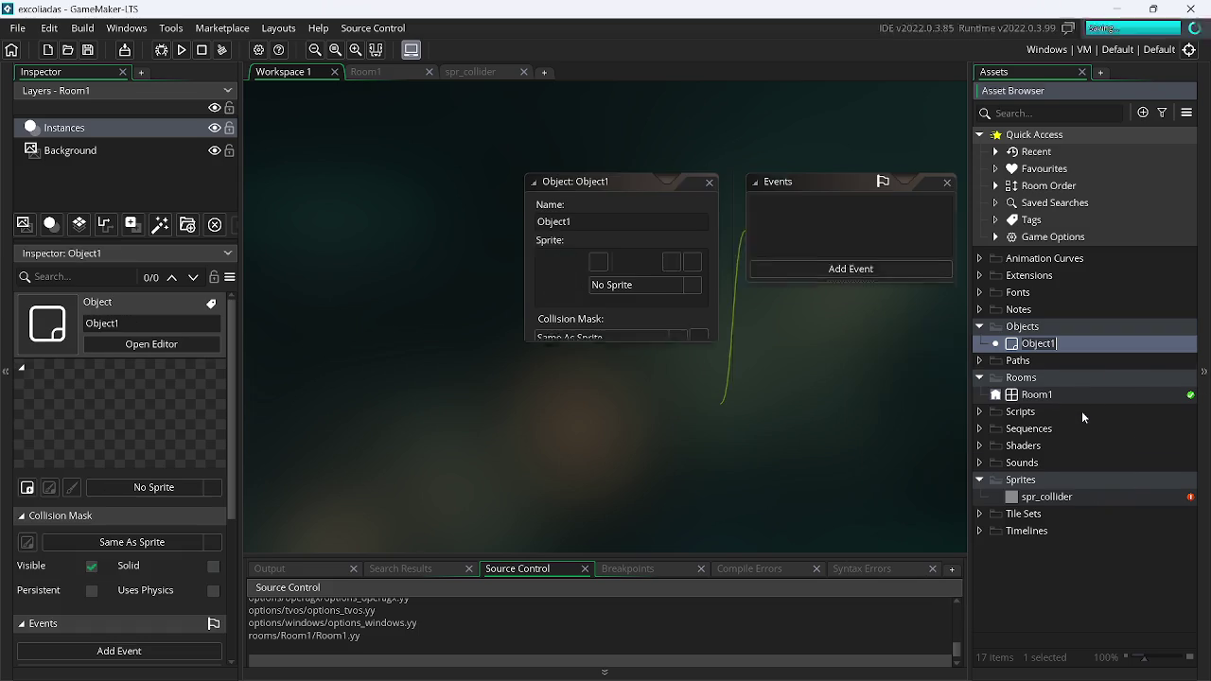
pyautogui.write('obj_')
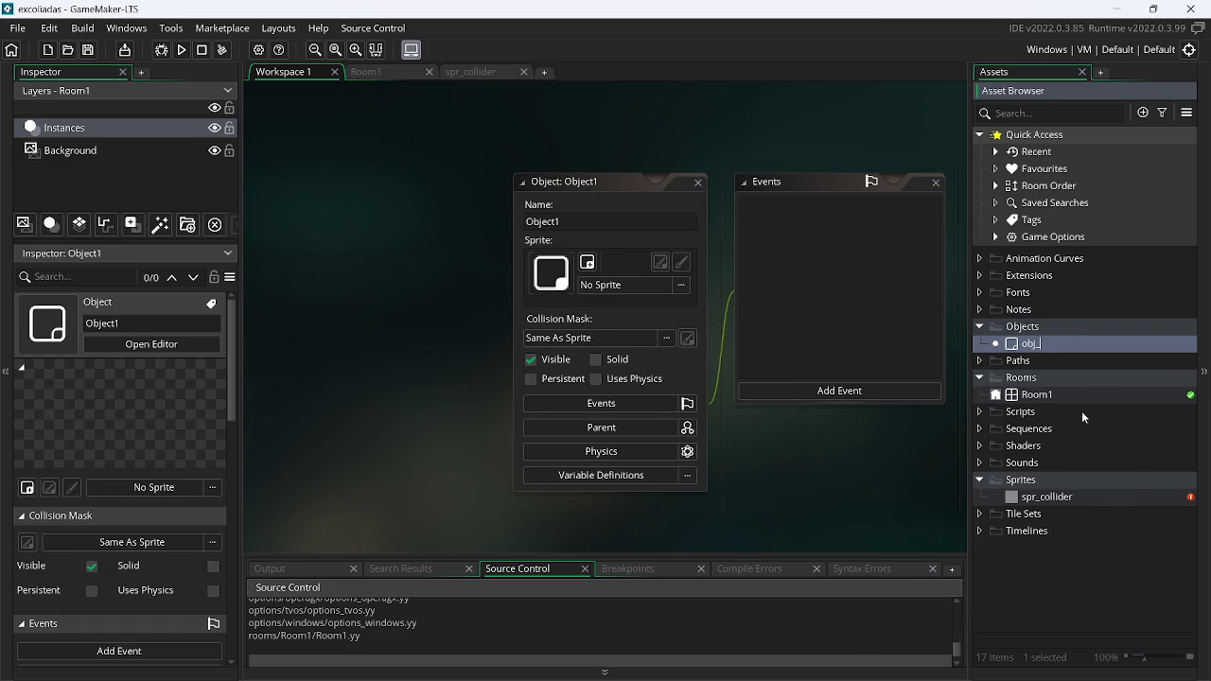
pyautogui.write('collider')
pyautogui.press('Left')
pyautogui.press('Left')
pyautogui.press('Left')
pyautogui.write('l')
pyautogui.press('Return')
pyautogui.moveTo(1021, 494)
pyautogui.mouseDown()
pyautogui.moveTo(577, 361)
pyautogui.moveTo(623, 286)
pyautogui.mouseUp()
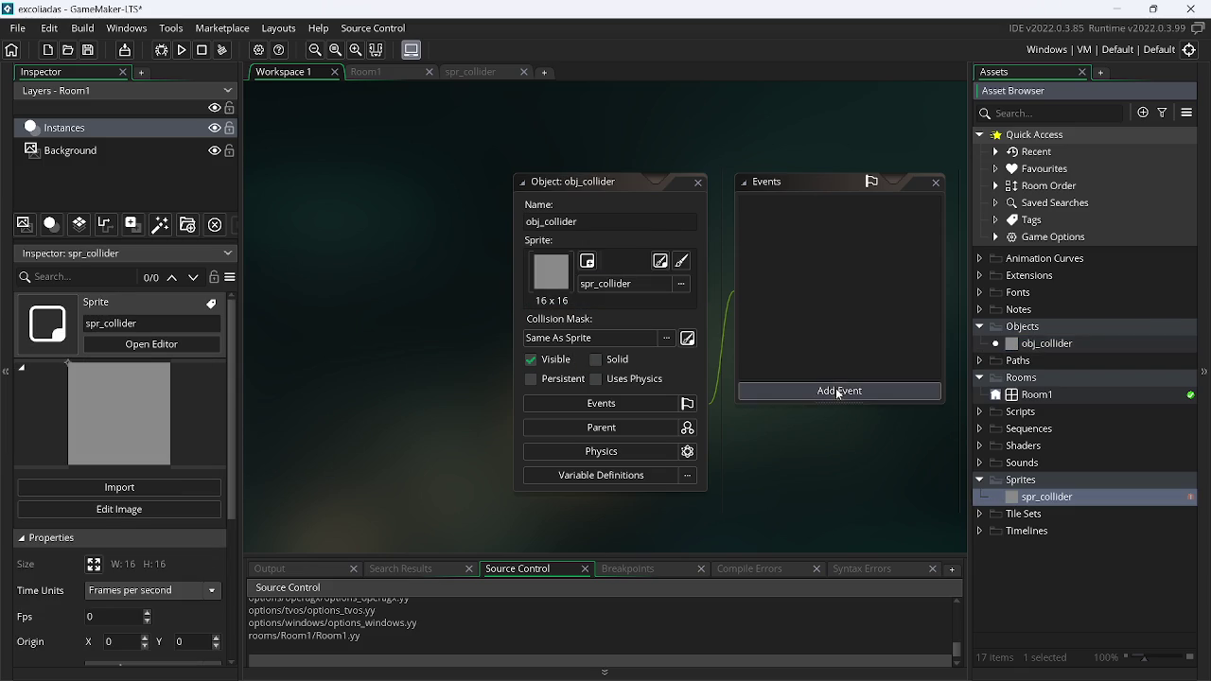
# Close all the object's editor windows
pyautogui.click(790, 391)
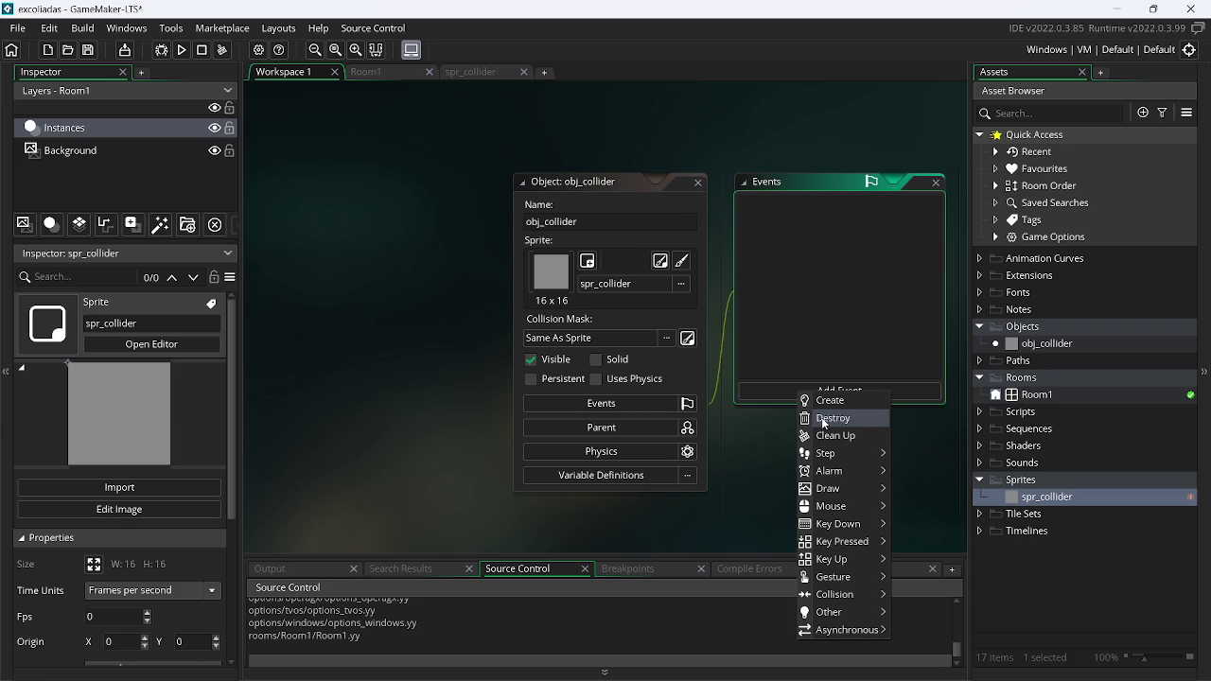
pyautogui.rightClick(452, 455)
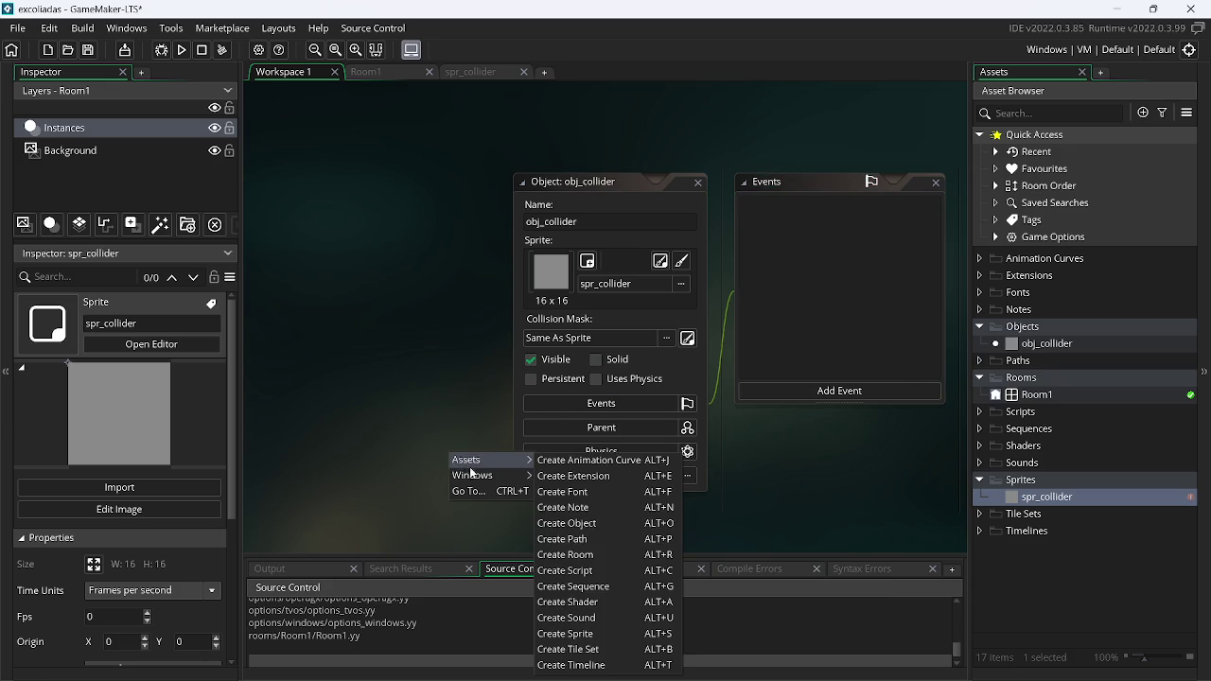
pyautogui.rightClick(438, 365)
pyautogui.moveTo(485, 386)
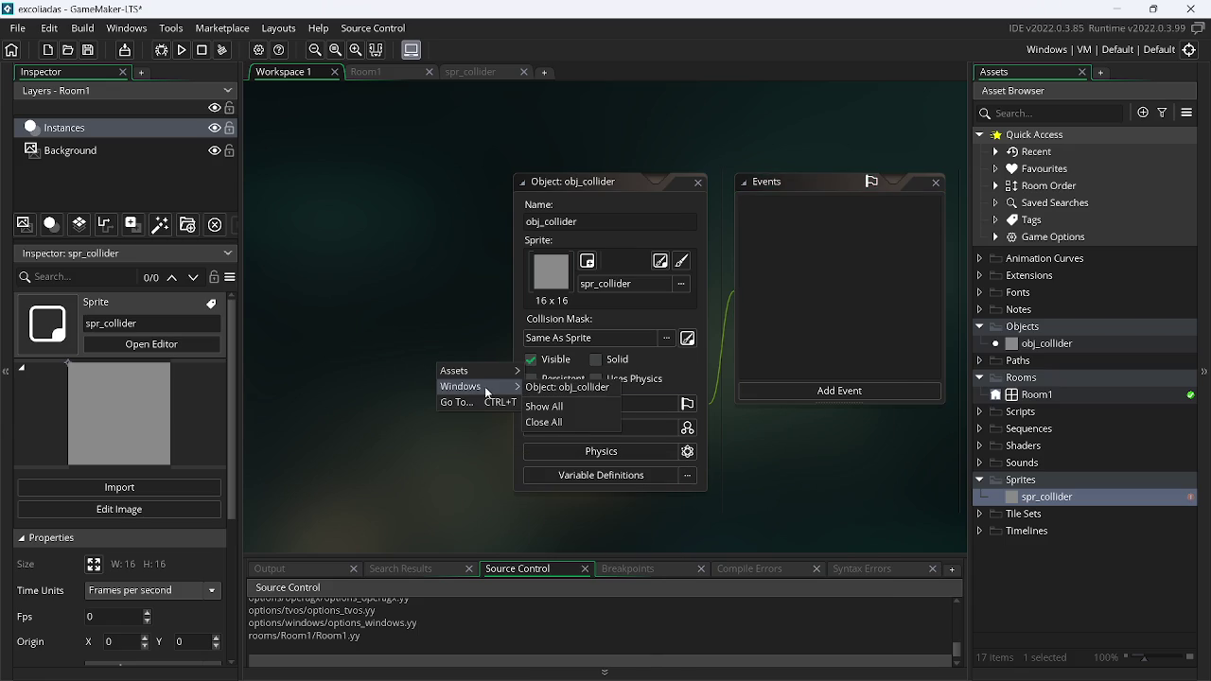
pyautogui.click(581, 420)
pyautogui.rightClick(1041, 499)
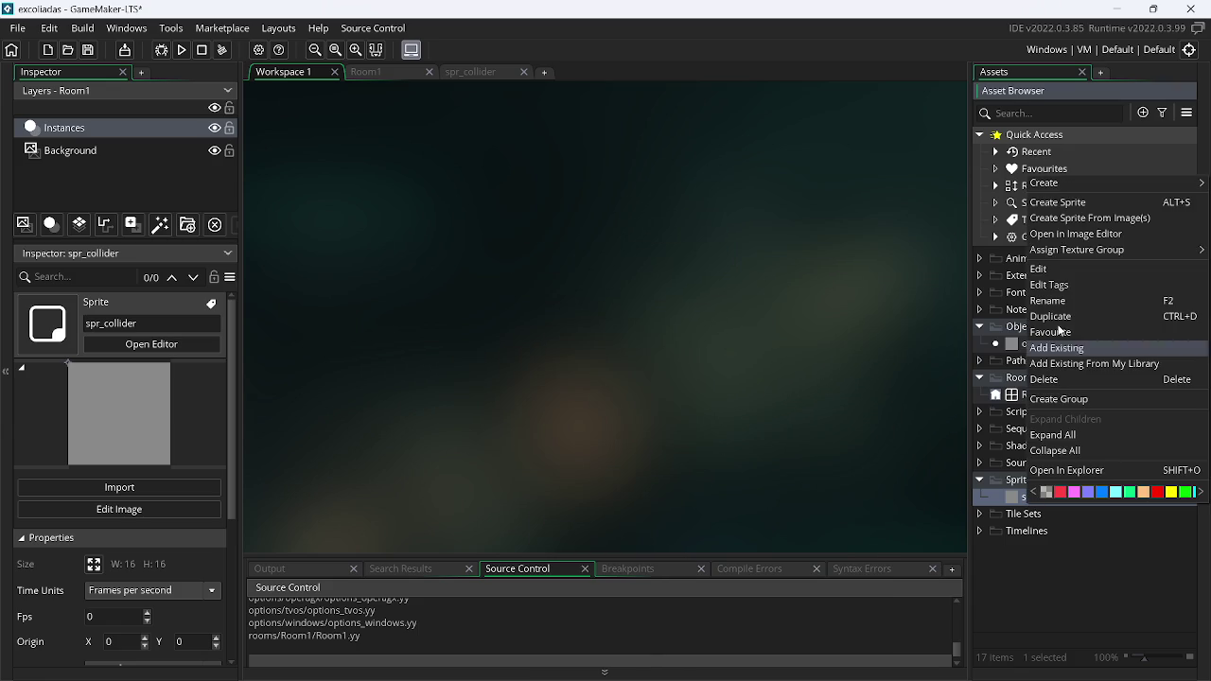
# Create sprite spr_player, resize it to 16x16 and centre its origin
pyautogui.click(1072, 209)
pyautogui.write('spr_pla')
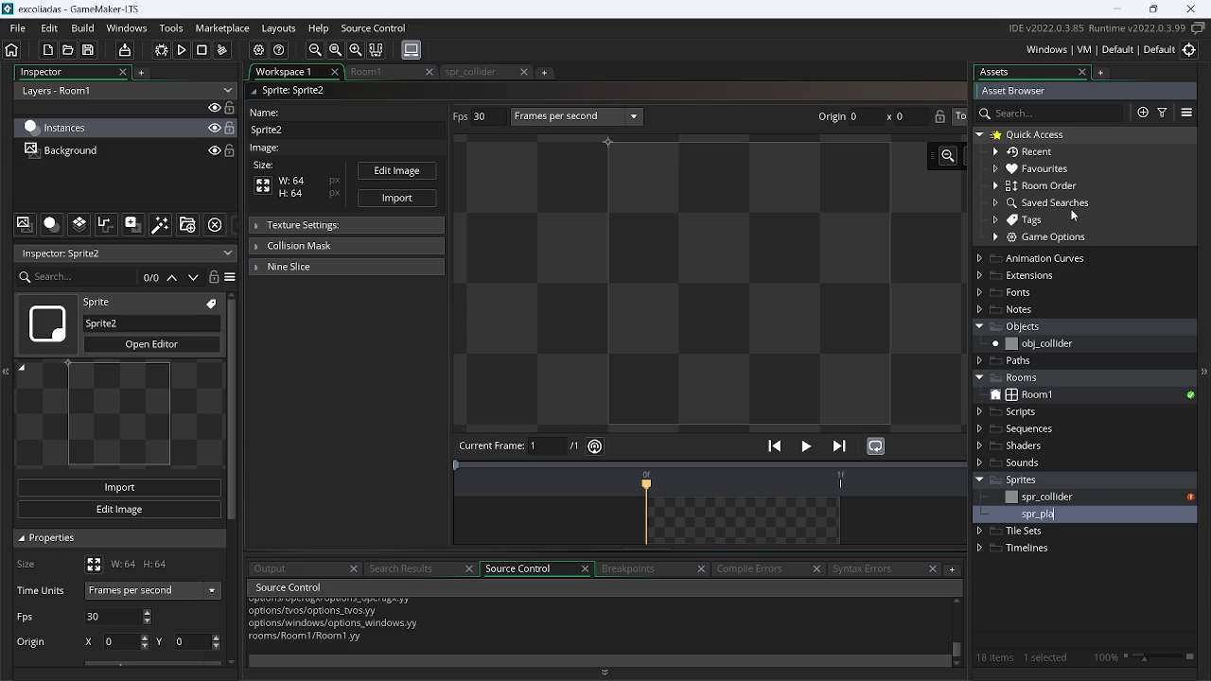
pyautogui.write('yer')
pyautogui.press('Return')
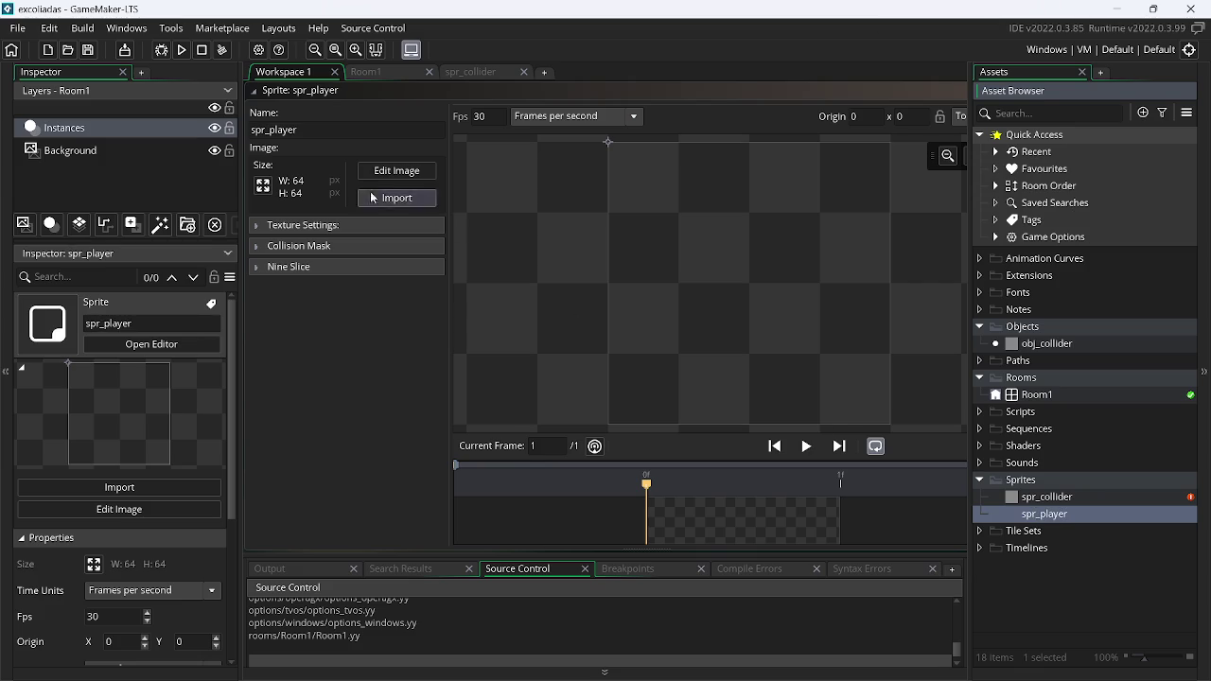
pyautogui.click(263, 186)
pyautogui.doubleClick(143, 199)
pyautogui.write('16')
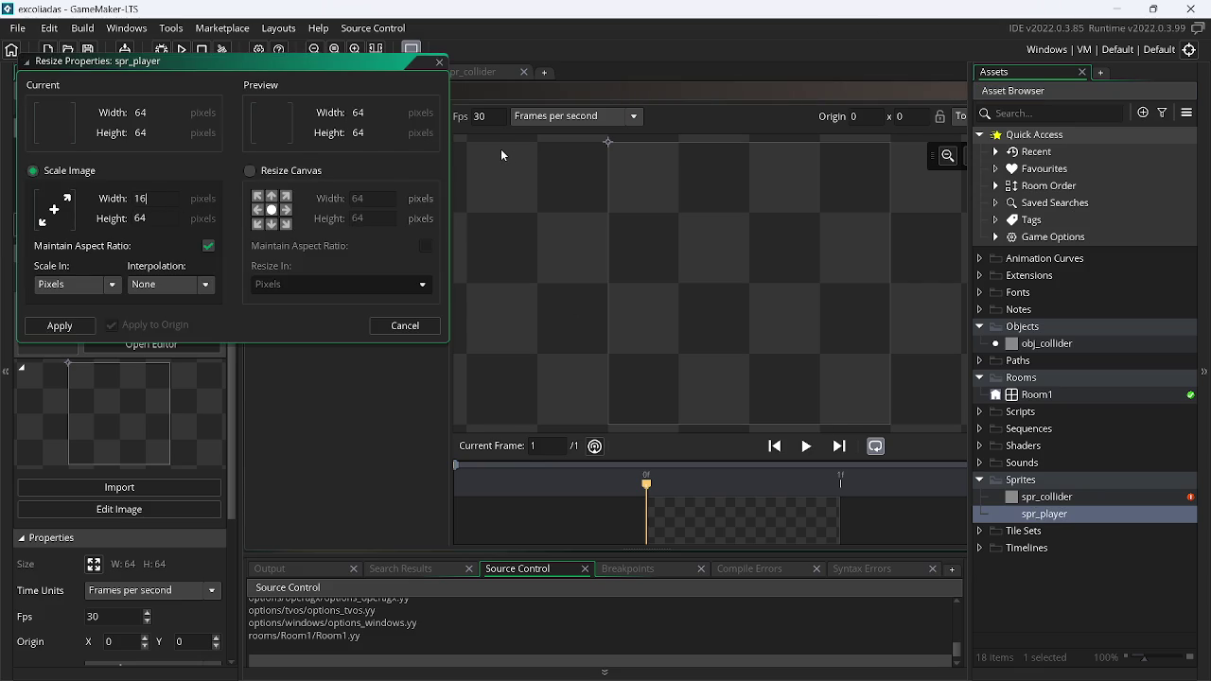
pyautogui.press('Return')
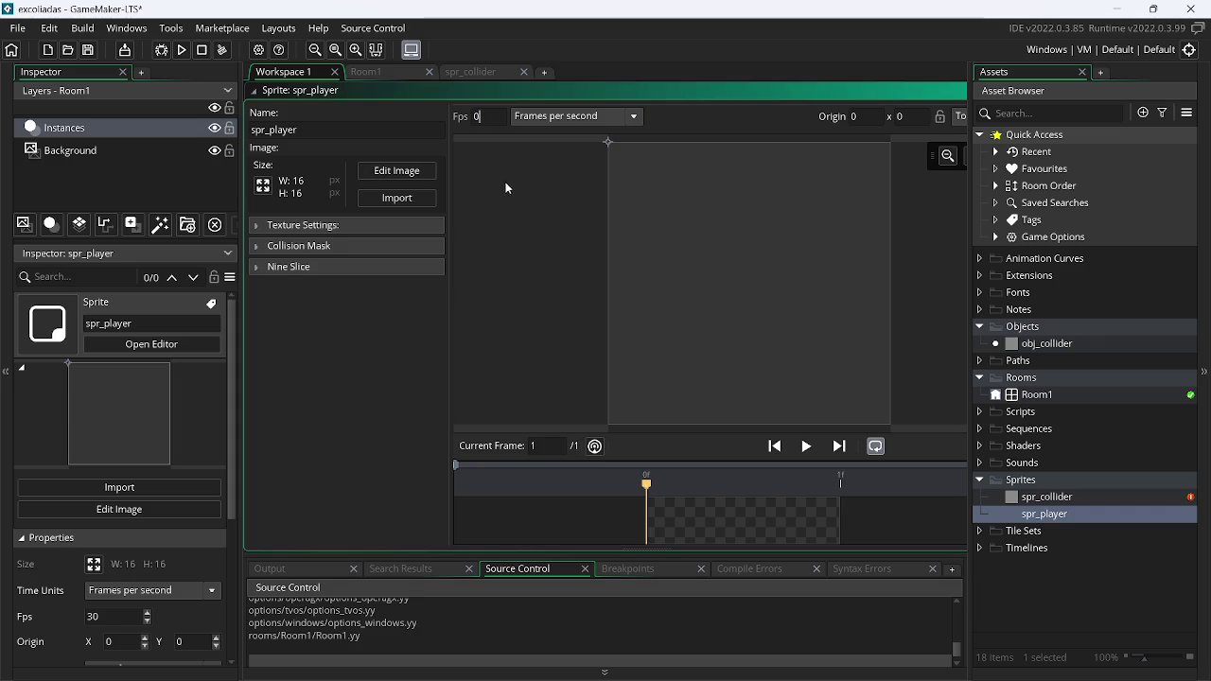
pyautogui.click(961, 116)
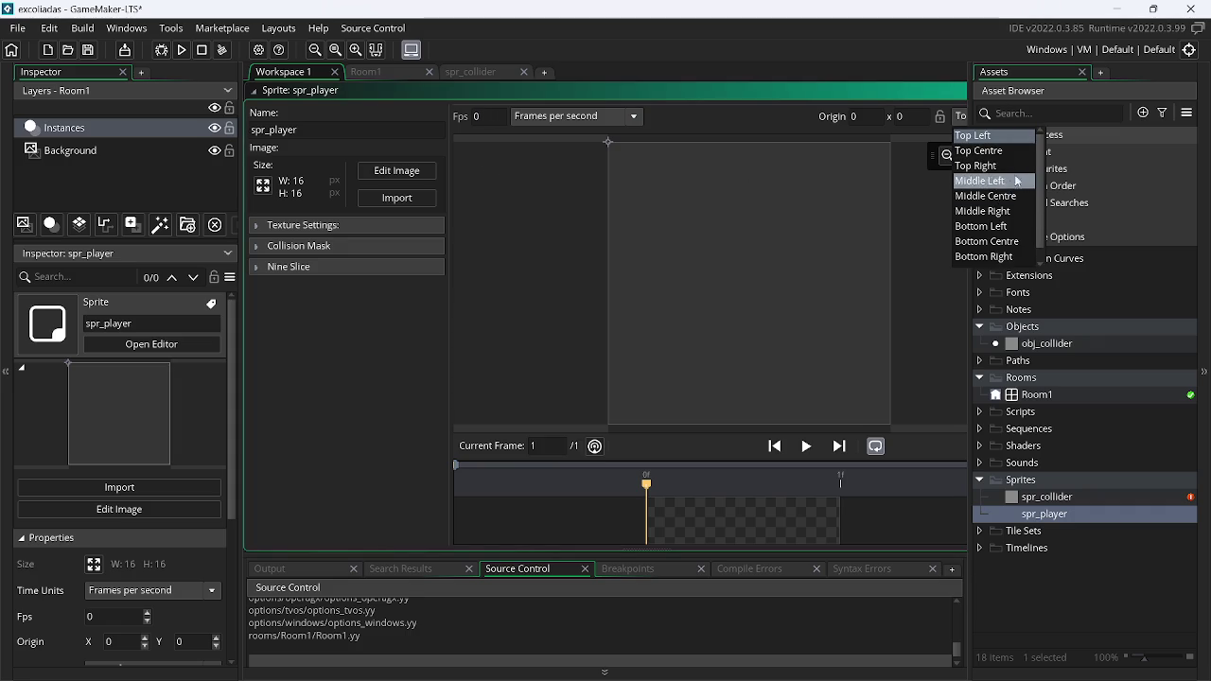
pyautogui.click(986, 196)
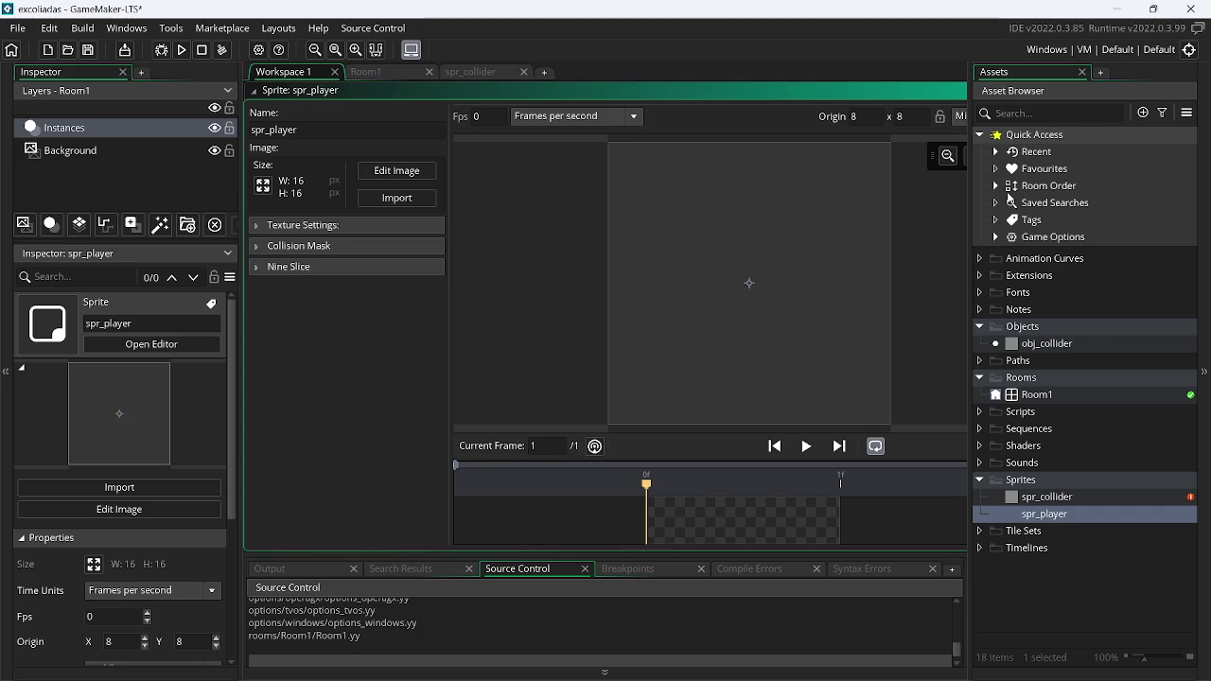
# Fill spr_player's canvas with light green and close all editor windows
pyautogui.click(386, 172)
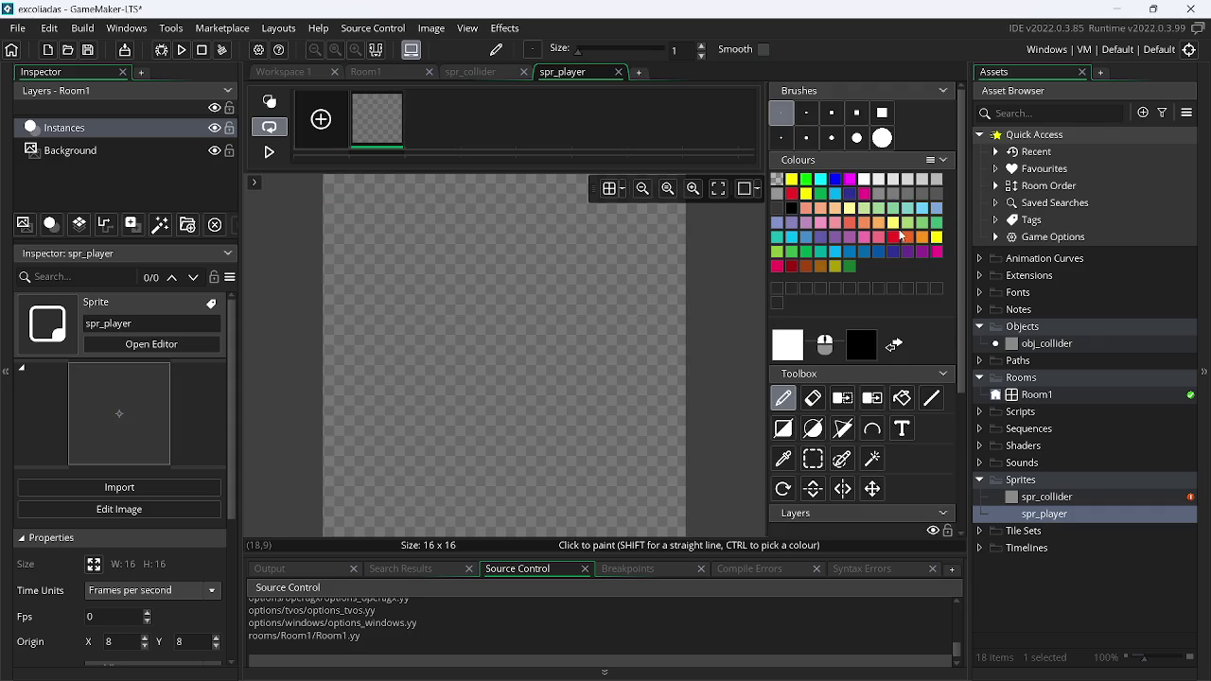
pyautogui.click(778, 253)
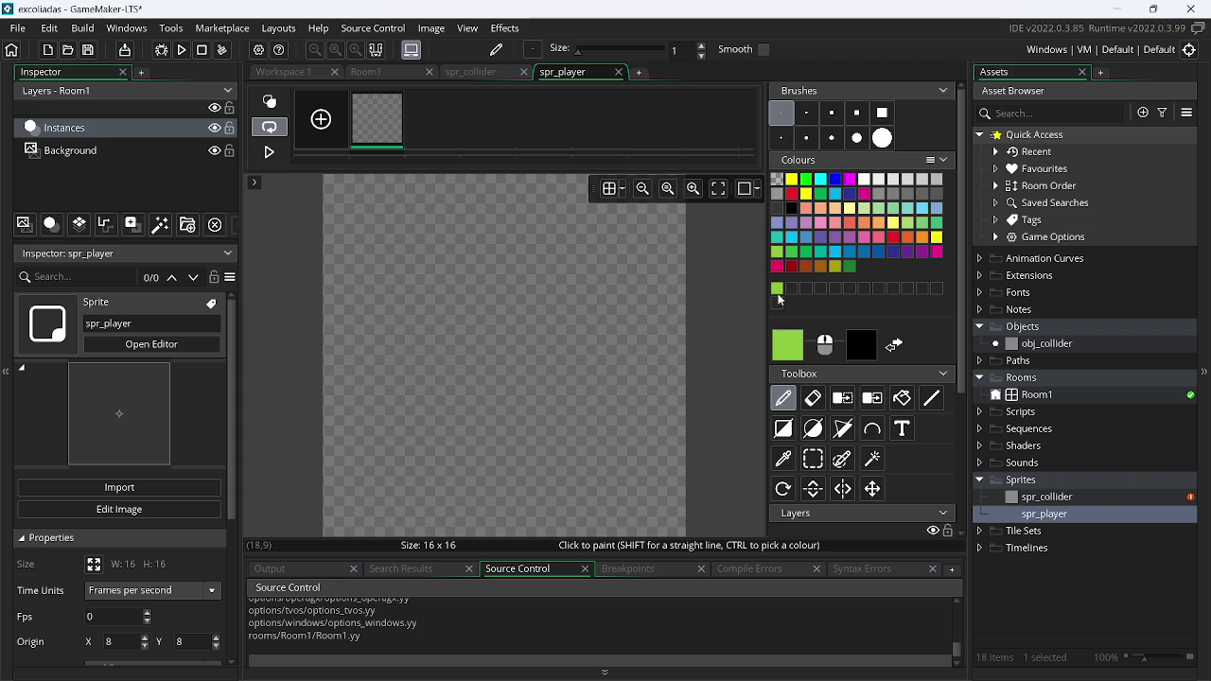
pyautogui.click(784, 429)
pyautogui.moveTo(329, 179); pyautogui.dragTo(701, 547)
pyautogui.doubleClick(1066, 515)
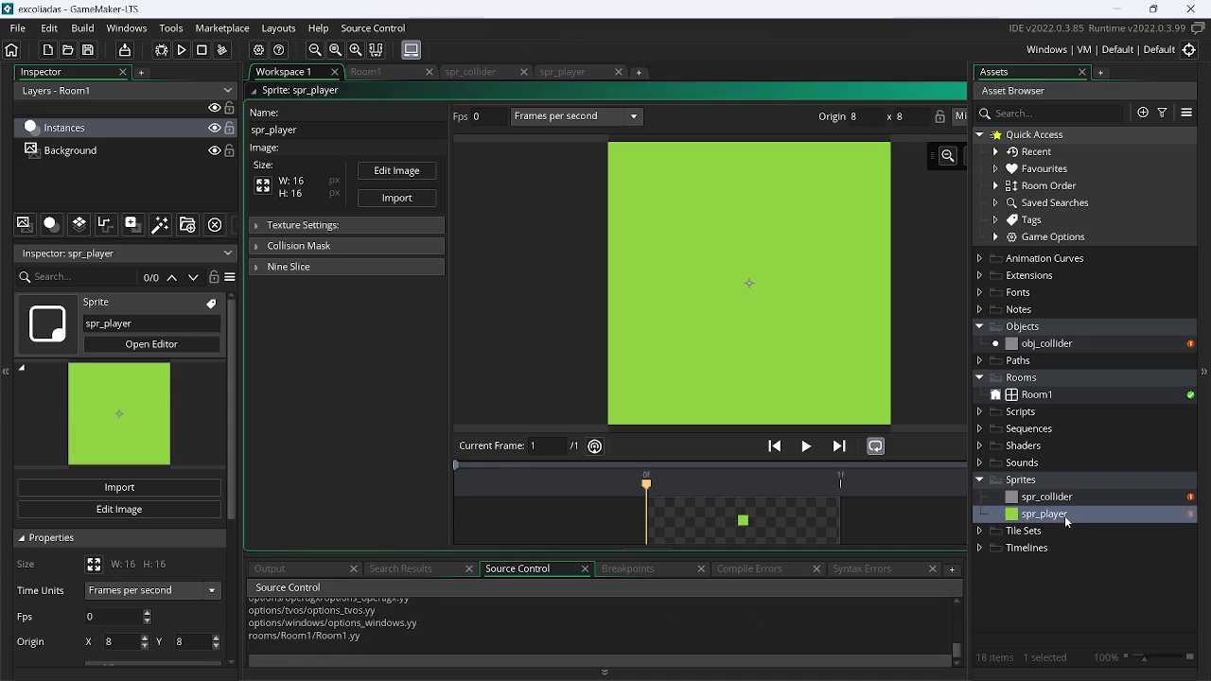
pyautogui.scroll(3, 600, 111)
pyautogui.rightClick(568, 163)
pyautogui.moveTo(587, 185)
pyautogui.click(690, 187)
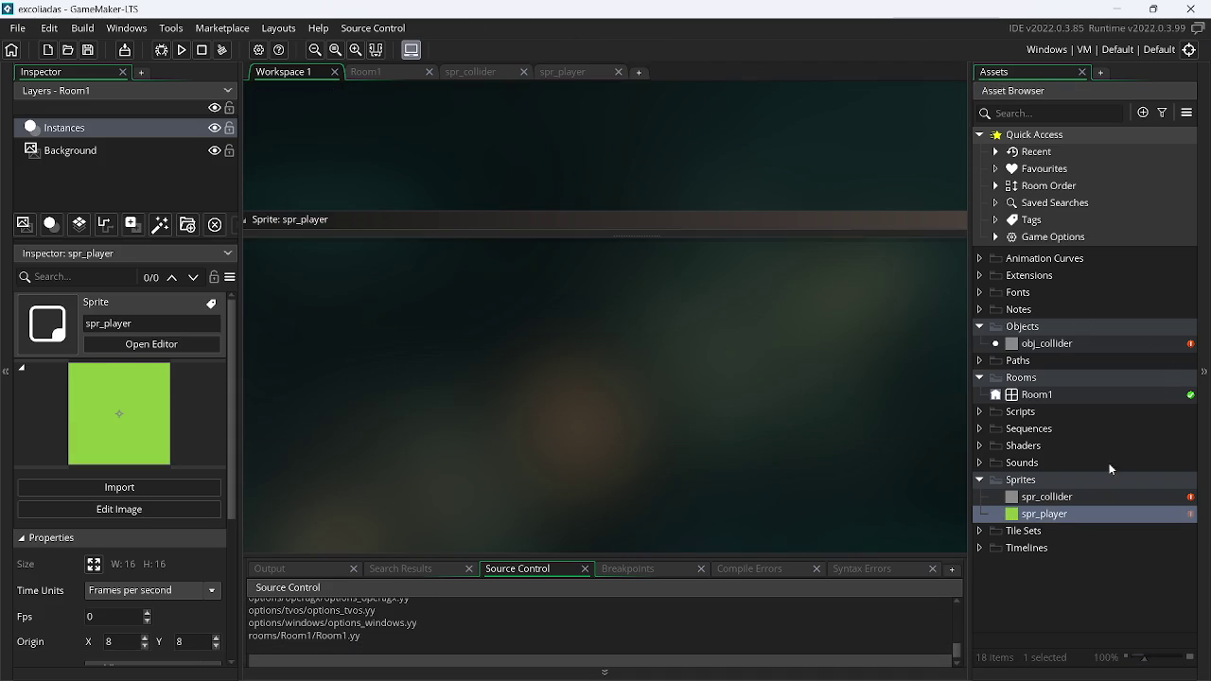
# Create an object named obj_player using the spr_player sprite
pyautogui.rightClick(1050, 346)
pyautogui.click(926, 376)
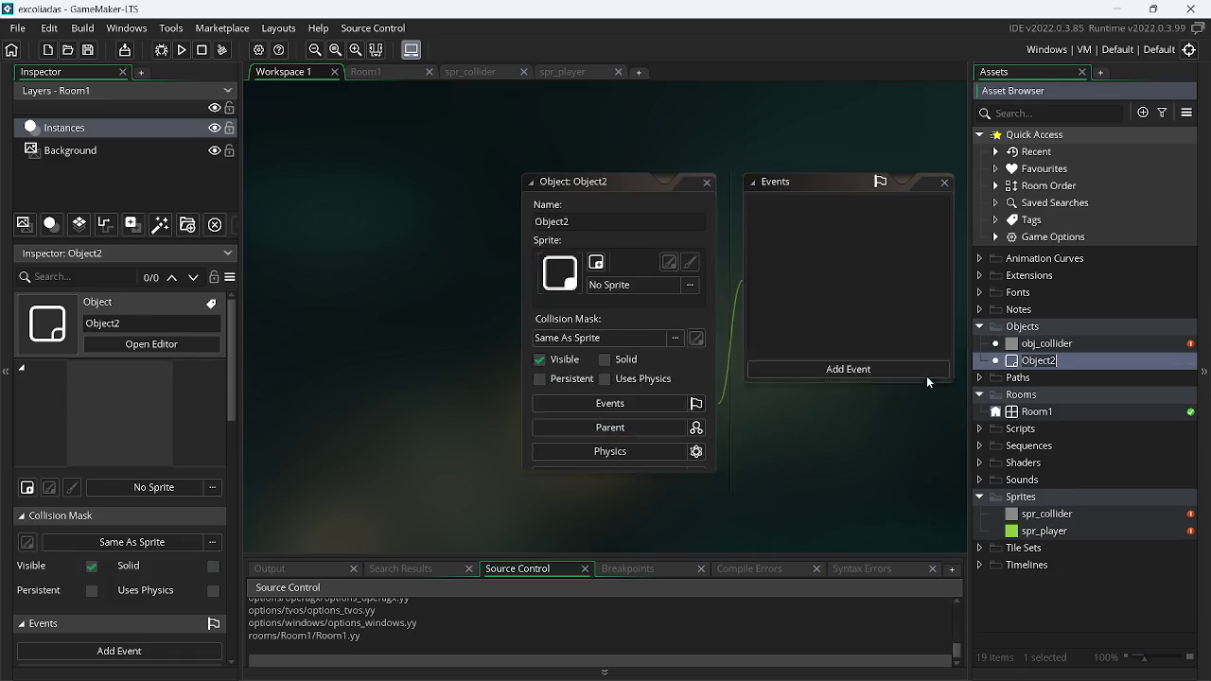
pyautogui.write('obj_p')
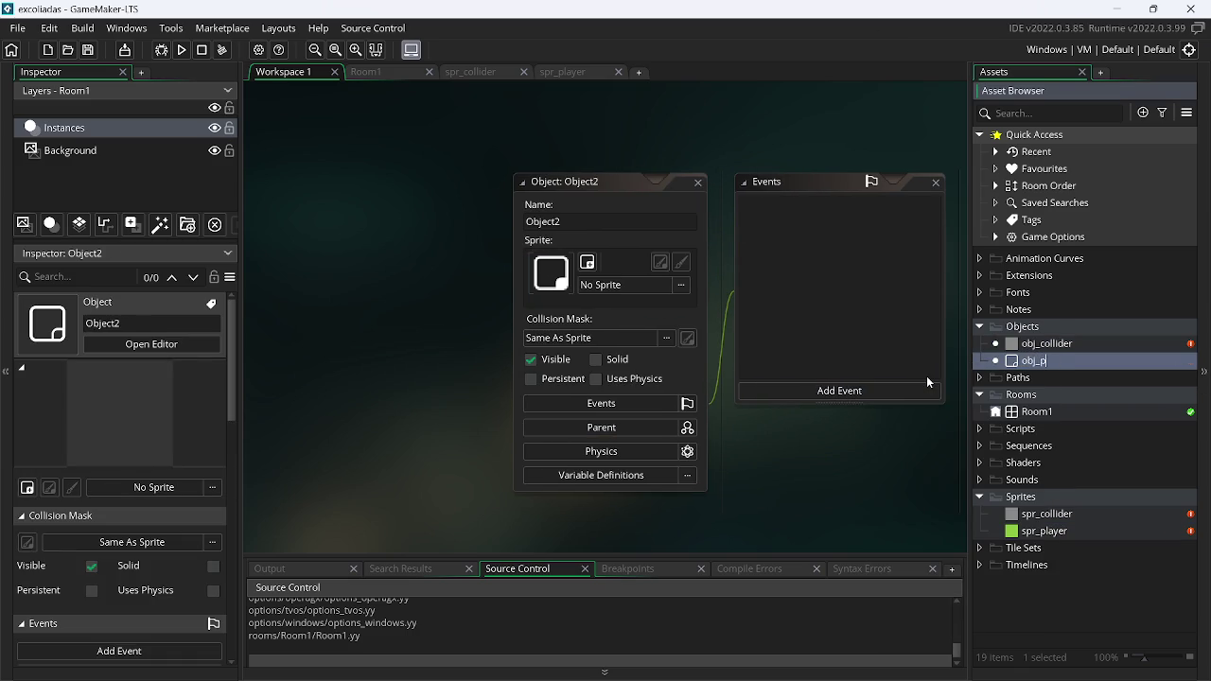
pyautogui.write('layer')
pyautogui.press('Return')
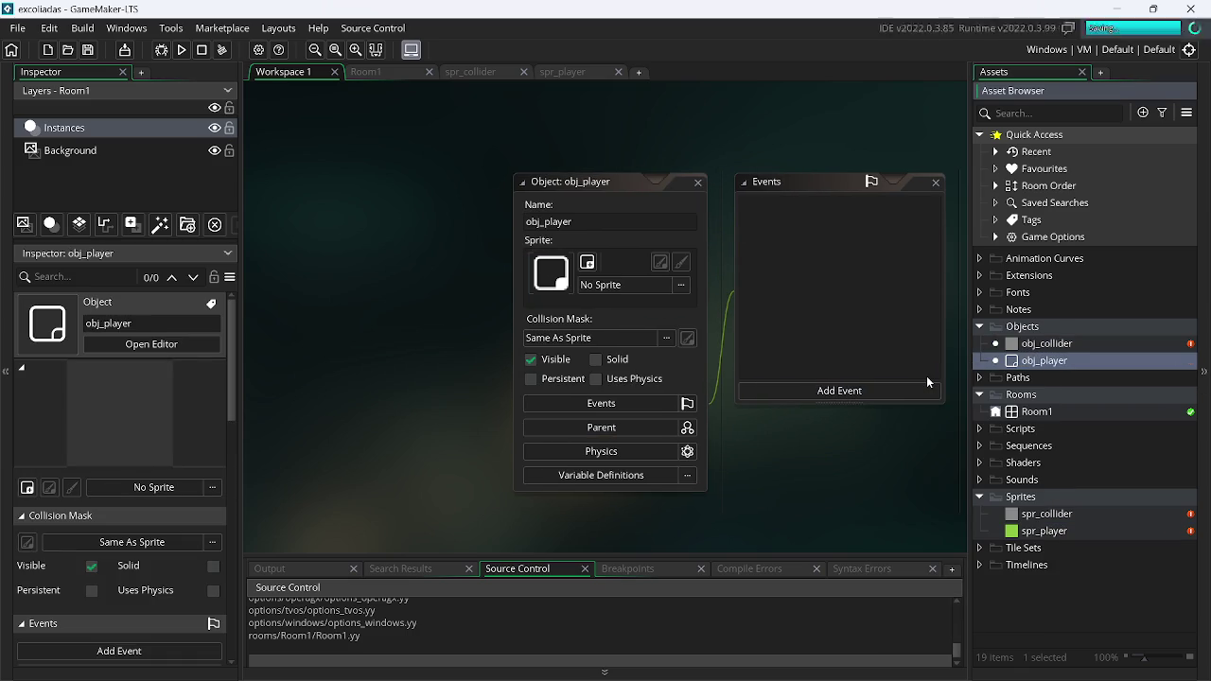
pyautogui.moveTo(1099, 537)
pyautogui.mouseDown()
pyautogui.moveTo(705, 369)
pyautogui.moveTo(709, 337)
pyautogui.mouseUp()
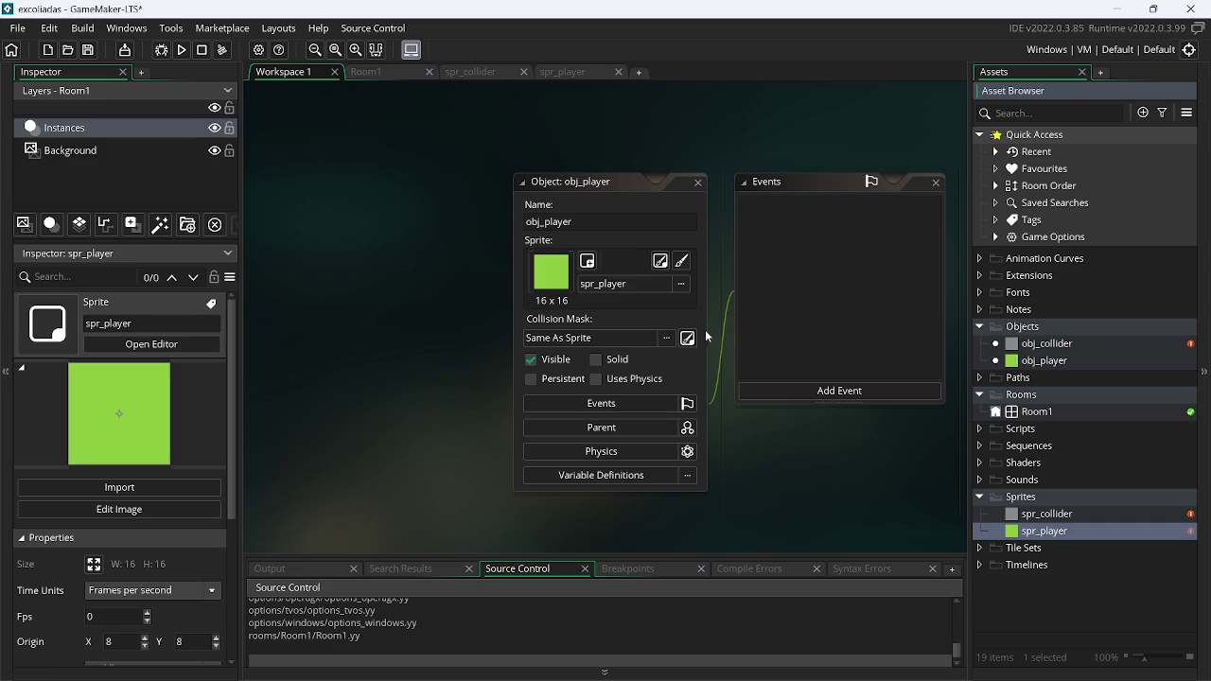
# Add Create and Step events to obj_player and open all its event scripts
pyautogui.click(843, 400)
pyautogui.click(861, 403)
pyautogui.click(861, 396)
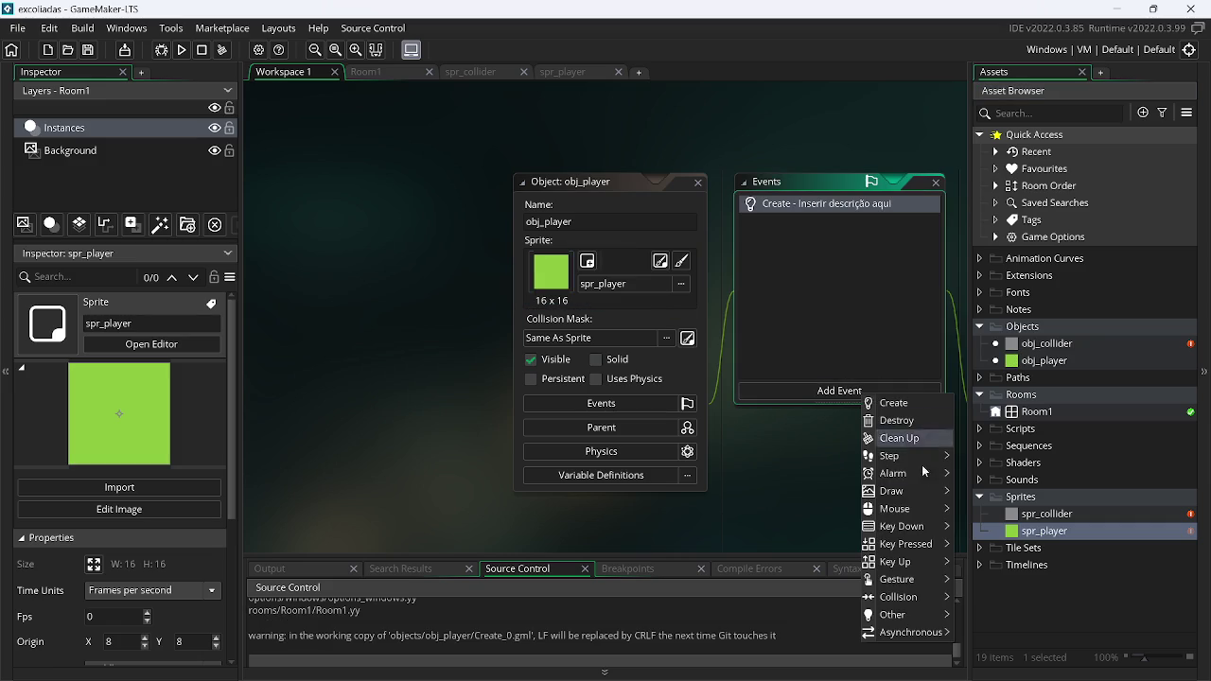
pyautogui.moveTo(924, 462)
pyautogui.click(965, 457)
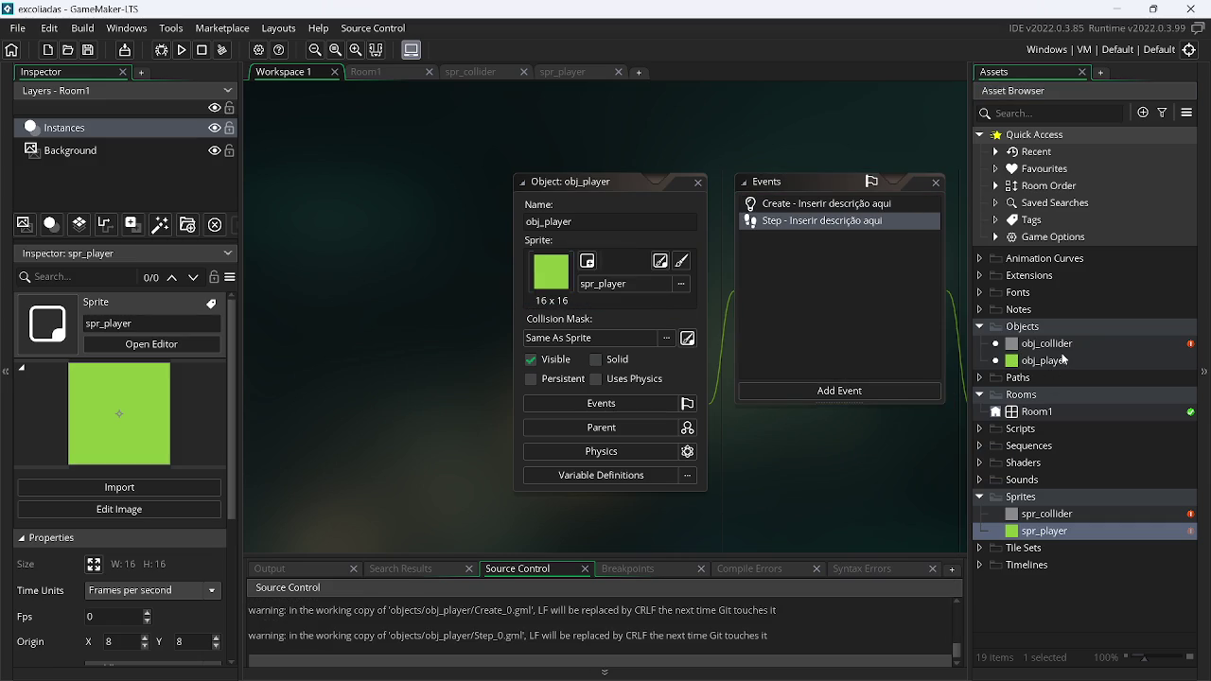
pyautogui.rightClick(1058, 369)
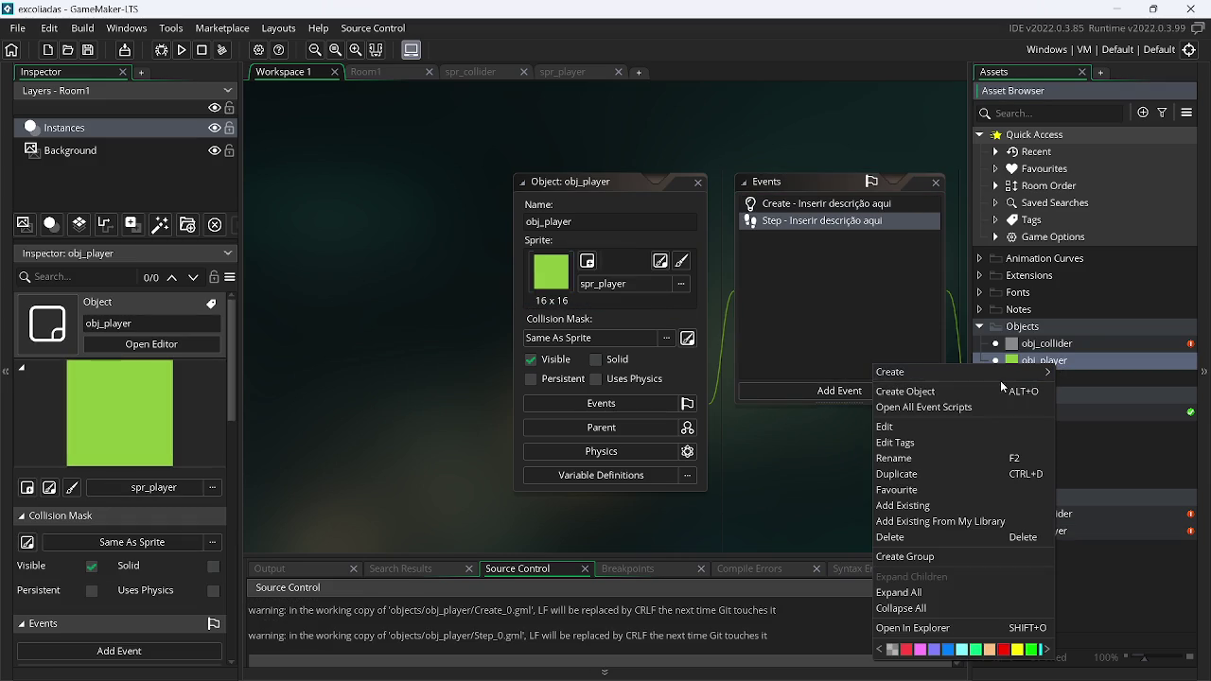
pyautogui.click(959, 407)
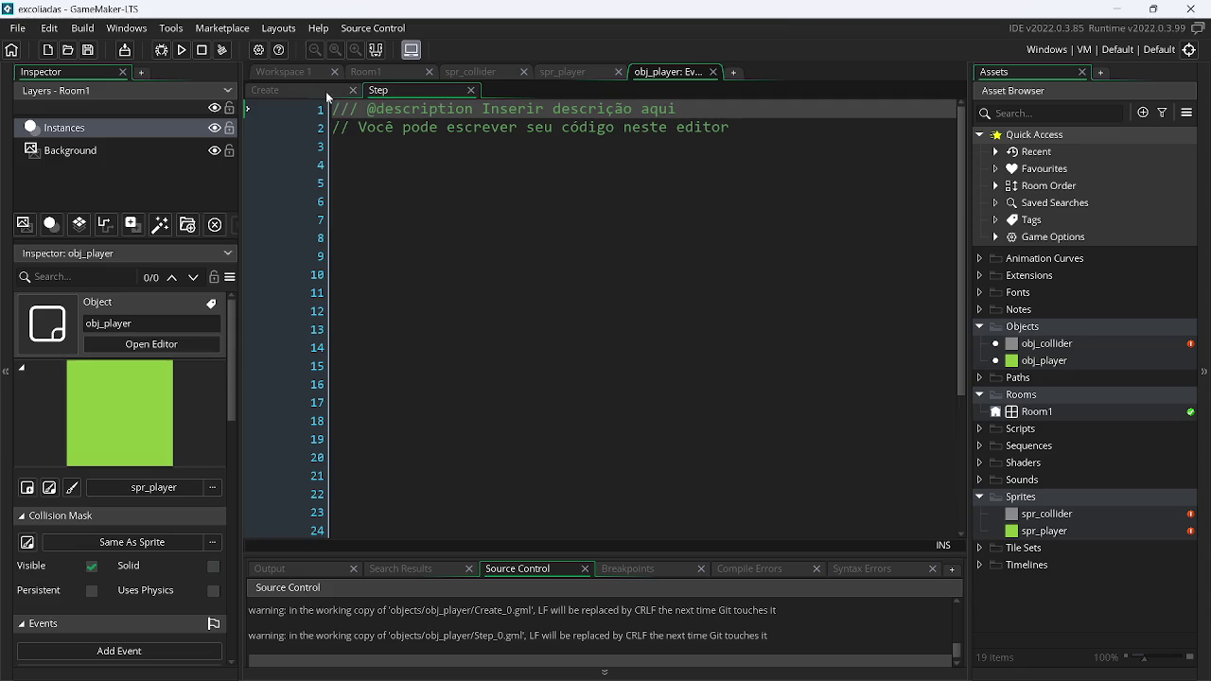
# Delete the template code from both Create and Step events and save the project
pyautogui.click(409, 179)
pyautogui.press('Return')
pyautogui.press('Return')
pyautogui.press('Return')
pyautogui.hotkey('ctrl', 'a')
pyautogui.press('BackSpace')
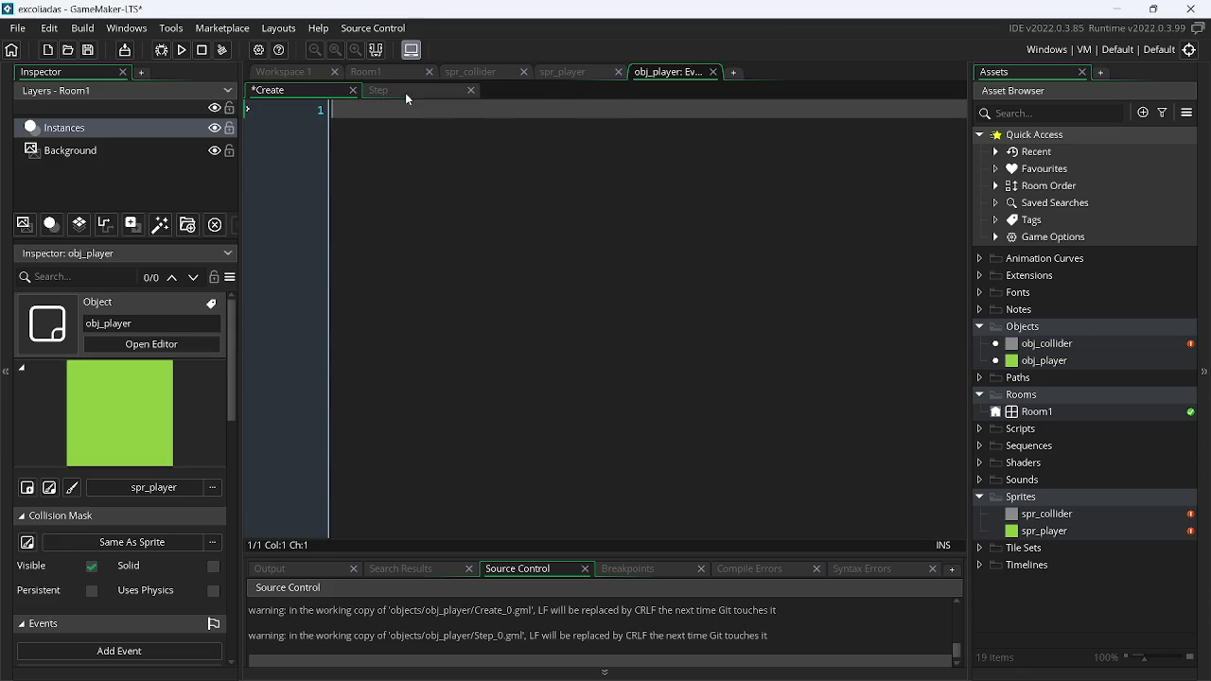
pyautogui.click(405, 93)
pyautogui.click(423, 170)
pyautogui.hotkey('ctrl', 'a')
pyautogui.press('BackSpace')
pyautogui.hotkey('ctrl', 's')
# In the Create event, write spd = 2; and hspd = 0;, duplicating the line to start vspd
pyautogui.click(297, 91)
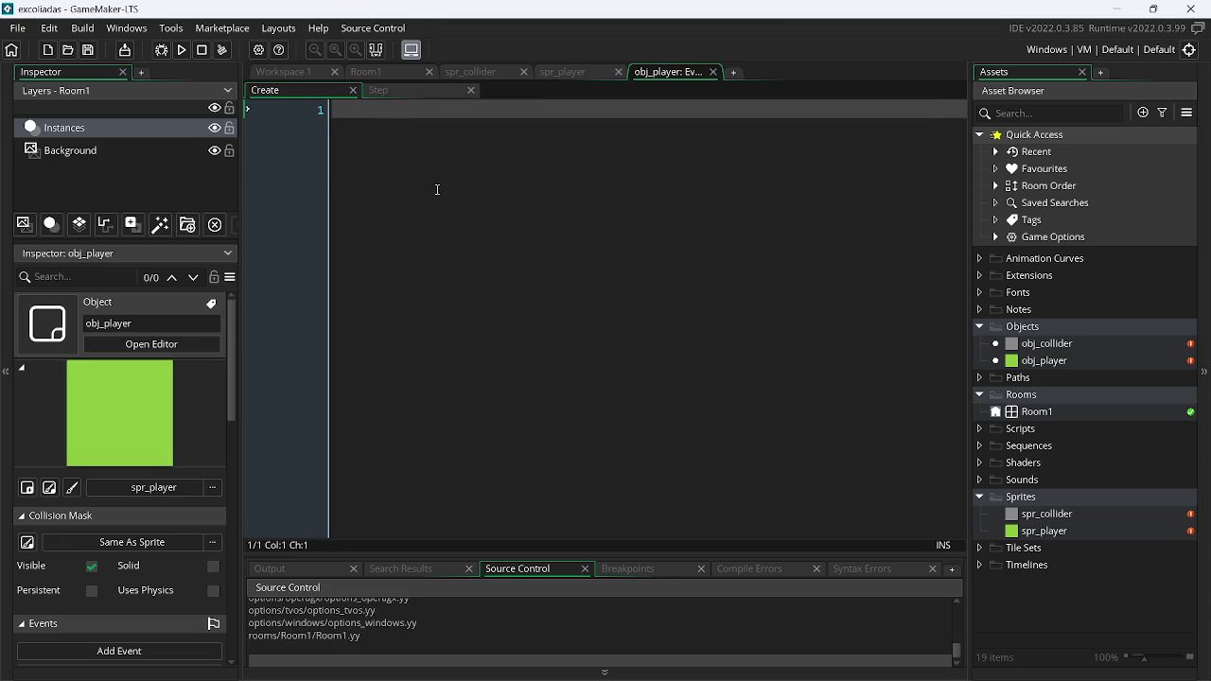
pyautogui.write('spd = 2;')
pyautogui.press('Return')
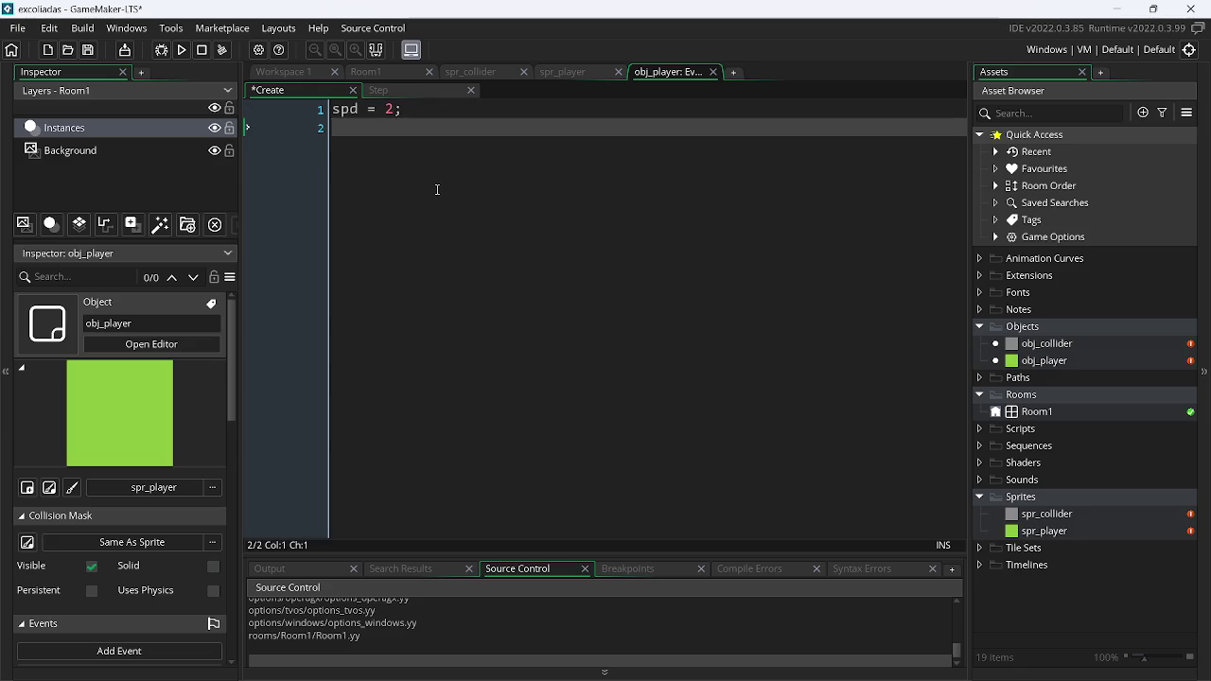
pyautogui.write('hspd')
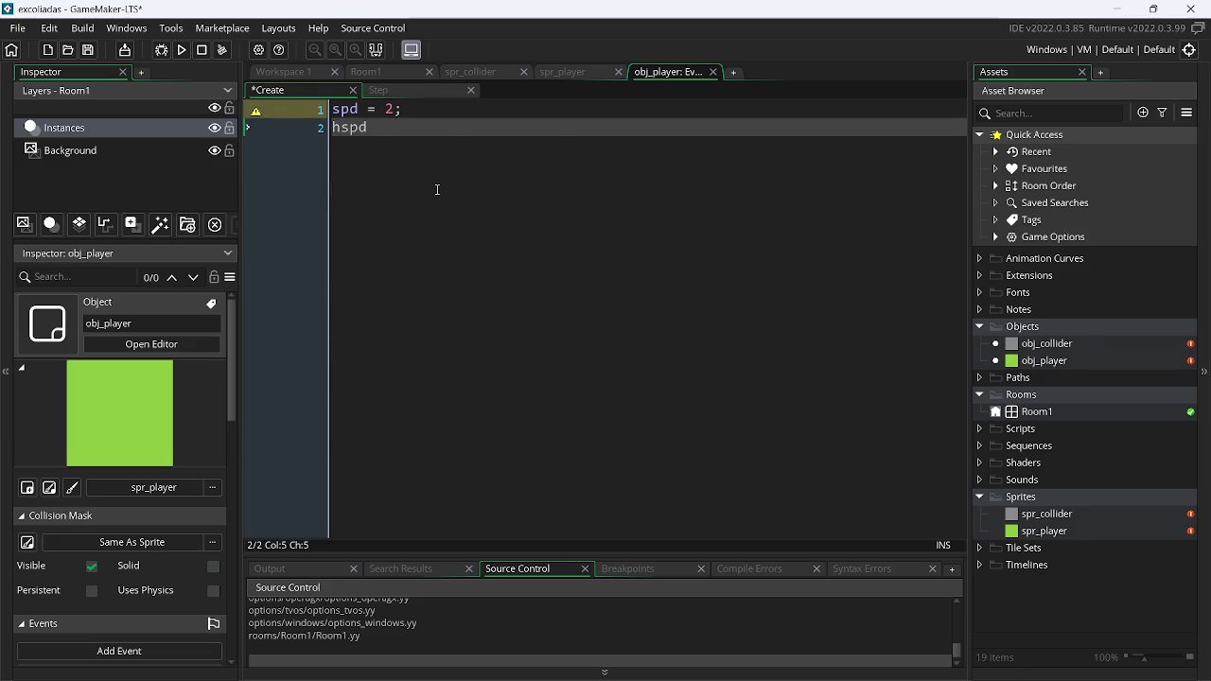
pyautogui.write(' = 0;')
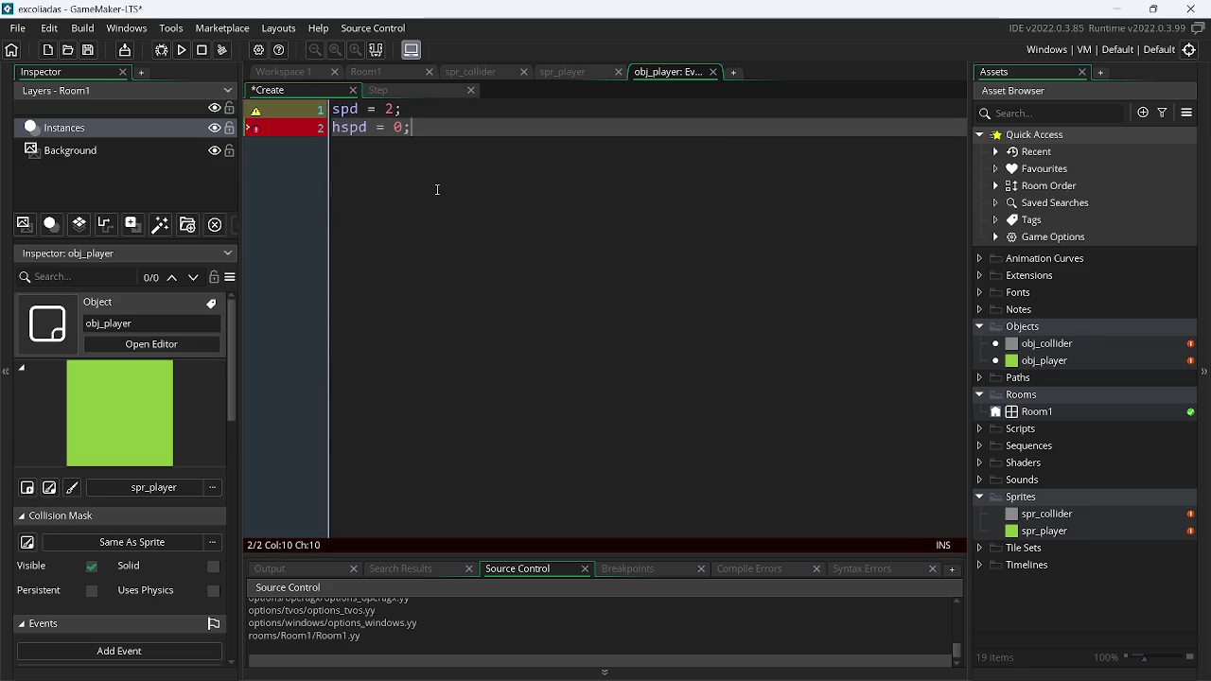
pyautogui.hotkey('ctrl', 'd')
pyautogui.press('Left')
pyautogui.press('Left')
pyautogui.press('Left')
pyautogui.press('Right')
pyautogui.press('Right')
pyautogui.press('Right')
pyautogui.press('Left')
pyautogui.press('BackSpace')
pyautogui.write('v')
pyautogui.click(421, 92)
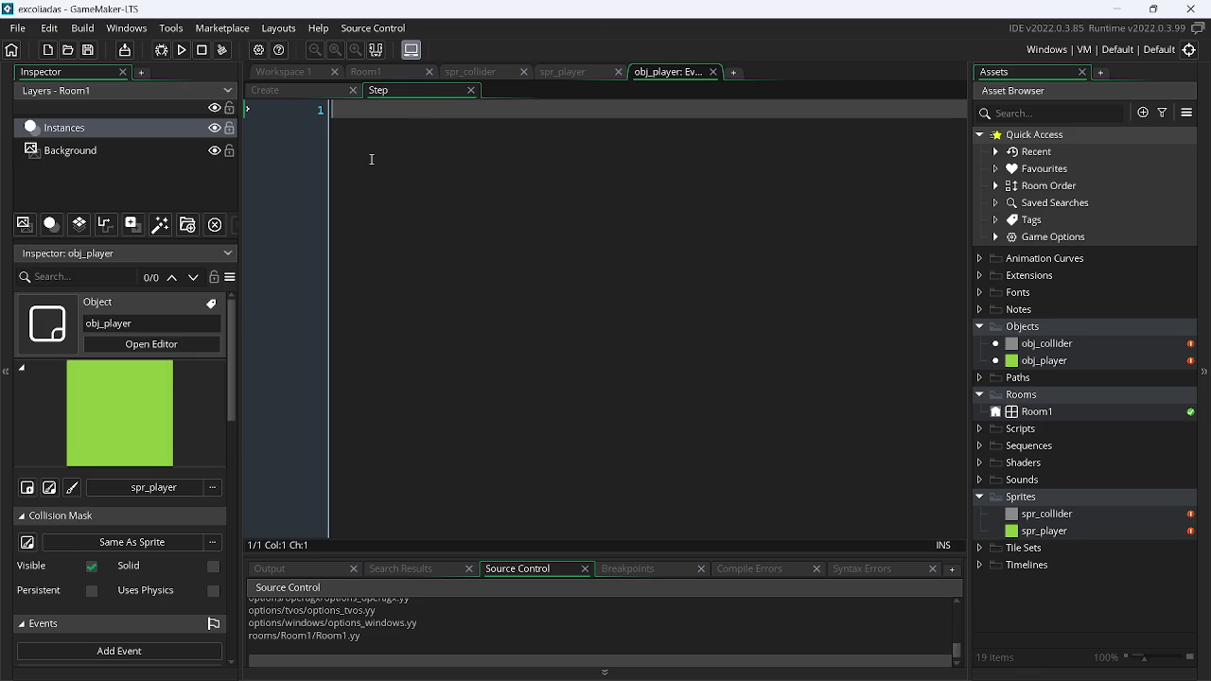
# Delete the hspd and vspd lines from the Create event, leaving spd = 2, and save
pyautogui.write('var _')
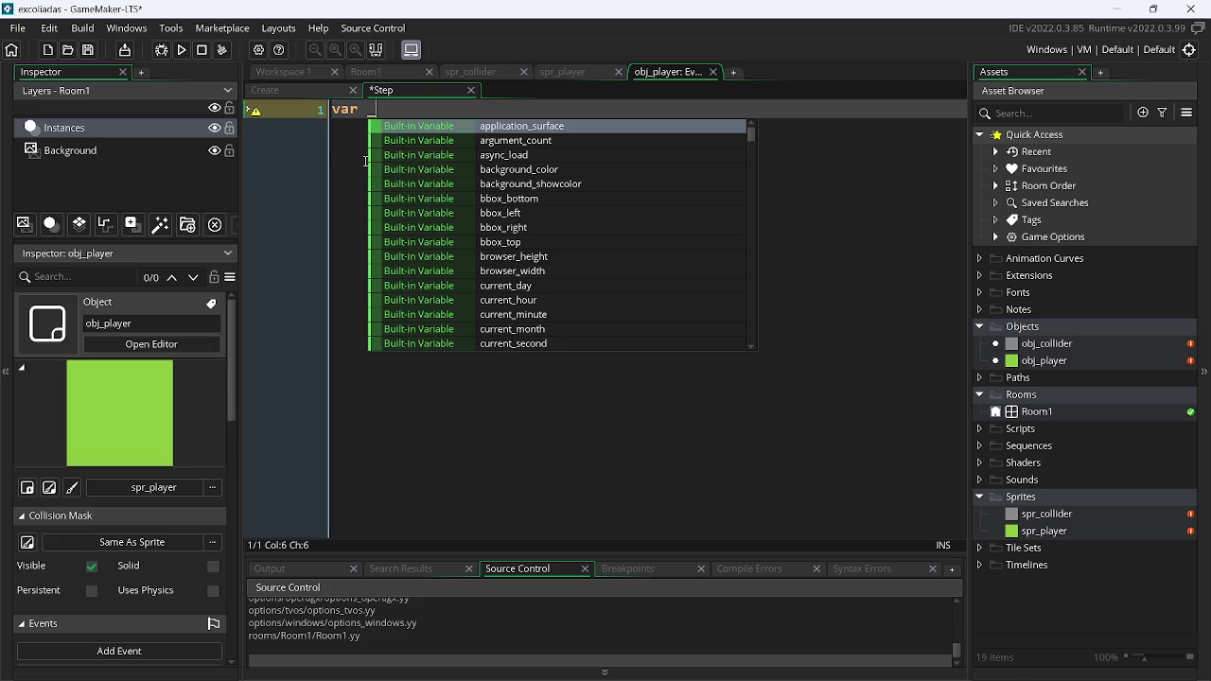
pyautogui.click(286, 90)
pyautogui.moveTo(412, 147); pyautogui.dragTo(234, 132)
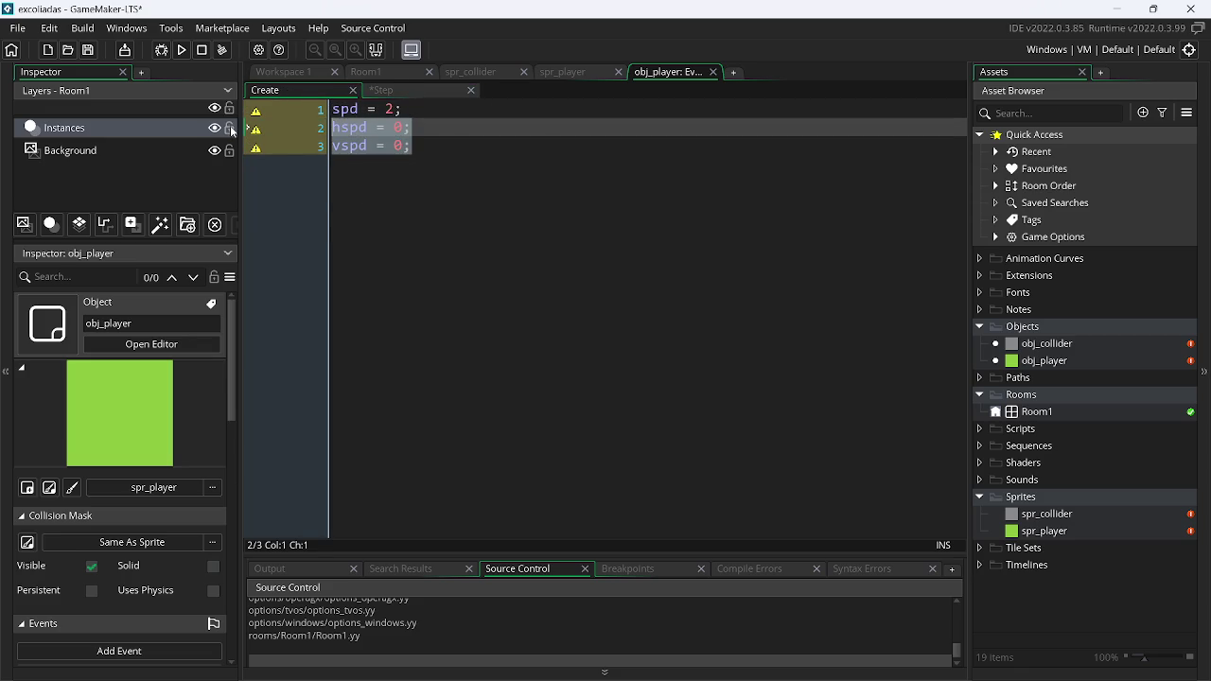
pyautogui.press('BackSpace')
pyautogui.press('BackSpace')
pyautogui.hotkey('ctrl', 's')
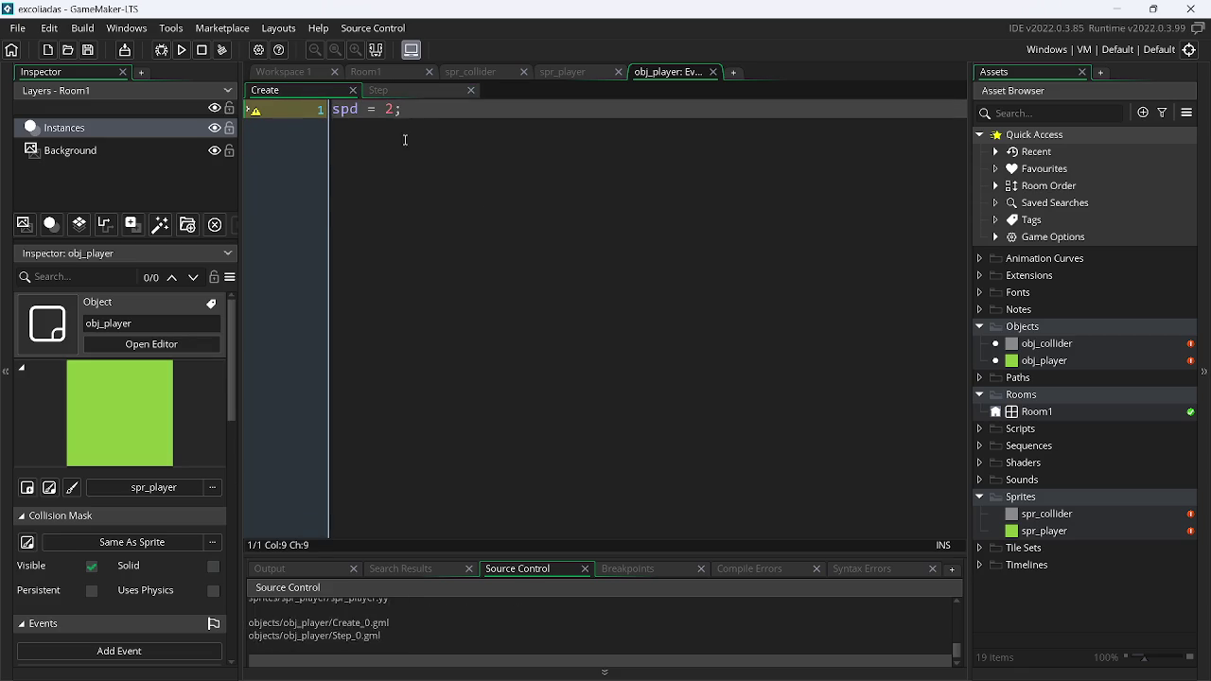
# In the Step event, write var _hspd = lengthdir_x(spd, direction)
pyautogui.click(422, 95)
pyautogui.write('_hspd = ')
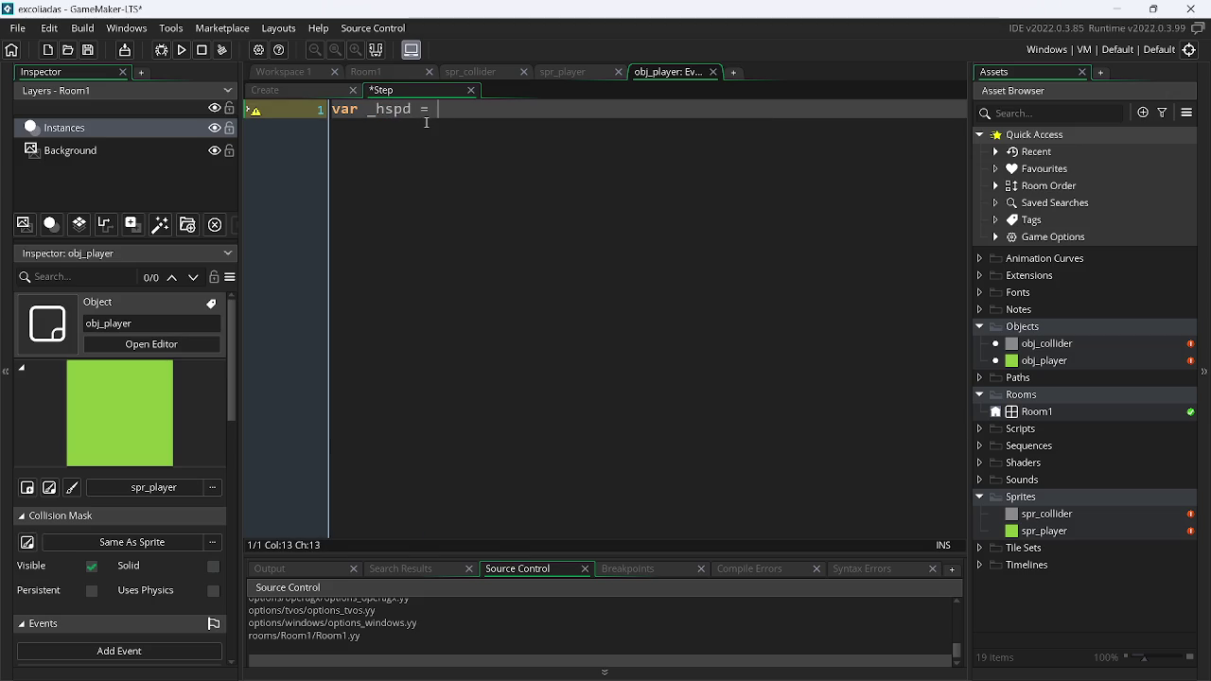
pyautogui.write('le')
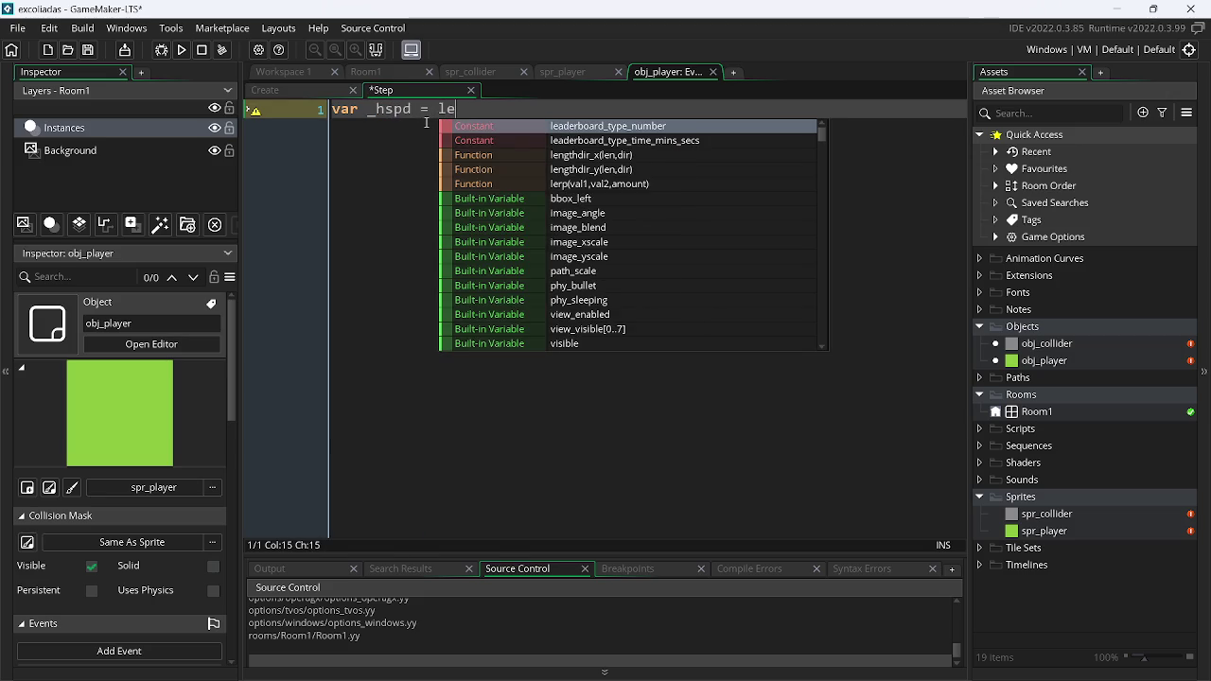
pyautogui.press('Down')
pyautogui.press('Down')
pyautogui.press('Return')
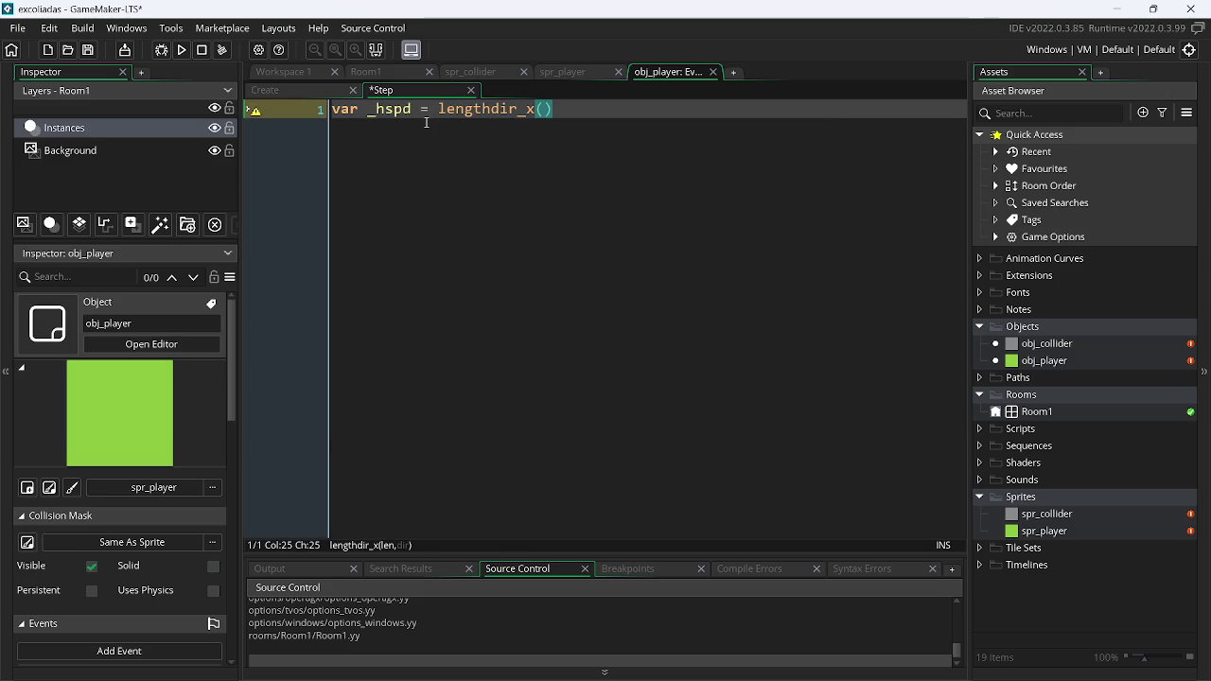
pyautogui.write('spd')
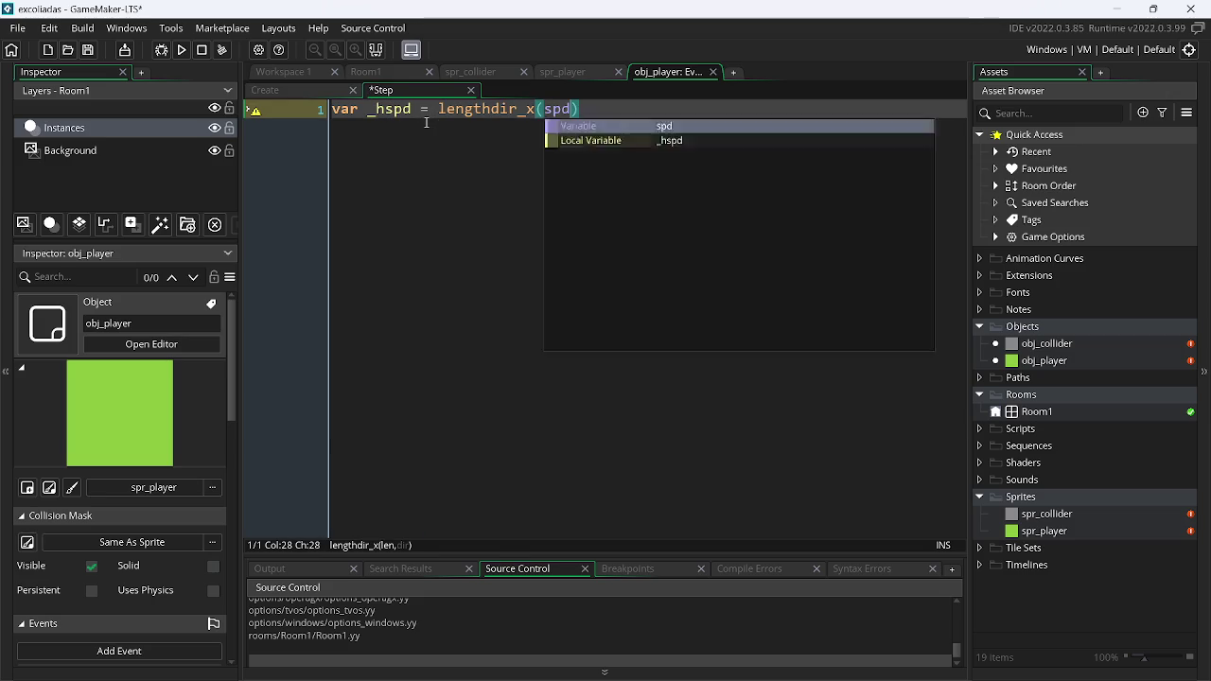
pyautogui.write(', ')
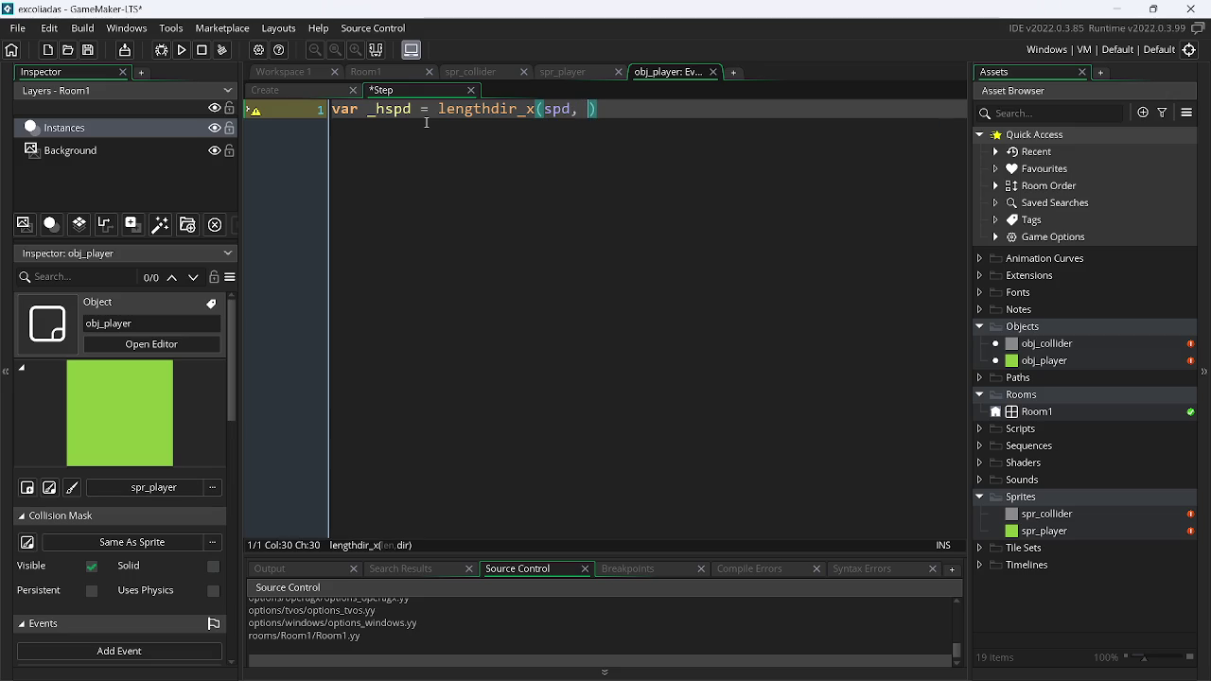
pyautogui.write('direction)')
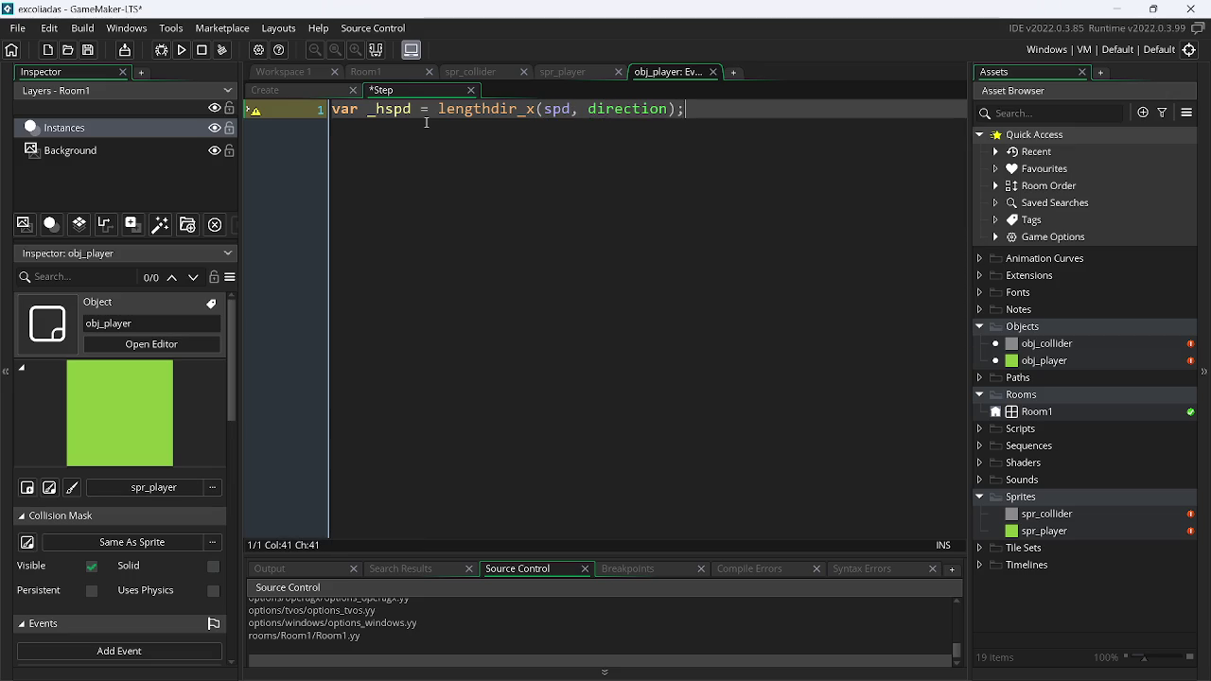
# Duplicate that line as _vspd = lengthdir_y(spd, direction) and save
pyautogui.hotkey('ctrl', 'd')
pyautogui.press('Left')
pyautogui.press('Left')
pyautogui.press('Left')
pyautogui.press('BackSpace')
pyautogui.write('y')
pyautogui.press('Left')
pyautogui.press('Left')
pyautogui.press('Left')
pyautogui.press('Right')
pyautogui.press('BackSpace')
pyautogui.write('v')
pyautogui.hotkey('ctrl', 's')
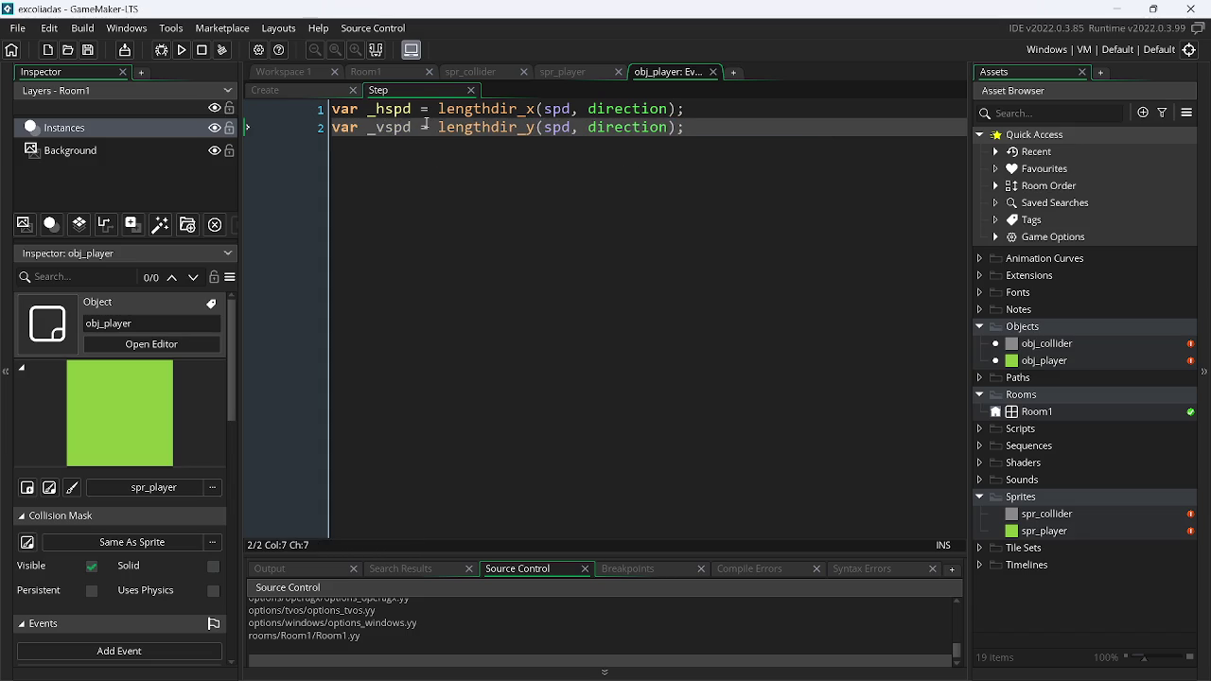
# Insert two blank lines above the movement code, save, and begin var _right = key
pyautogui.press('Left')
pyautogui.press('Left')
pyautogui.press('Up')
pyautogui.press('Return')
pyautogui.press('Up')
pyautogui.press('Return')
pyautogui.press('Up')
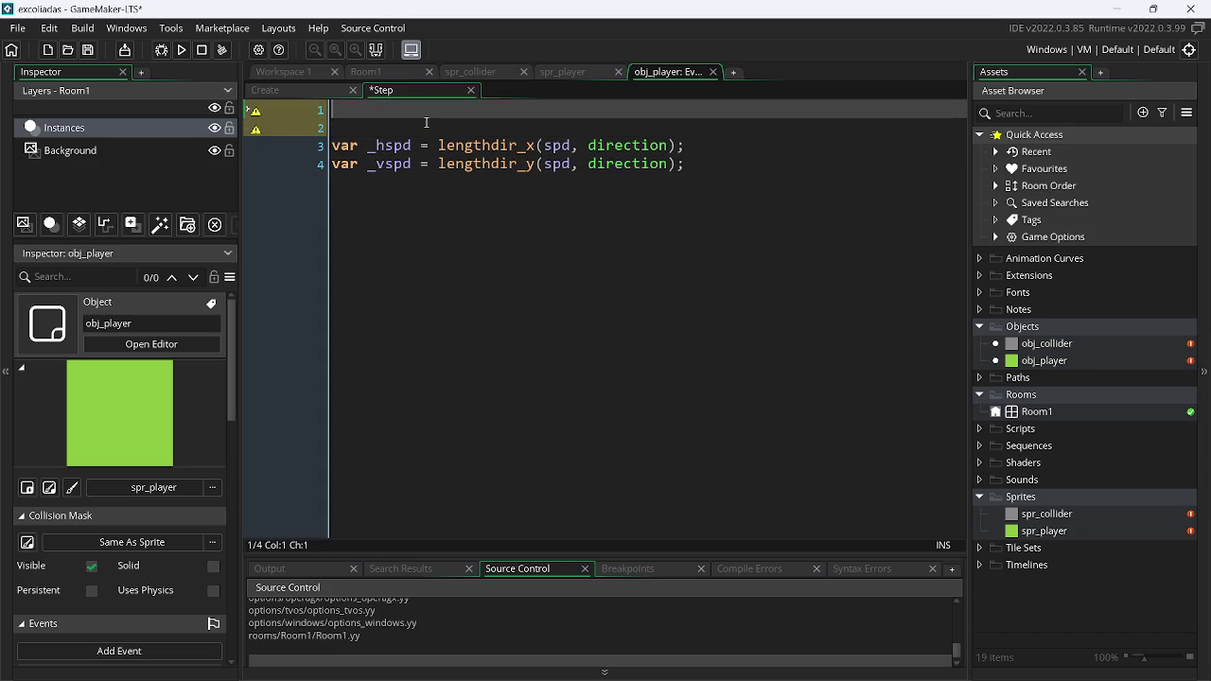
pyautogui.hotkey('ctrl', 's')
pyautogui.write('va')
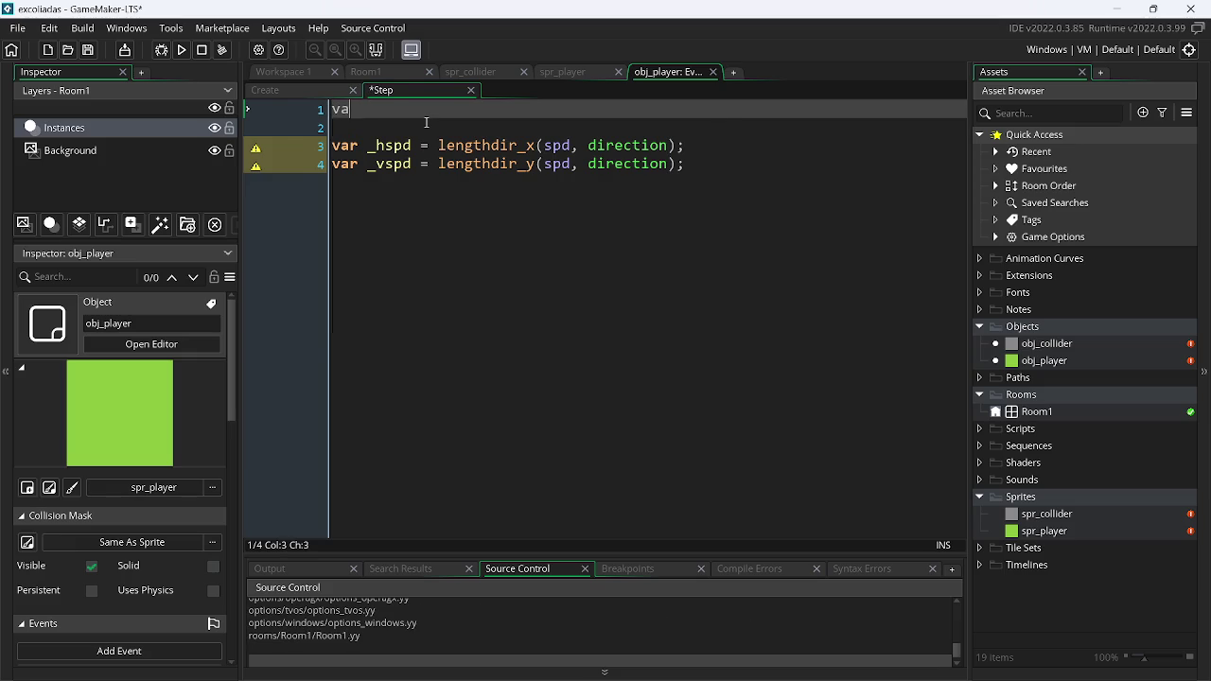
pyautogui.write('r _')
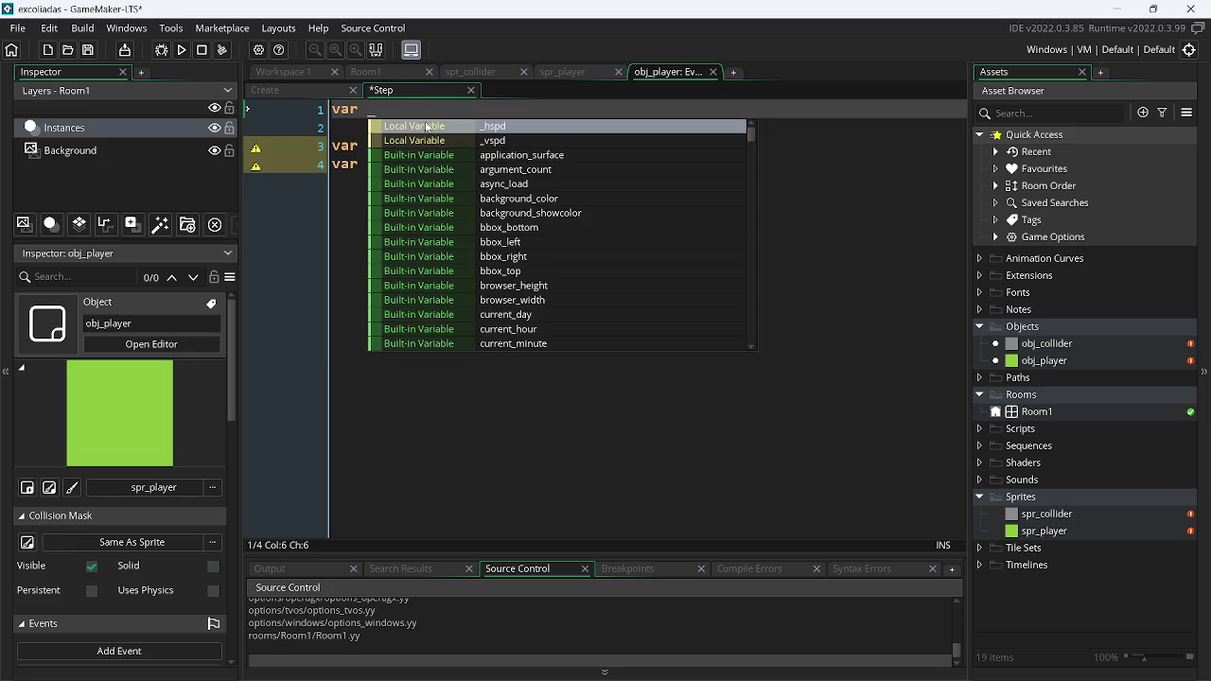
pyautogui.write('right')
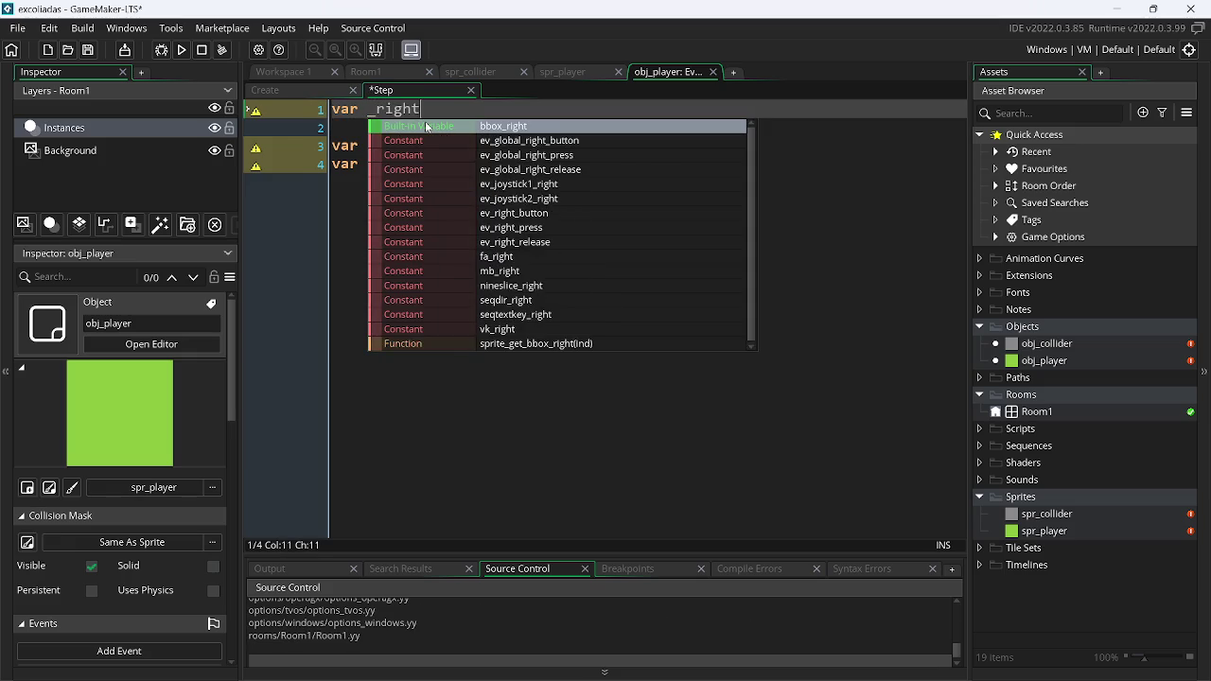
pyautogui.write(' = key')
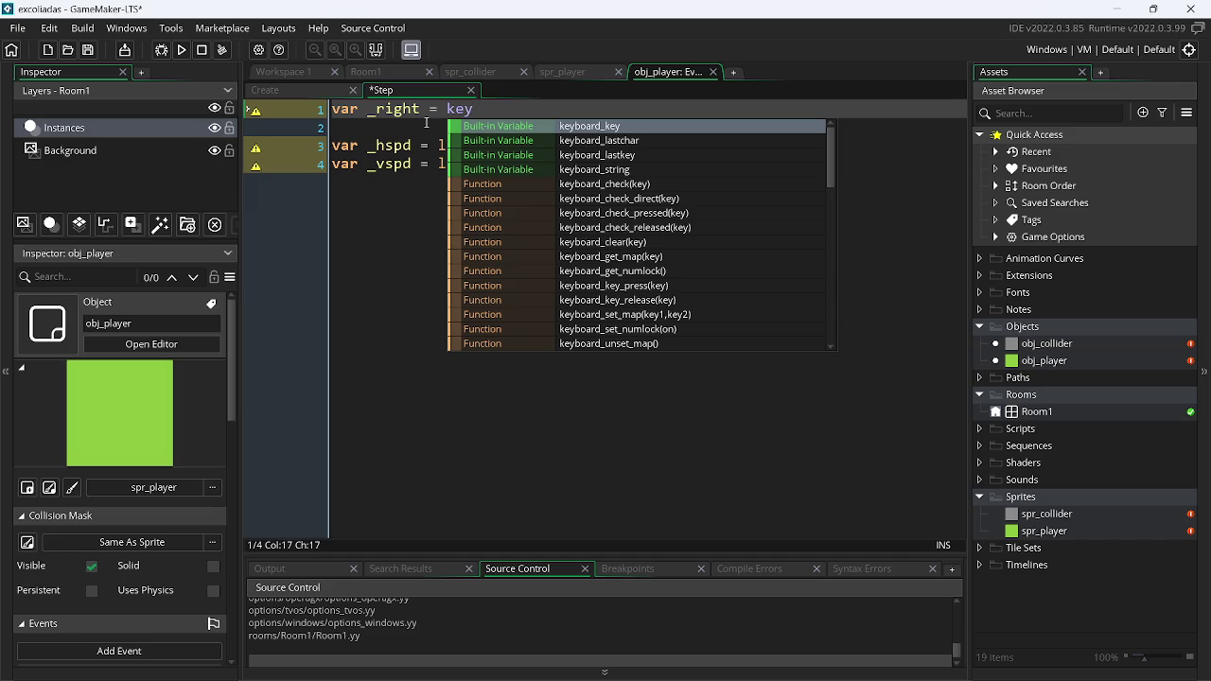
# Complete the _right line as keyboard_check_pressed(ord(""))
pyautogui.press('Down')
pyautogui.press('Down')
pyautogui.press('Down')
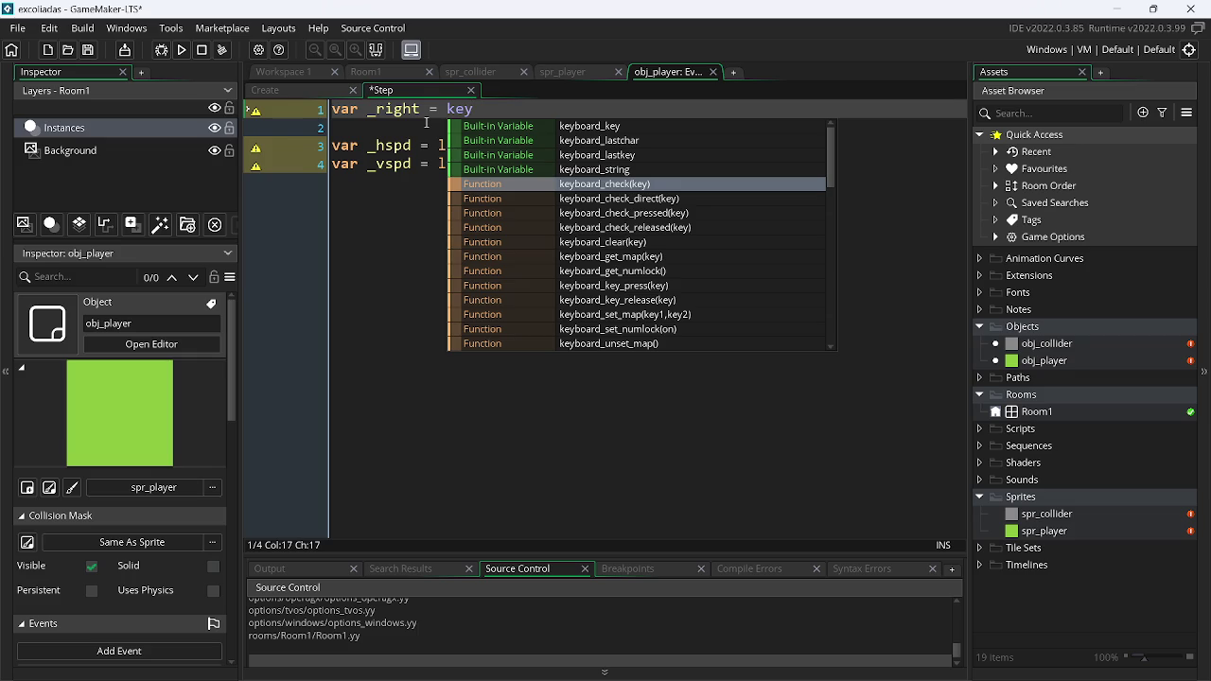
pyautogui.press('Down')
pyautogui.press('Down')
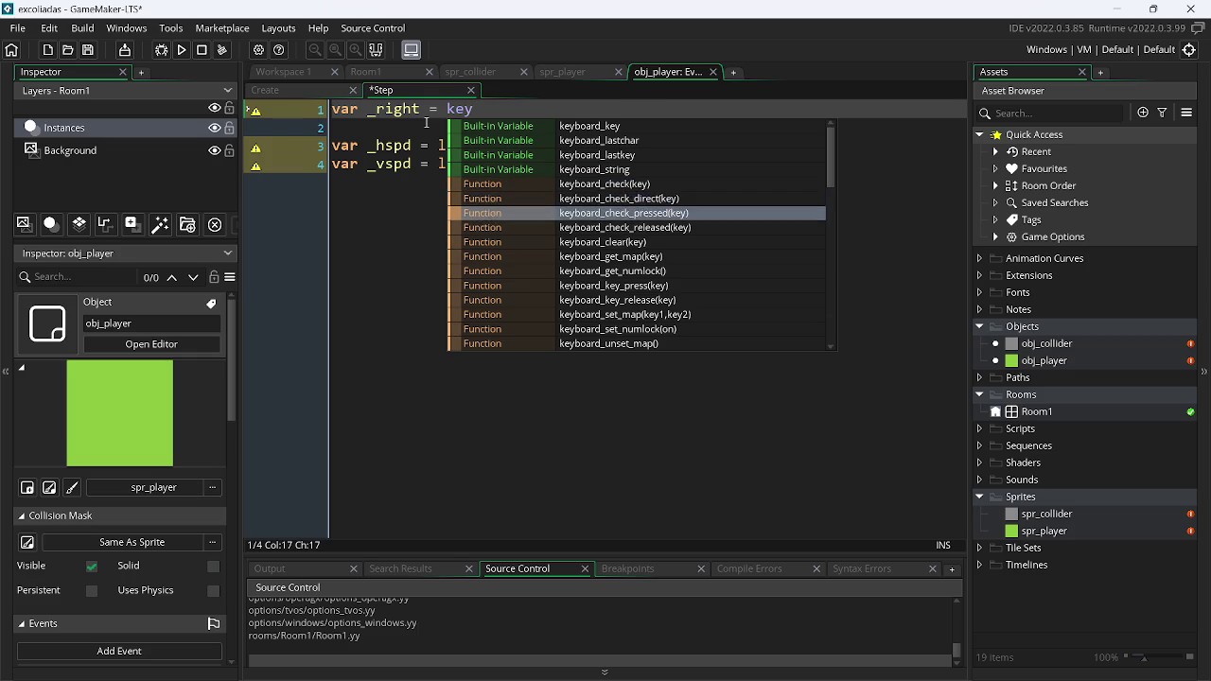
pyautogui.press('Return')
pyautogui.write('or')
pyautogui.press('Return')
pyautogui.press('Right')
pyautogui.press('Right')
pyautogui.press('Left')
pyautogui.press('Left')
pyautogui.write('"')
pyautogui.press('End')
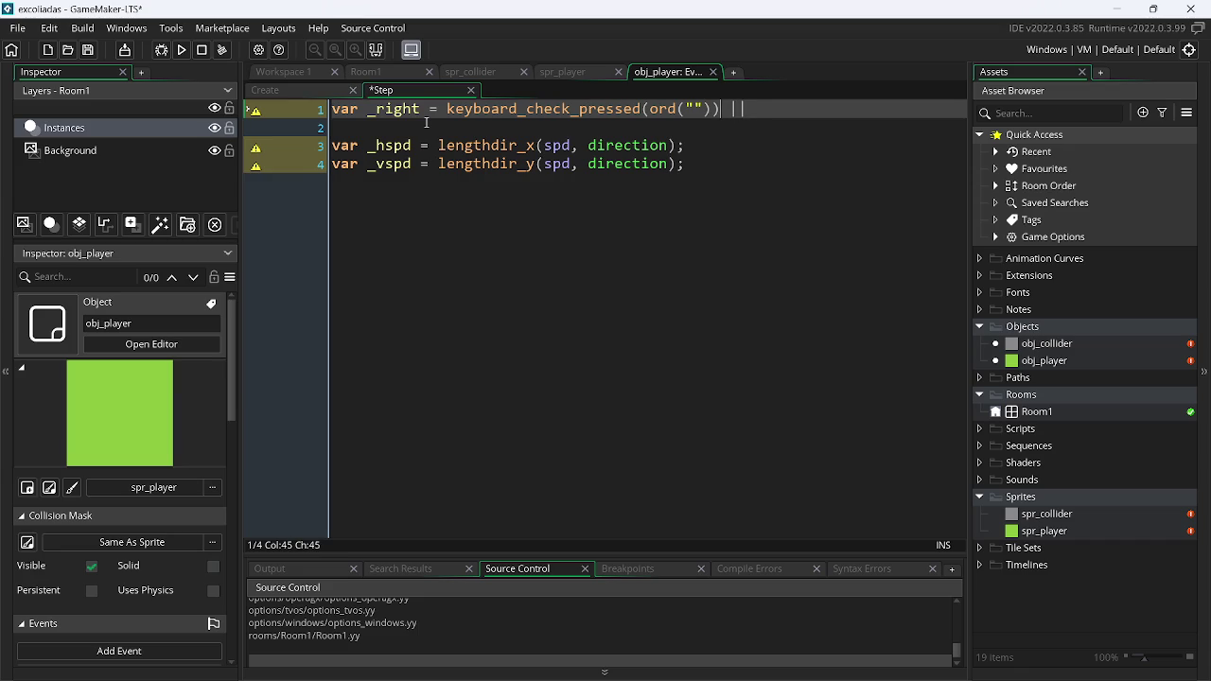
# Add a second keyboard_check_pressed call with empty parentheses after the or, ending with a semicolon
pyautogui.hotkey('ctrl', 'Left')
pyautogui.hotkey('ctrl', 'Left')
pyautogui.hotkey('ctrl', 'Left')
pyautogui.press('Right')
pyautogui.hotkey('ctrl', 'Right')
pyautogui.hotkey('ctrl', 'Right')
pyautogui.hotkey('ctrl', 'Right')
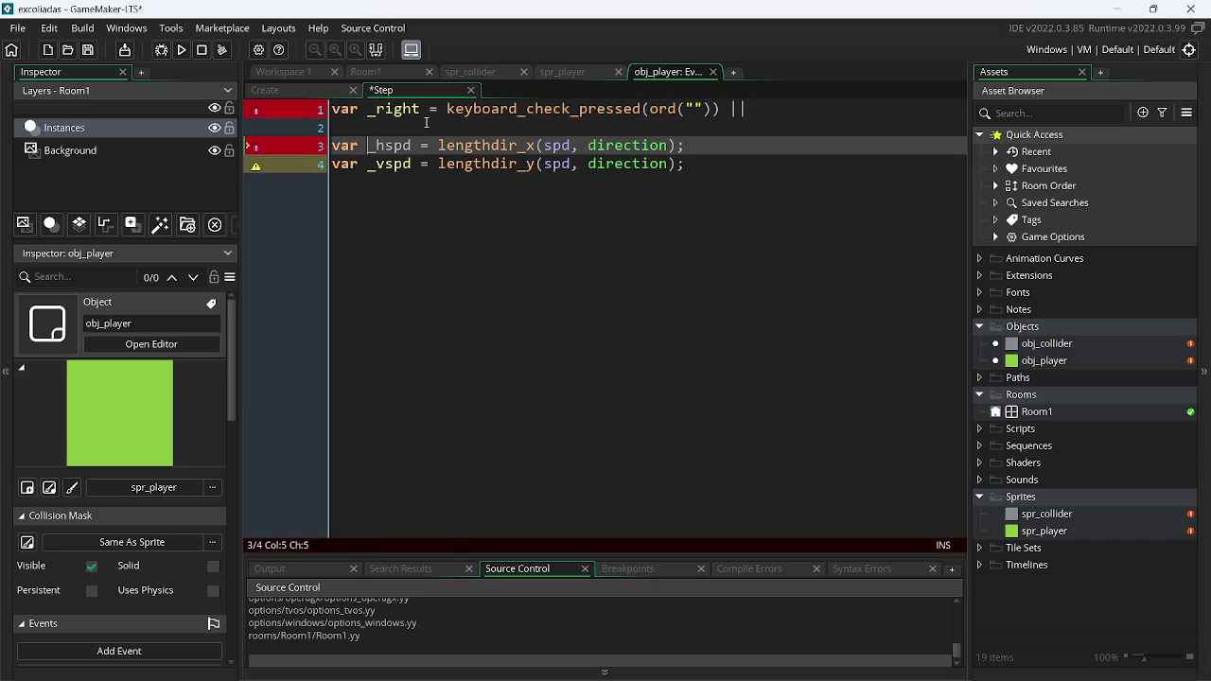
pyautogui.press('Up')
pyautogui.press('Up')
pyautogui.press('End')
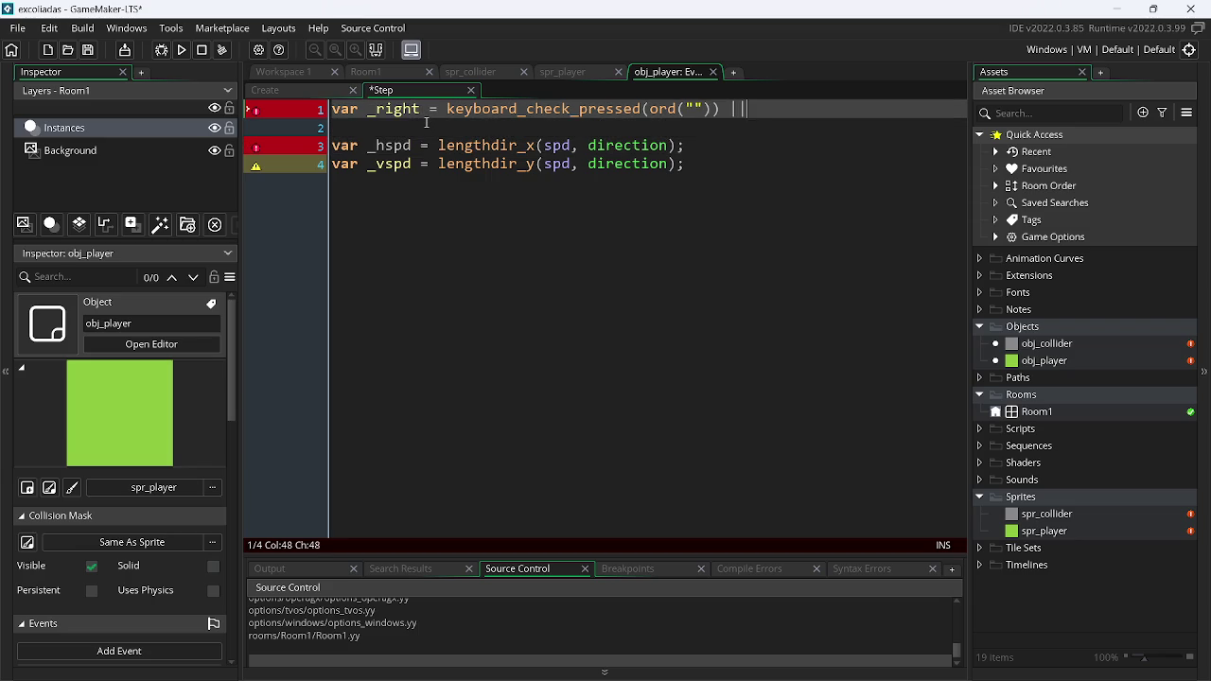
pyautogui.write('keyboard_check_pressed(ord(""))')
pyautogui.press('Left')
pyautogui.press('BackSpace')
pyautogui.press('BackSpace')
pyautogui.press('BackSpace')
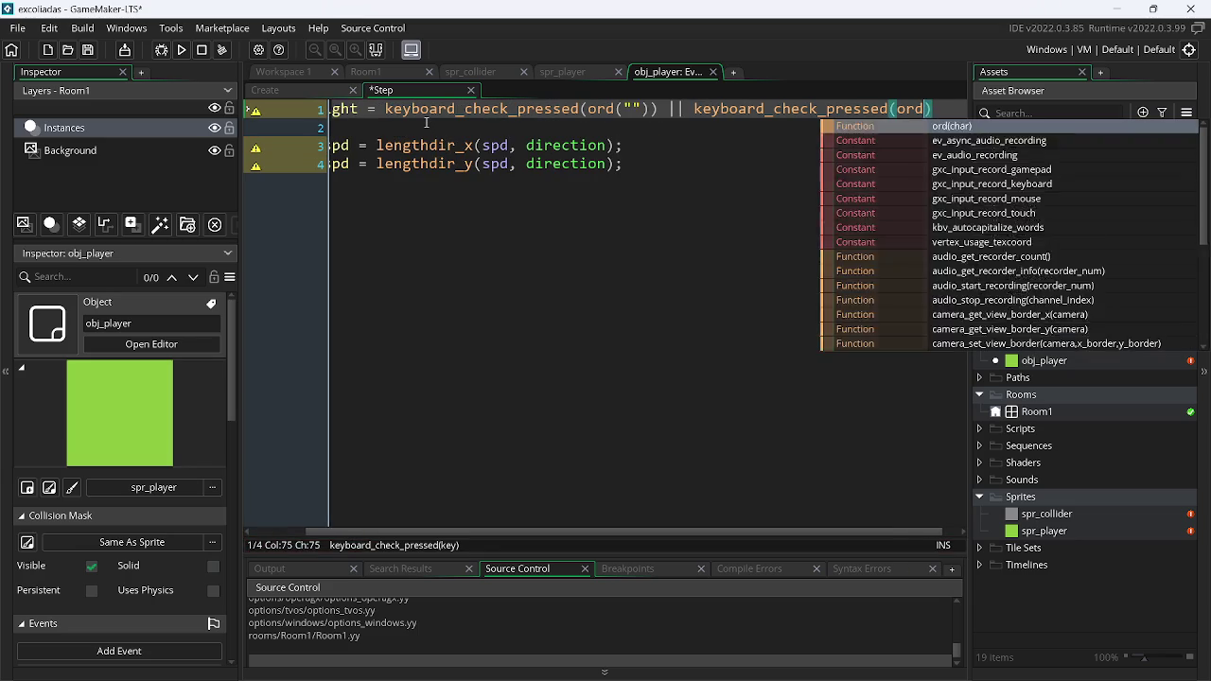
pyautogui.press('BackSpace')
pyautogui.hotkey('ctrl', 's')
pyautogui.press('Down')
pyautogui.press('Up')
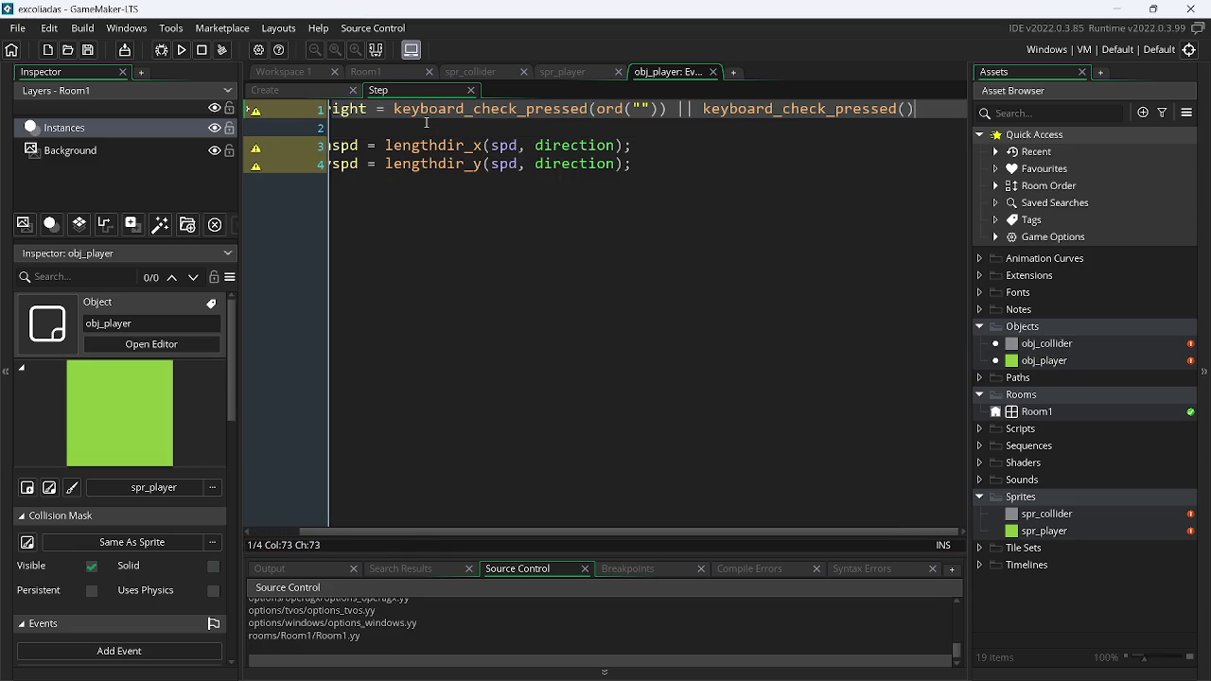
pyautogui.write(';')
# Duplicate the input line into four copies and rename the second to _left
pyautogui.hotkey('ctrl', 'd')
pyautogui.hotkey('ctrl', 'd')
pyautogui.hotkey('ctrl', 'd')
pyautogui.press('Up')
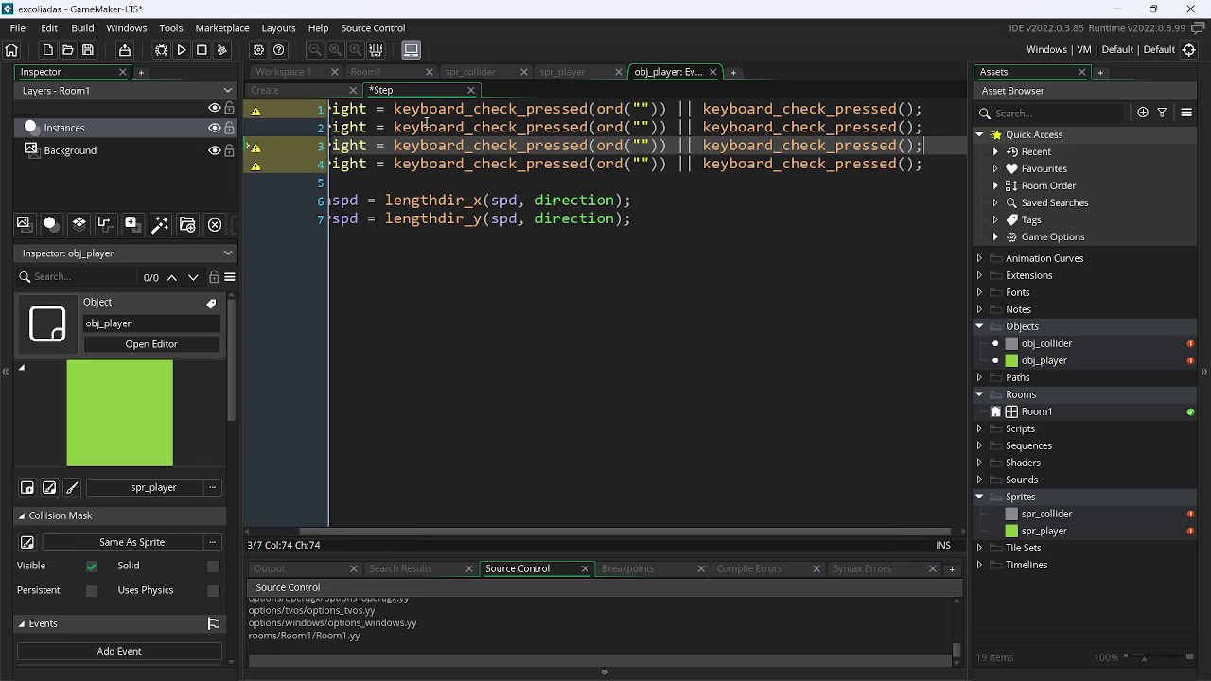
pyautogui.press('Up')
pyautogui.press('Left')
pyautogui.press('Left')
pyautogui.press('Left')
pyautogui.press('Left')
pyautogui.press('Left')
pyautogui.press('Left')
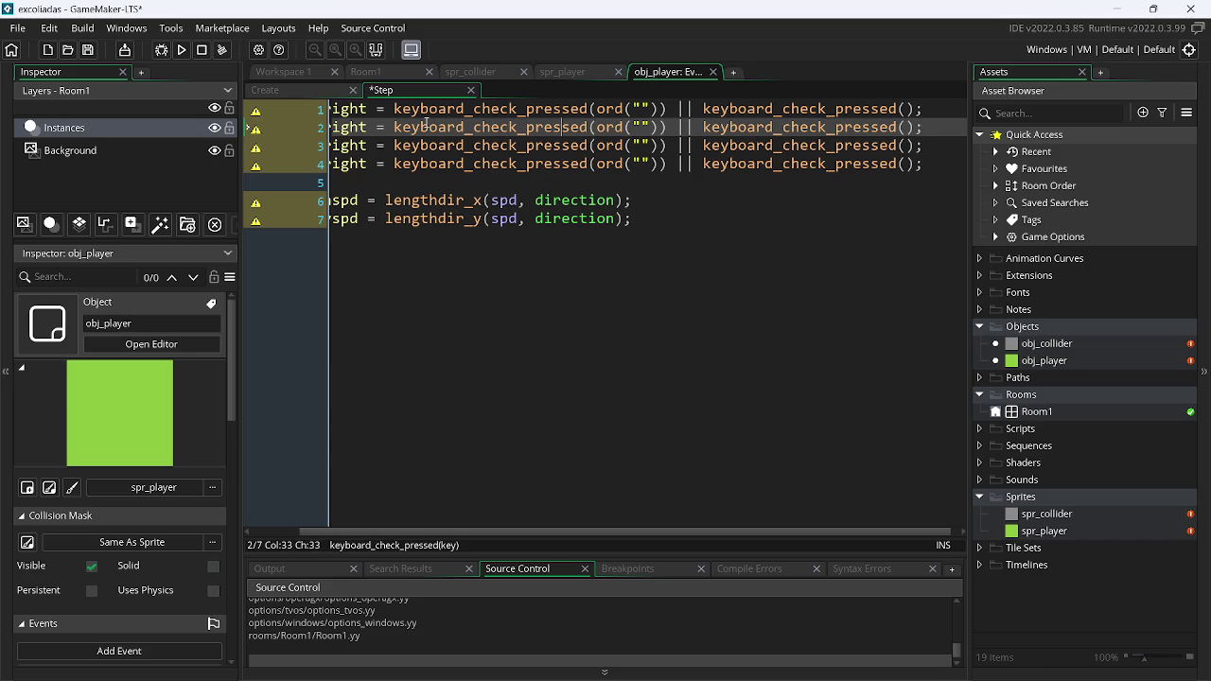
pyautogui.press('Left')
pyautogui.press('Left')
pyautogui.press('Left')
pyautogui.press('BackSpace')
pyautogui.press('BackSpace')
pyautogui.press('BackSpace')
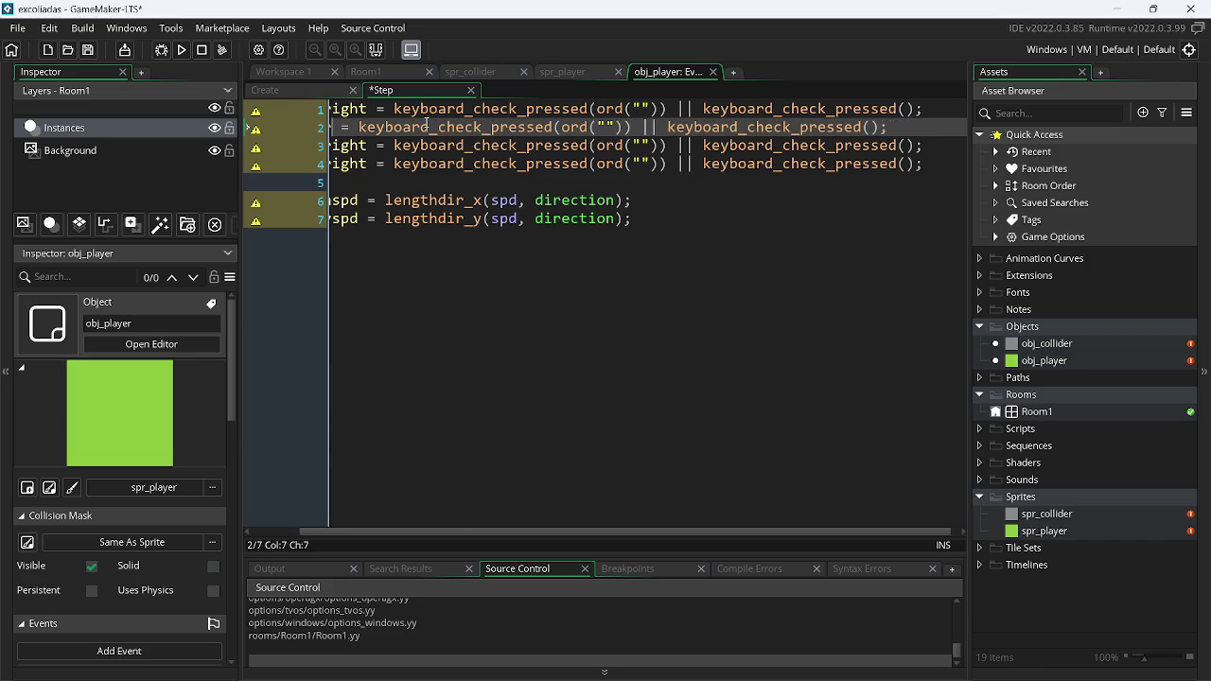
pyautogui.write('left')
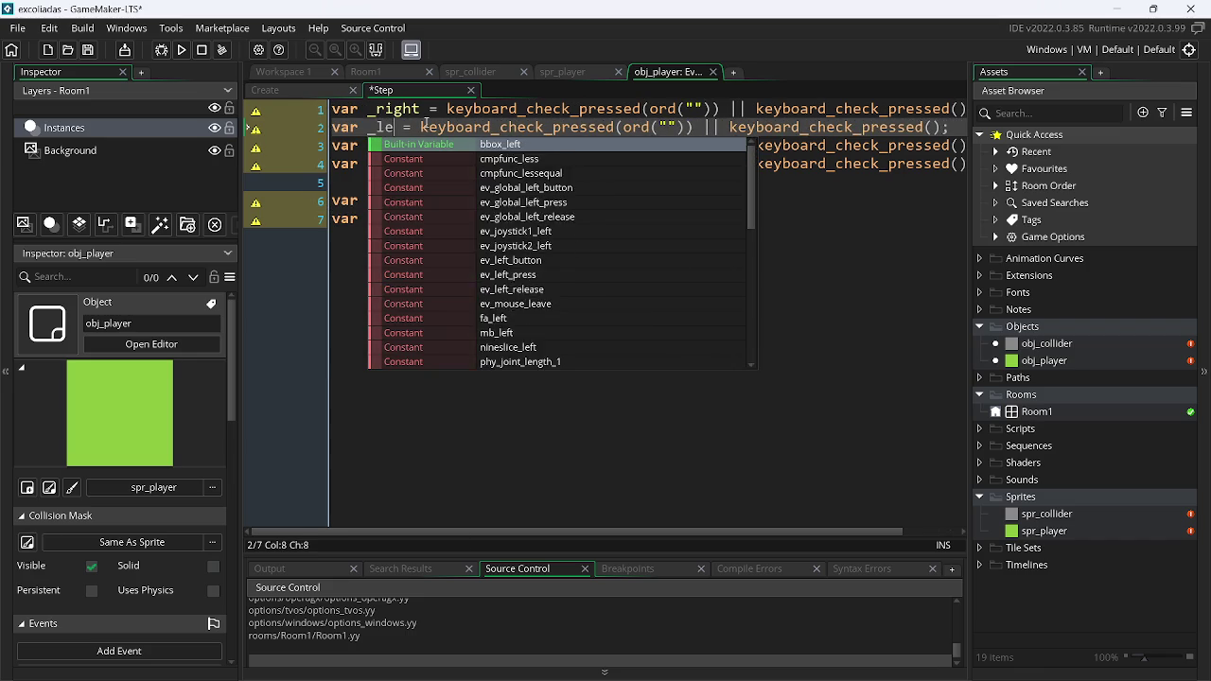
# Rename the third and fourth copies to _up and _donw, then save
pyautogui.press('Escape')
pyautogui.press('Down')
pyautogui.press('BackSpace')
pyautogui.press('BackSpace')
pyautogui.press('BackSpace')
pyautogui.write('up')
pyautogui.press('Escape')
pyautogui.press('Down')
pyautogui.press('BackSpace')
pyautogui.press('BackSpace')
pyautogui.press('BackSpace')
pyautogui.press('BackSpace')
pyautogui.write('d')
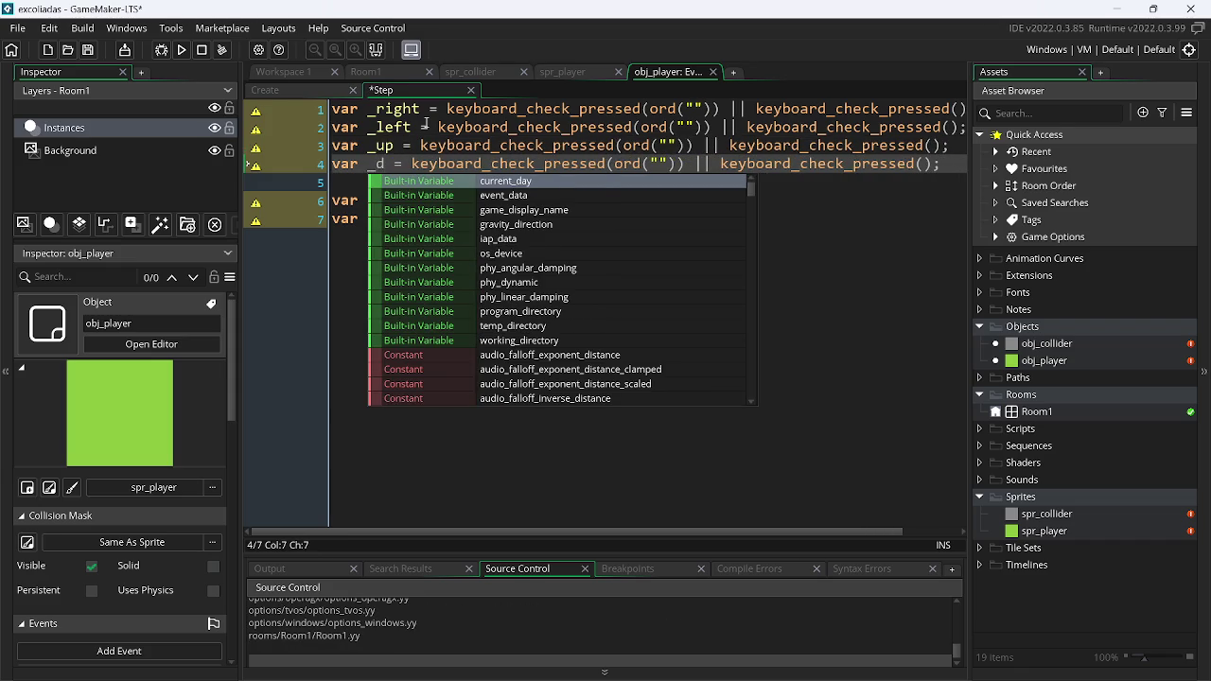
pyautogui.write('onw')
pyautogui.hotkey('ctrl', 's')
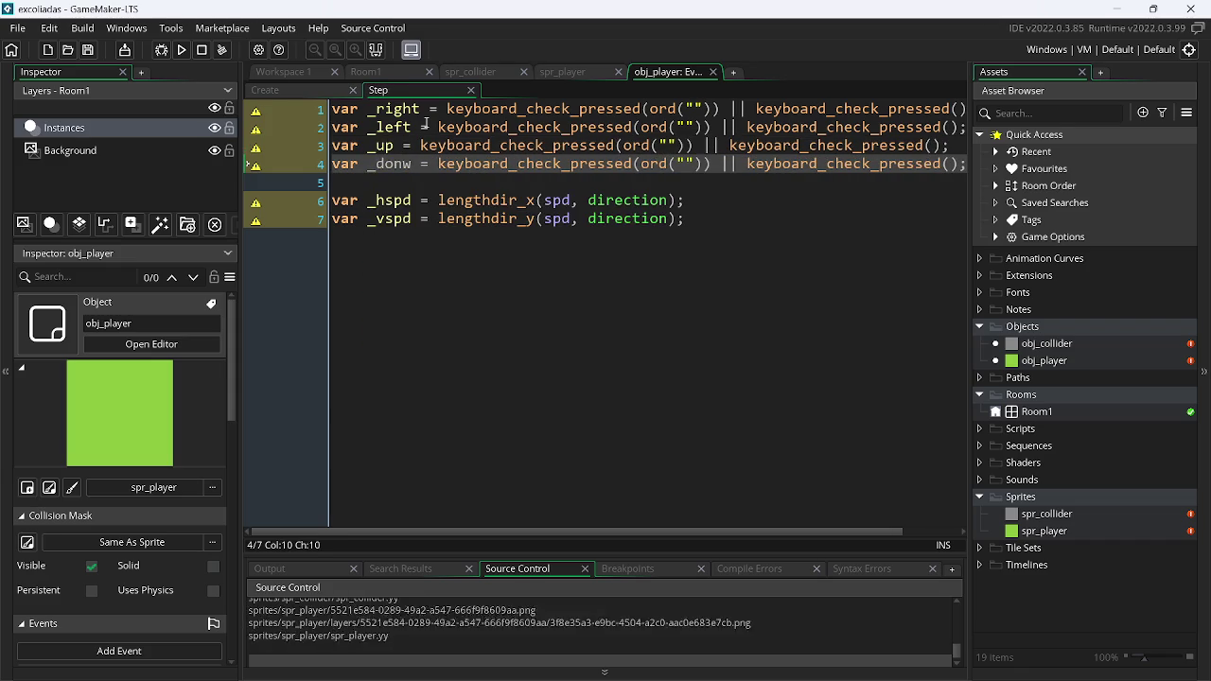
pyautogui.click(694, 107)
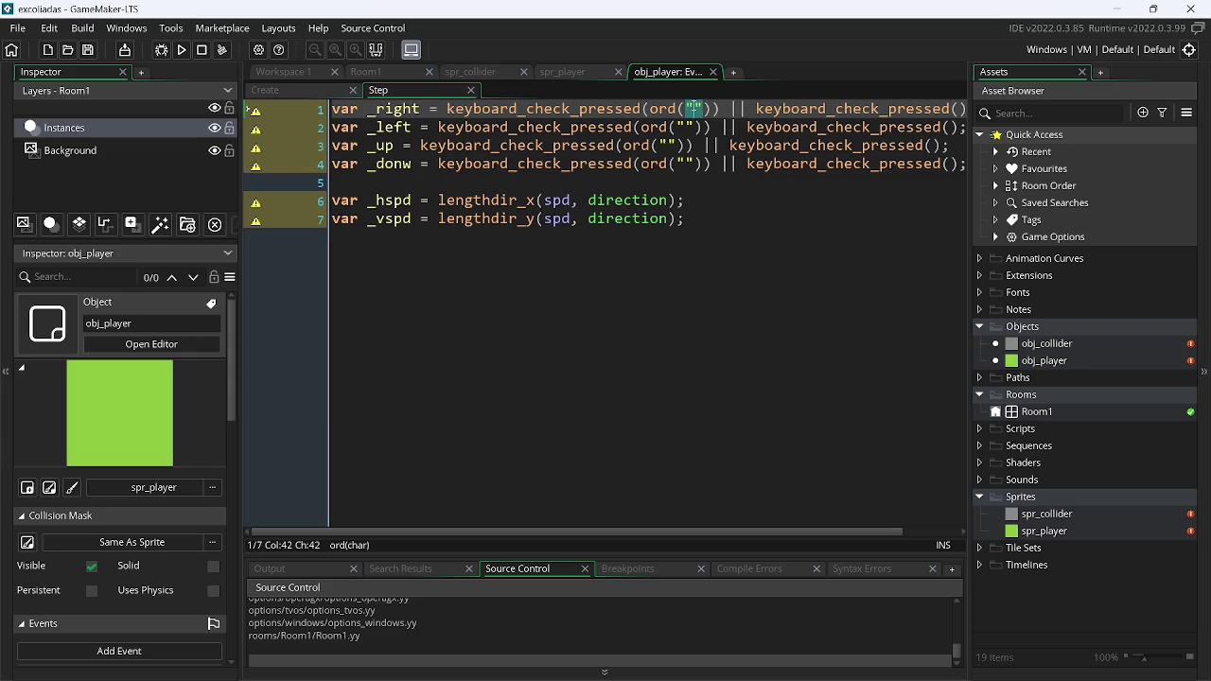
# Fill the ord quotes with D, A, W and S on the four lines and save
pyautogui.write('D')
pyautogui.press('Down')
pyautogui.press('Left')
pyautogui.press('Left')
pyautogui.press('Left')
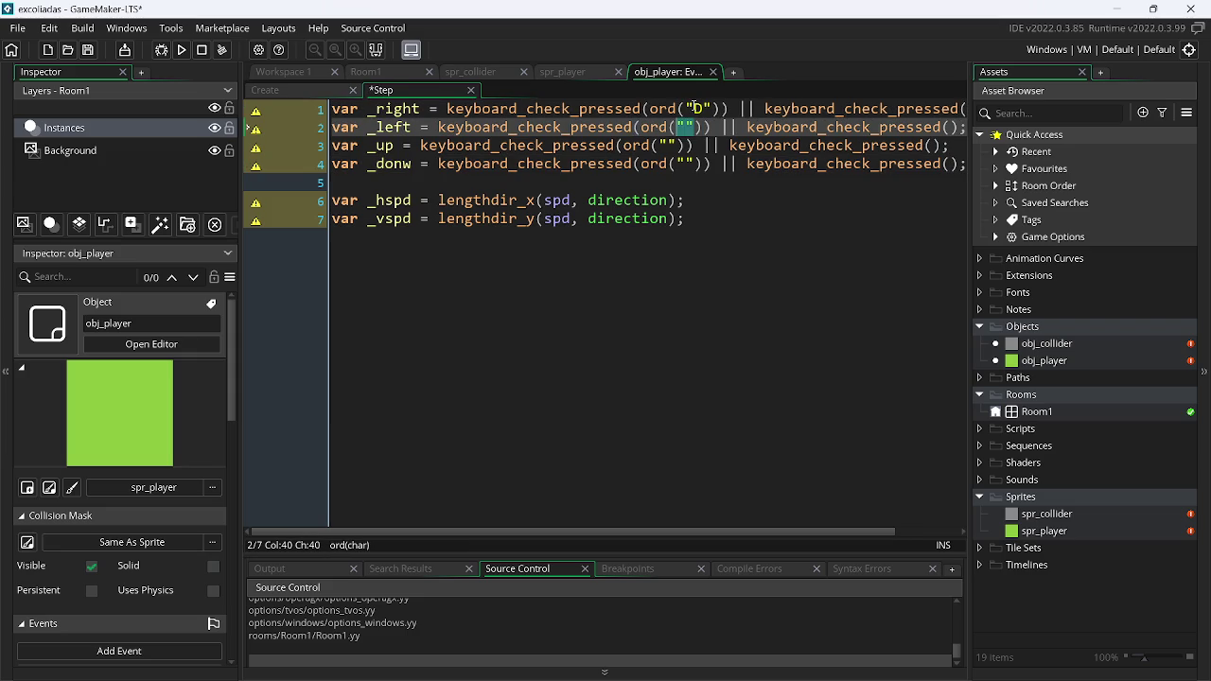
pyautogui.write('A')
pyautogui.press('Down')
pyautogui.press('Left')
pyautogui.press('Left')
pyautogui.press('Left')
pyautogui.write('W')
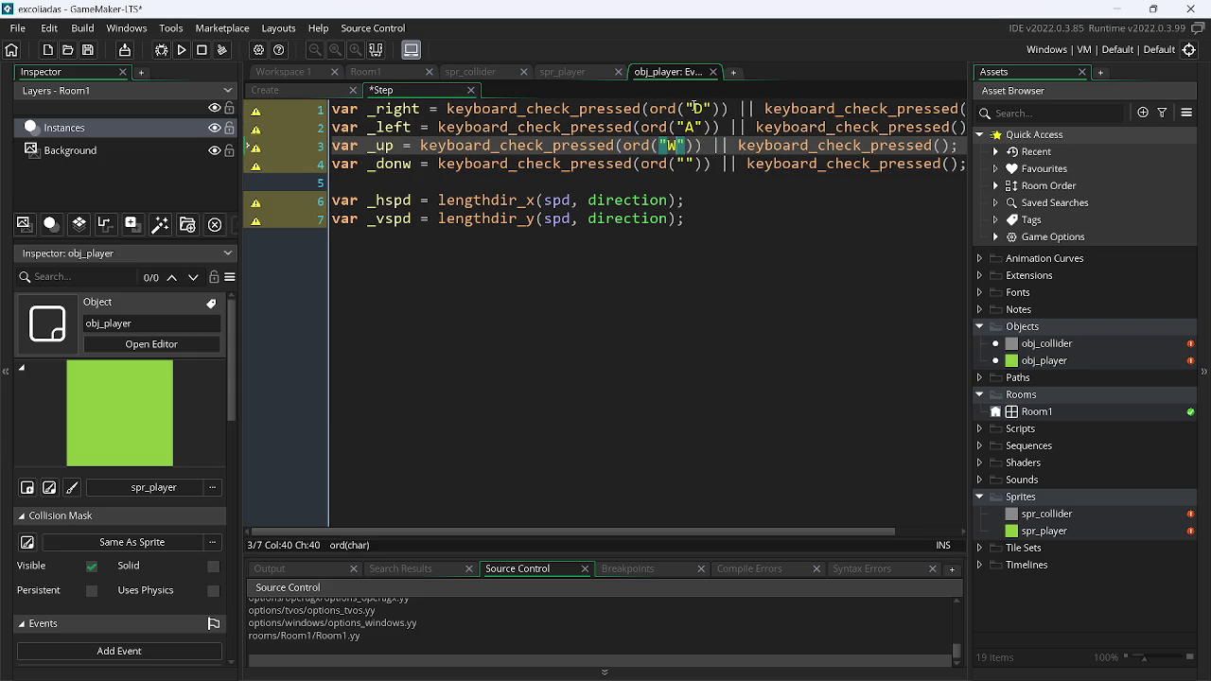
pyautogui.press('Right')
pyautogui.press('Down')
pyautogui.write('S')
pyautogui.hotkey('ctrl', 's')
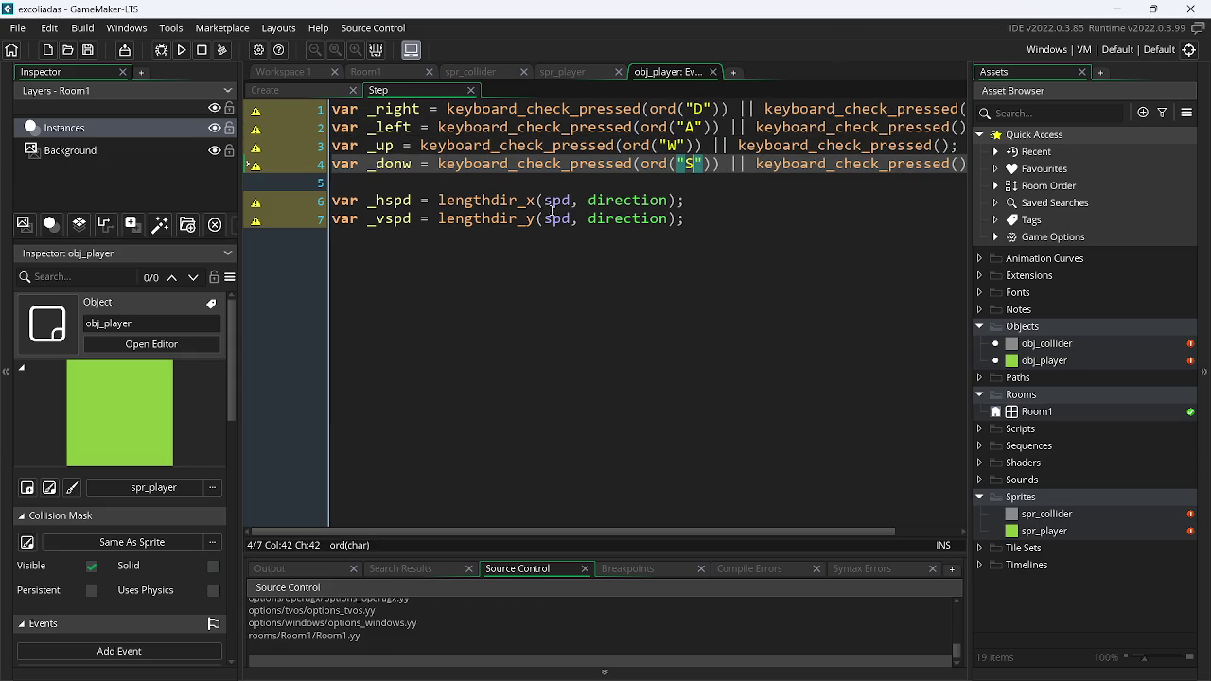
# Set the second key checks on lines 1 and 2 to vk_right and vk_left
pyautogui.moveTo(661, 528); pyautogui.dragTo(825, 528)
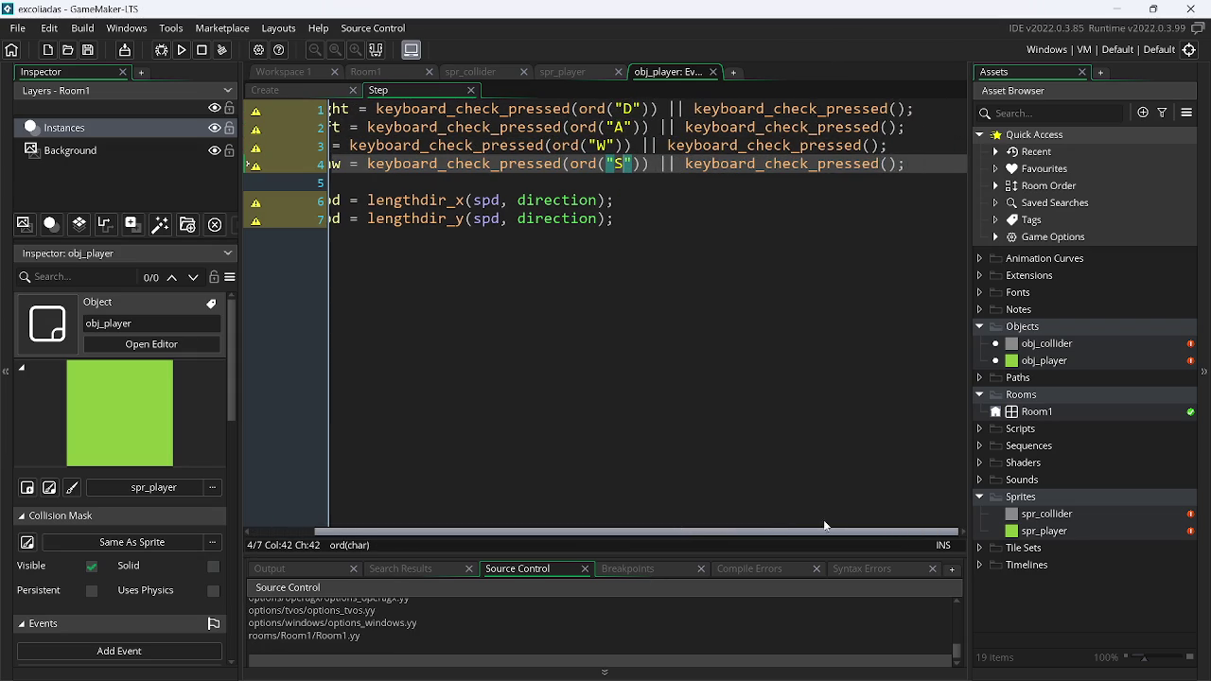
pyautogui.click(899, 126)
pyautogui.click(899, 109)
pyautogui.write('vk_r')
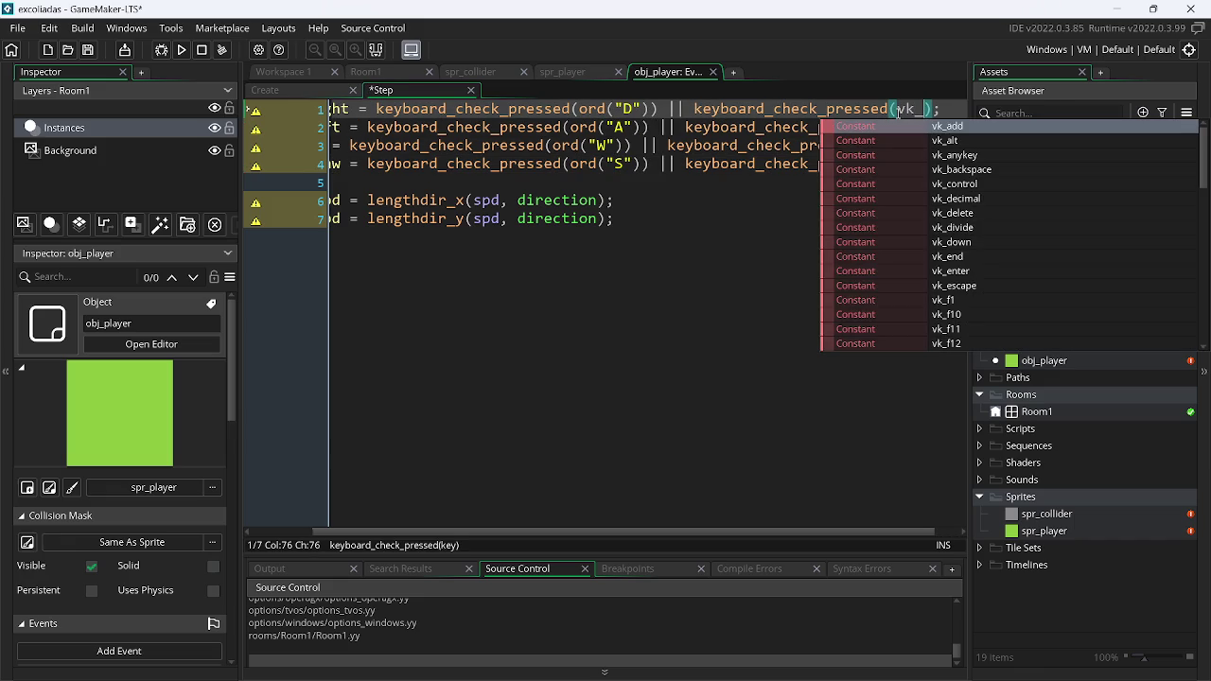
pyautogui.press('Return')
pyautogui.press('Down')
pyautogui.press('Up')
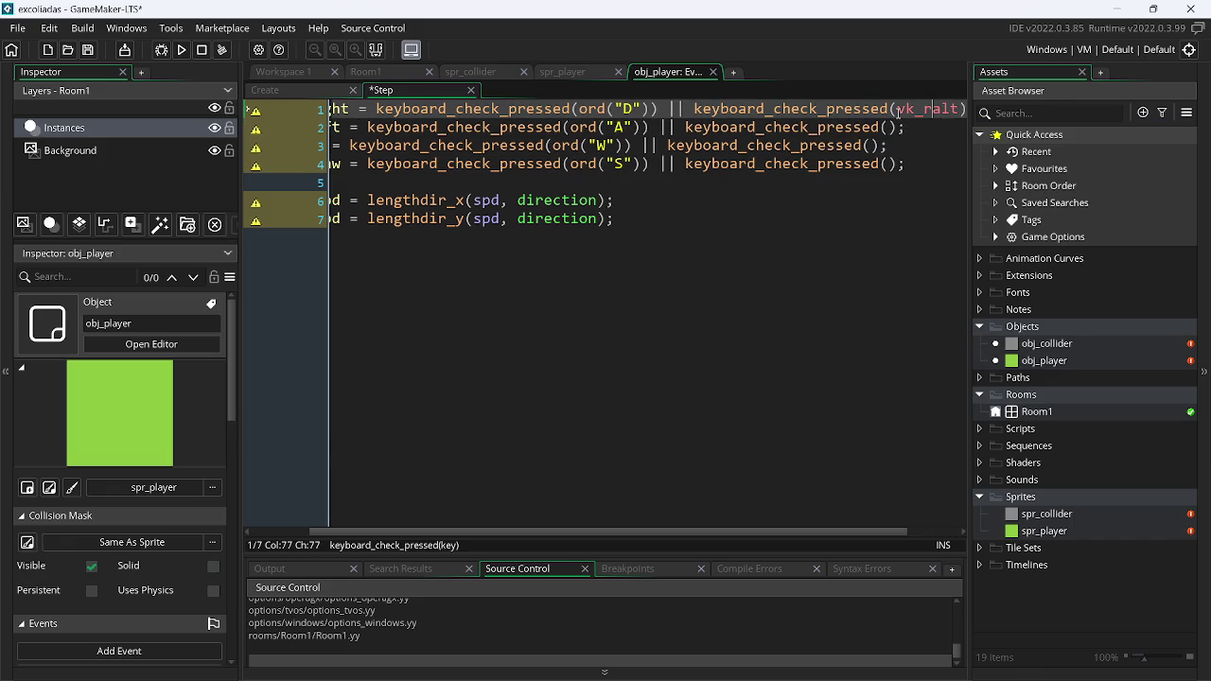
pyautogui.press('BackSpace')
pyautogui.press('BackSpace')
pyautogui.press('BackSpace')
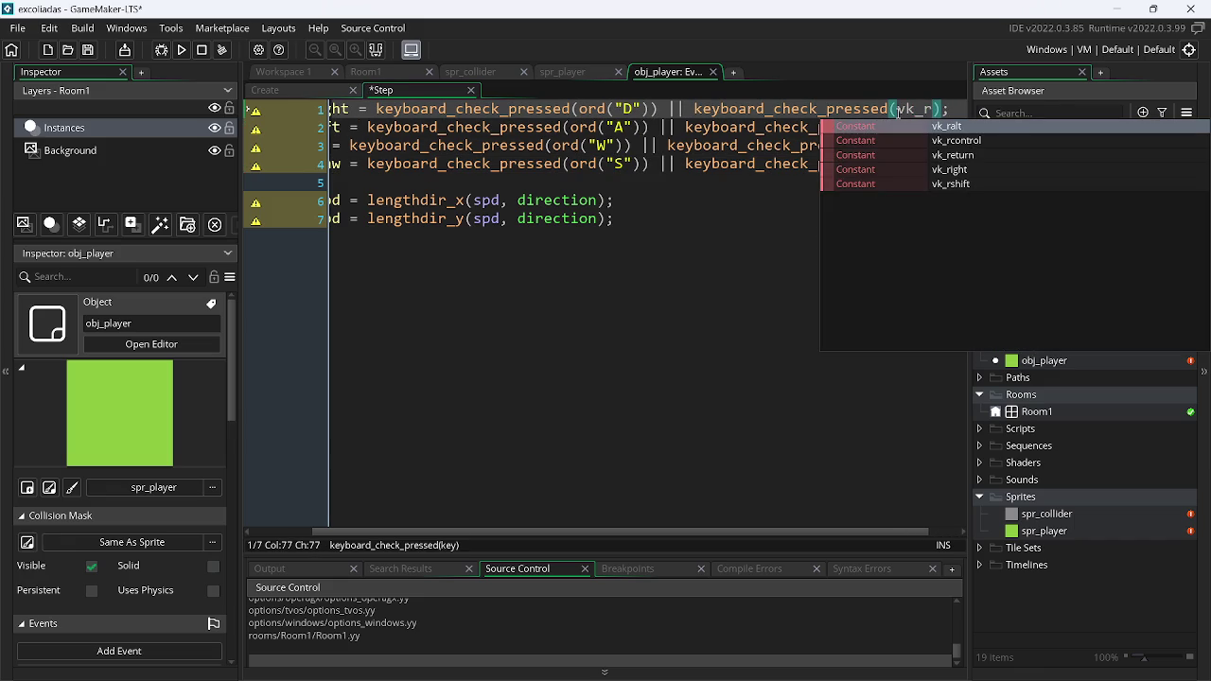
pyautogui.press('Down')
pyautogui.press('Down')
pyautogui.press('Down')
pyautogui.press('Return')
pyautogui.press('Down')
pyautogui.press('Left')
pyautogui.write('vk_l')
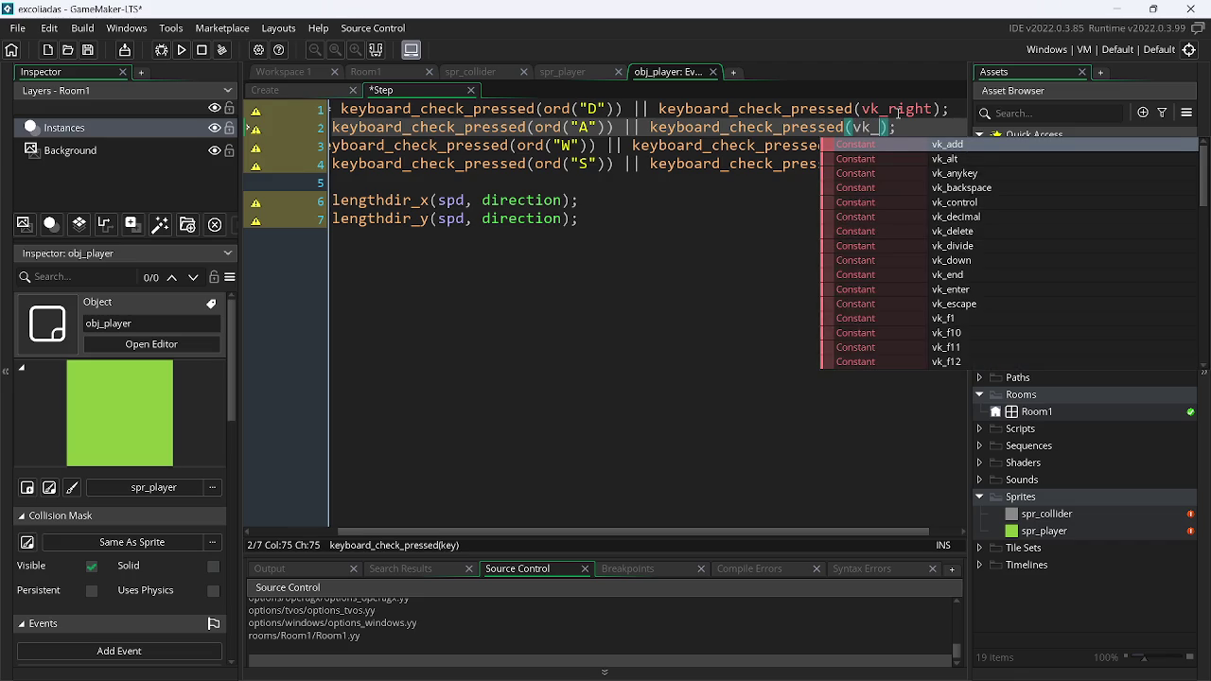
pyautogui.press('Down')
pyautogui.press('Down')
pyautogui.press('Return')
pyautogui.press('Down')
# Set lines 3 and 4's second checks to vk_up and vk_down, save, and add blank lines
pyautogui.press('Left')
pyautogui.write('vk_')
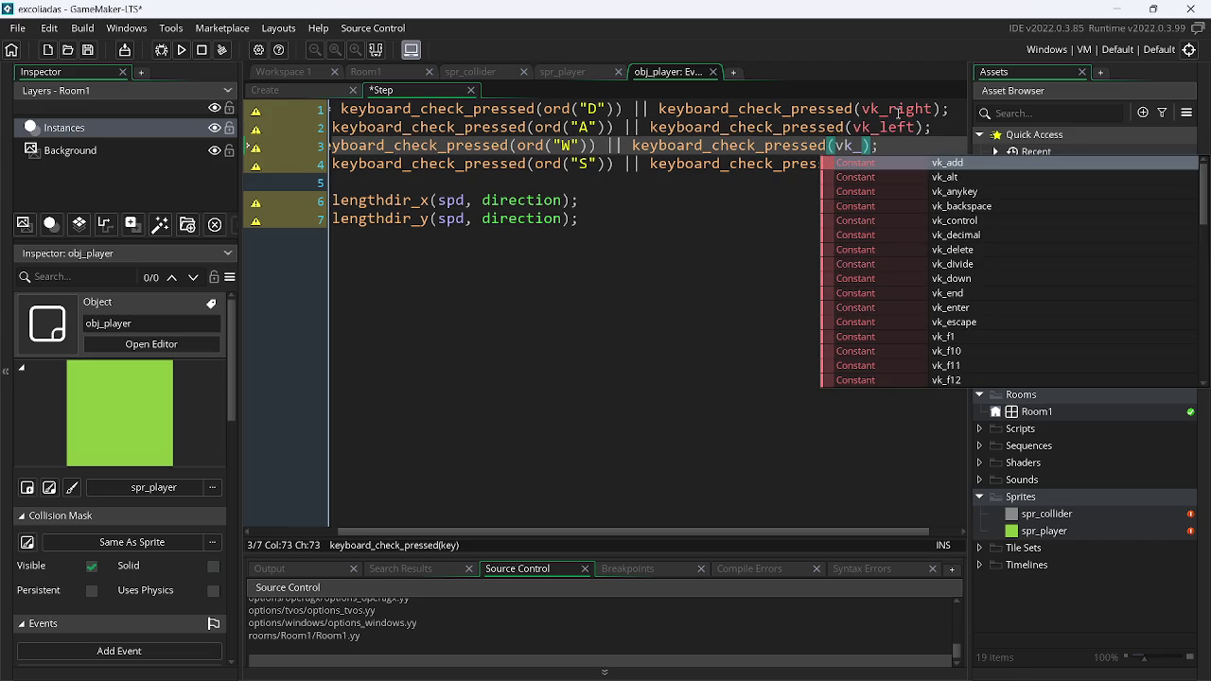
pyautogui.write('u')
pyautogui.press('Return')
pyautogui.press('Down')
pyautogui.press('Left')
pyautogui.write('vk_')
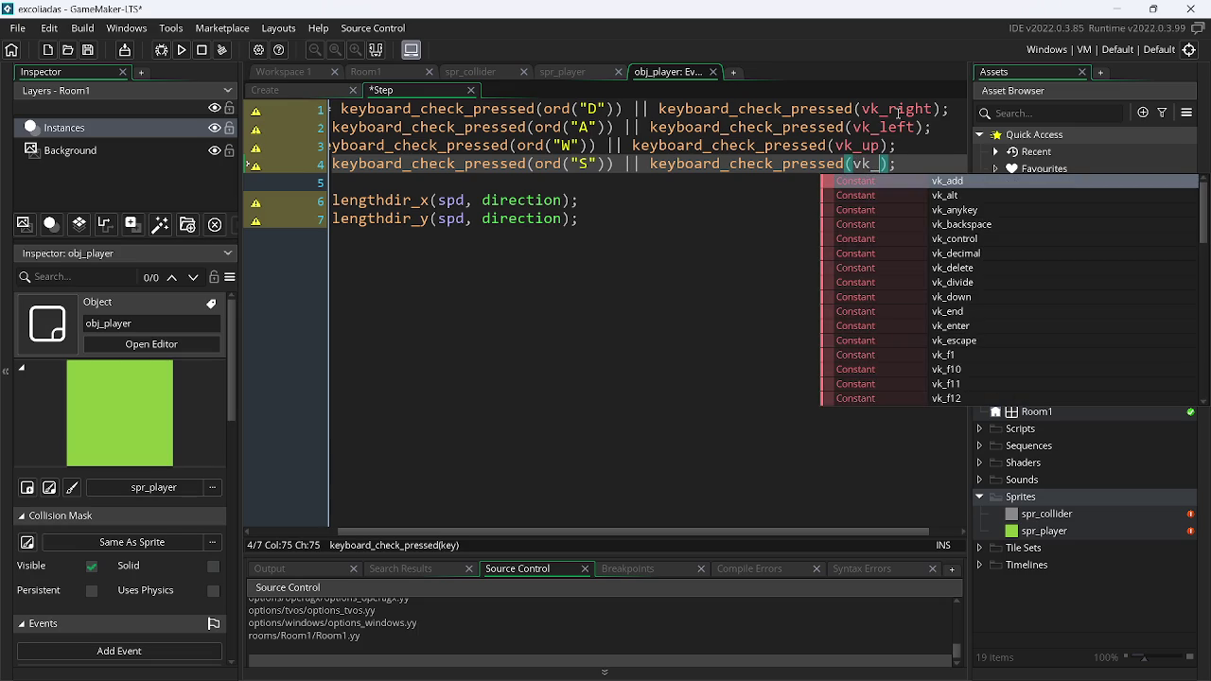
pyautogui.write('d')
pyautogui.press('Down')
pyautogui.press('Down')
pyautogui.press('Down')
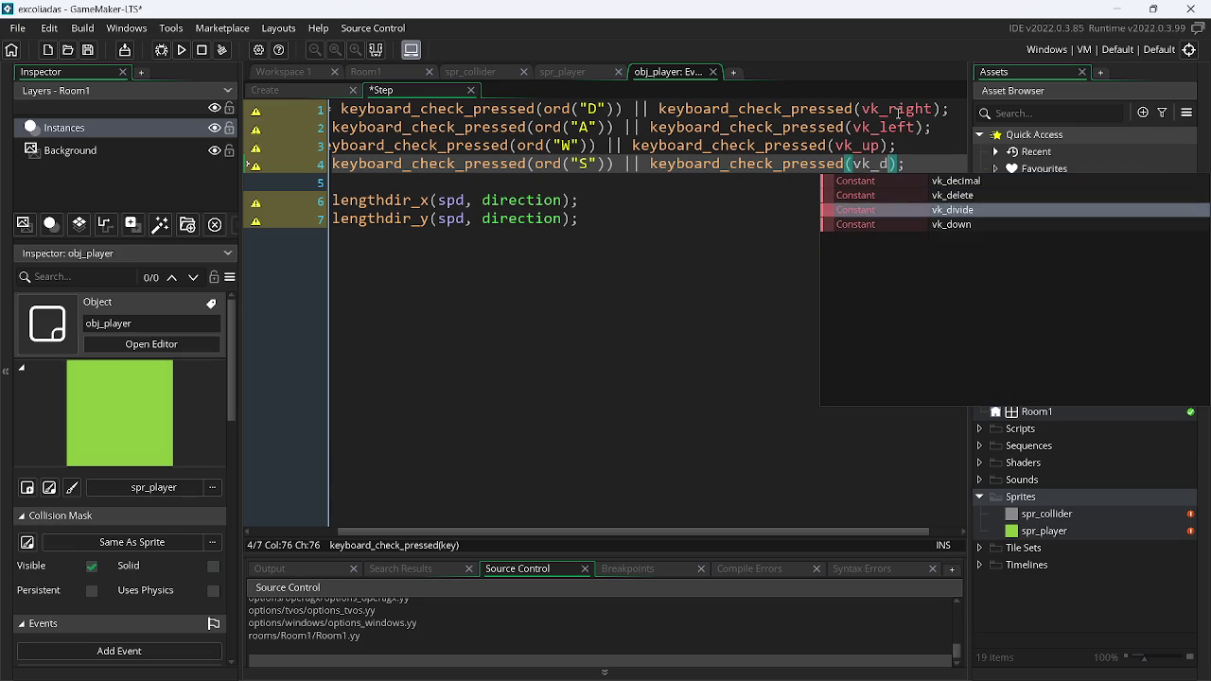
pyautogui.press('Return')
pyautogui.press('End')
pyautogui.hotkey('ctrl', 's')
pyautogui.press('Down')
pyautogui.press('Down')
pyautogui.press('Down')
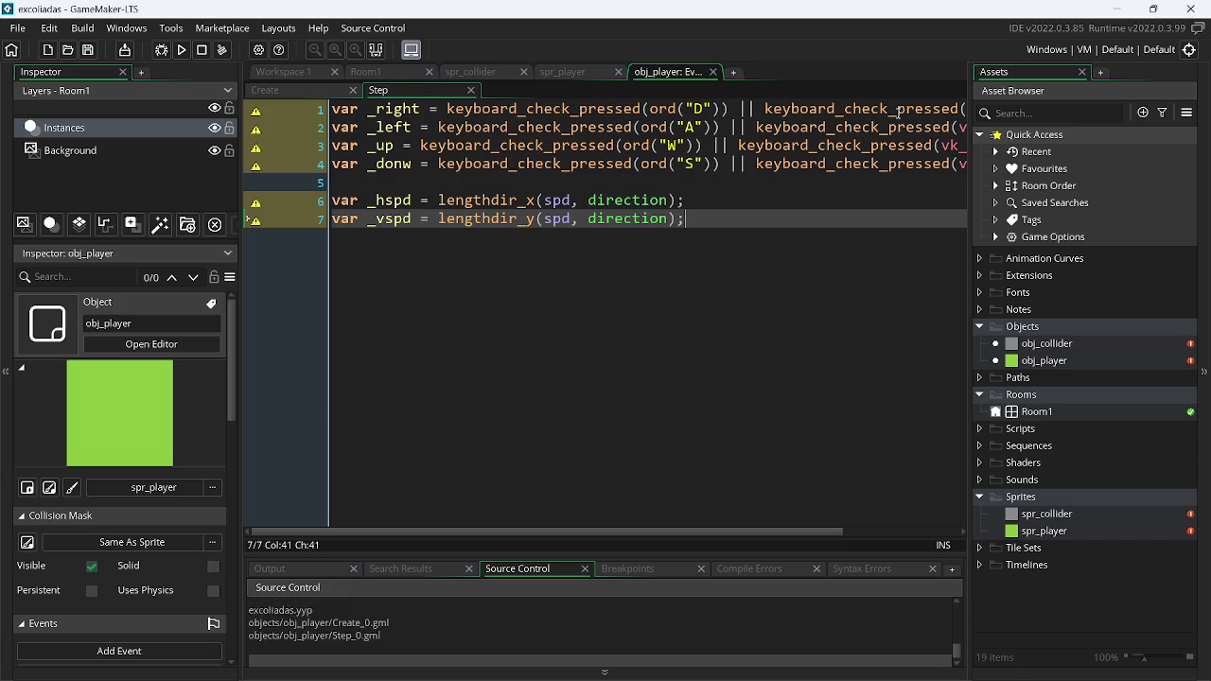
pyautogui.press('Return')
pyautogui.press('Return')
# Add the line move_and_collide(_hspd, 0, all);
pyautogui.write('mov')
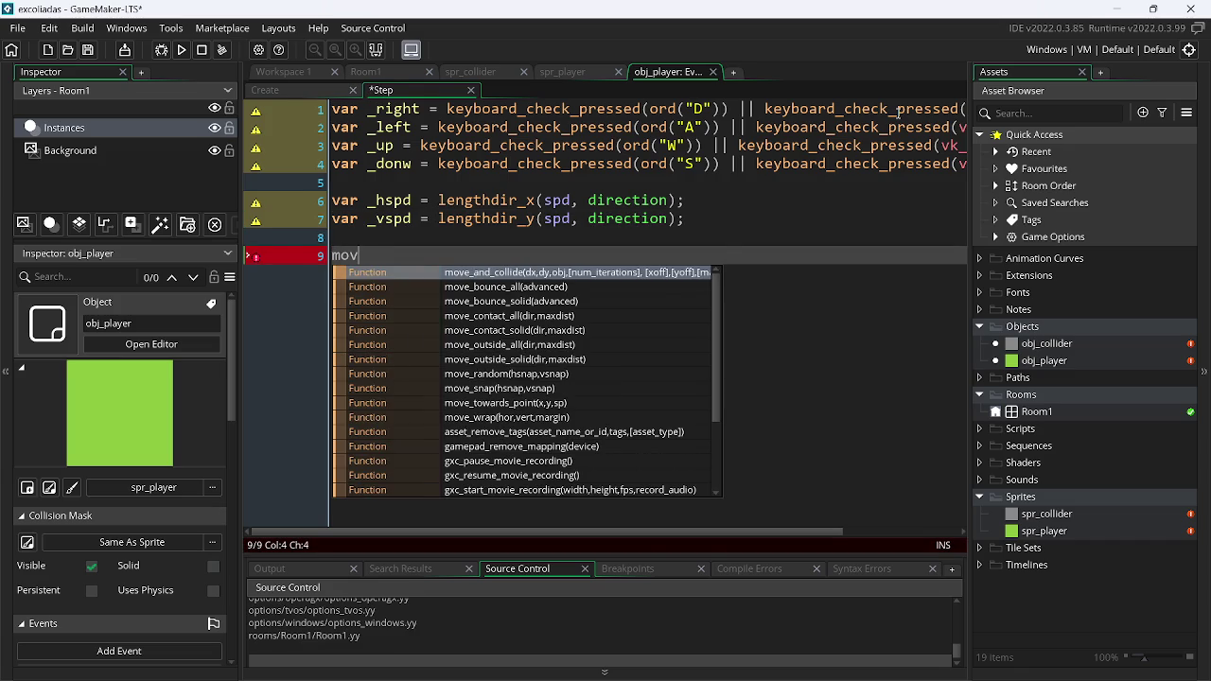
pyautogui.press('Return')
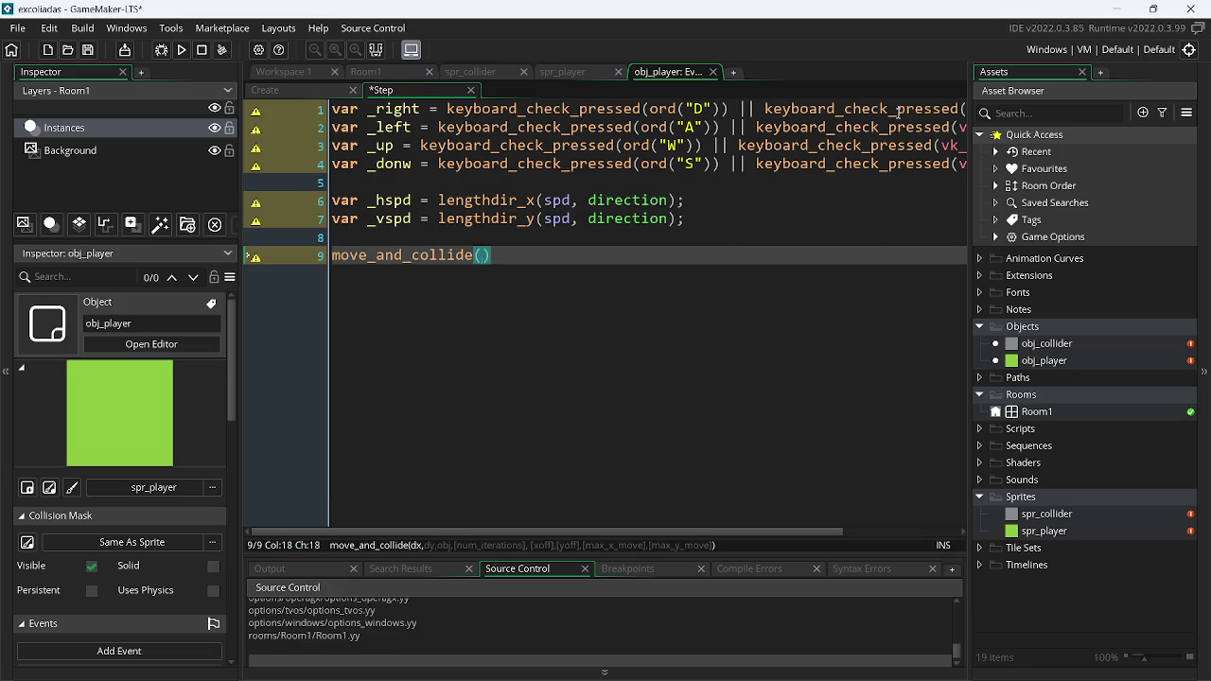
pyautogui.write('_hspd')
pyautogui.write(', 0, all)')
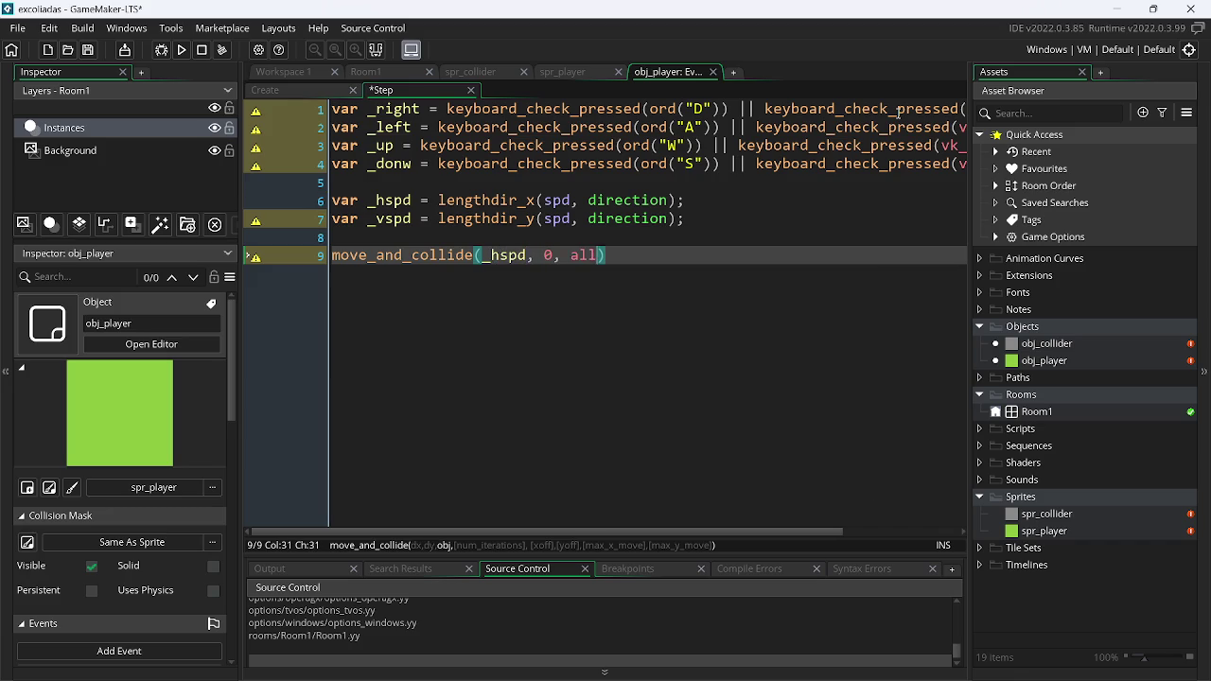
pyautogui.write(';')
# Duplicate it as move_and_collide(0, _vspd, all); and save
pyautogui.hotkey('ctrl', 'd')
pyautogui.press('Left')
pyautogui.press('Left')
pyautogui.press('Left')
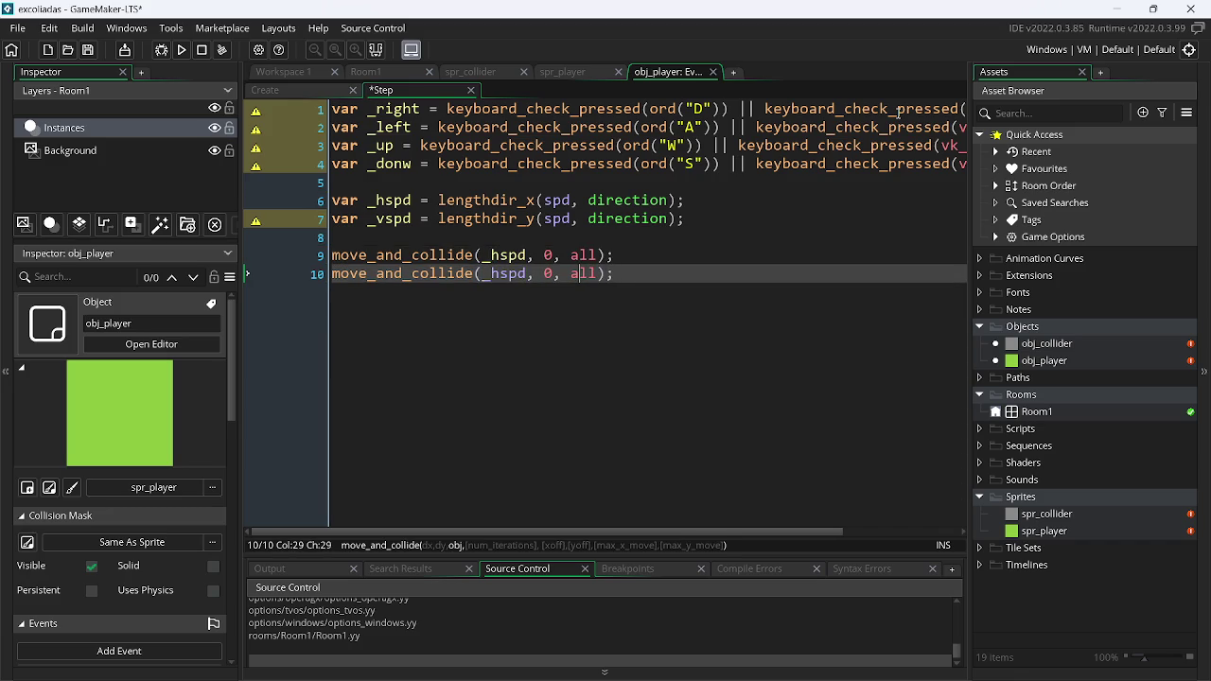
pyautogui.press('BackSpace')
pyautogui.press('BackSpace')
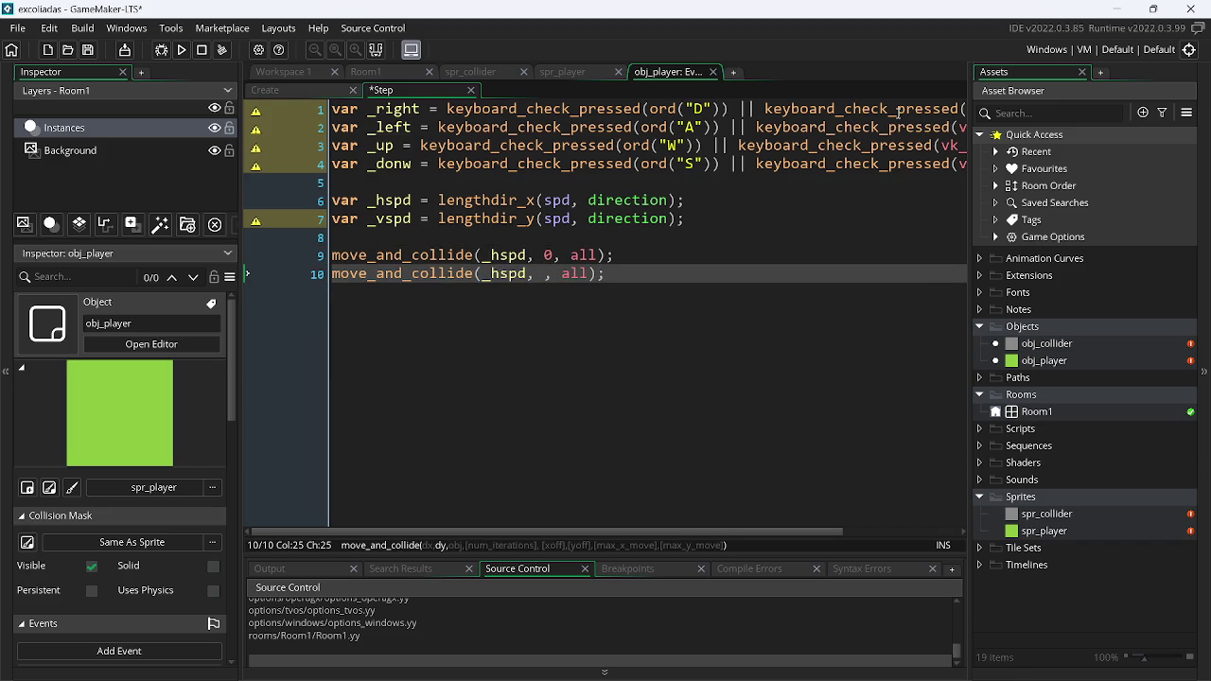
pyautogui.write('_vspd')
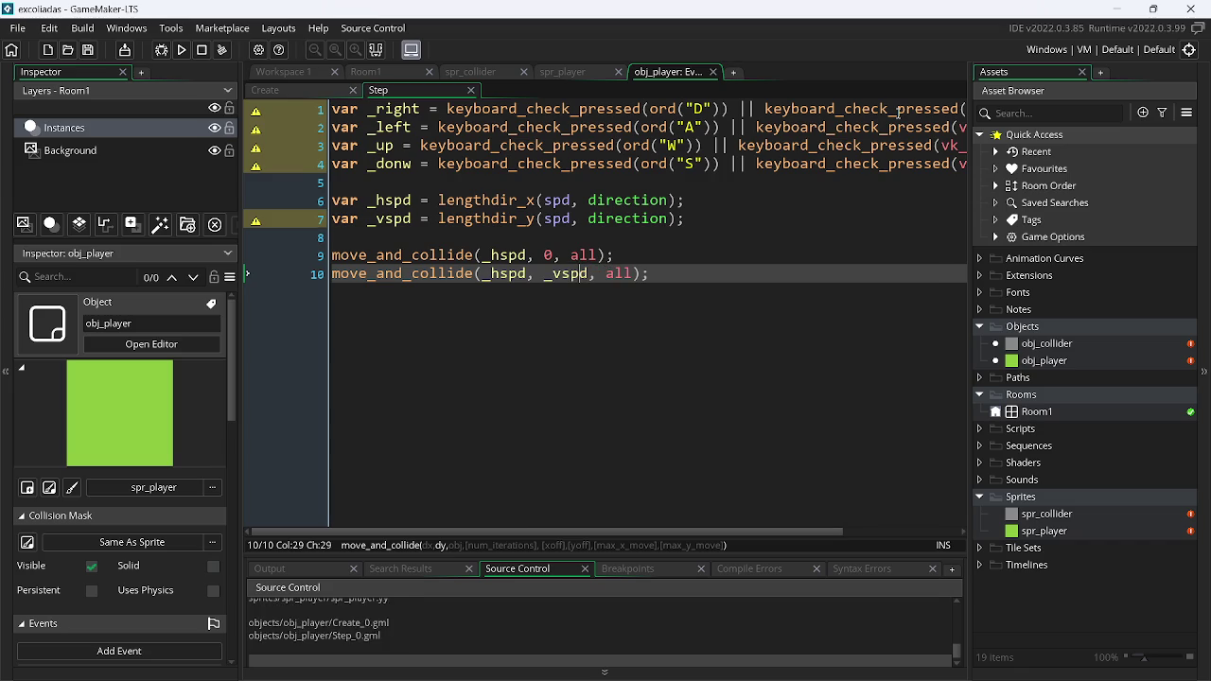
pyautogui.press('Left')
pyautogui.press('Left')
pyautogui.press('Left')
pyautogui.press('BackSpace')
pyautogui.press('BackSpace')
pyautogui.press('BackSpace')
pyautogui.write('0')
pyautogui.hotkey('ctrl', 's')
pyautogui.press('End')
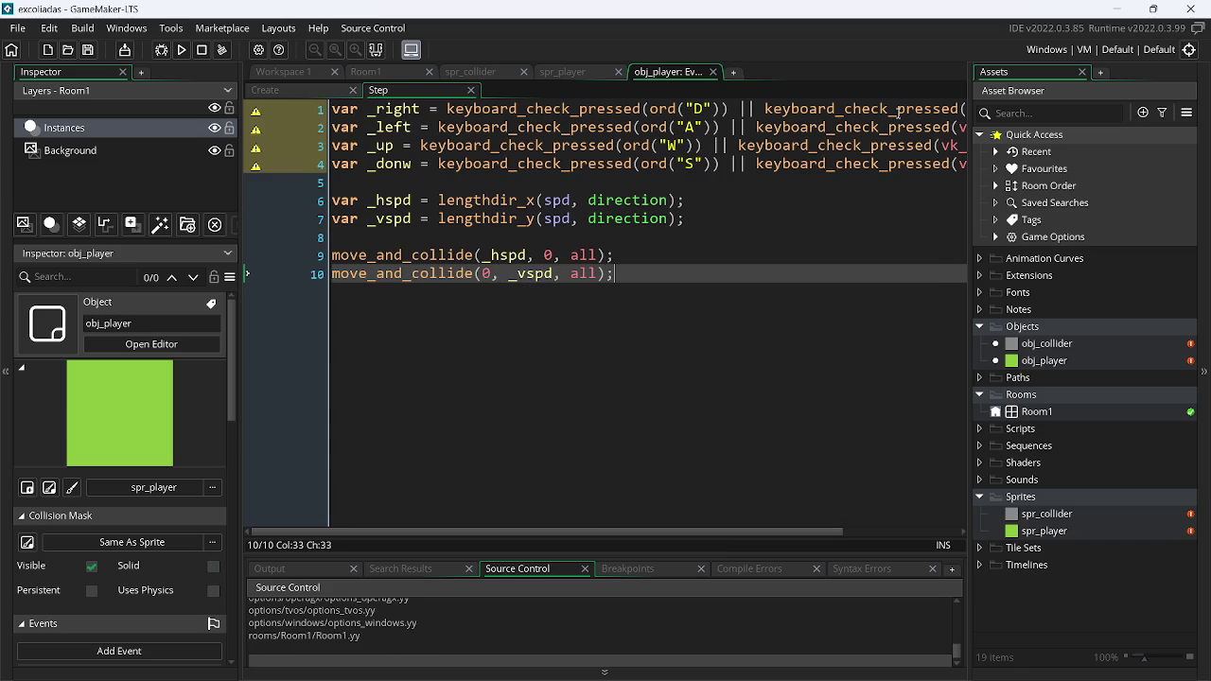
pyautogui.press('Up')
pyautogui.press('Up')
pyautogui.press('Up')
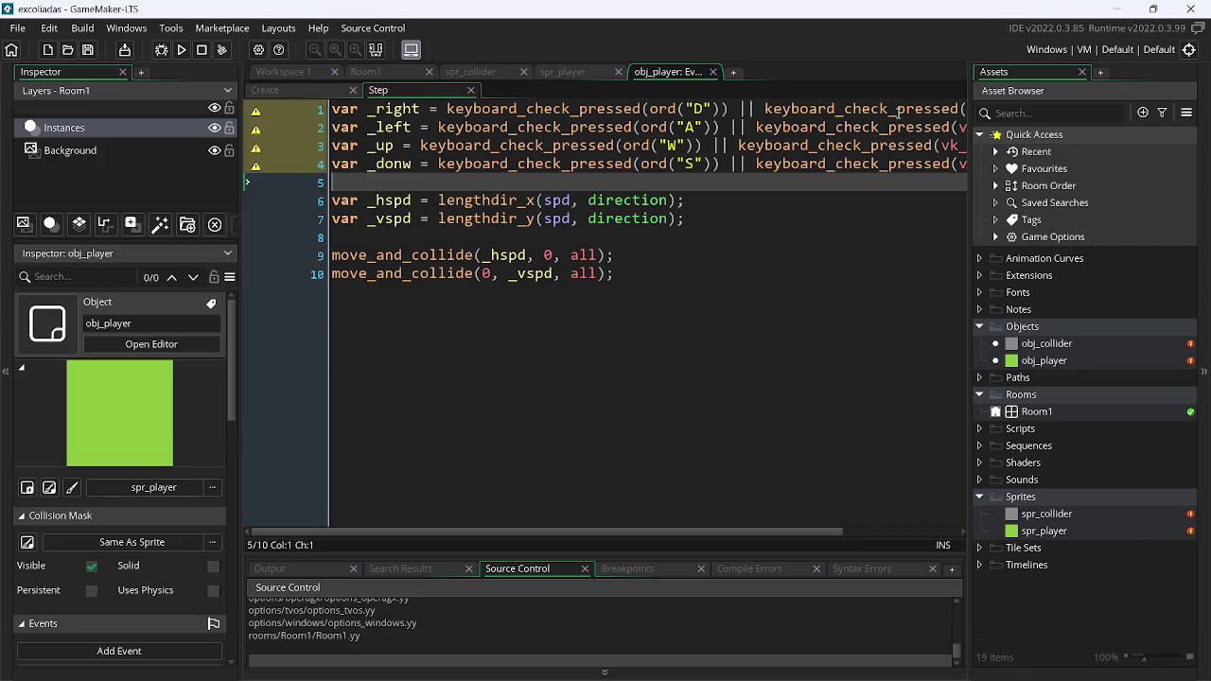
# Add a speed = spd; line above the movement code and save
pyautogui.press('Return')
pyautogui.press('Return')
pyautogui.press('Up')
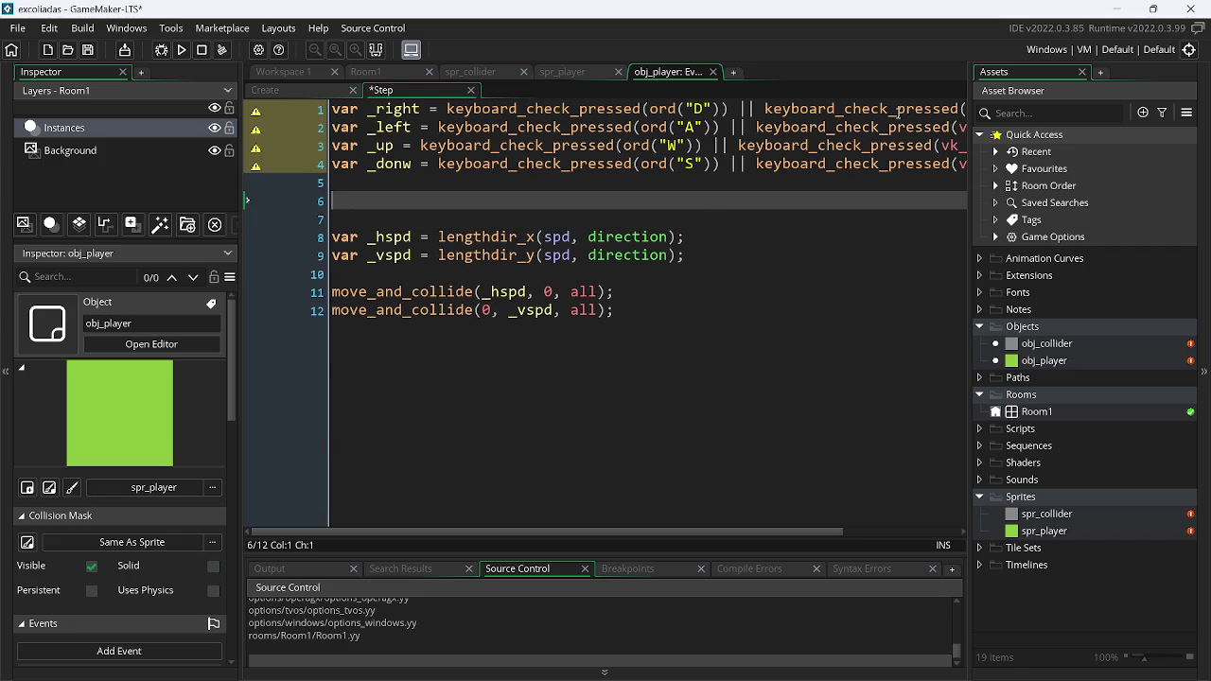
pyautogui.write('sp')
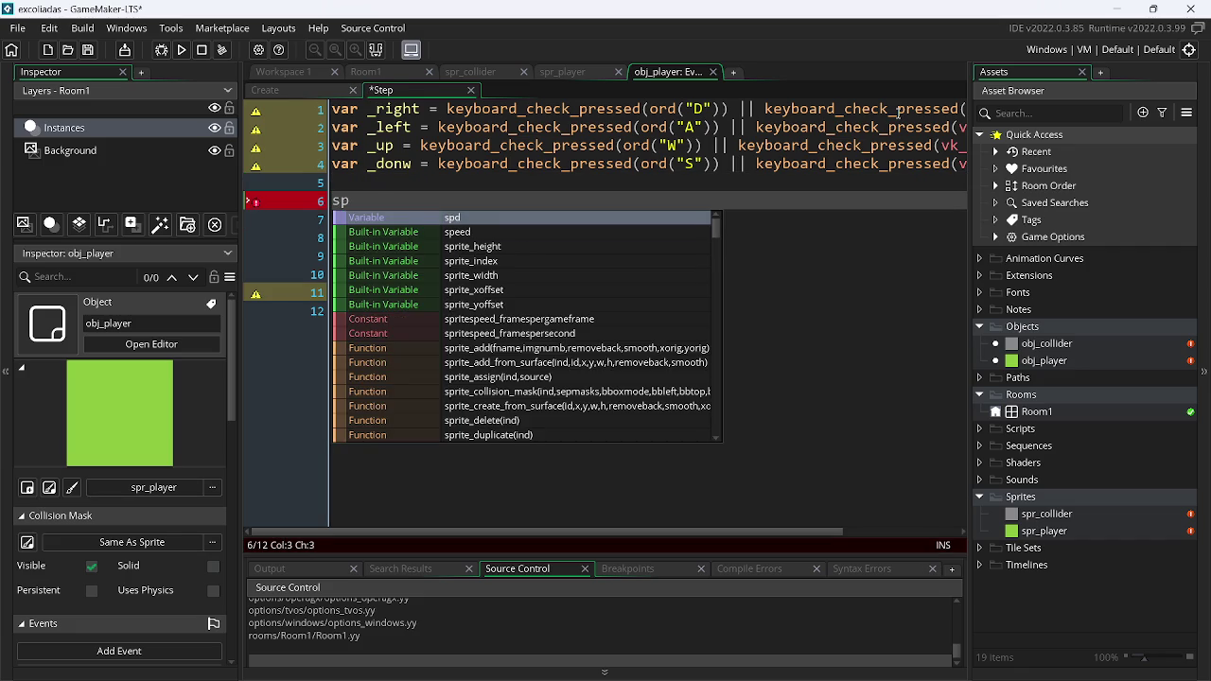
pyautogui.press('Down')
pyautogui.press('Return')
pyautogui.write('= ')
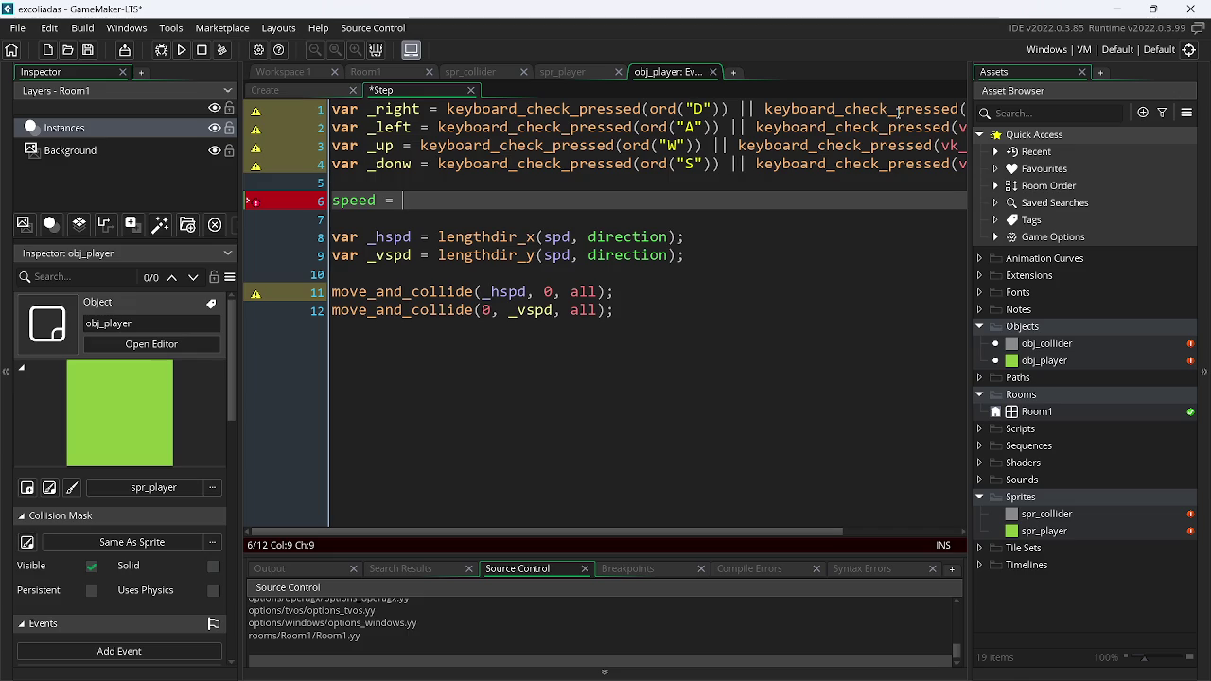
pyautogui.write('spd;')
pyautogui.hotkey('ctrl', 's')
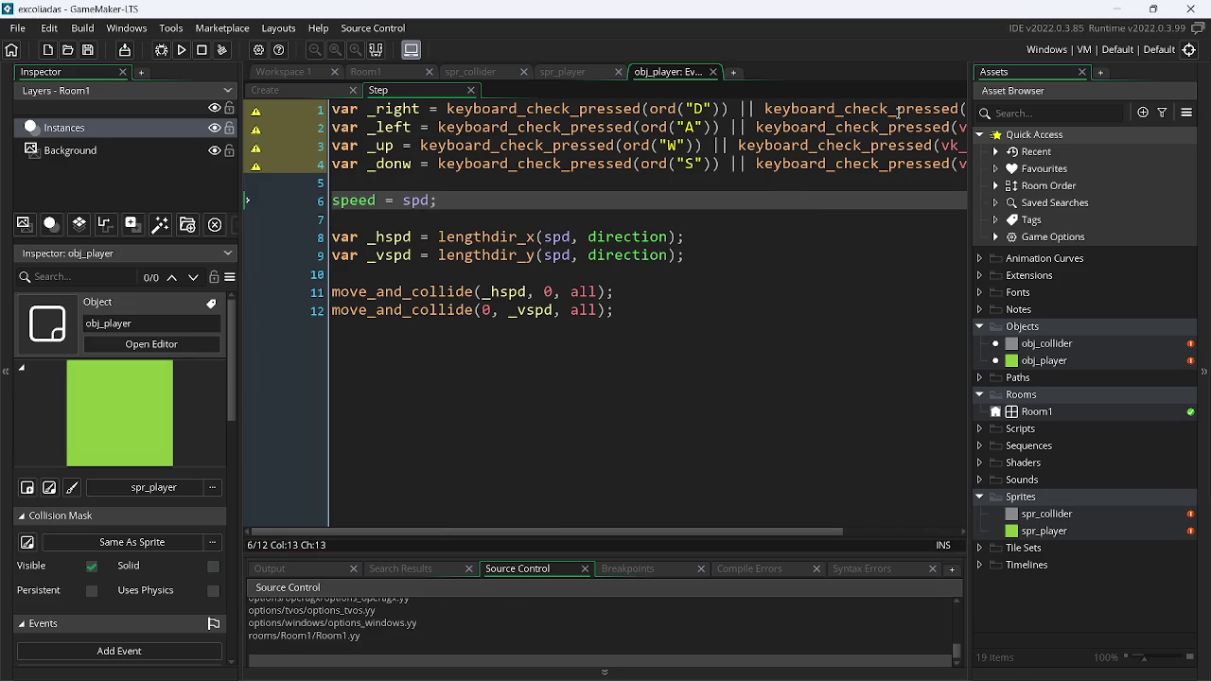
pyautogui.press('Down')
# Add a direction = 90 line above the speed line
pyautogui.press('Up')
pyautogui.press('Up')
pyautogui.press('Return')
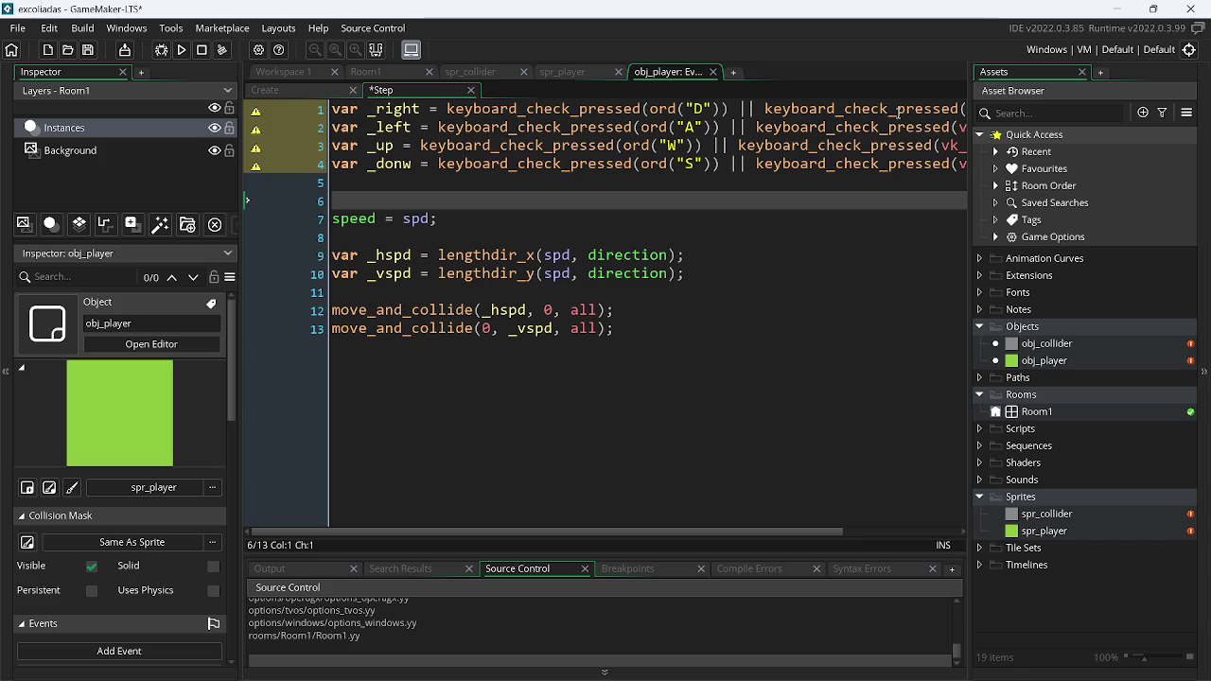
pyautogui.write('direction ')
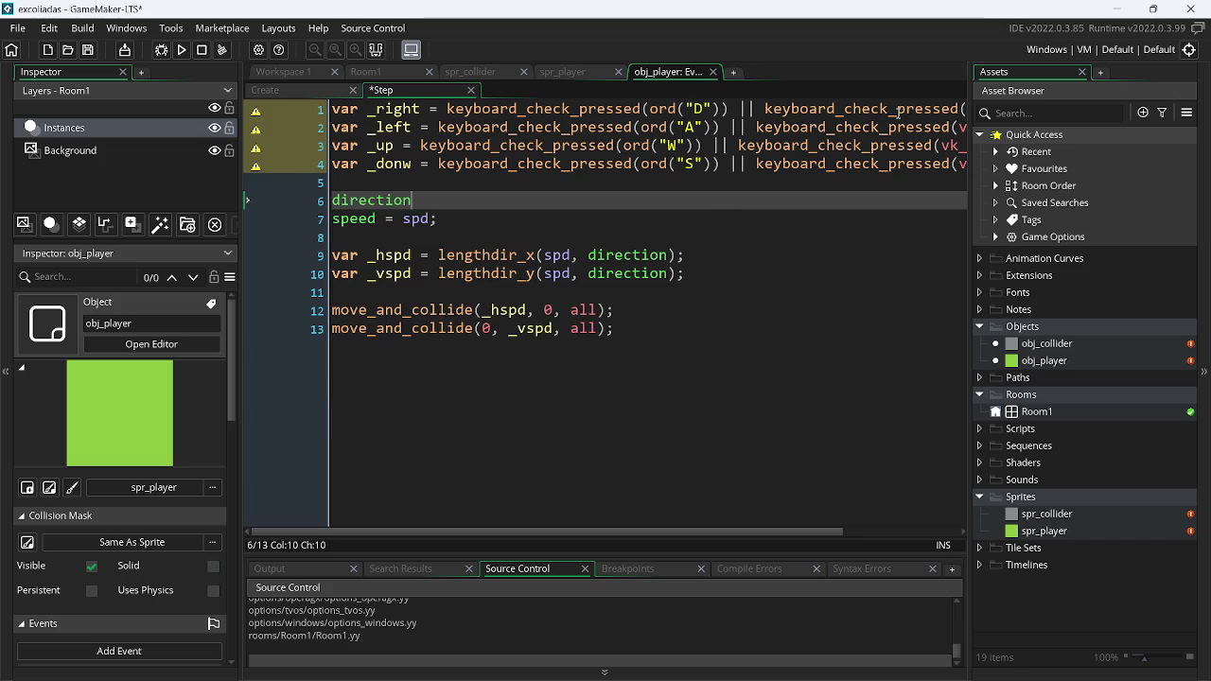
pyautogui.write('= 0')
pyautogui.press('BackSpace')
pyautogui.write('90')
# Declare var _dirc = 0; below the key-check lines
pyautogui.click(378, 166)
pyautogui.press('Down')
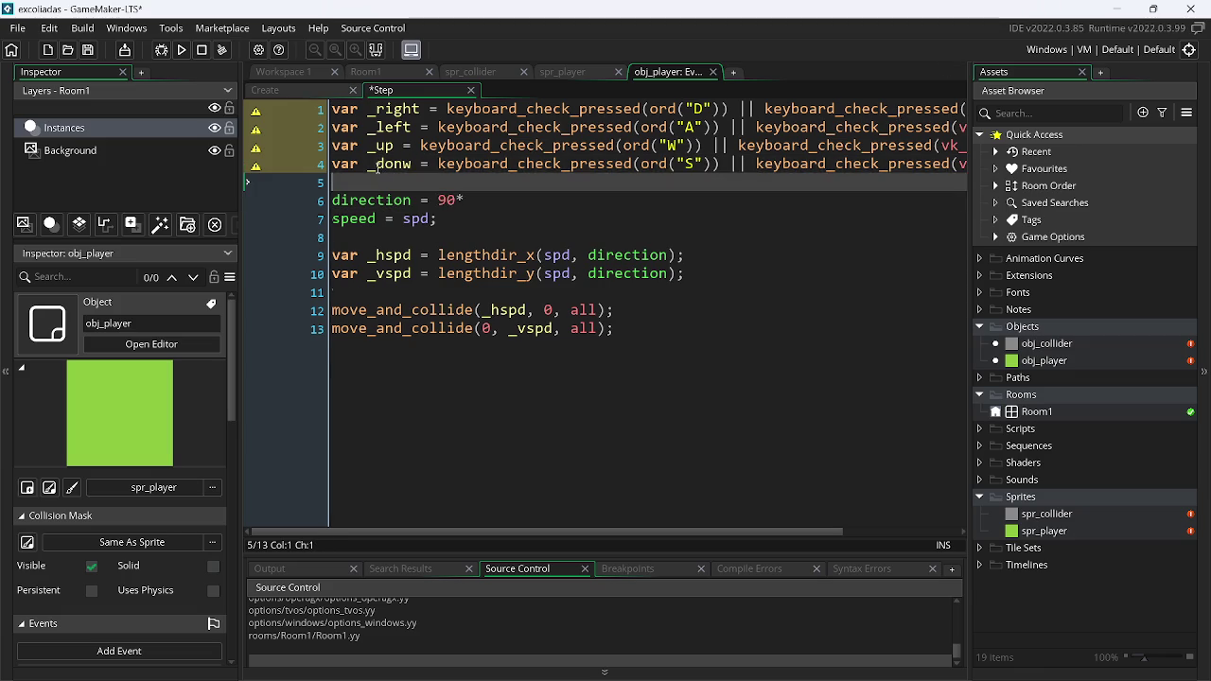
pyautogui.press('Return')
pyautogui.press('Up')
pyautogui.write('var _')
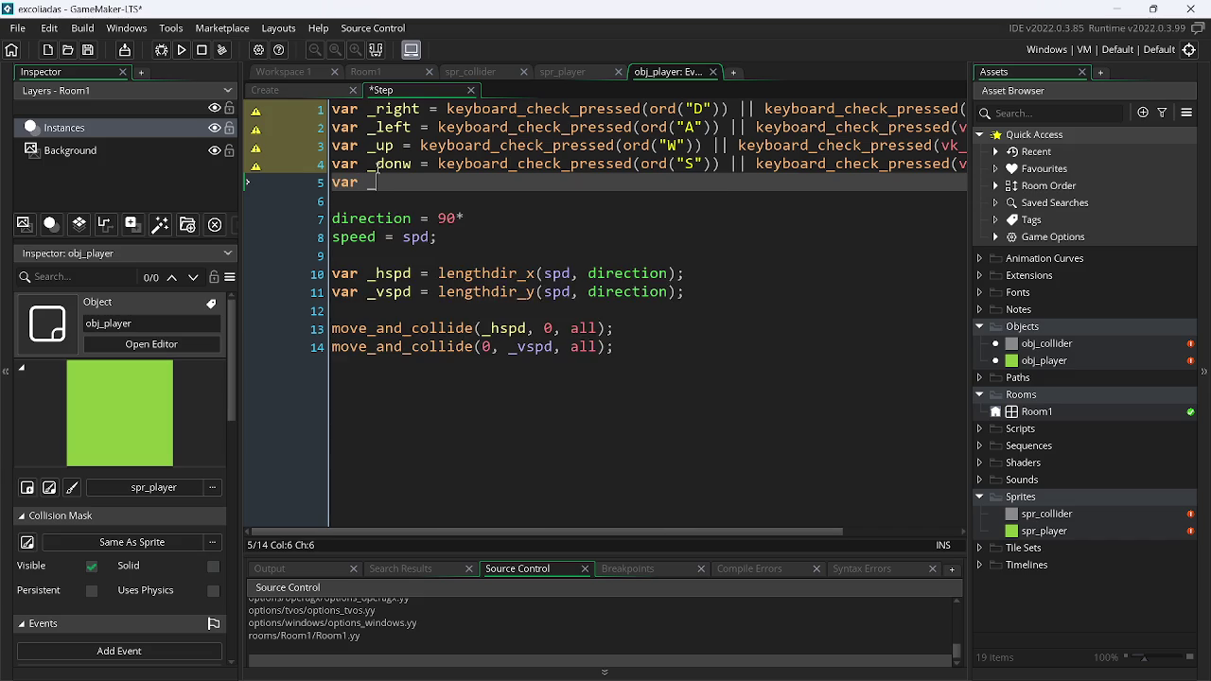
pyautogui.write('dir')
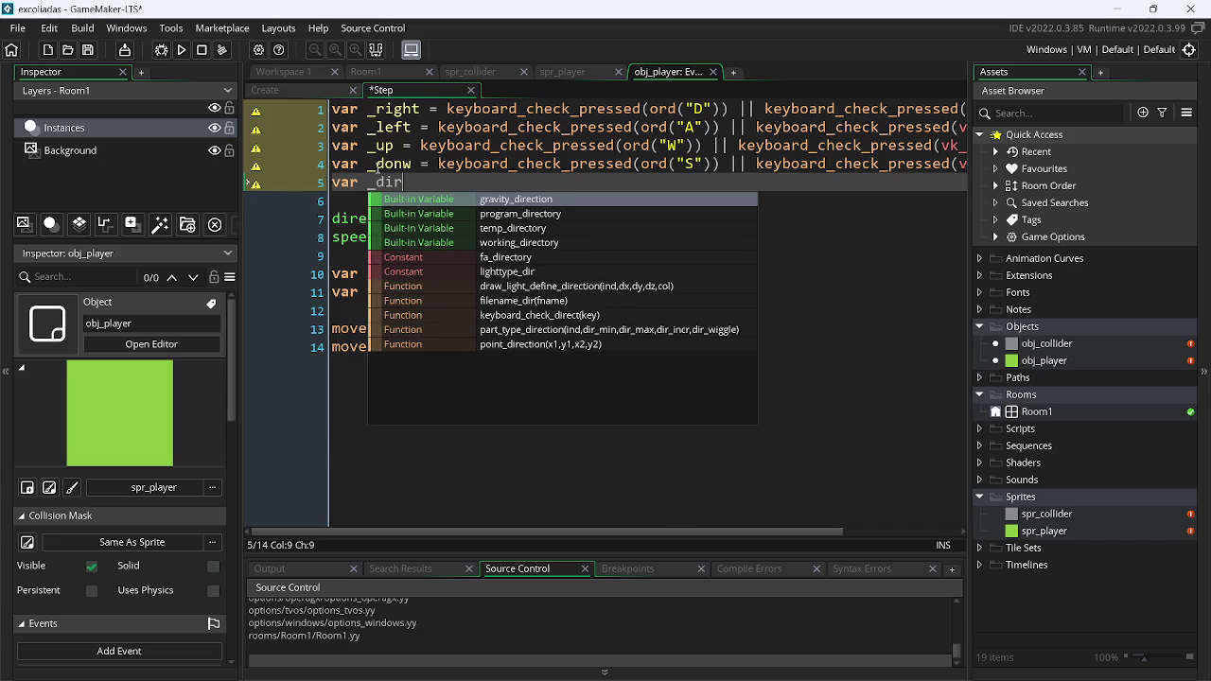
pyautogui.write('c')
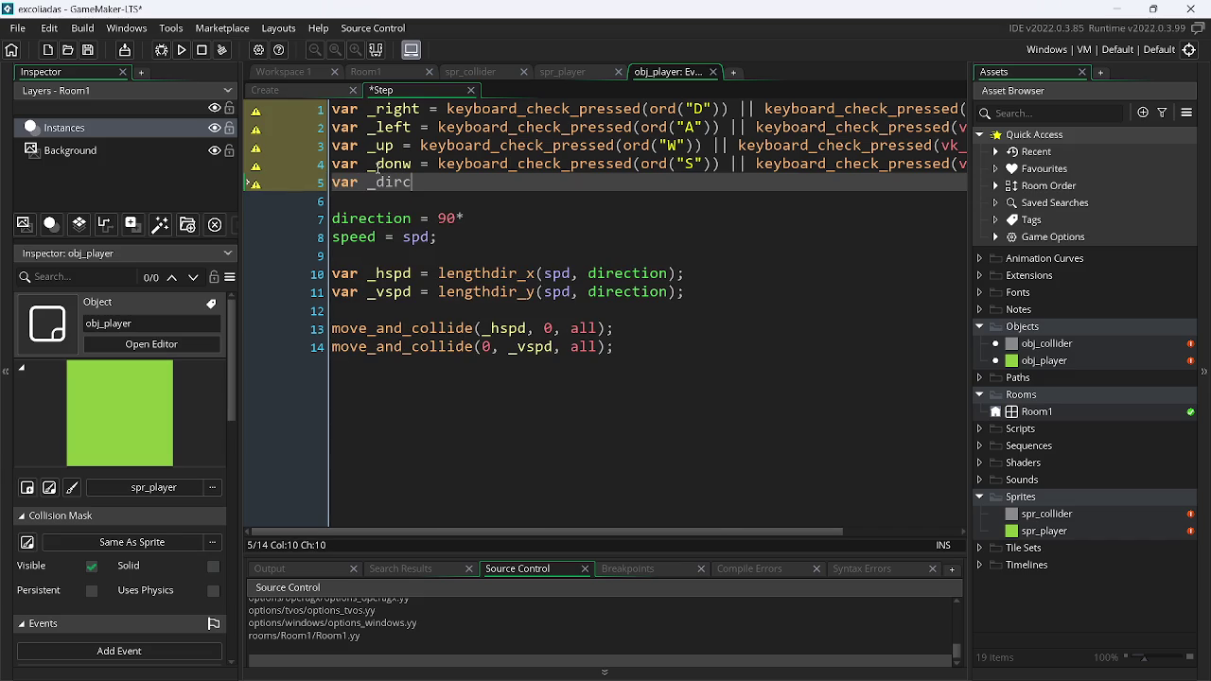
pyautogui.write(' = 0;')
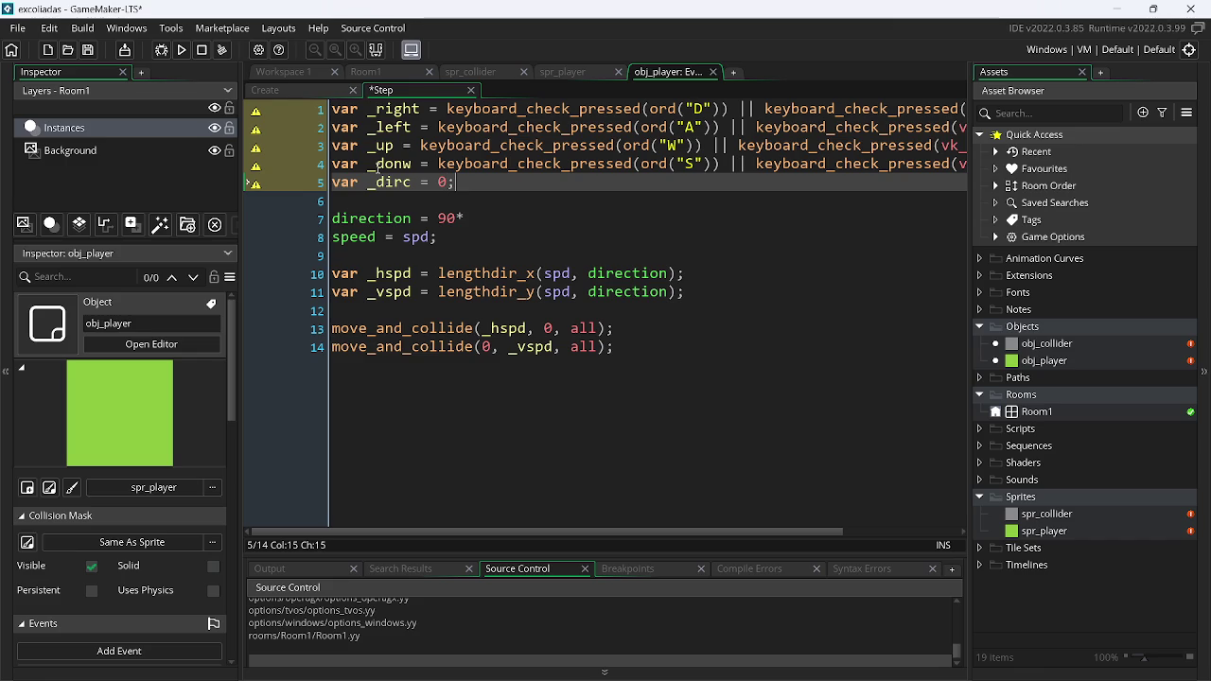
# Below the _dirc declaration, start a conditional, replacing a typed switch with if(
pyautogui.press('Return')
pyautogui.press('Return')
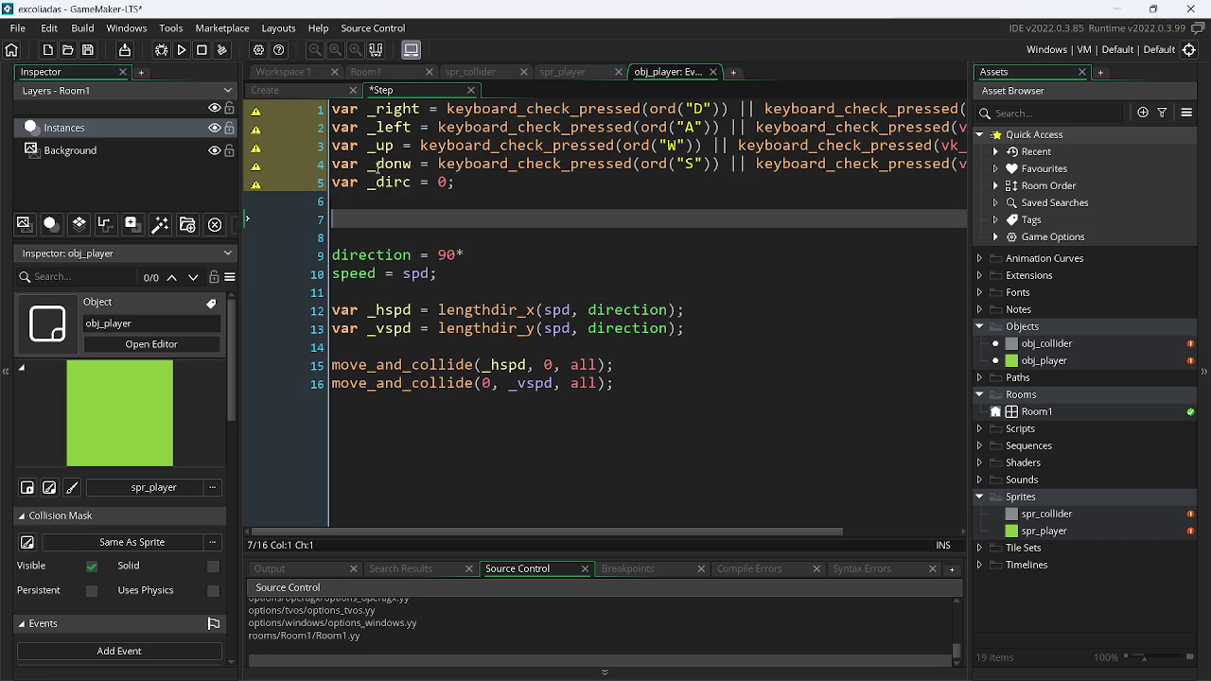
pyautogui.write('switch')
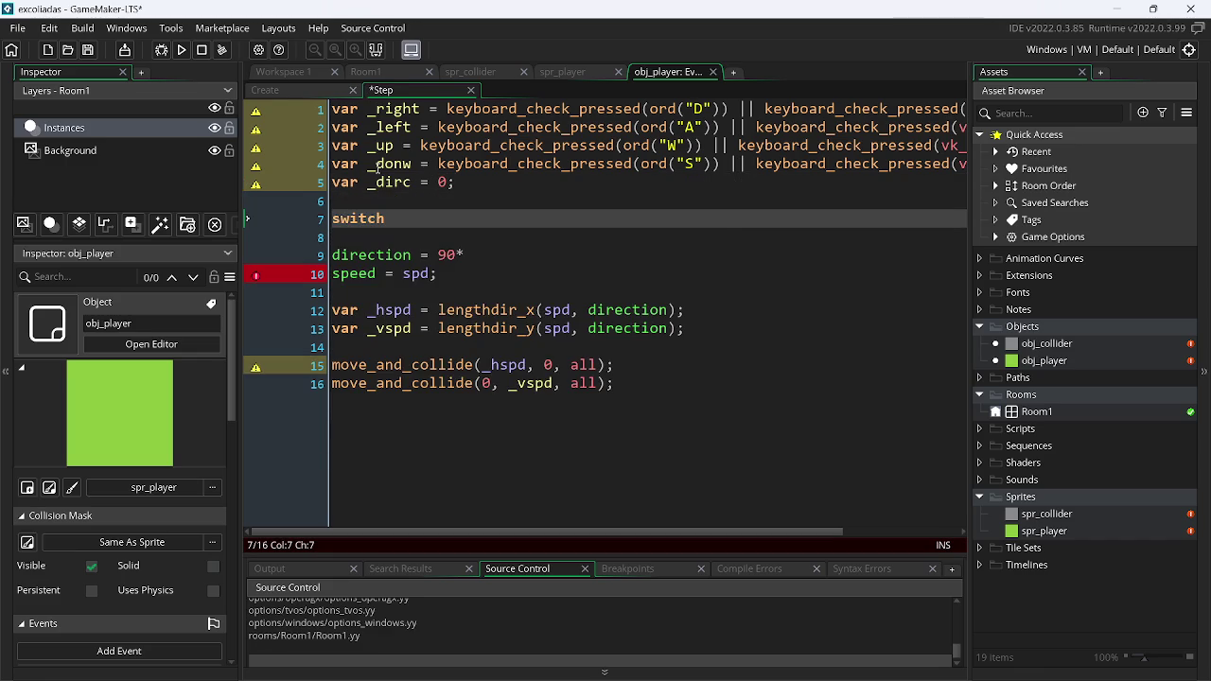
pyautogui.hotkey('shift', 'Home')
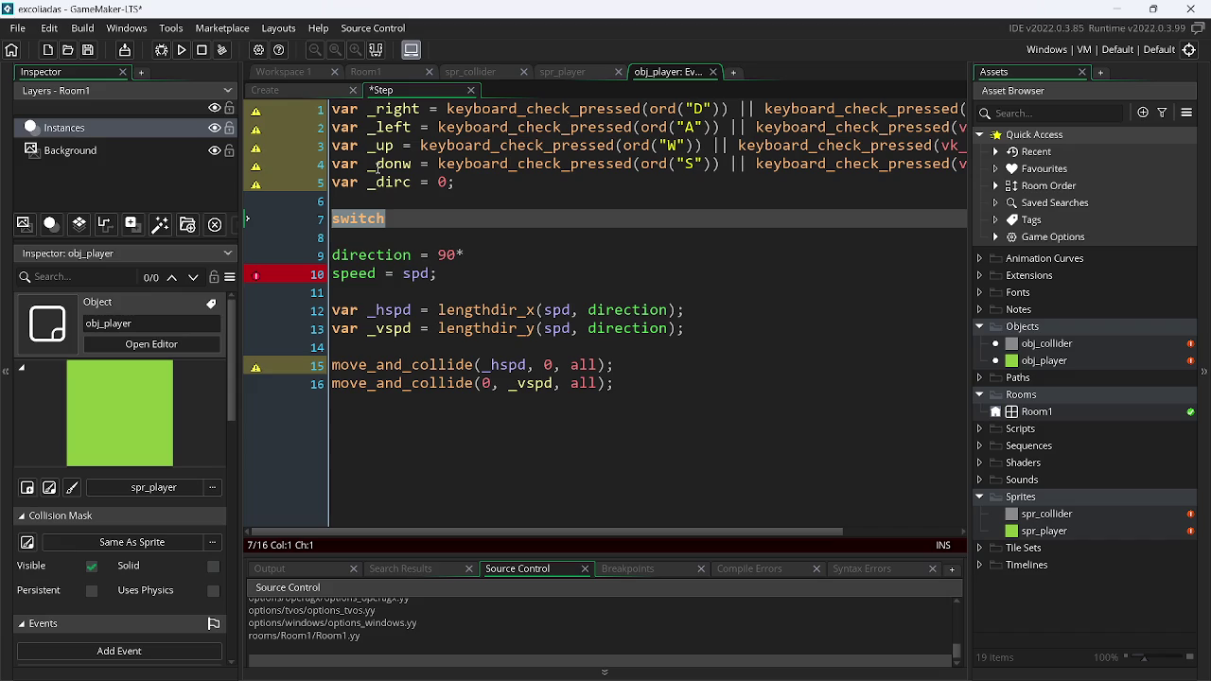
pyautogui.press('BackSpace')
pyautogui.write('if(_')
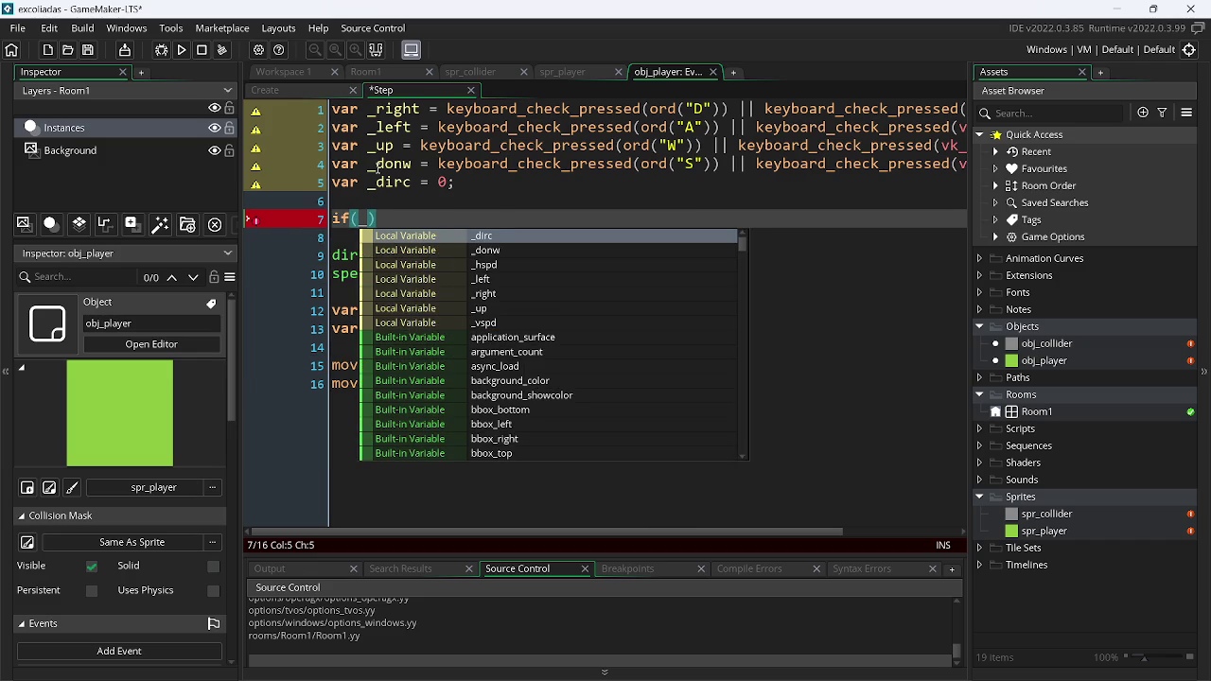
# Complete if(_right){ _dirc = 0; } and save the Step code
pyautogui.press('Down')
pyautogui.press('Down')
pyautogui.press('Down')
pyautogui.press('Down')
pyautogui.press('Return')
pyautogui.write('){')
pyautogui.press('Return')
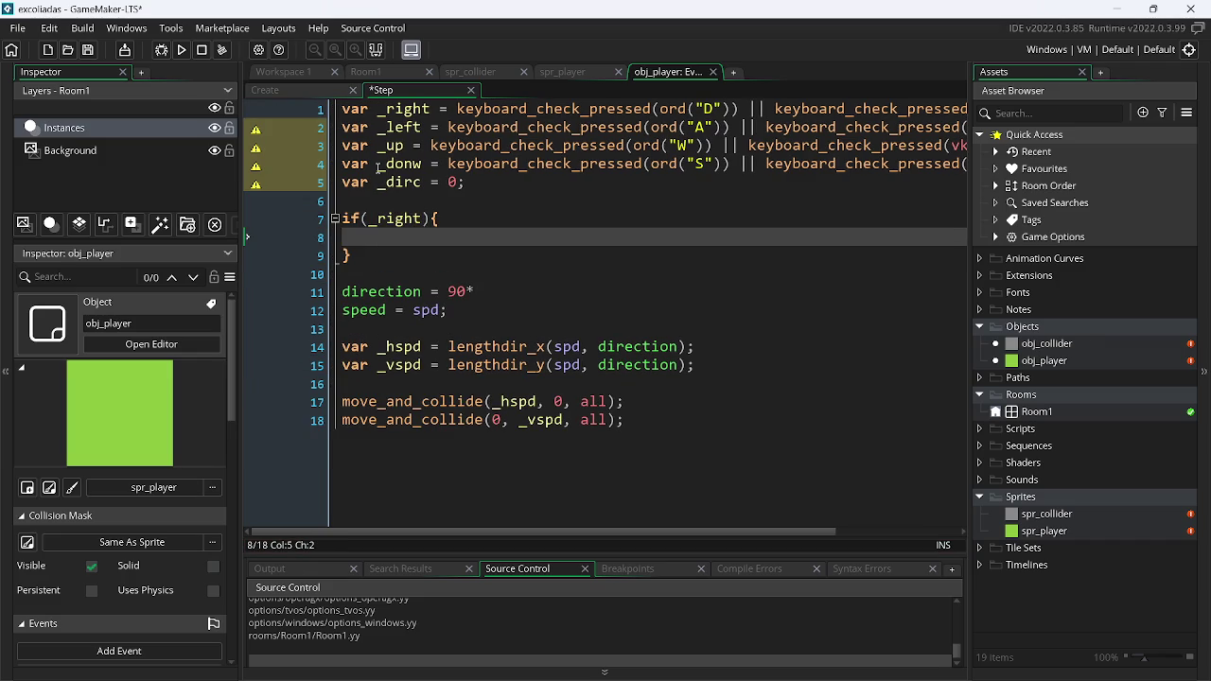
pyautogui.write('_')
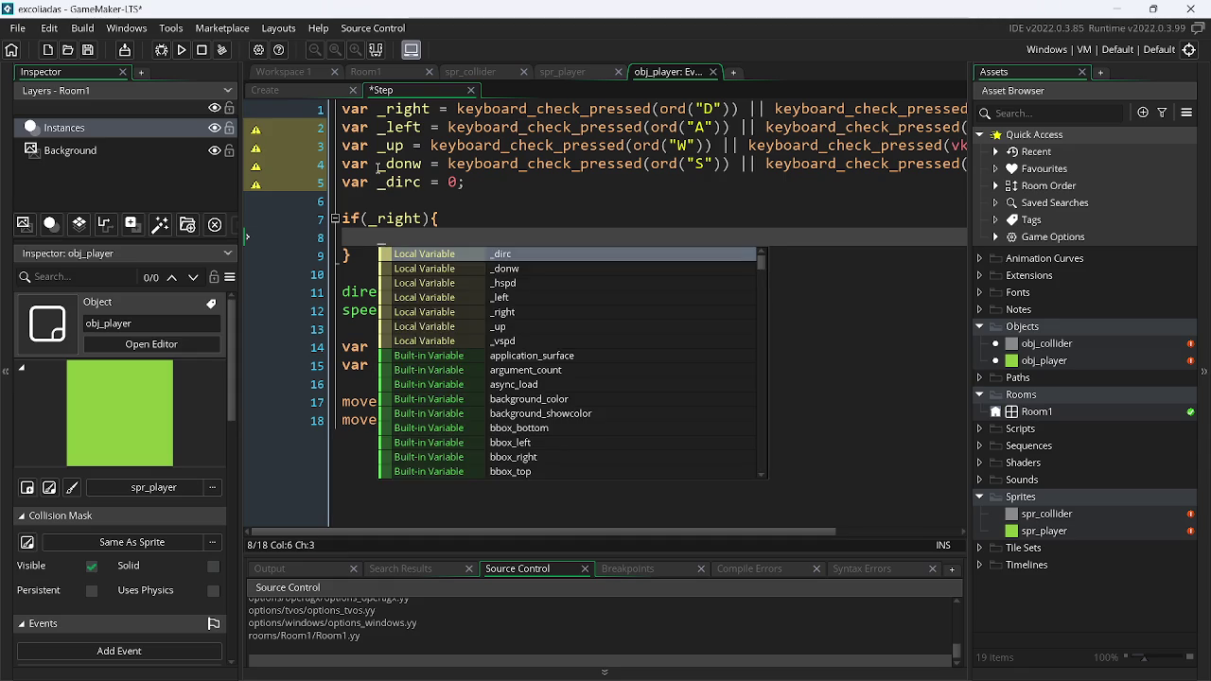
pyautogui.press('Return')
pyautogui.write('= 0;')
pyautogui.hotkey('ctrl', 's')
# Add an else if(_left) branch with an empty indented block
pyautogui.press('Down')
pyautogui.write('else if()')
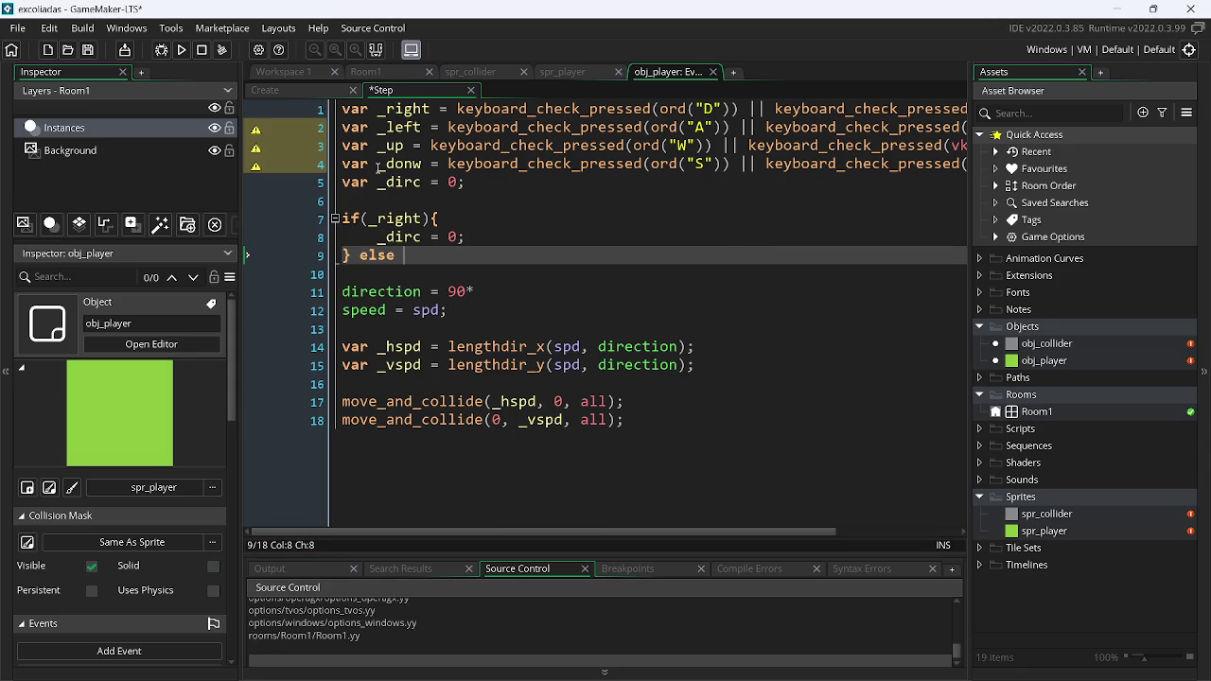
pyautogui.press('Left')
pyautogui.write('_left')
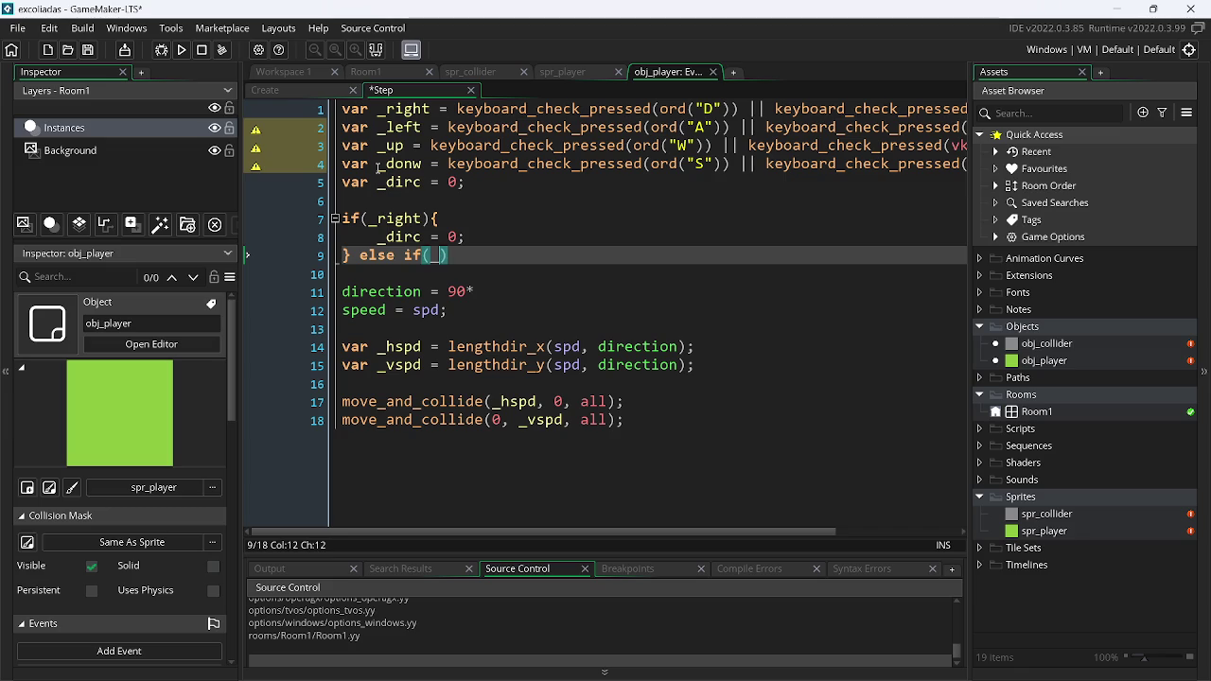
pyautogui.press('End')
pyautogui.write('{}')
pyautogui.press('Left')
pyautogui.press('Return')
pyautogui.press('Up')
pyautogui.press('Up')
pyautogui.press('Down')
pyautogui.press('End')
pyautogui.press('Return')
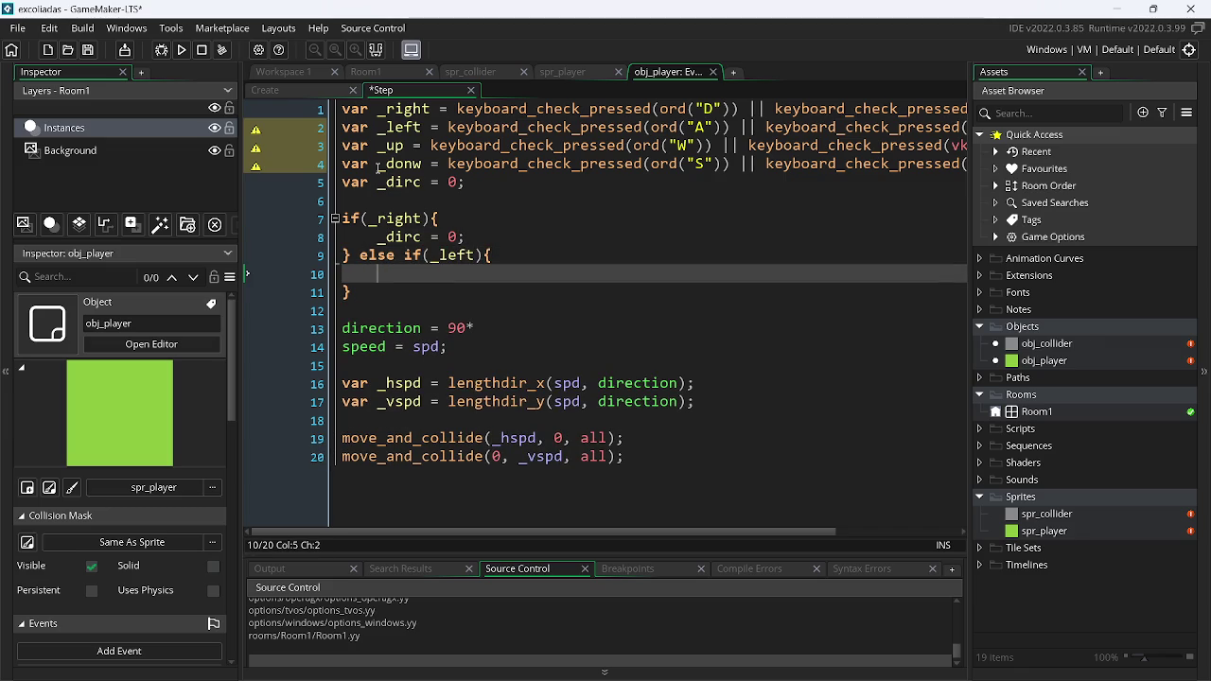
# Set _dirc = 2 inside the _left branch and begin another else if( condition
pyautogui.write('_d')
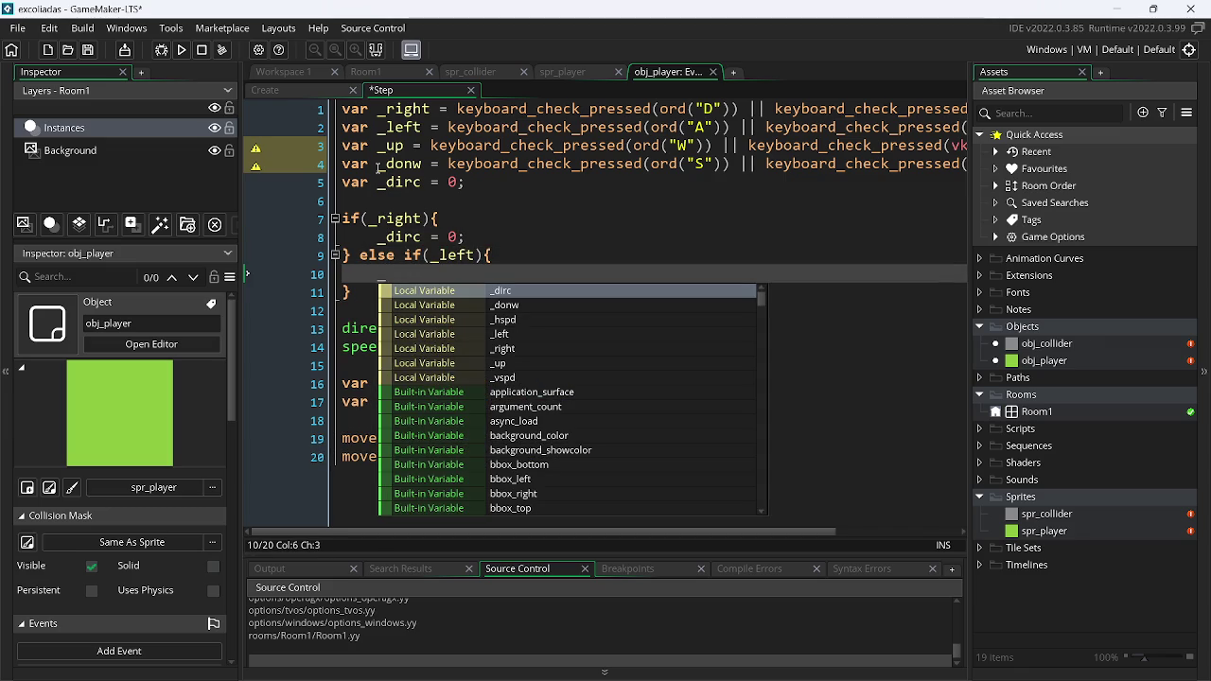
pyautogui.press('Return')
pyautogui.write('= 1;')
pyautogui.press('Left')
pyautogui.press('Left')
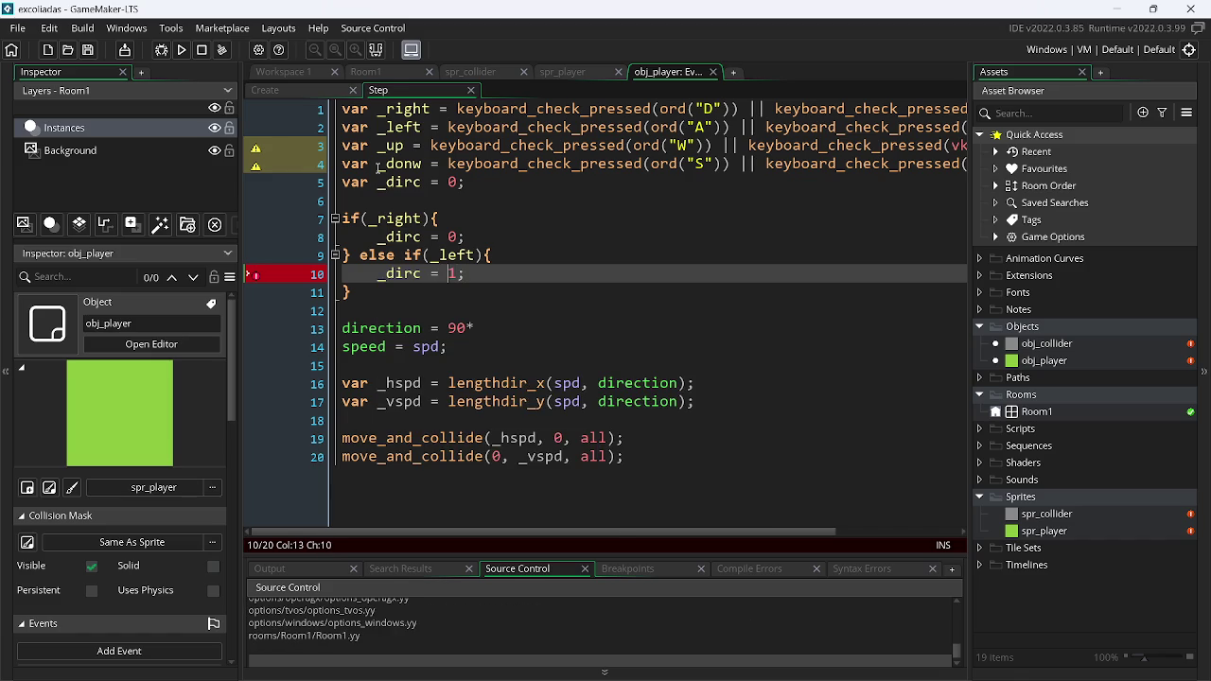
pyautogui.press('Delete')
pyautogui.write('2')
pyautogui.press('Down')
pyautogui.write('els')
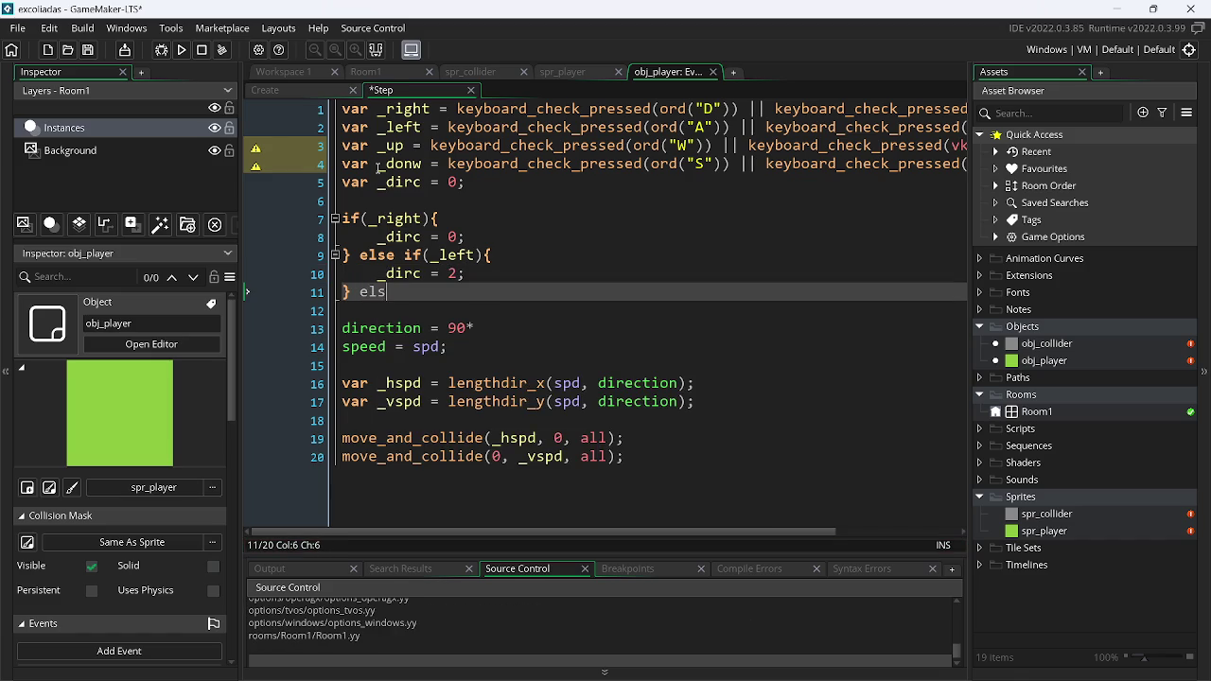
pyautogui.write('e if(')
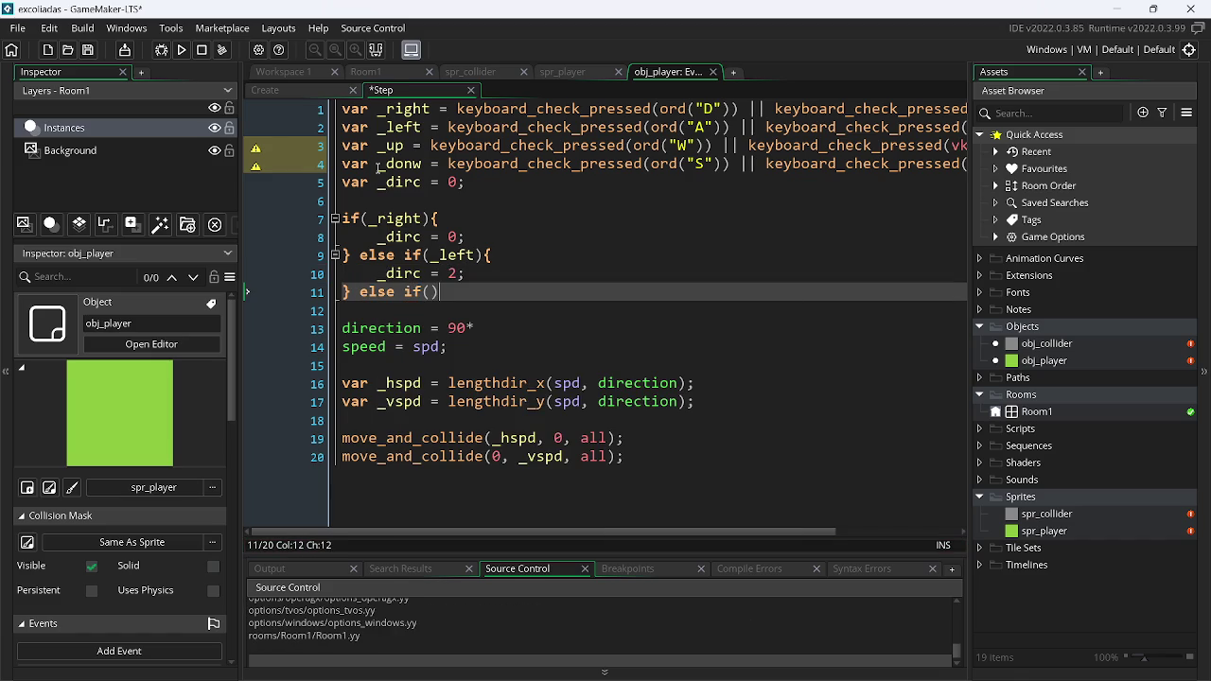
pyautogui.write('_')
# Finish the else if(_up) branch setting _dirc = 1, and save
pyautogui.press('Down')
pyautogui.press('Down')
pyautogui.press('Down')
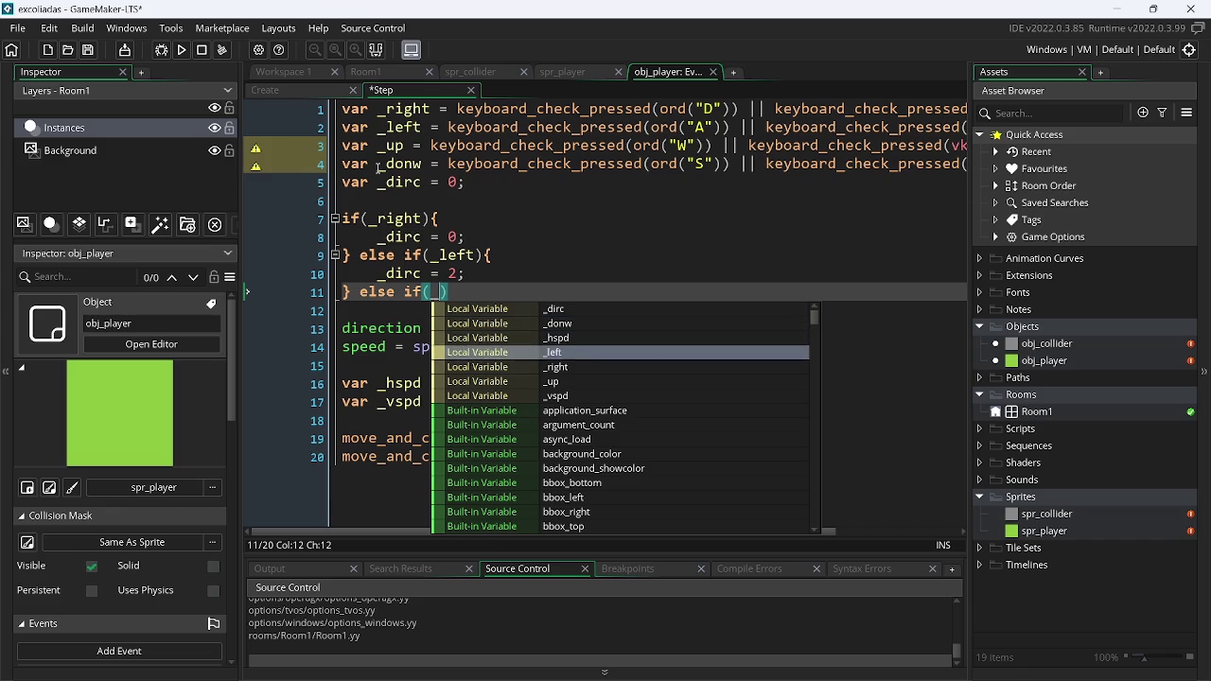
pyautogui.press('Return')
pyautogui.write('{')
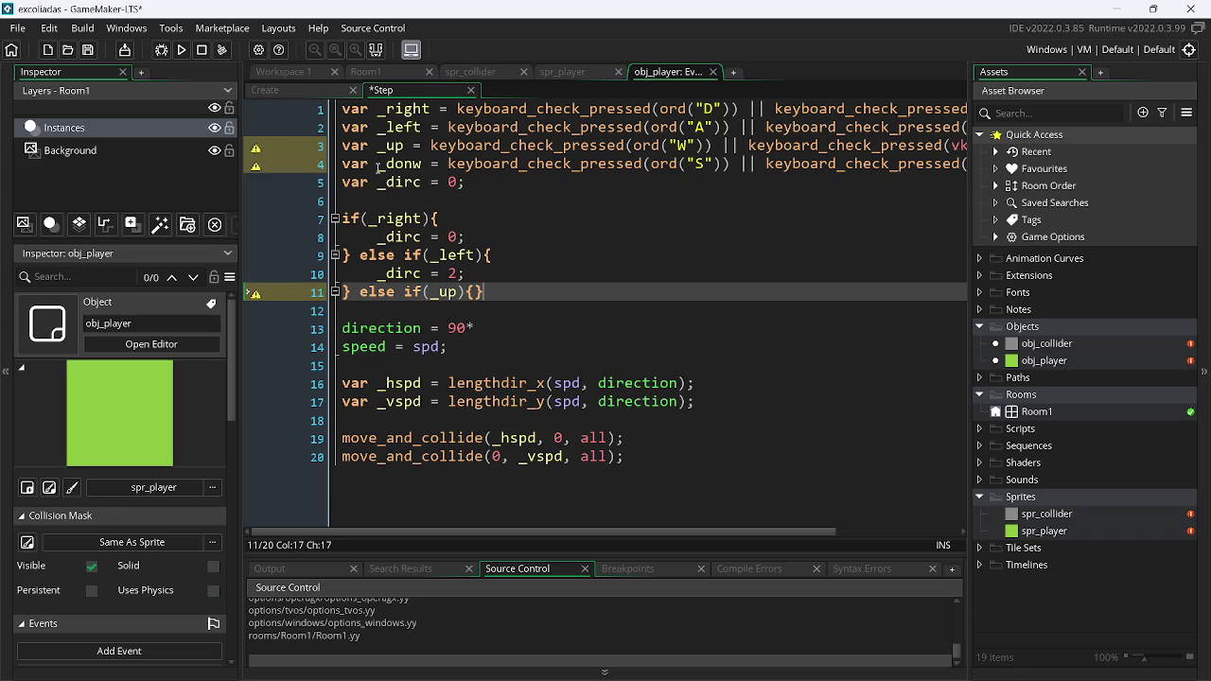
pyautogui.press('Return')
pyautogui.write('_dirc')
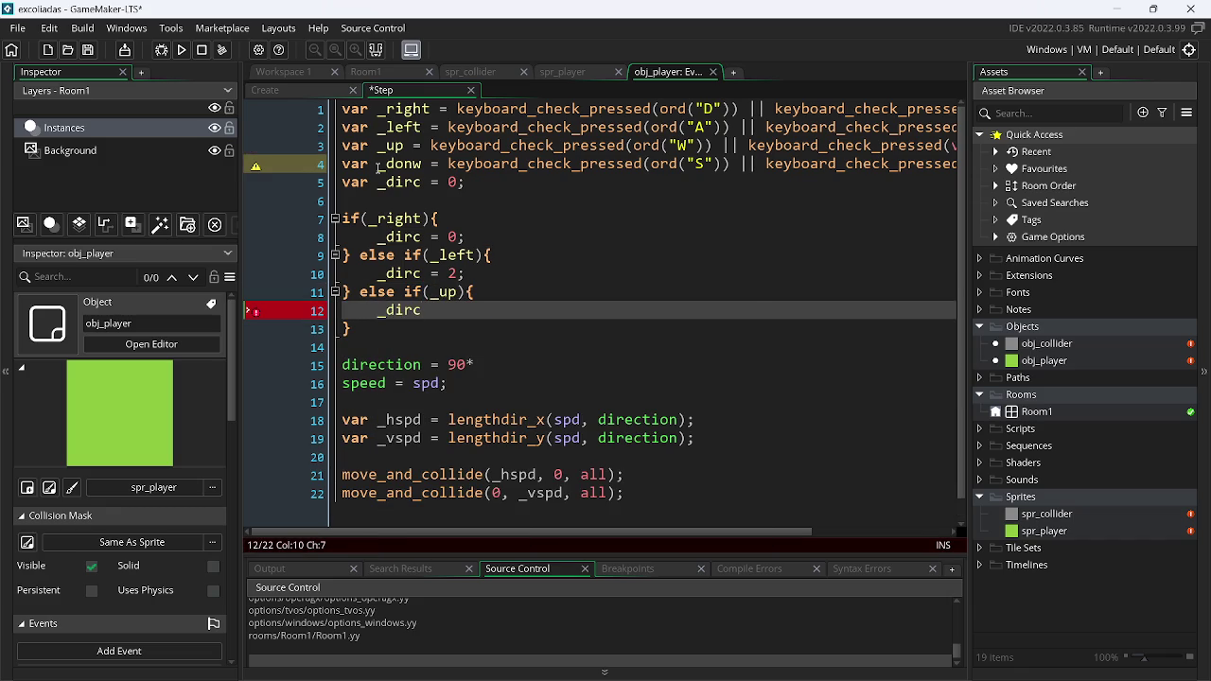
pyautogui.write(' = 1')
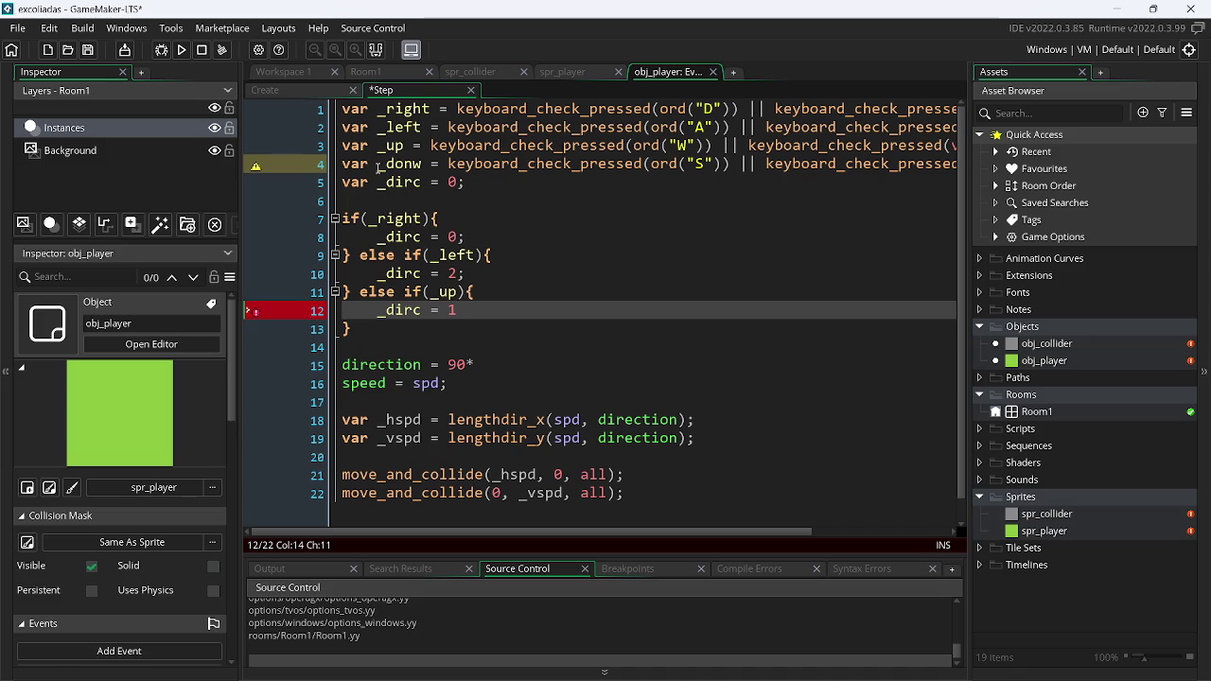
pyautogui.write(';')
pyautogui.hotkey('ctrl', 's')
# Add an else if(_donw) branch setting _dirc = 3, and save
pyautogui.press('Down')
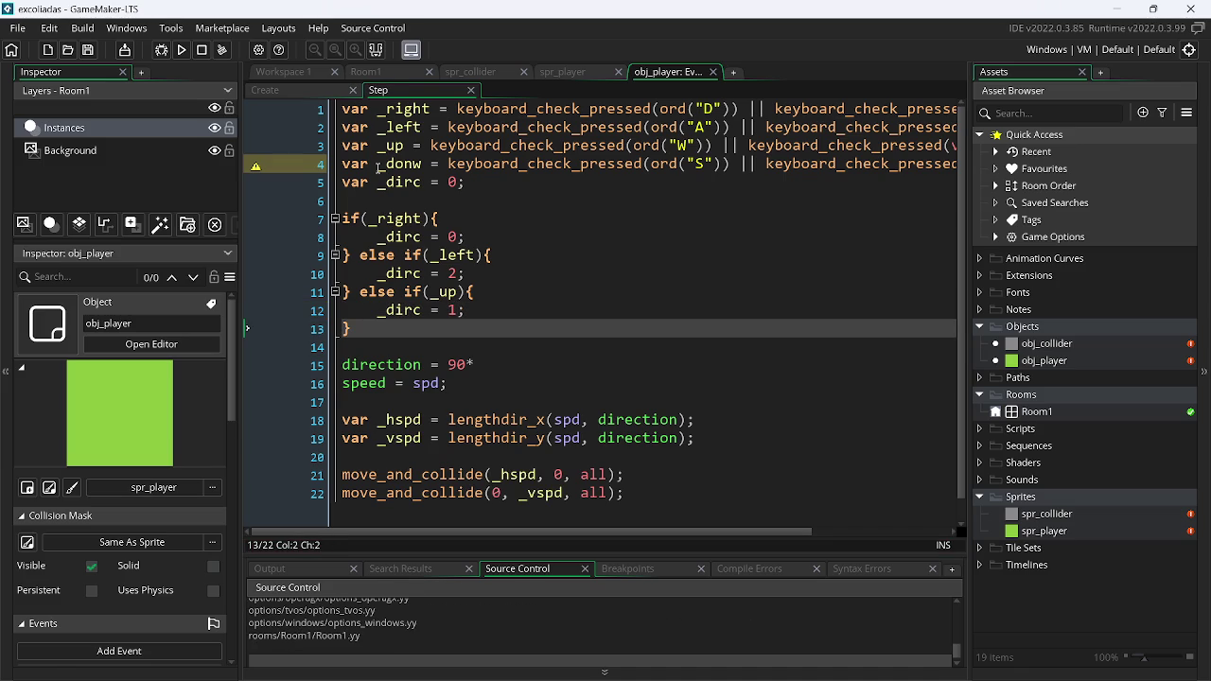
pyautogui.write(' else ')
pyautogui.write('if(_')
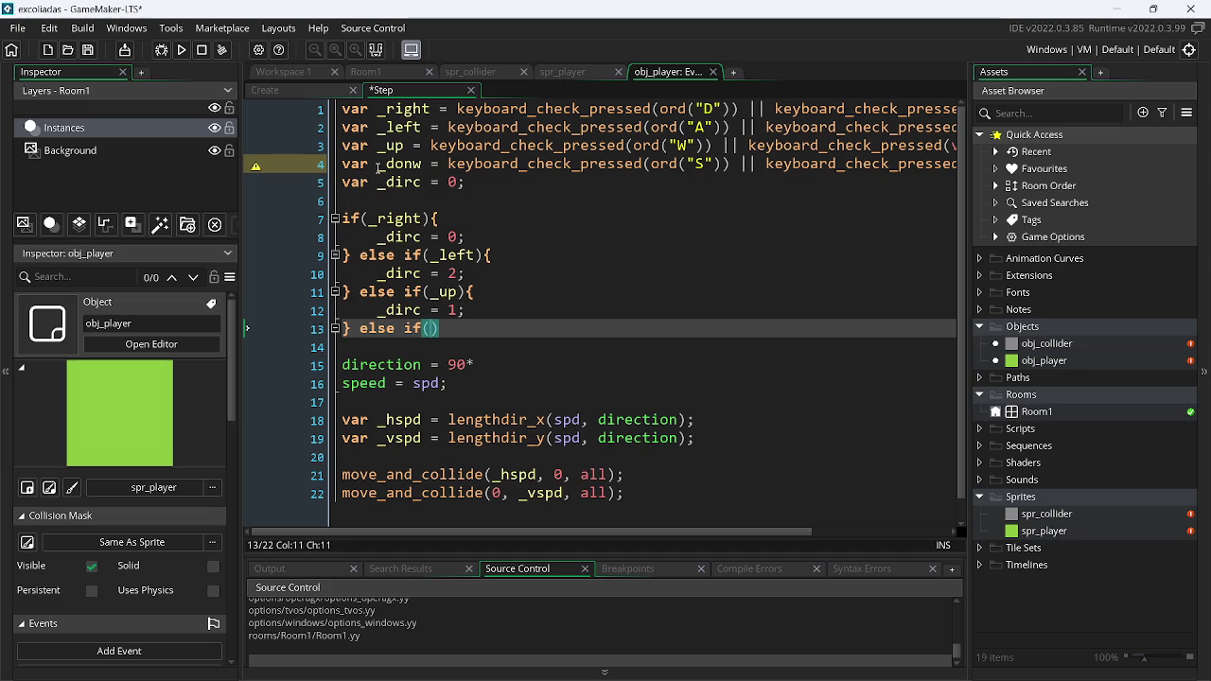
pyautogui.press('Down')
pyautogui.press('Down')
pyautogui.press('Down')
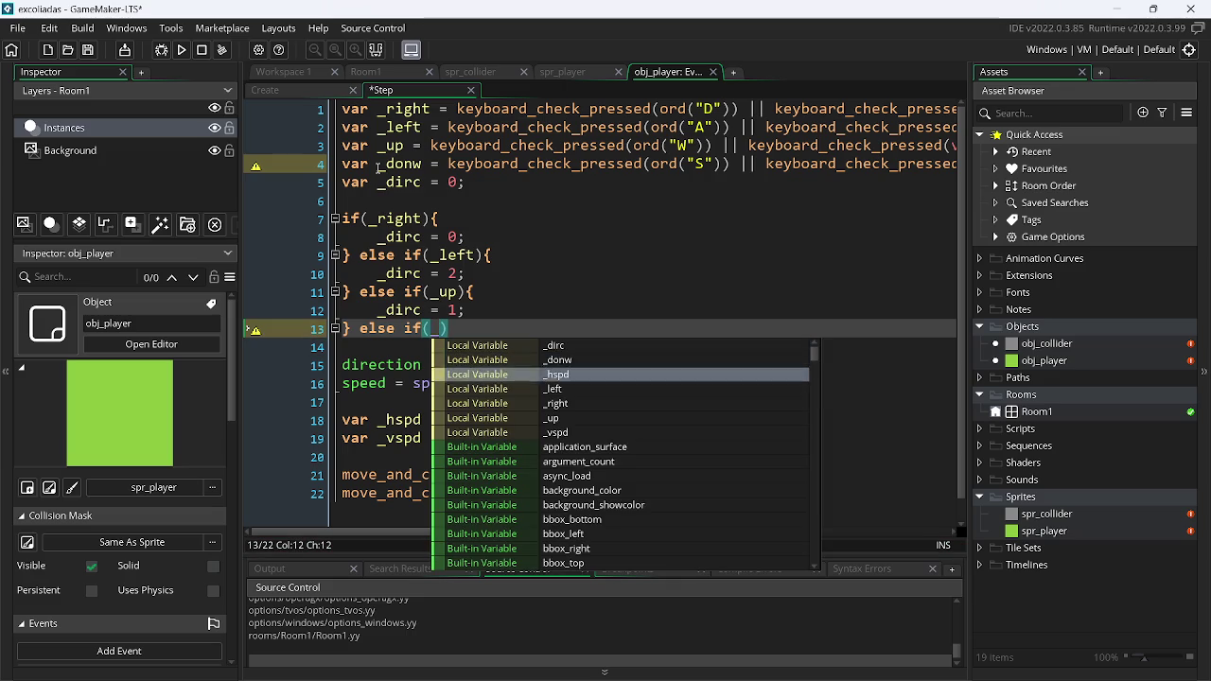
pyautogui.press('Up')
pyautogui.press('Up')
pyautogui.press('Up')
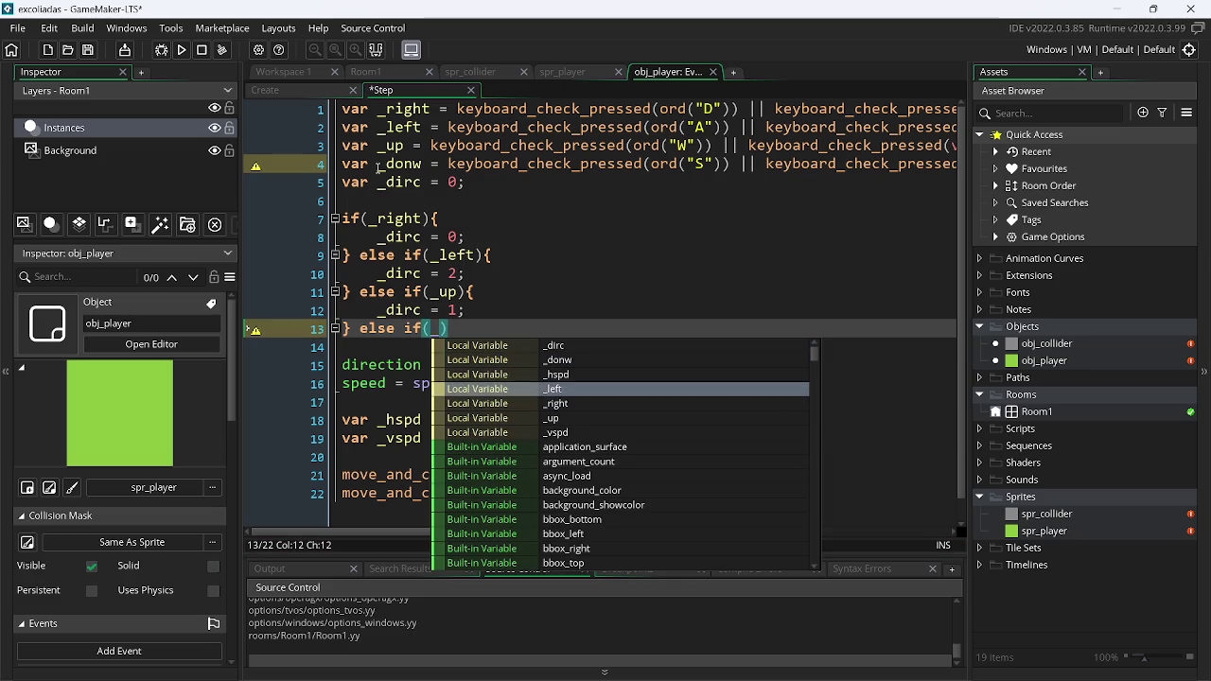
pyautogui.press('Return')
pyautogui.write('{')
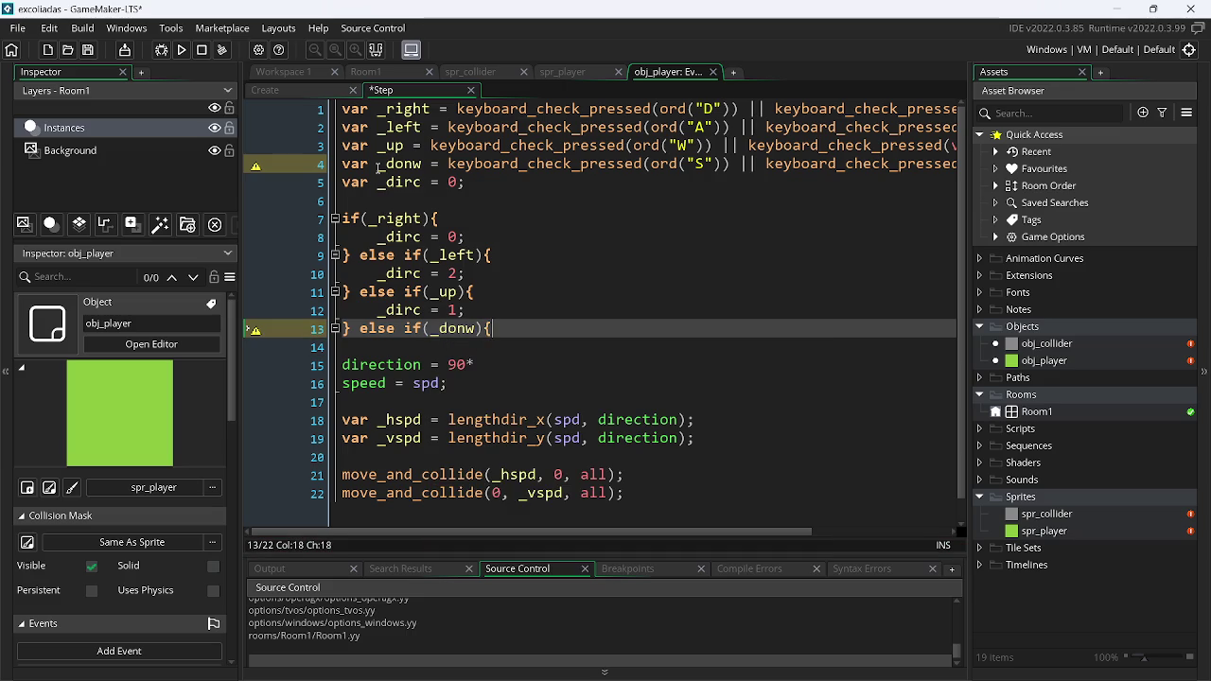
pyautogui.press('Return')
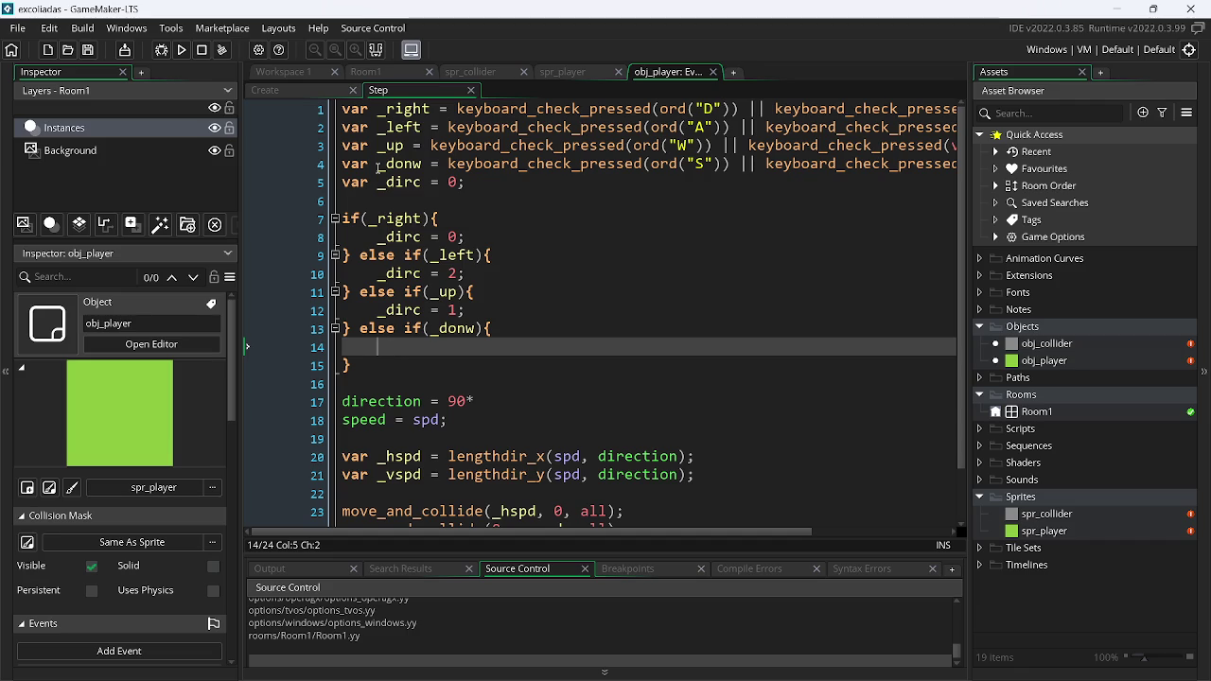
pyautogui.write('li')
pyautogui.press('BackSpace')
pyautogui.press('BackSpace')
pyautogui.write('_')
pyautogui.press('Return')
pyautogui.write('_dirc = 3;')
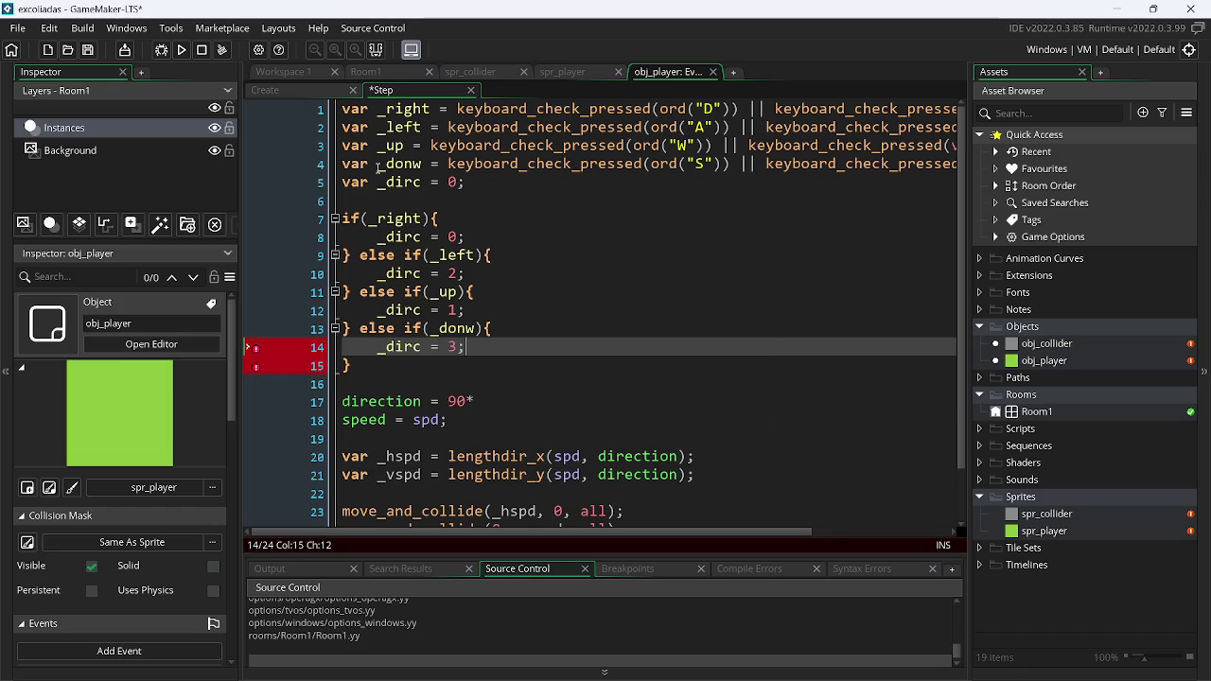
pyautogui.hotkey('ctrl', 's')
# Make the direction line read direction = 90*_dirc; and bring up Room1
pyautogui.scroll(-1, 963, 407)
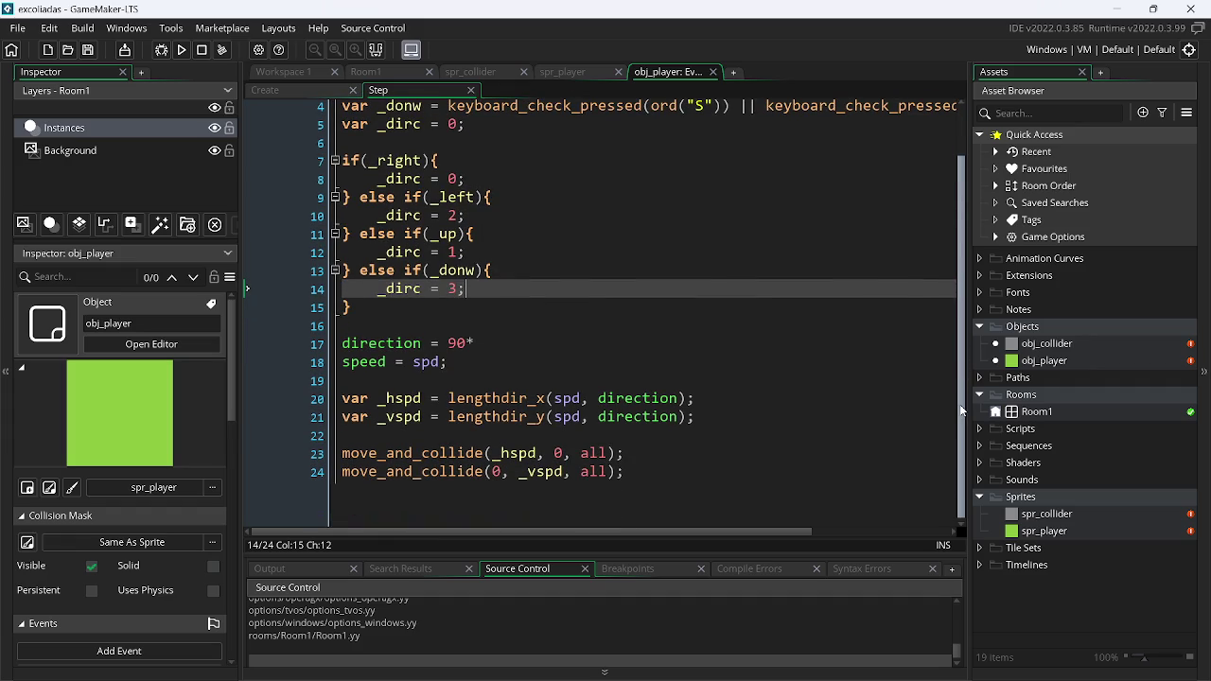
pyautogui.click(559, 343)
pyautogui.write('_')
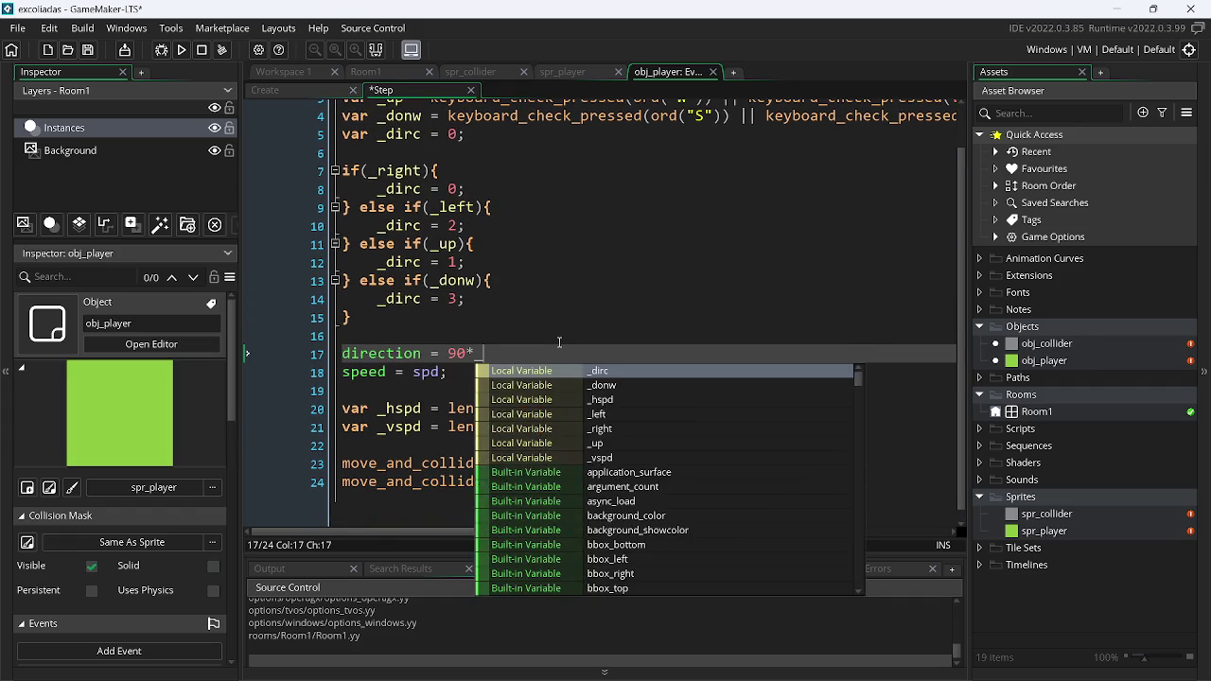
pyautogui.write('dirc;')
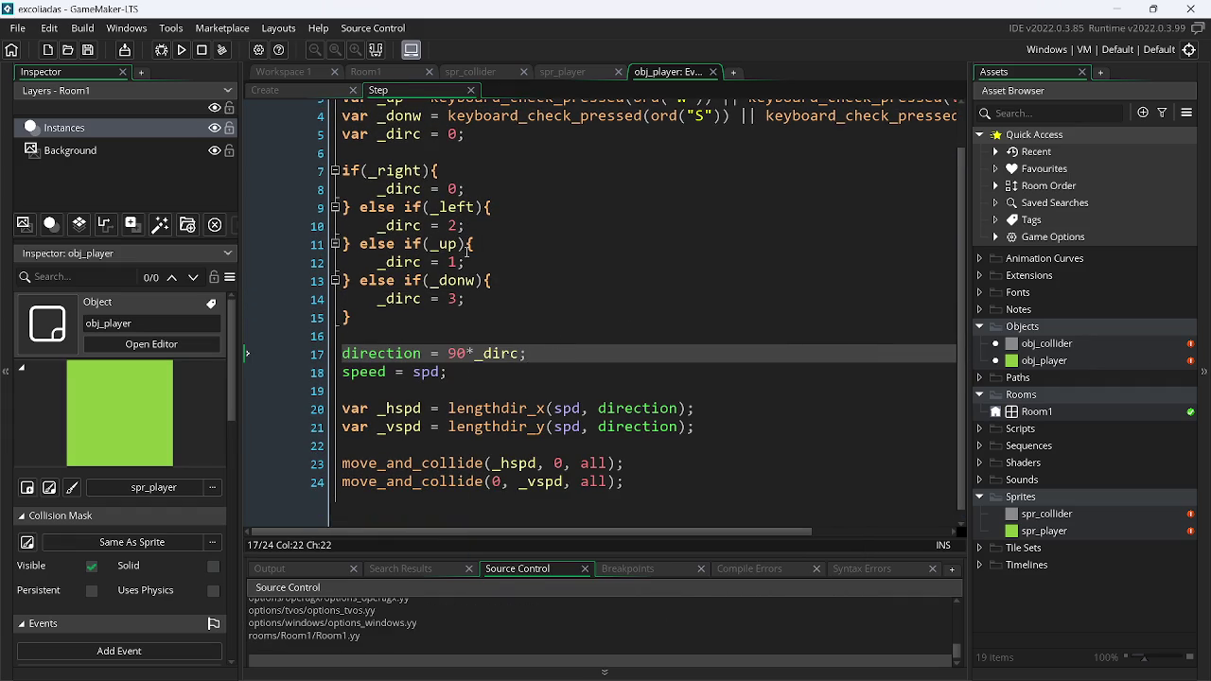
pyautogui.click(378, 75)
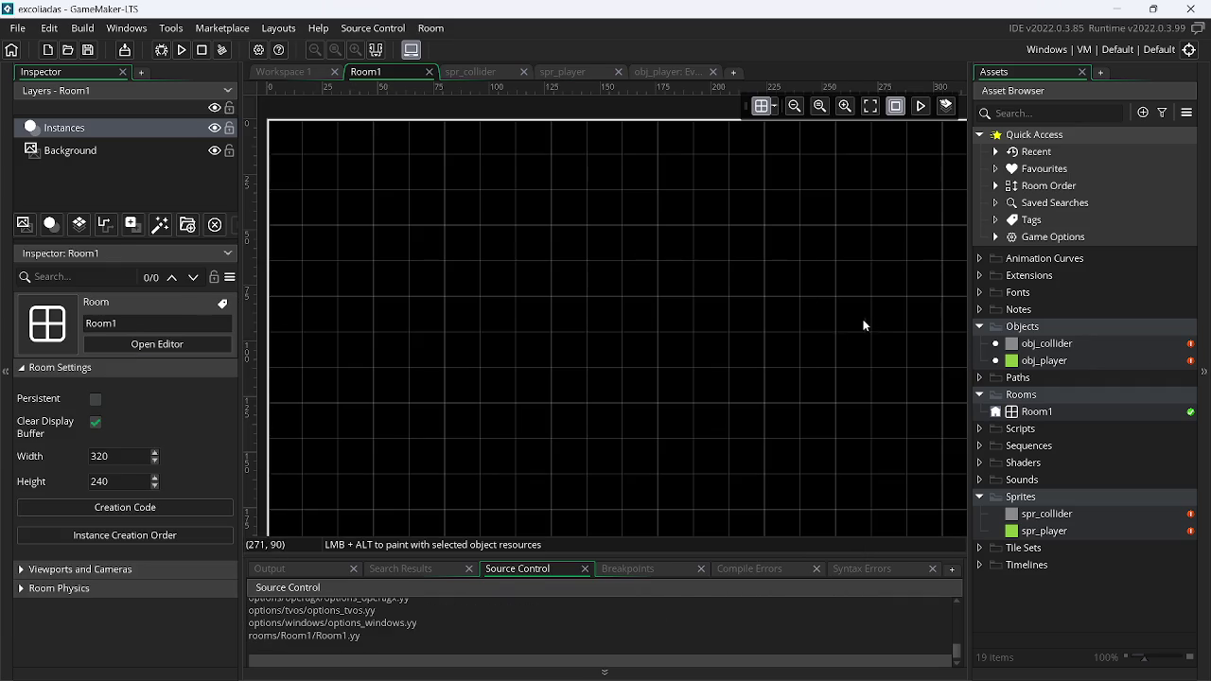
# Paint obj_collider walls along Room1's left and right edges
pyautogui.click(1066, 345)
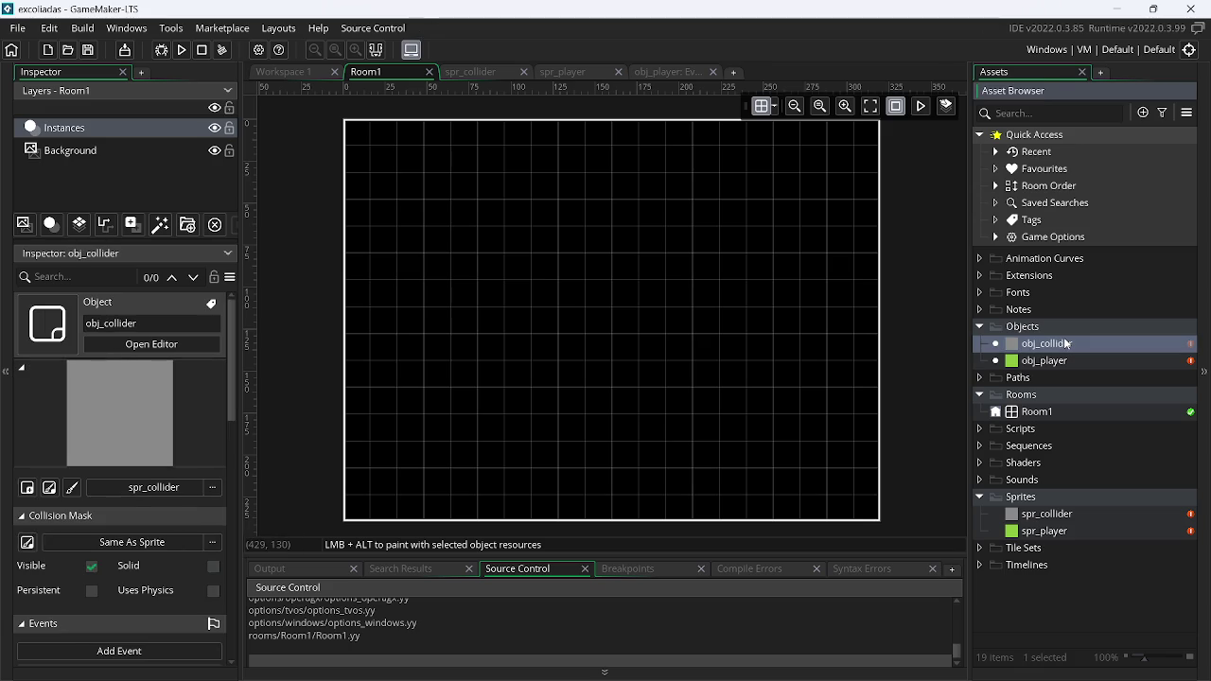
pyautogui.keyDown('alt'); pyautogui.click(365, 148); pyautogui.keyUp('alt')
pyautogui.keyDown('alt'); pyautogui.moveTo(357, 167); pyautogui.dragTo(357, 516); pyautogui.keyUp('alt')
pyautogui.keyDown('alt'); pyautogui.click(867, 507); pyautogui.keyUp('alt')
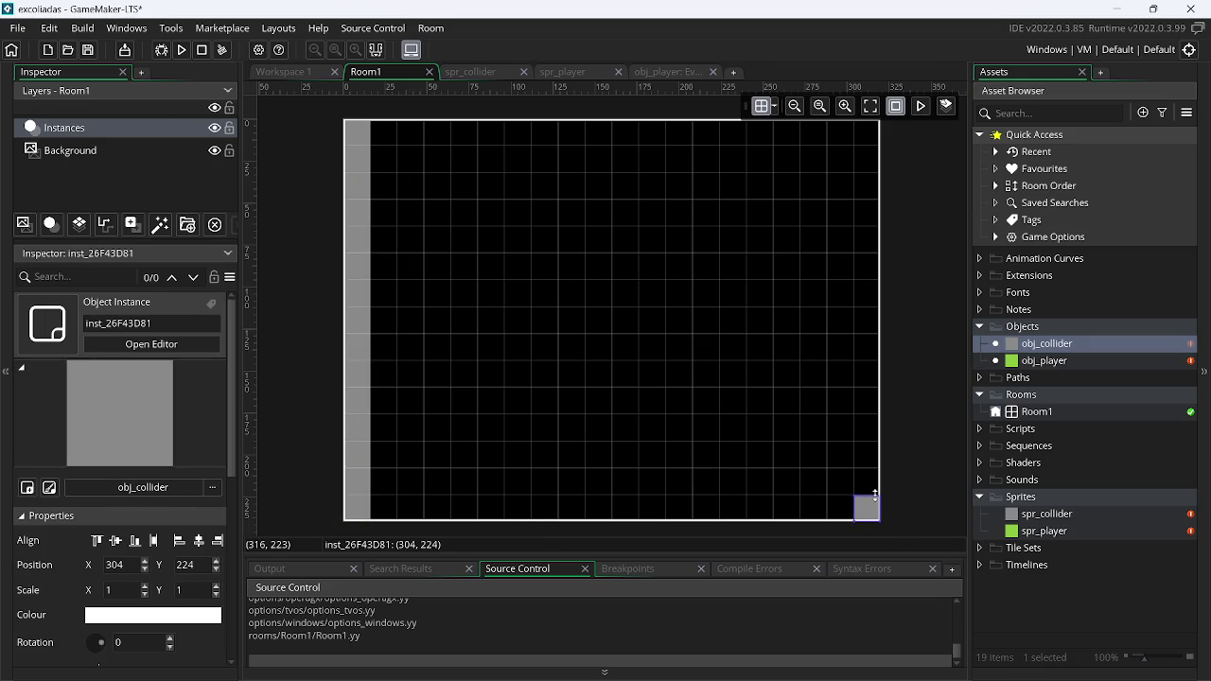
pyautogui.moveTo(875, 493)
pyautogui.mouseDown()
pyautogui.moveTo(887, 119)
pyautogui.moveTo(371, 134)
pyautogui.mouseUp()
# Add top and bottom collider walls, place obj_player centrally, and run the game
pyautogui.keyDown('alt'); pyautogui.click(846, 142); pyautogui.keyUp('alt')
pyautogui.keyDown('alt'); pyautogui.click(383, 507); pyautogui.keyUp('alt')
pyautogui.moveTo(431, 507); pyautogui.dragTo(854, 537)
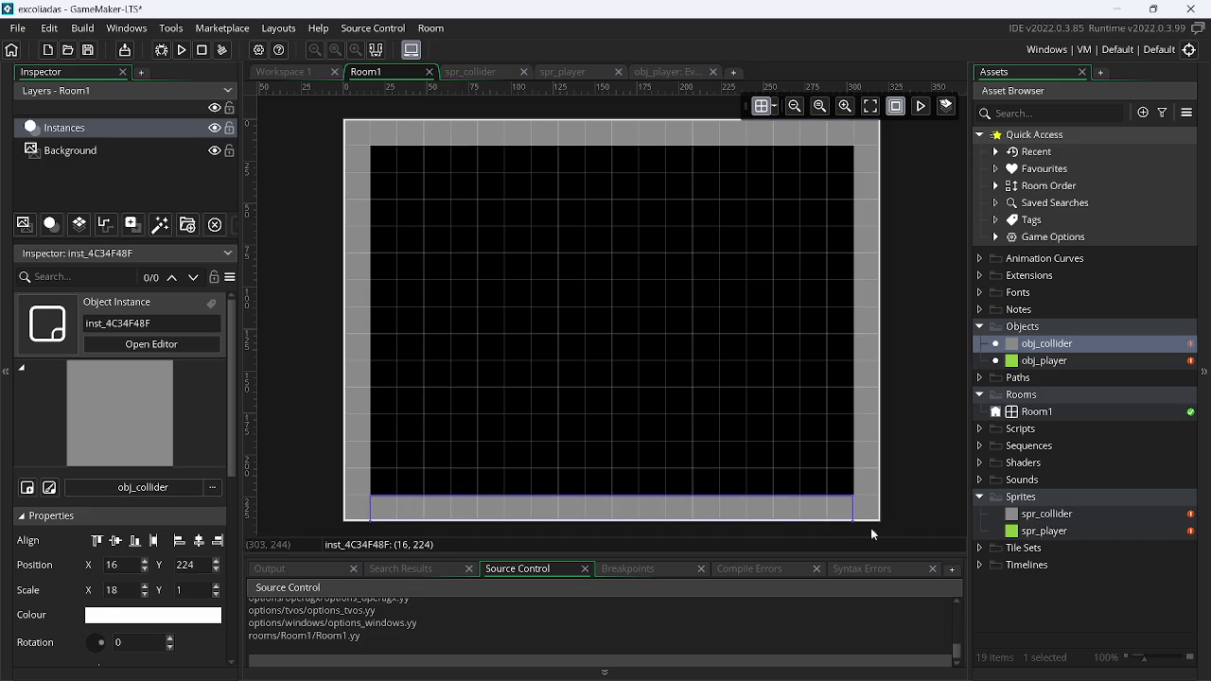
pyautogui.moveTo(1068, 361); pyautogui.dragTo(592, 359)
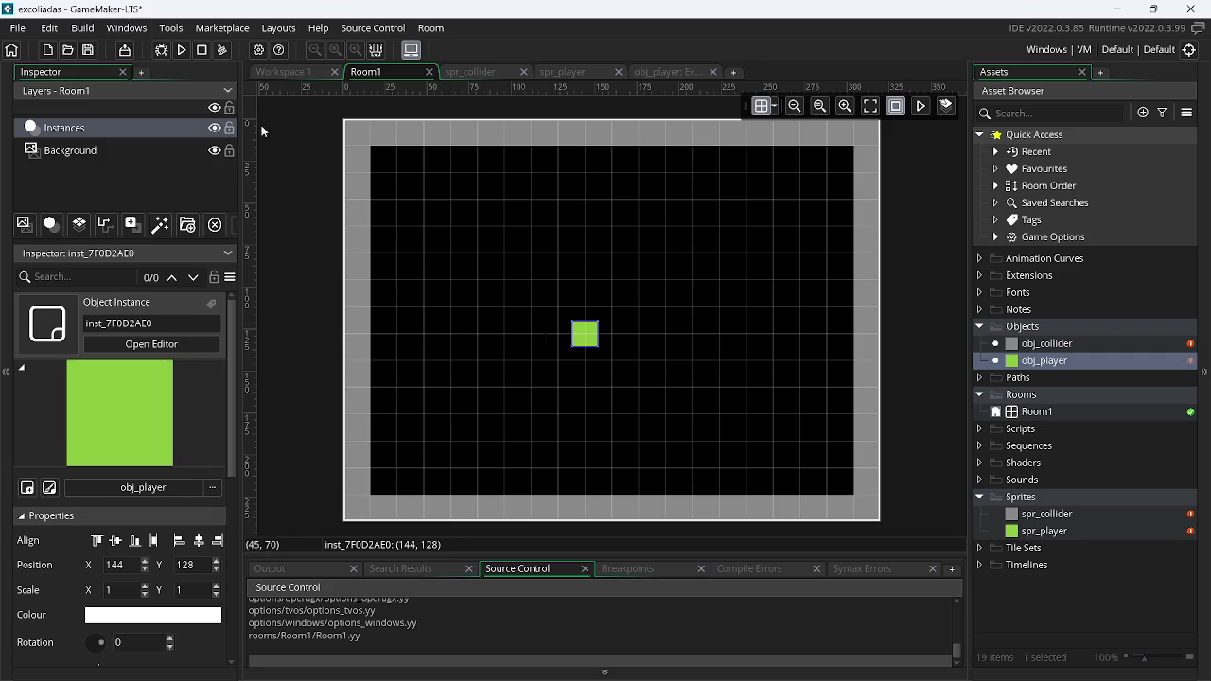
pyautogui.click(181, 49)
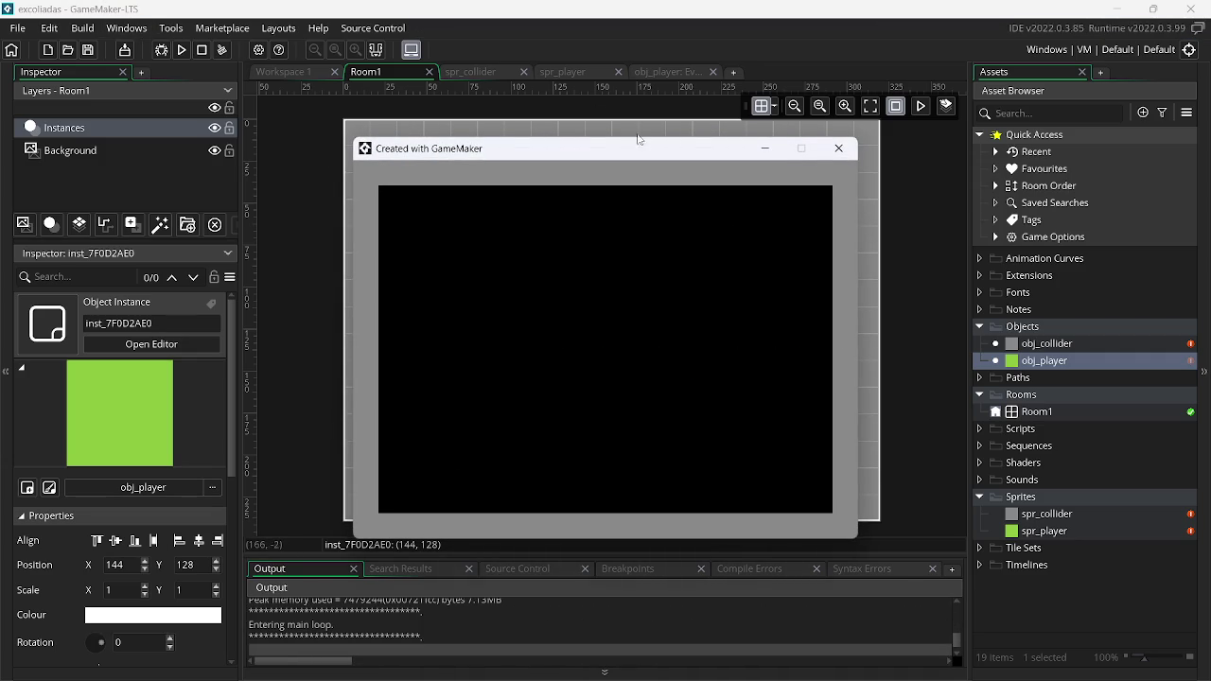
# Close the test game window and go back to obj_player's Step event
pyautogui.click(840, 153)
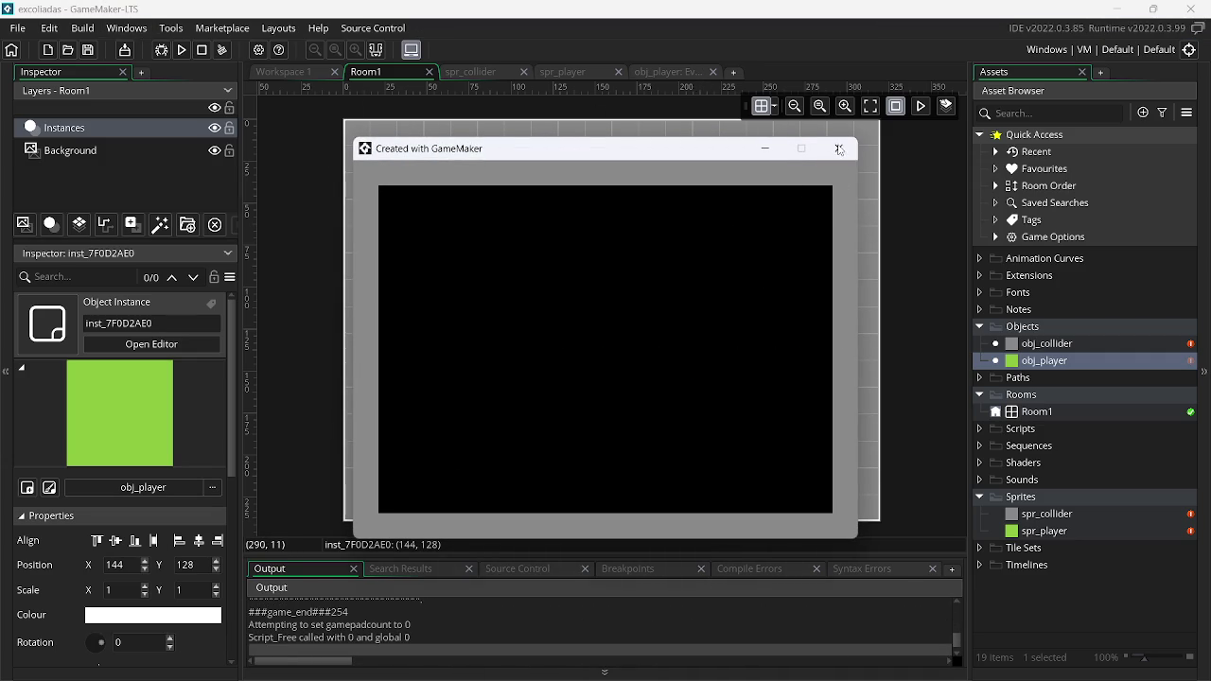
pyautogui.click(700, 74)
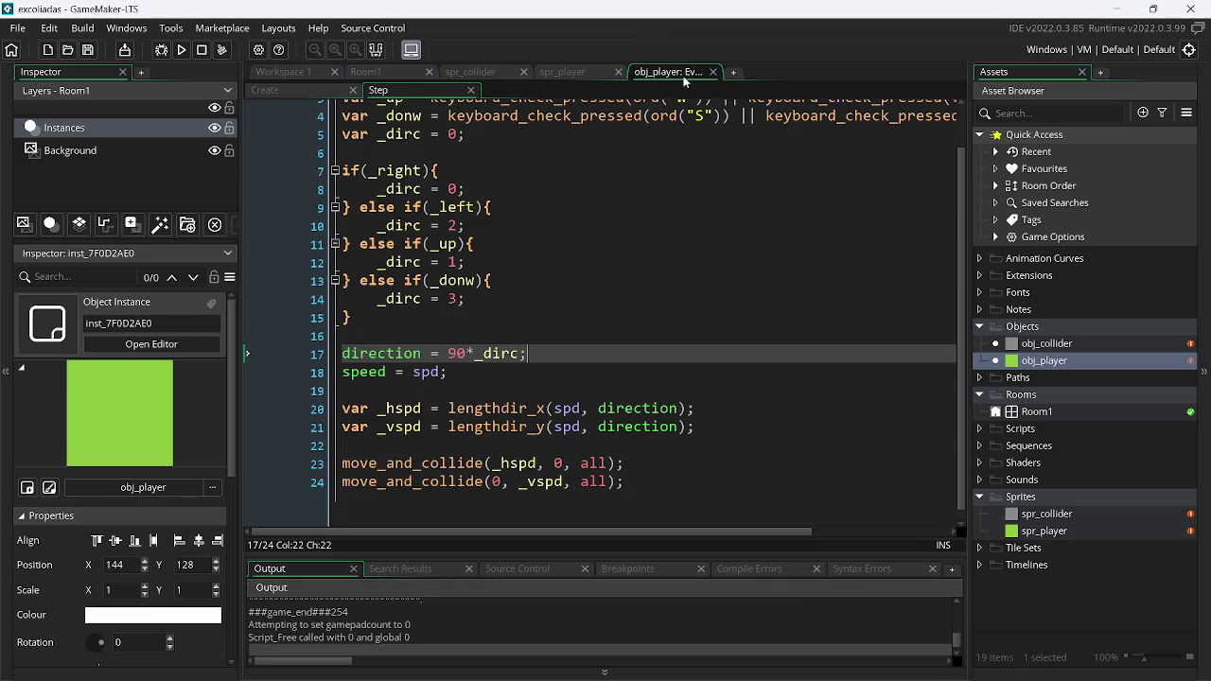
# Lower spd from 2 to 1 in obj_player's Create event
pyautogui.click(550, 370)
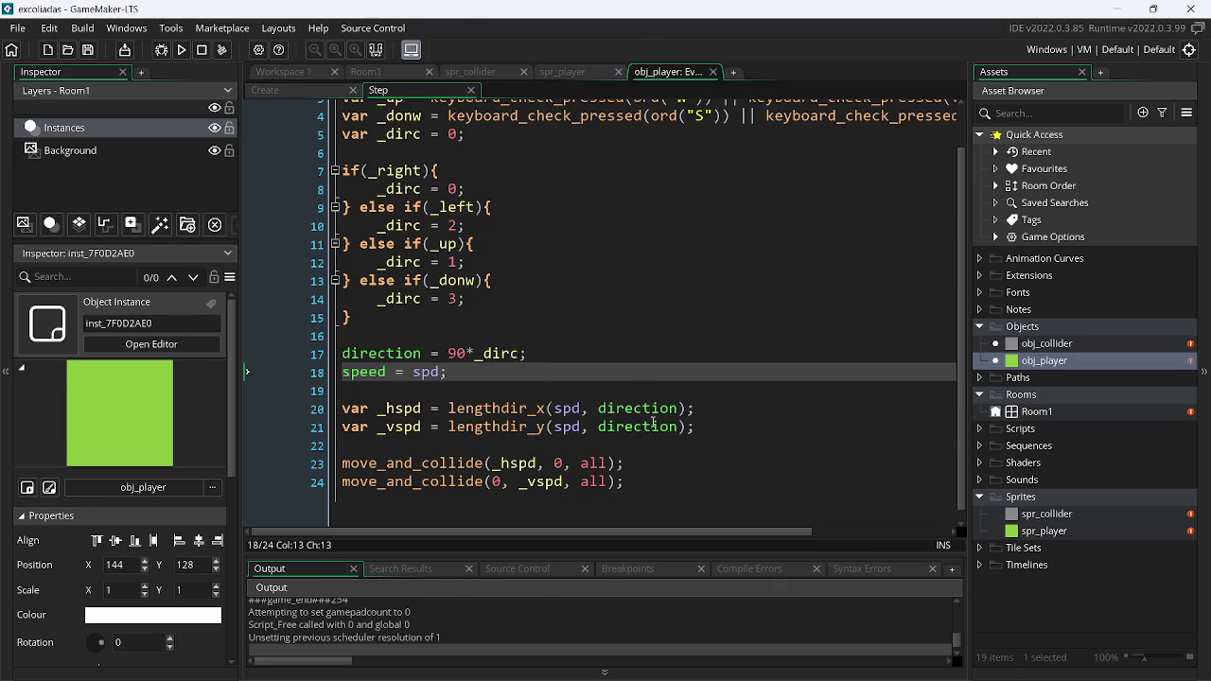
pyautogui.click(320, 92)
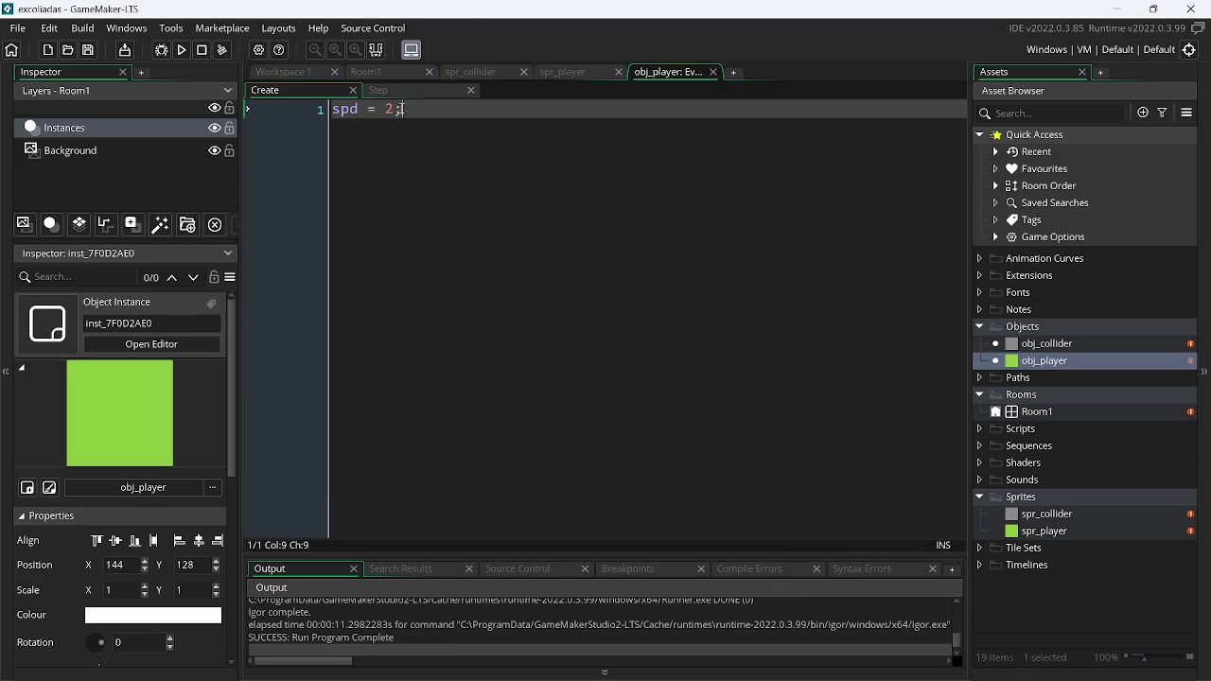
pyautogui.press('BackSpace')
pyautogui.write('1')
# Replace direction with _dirc in both the lengthdir_x and lengthdir_y calls
pyautogui.click(397, 93)
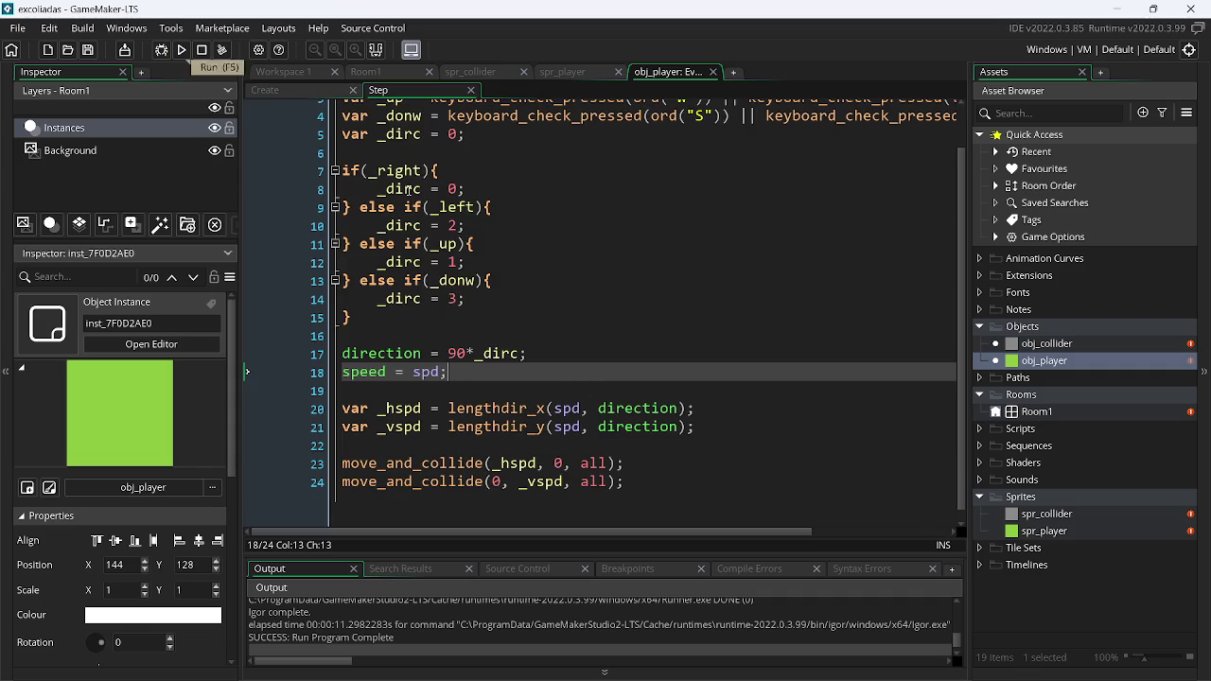
pyautogui.doubleClick(500, 353)
pyautogui.hotkey('ctrl', 'c')
pyautogui.click(644, 408)
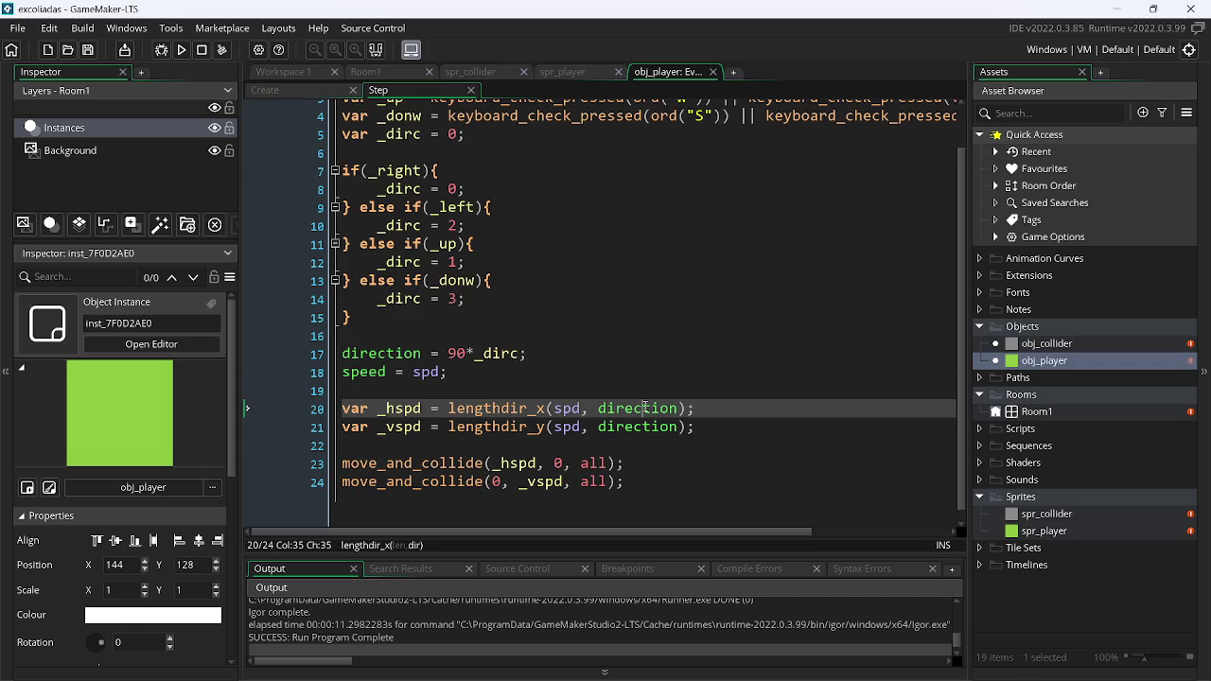
pyautogui.doubleClick(644, 409)
pyautogui.hotkey('ctrl', 'v')
pyautogui.doubleClick(636, 428)
pyautogui.hotkey('ctrl', 'v')
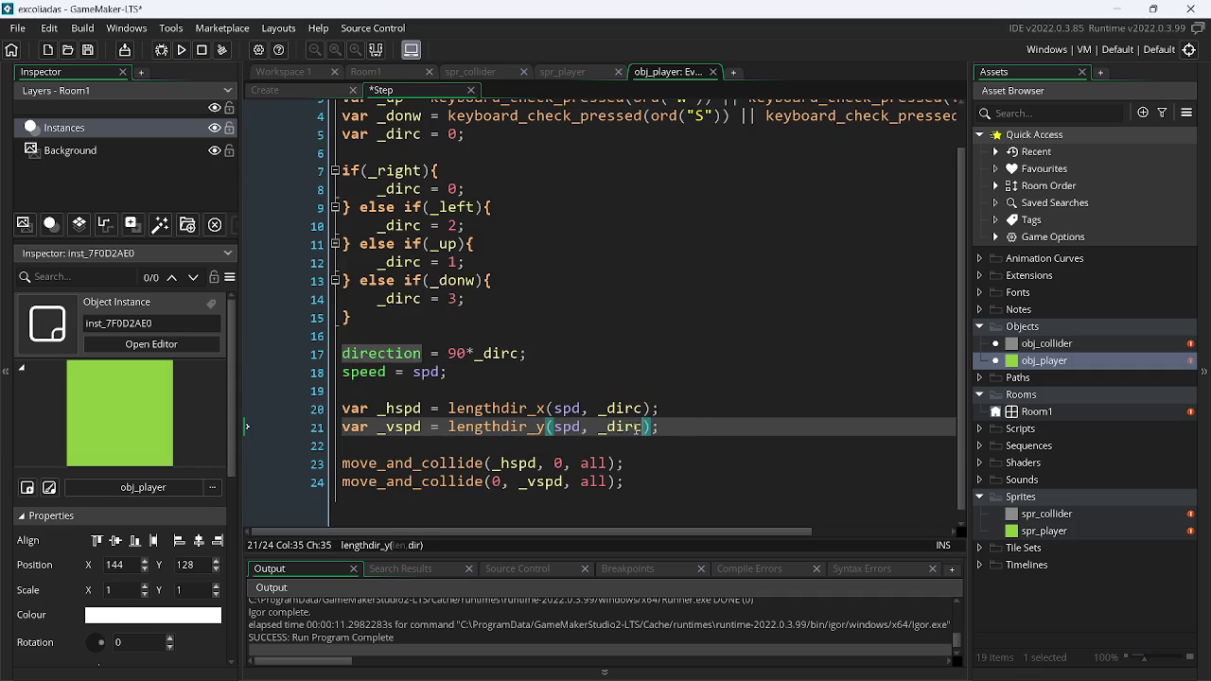
# Save and test-run the player movement, then close the game
pyautogui.hotkey('ctrl', 's')
pyautogui.click(181, 50)
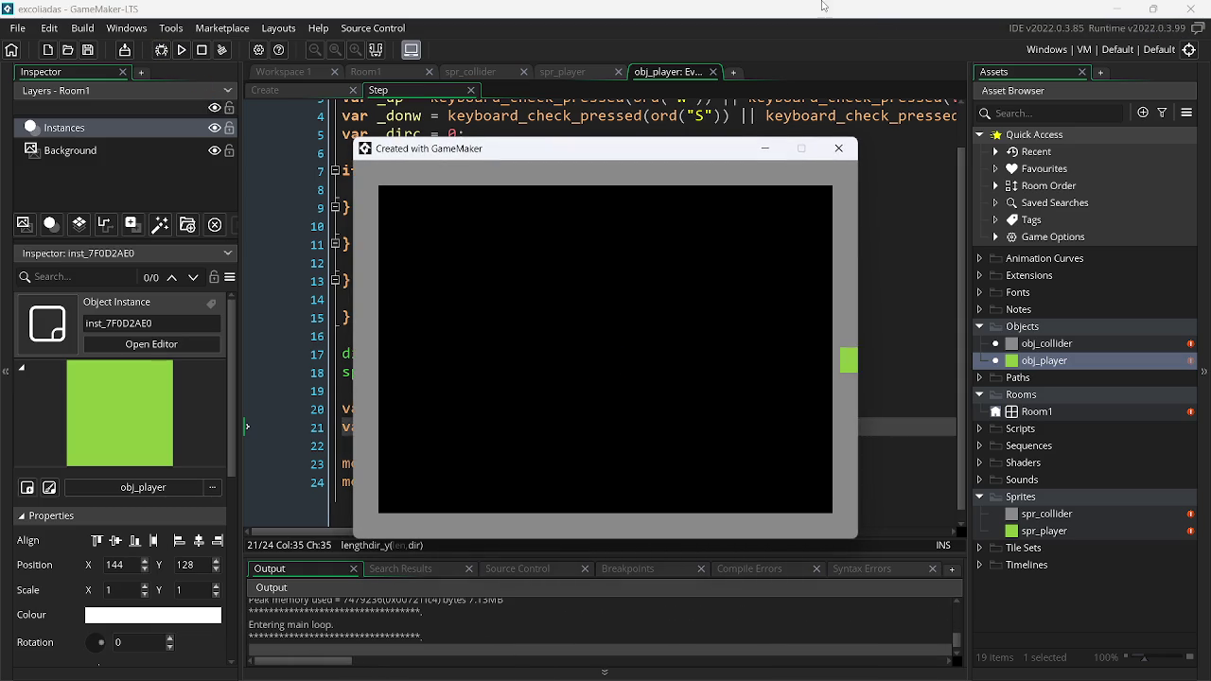
pyautogui.click(839, 148)
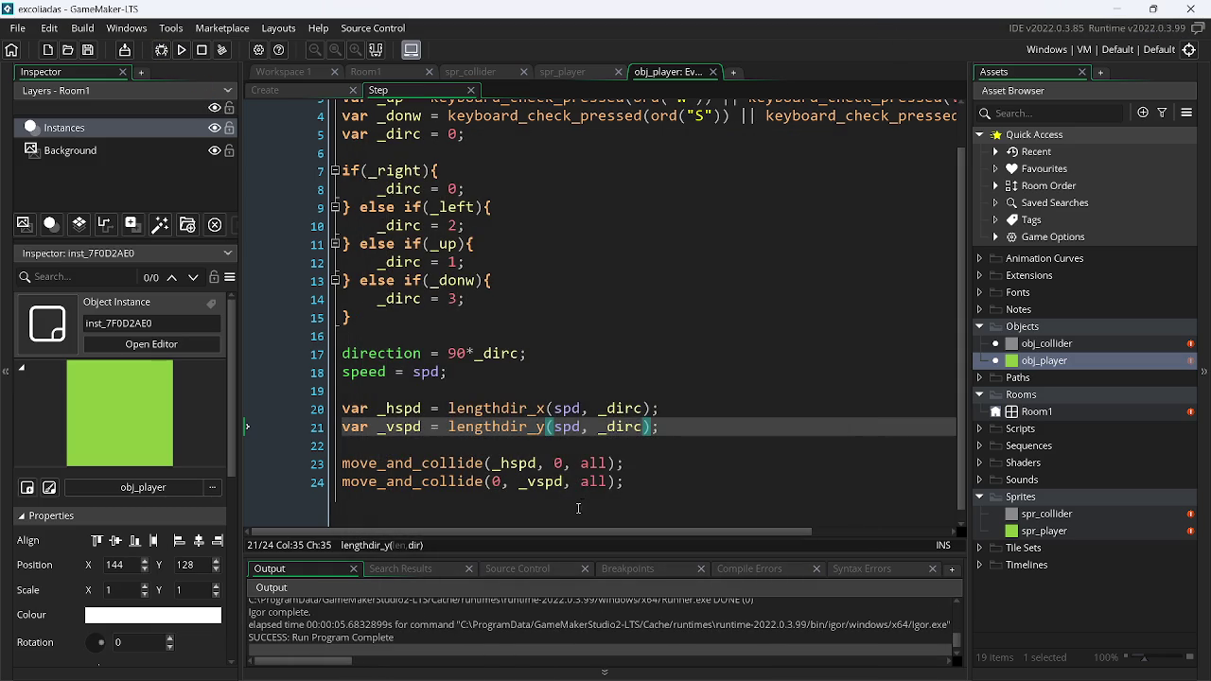
# Comment out the speed = spd line and test-run the game again
pyautogui.click(504, 482)
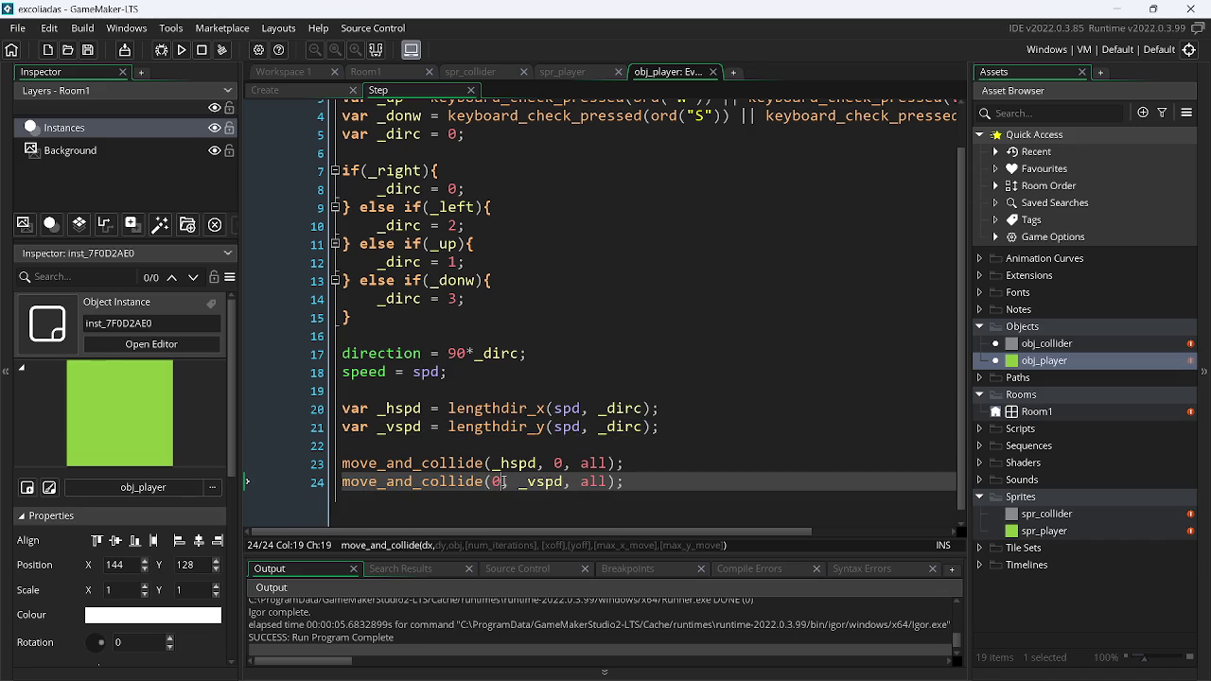
pyautogui.click(613, 483)
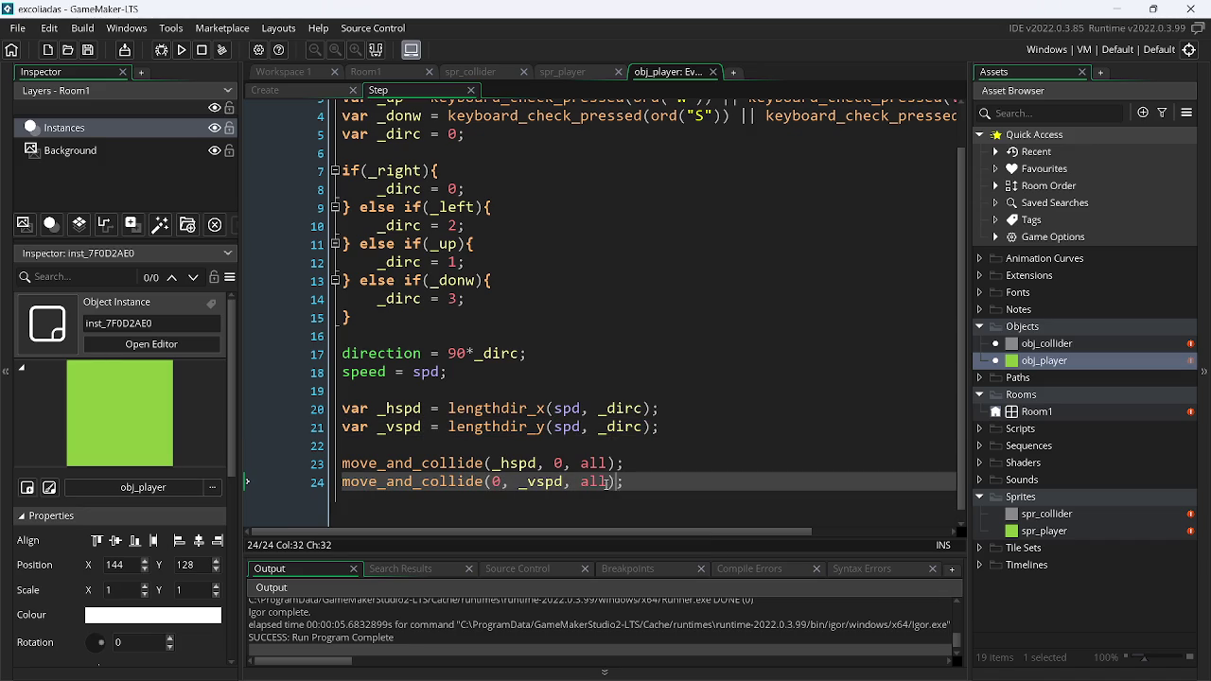
pyautogui.click(560, 409)
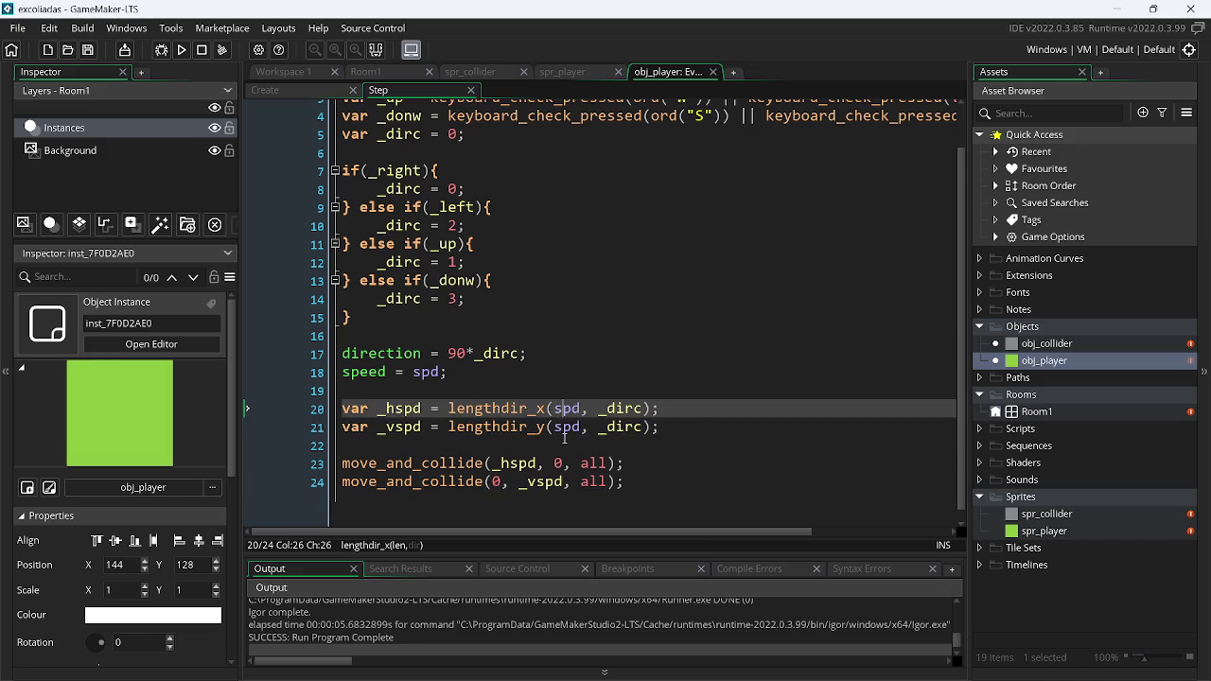
pyautogui.click(564, 428)
pyautogui.moveTo(462, 372); pyautogui.dragTo(310, 378)
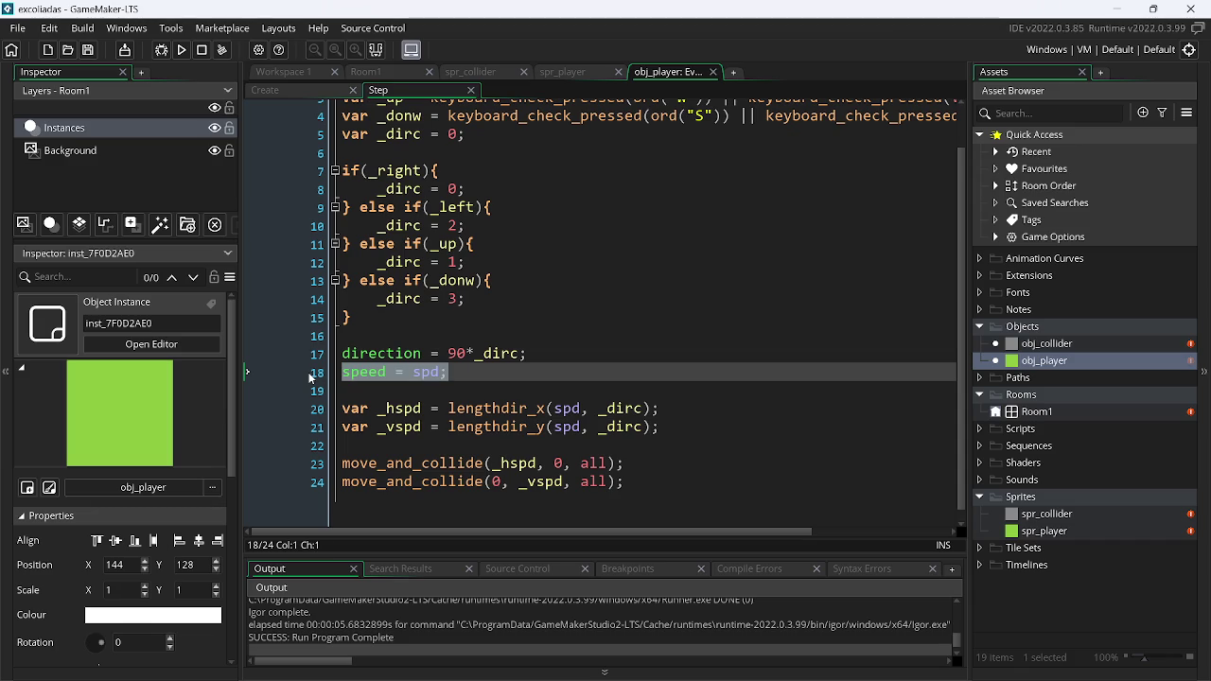
pyautogui.hotkey('ctrl', 'k')
pyautogui.press('F5')
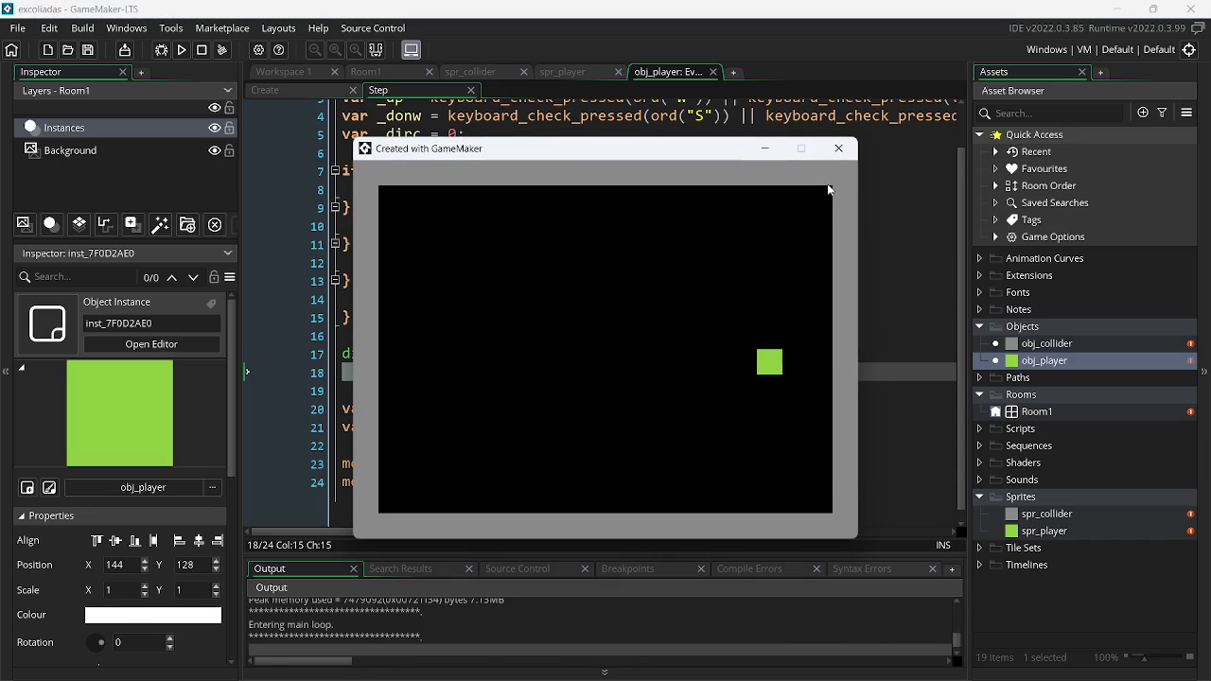
pyautogui.click(838, 148)
# Delete the commented-out speed = spd line and its leftover blank line
pyautogui.press('Down')
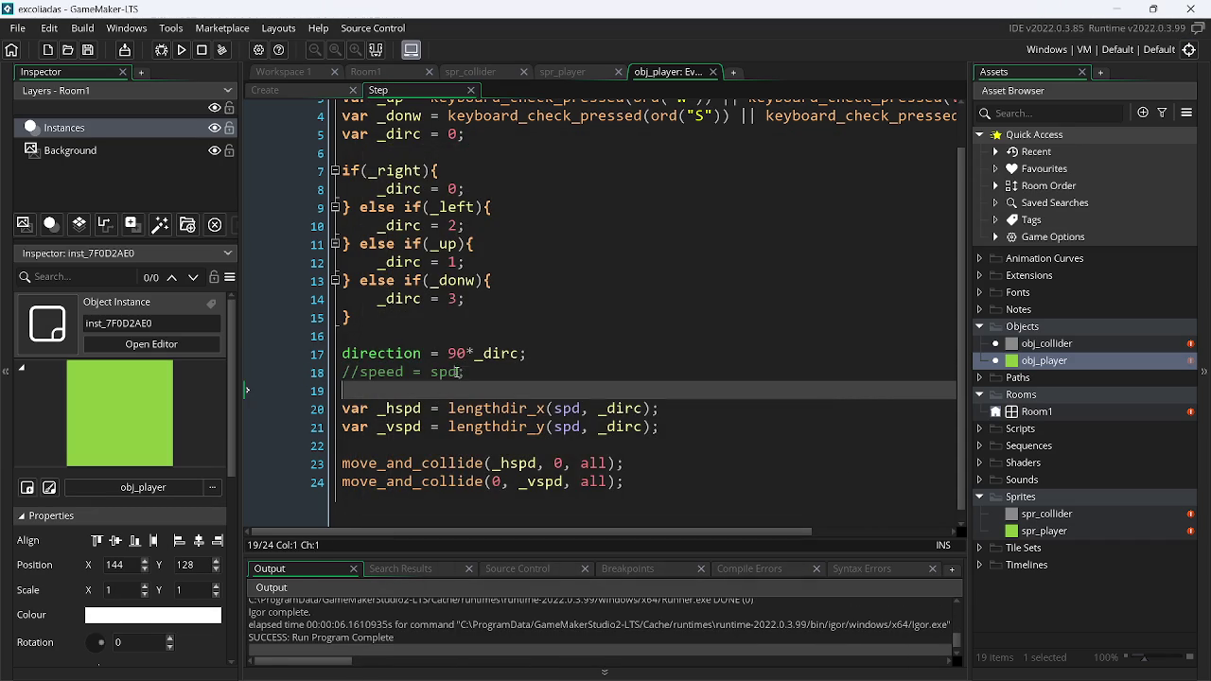
pyautogui.moveTo(468, 374); pyautogui.dragTo(349, 375)
pyautogui.press('BackSpace')
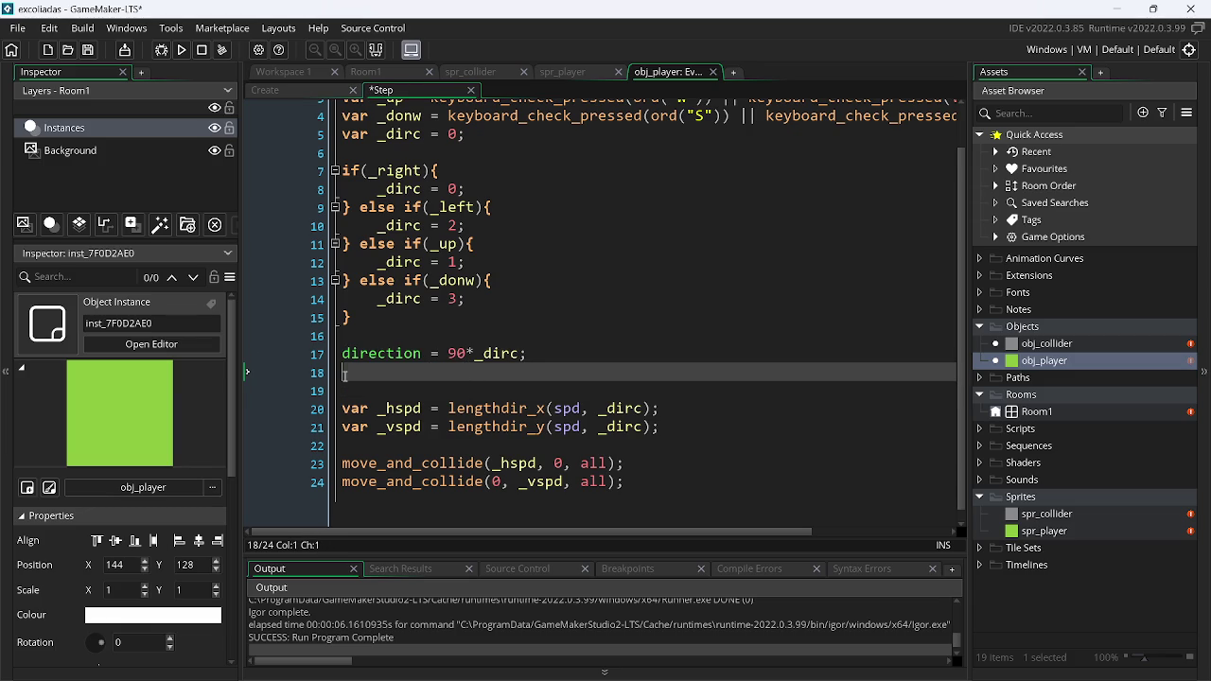
pyautogui.press('BackSpace')
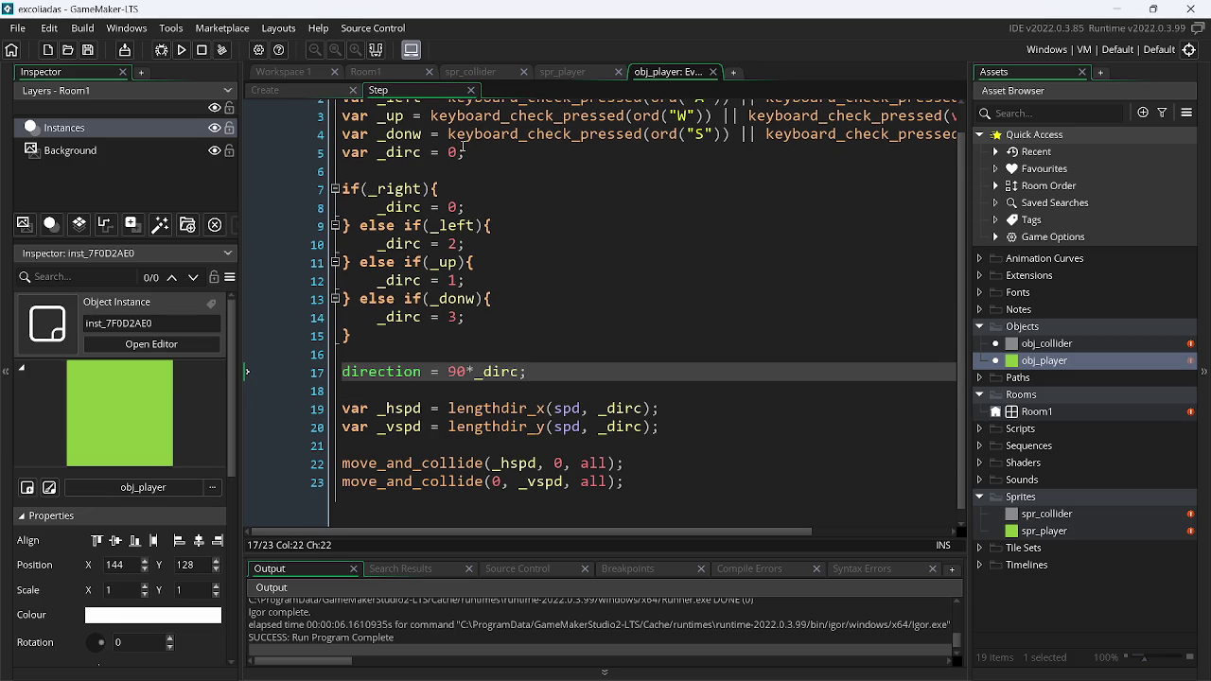
# Remove the local var _dirc declaration and add dirc = 0; to the Create event
pyautogui.moveTo(463, 152); pyautogui.dragTo(265, 156)
pyautogui.press('BackSpace')
pyautogui.press('BackSpace')
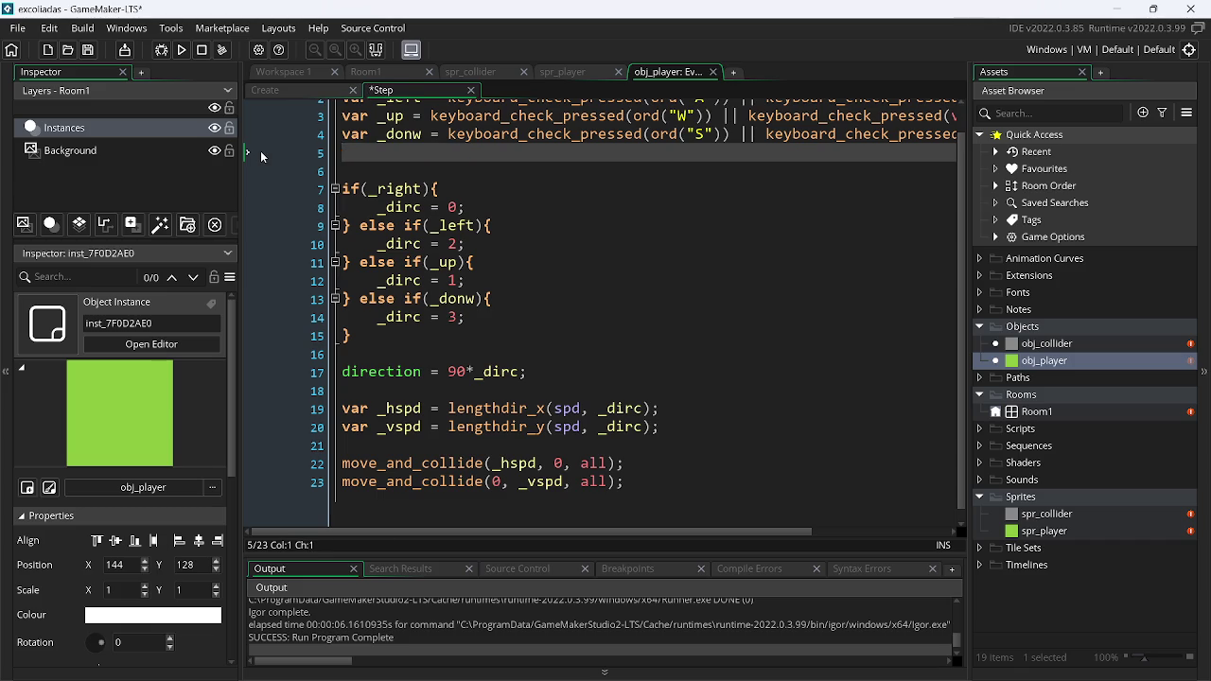
pyautogui.click(302, 88)
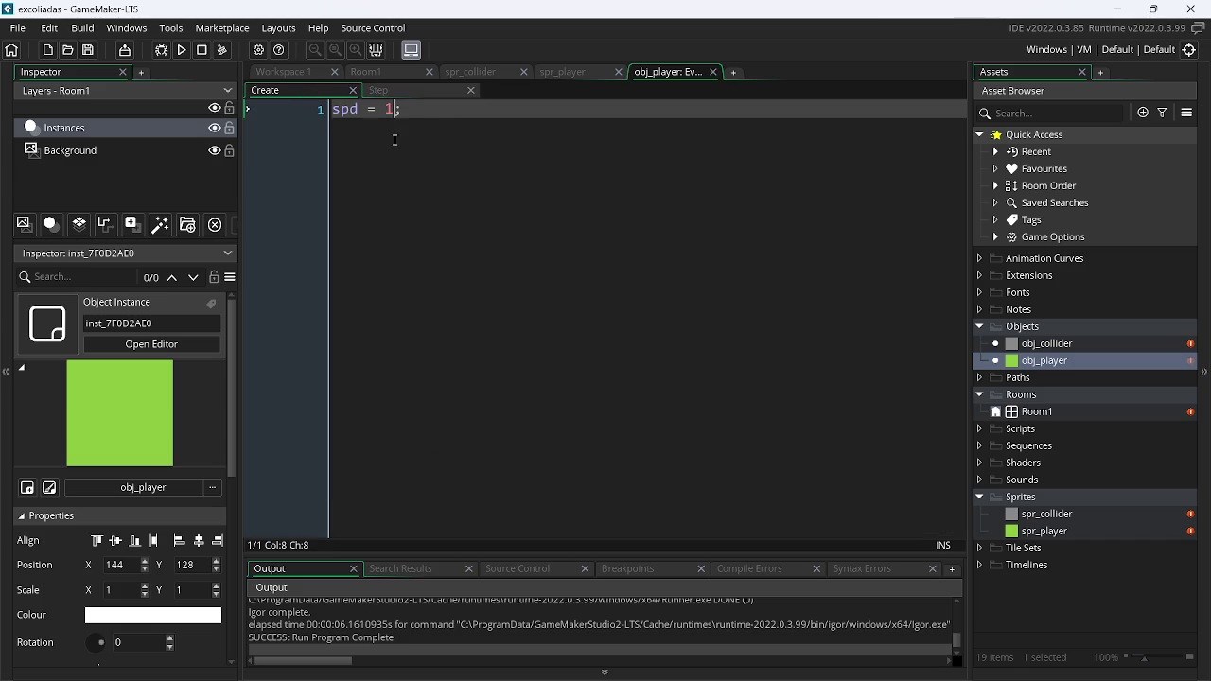
pyautogui.press('Return')
pyautogui.write('di')
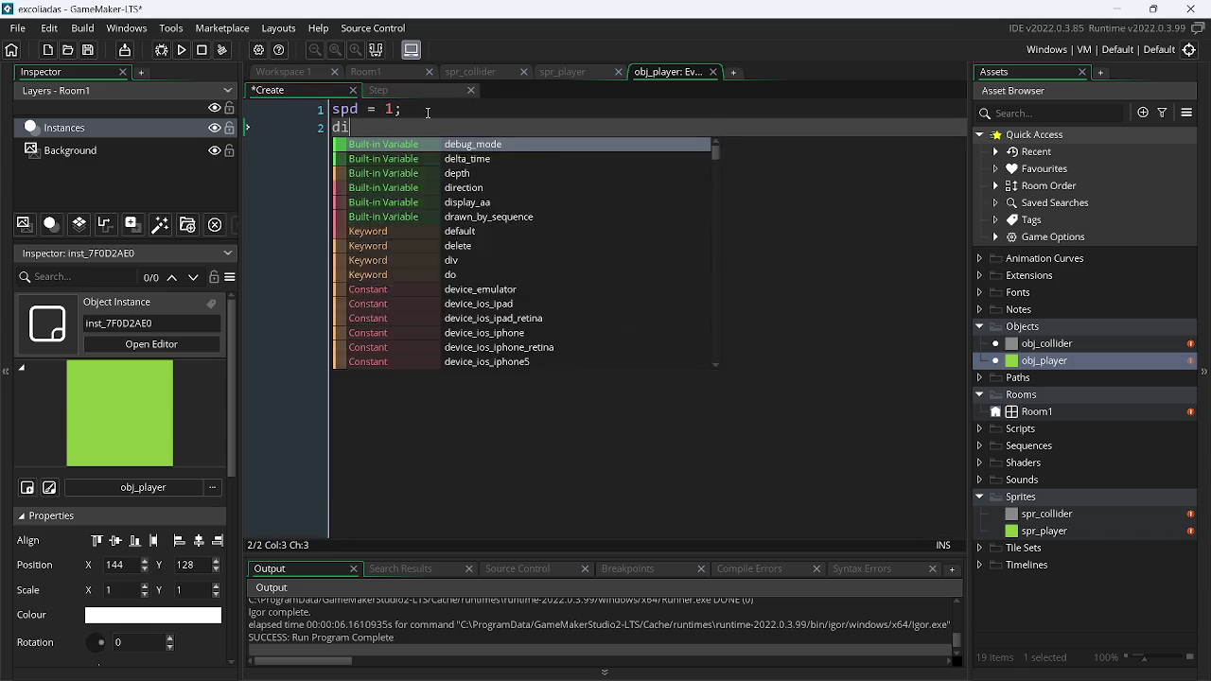
pyautogui.write('rc = 0;')
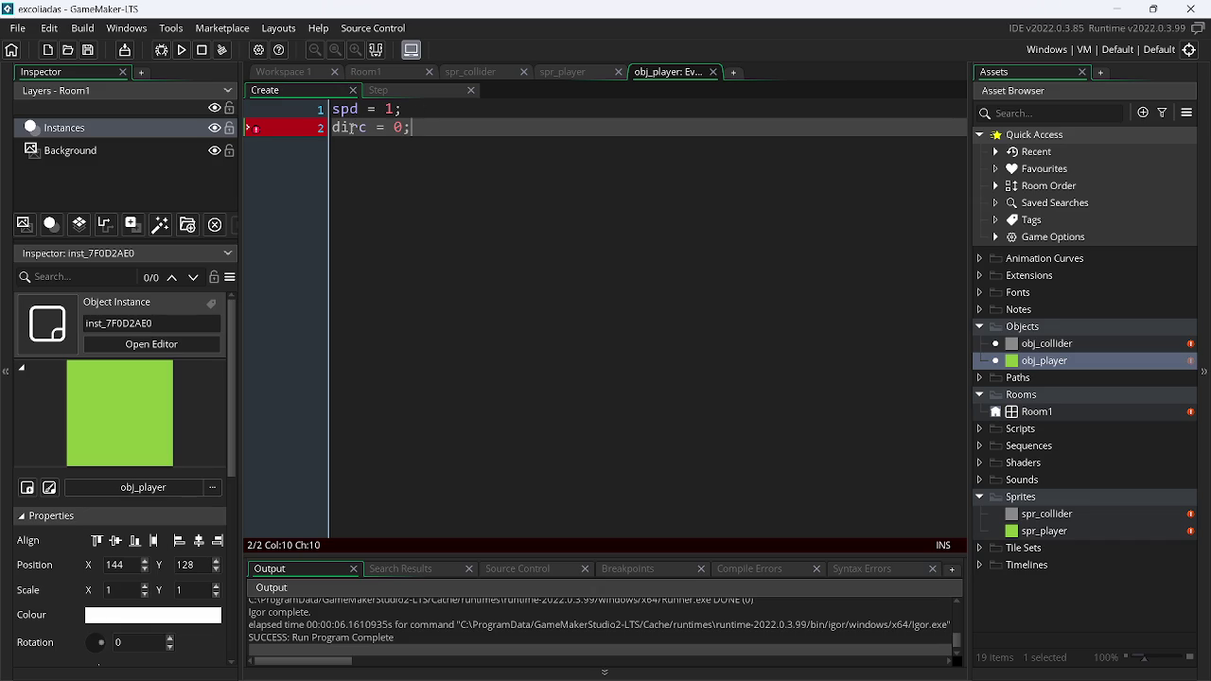
# Replace every _dirc with dirc in the Step code using Find and Replace, and save
pyautogui.click(421, 90)
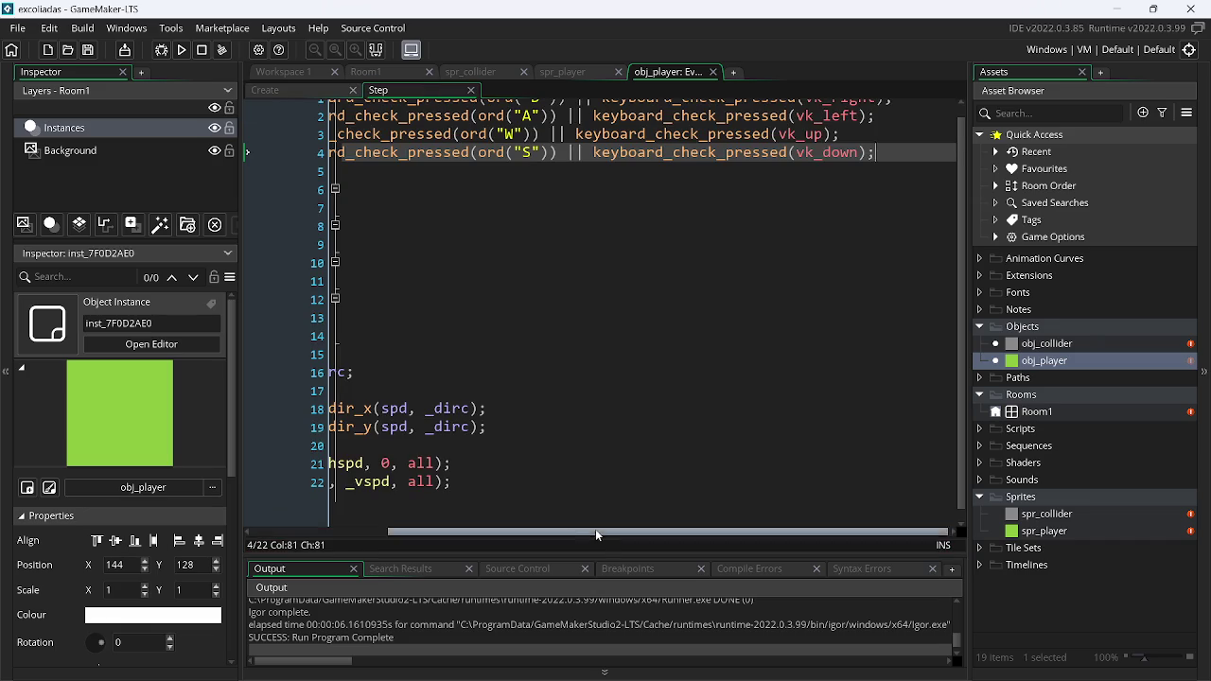
pyautogui.moveTo(598, 536); pyautogui.dragTo(454, 535)
pyautogui.doubleClick(396, 208)
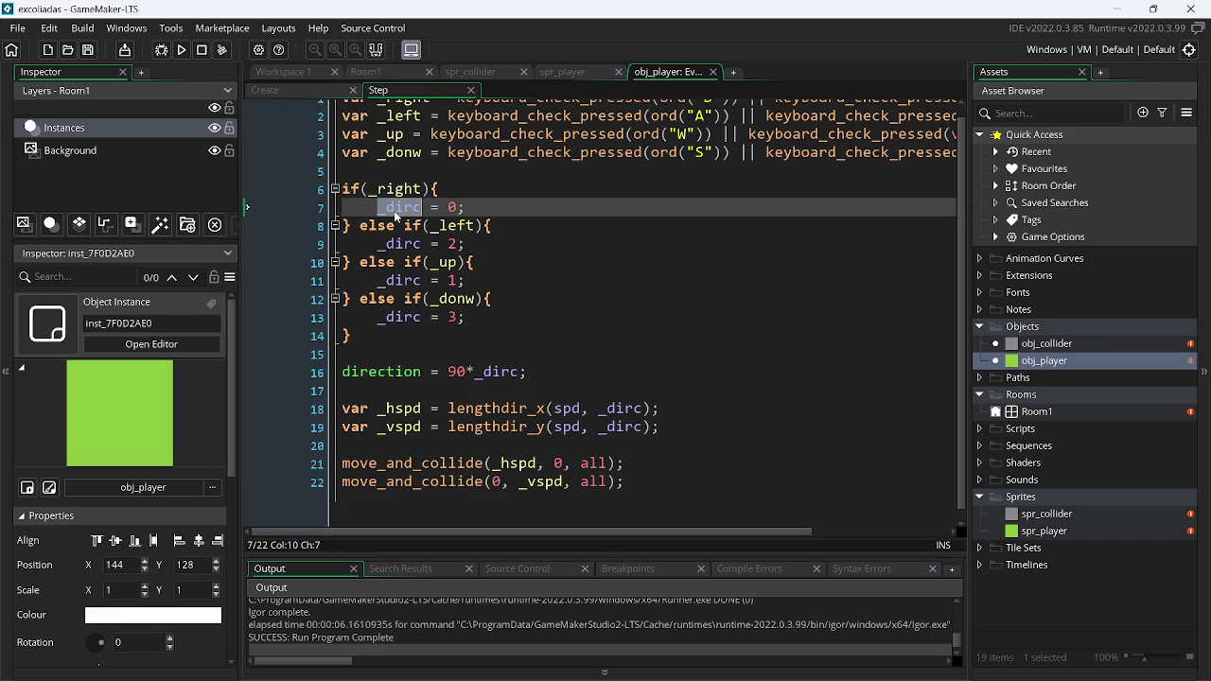
pyautogui.hotkey('ctrl', 'f')
pyautogui.click(777, 146)
pyautogui.write('dirc')
pyautogui.click(886, 146)
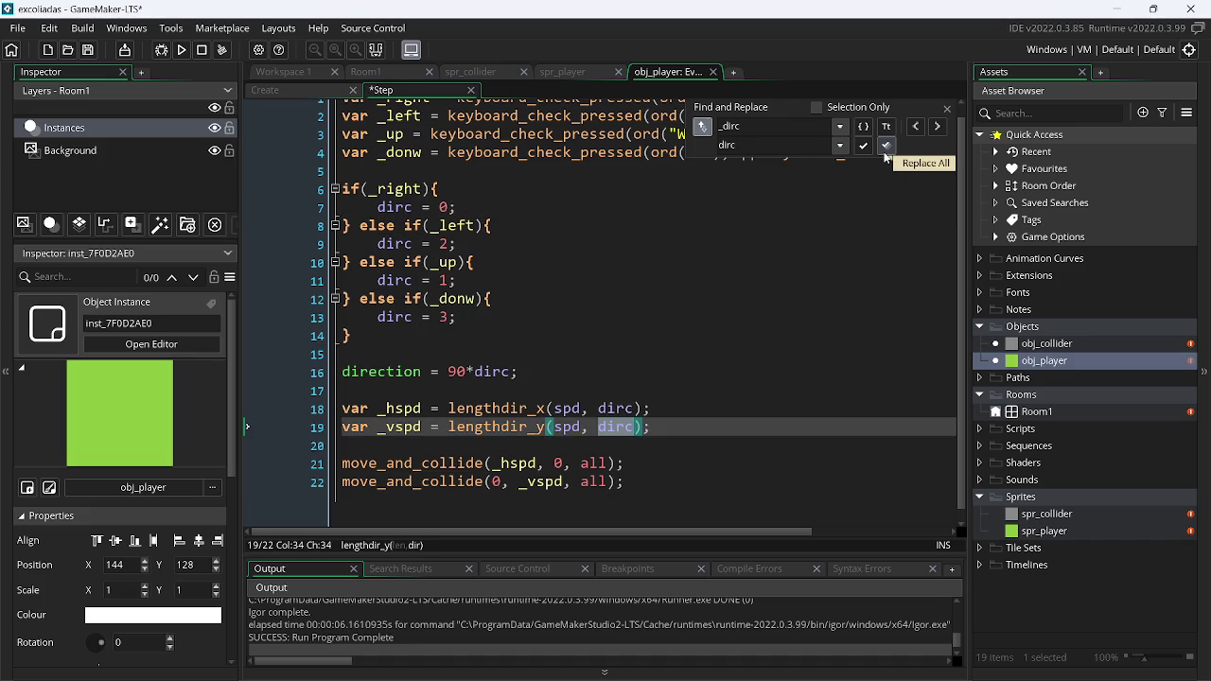
pyautogui.moveTo(944, 109); pyautogui.dragTo(945, 117)
pyautogui.click(777, 440)
pyautogui.hotkey('ctrl', 's')
# Run the game and test moving the player right with D
pyautogui.moveTo(709, 528); pyautogui.dragTo(573, 528)
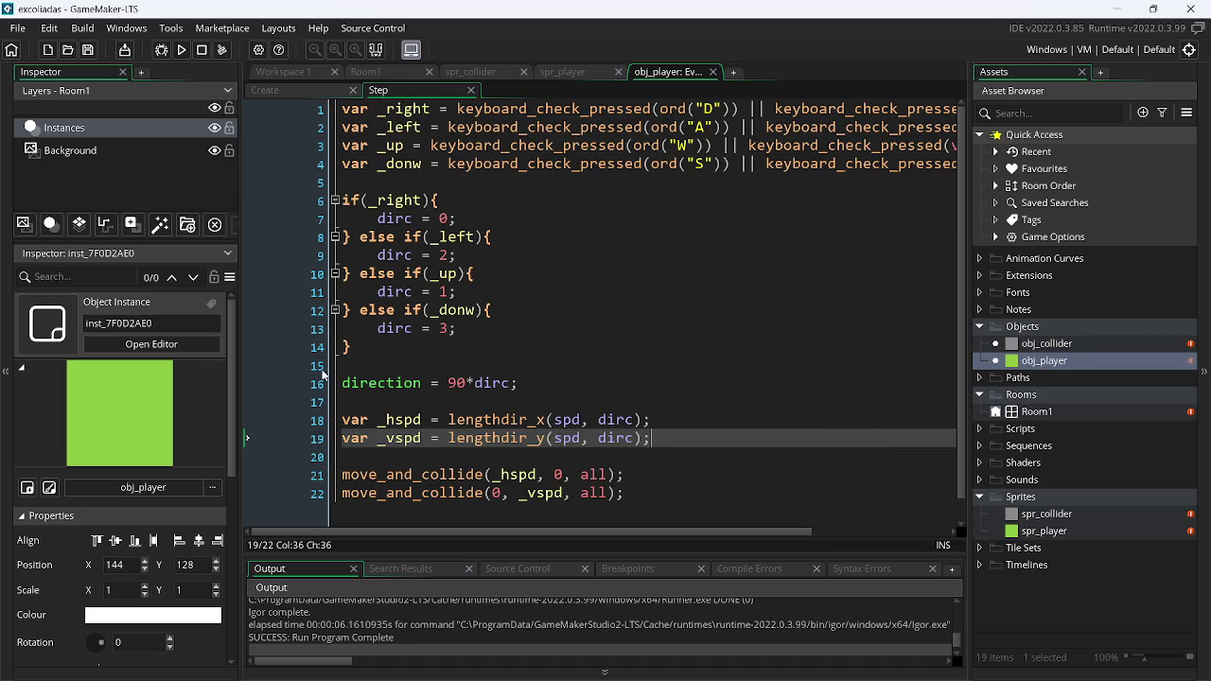
pyautogui.click(182, 49)
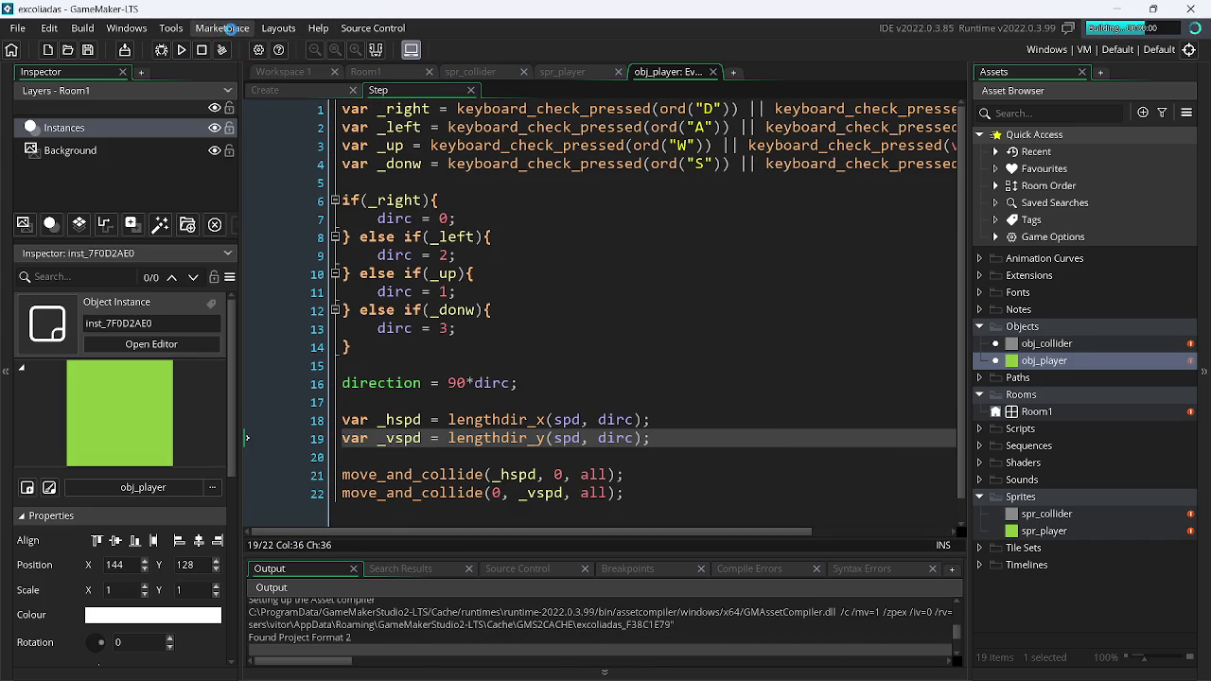
pyautogui.press('d')
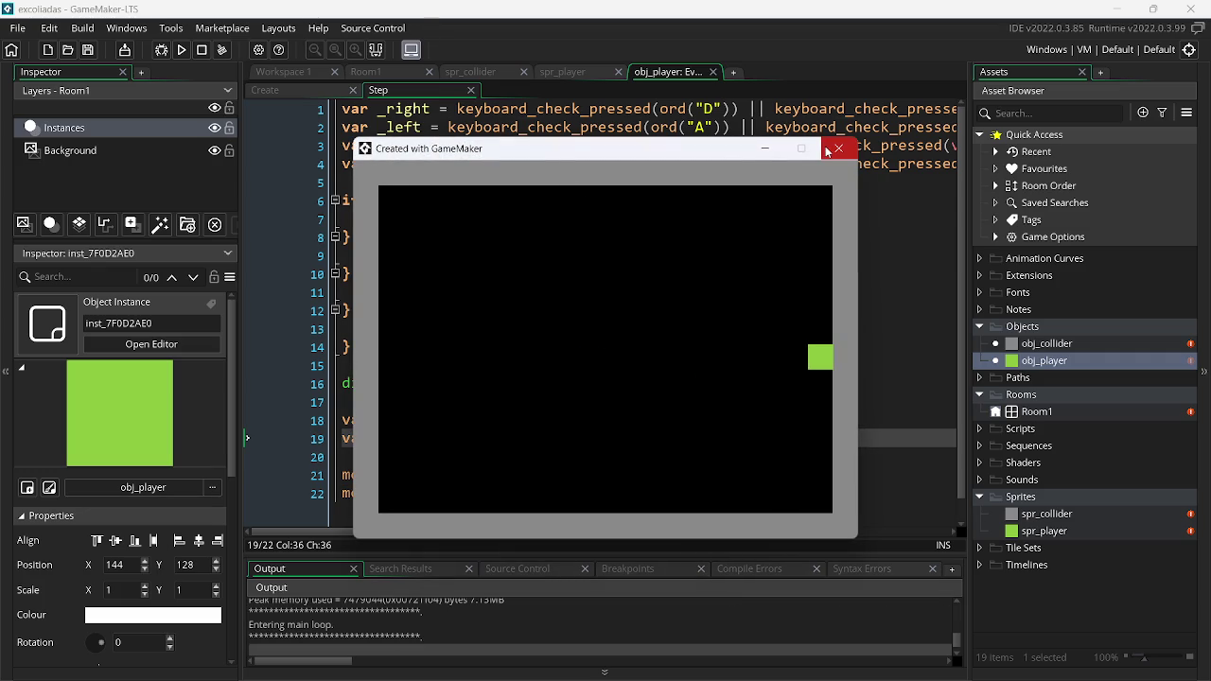
pyautogui.click(825, 151)
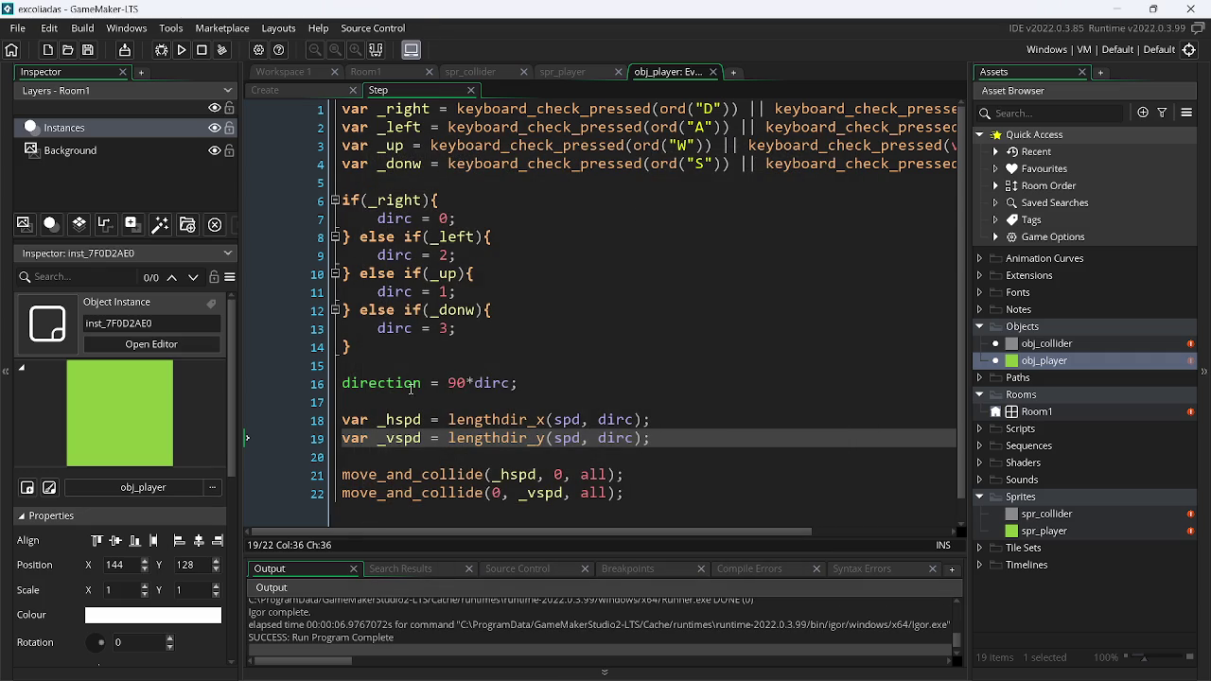
# Replace dirc with direction in both the lengthdir_x and lengthdir_y calls
pyautogui.doubleClick(388, 384)
pyautogui.hotkey('ctrl', 'c')
pyautogui.doubleClick(615, 419)
pyautogui.hotkey('ctrl', 'v')
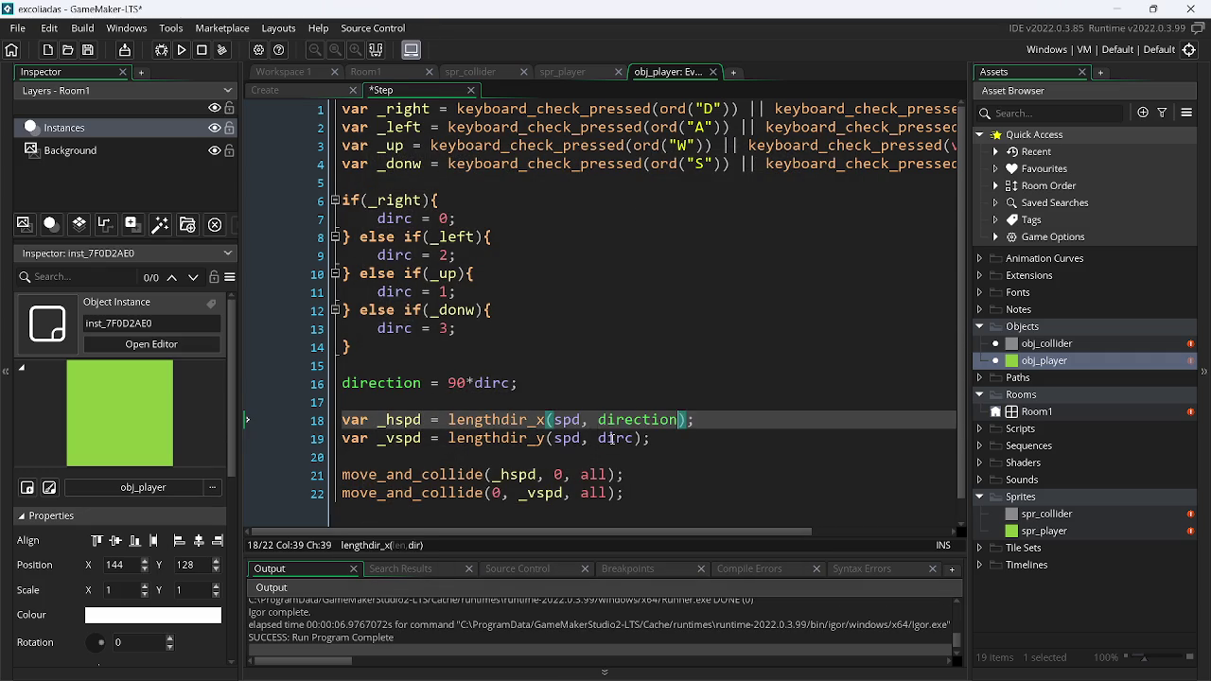
pyautogui.doubleClick(615, 438)
pyautogui.hotkey('ctrl', 'v')
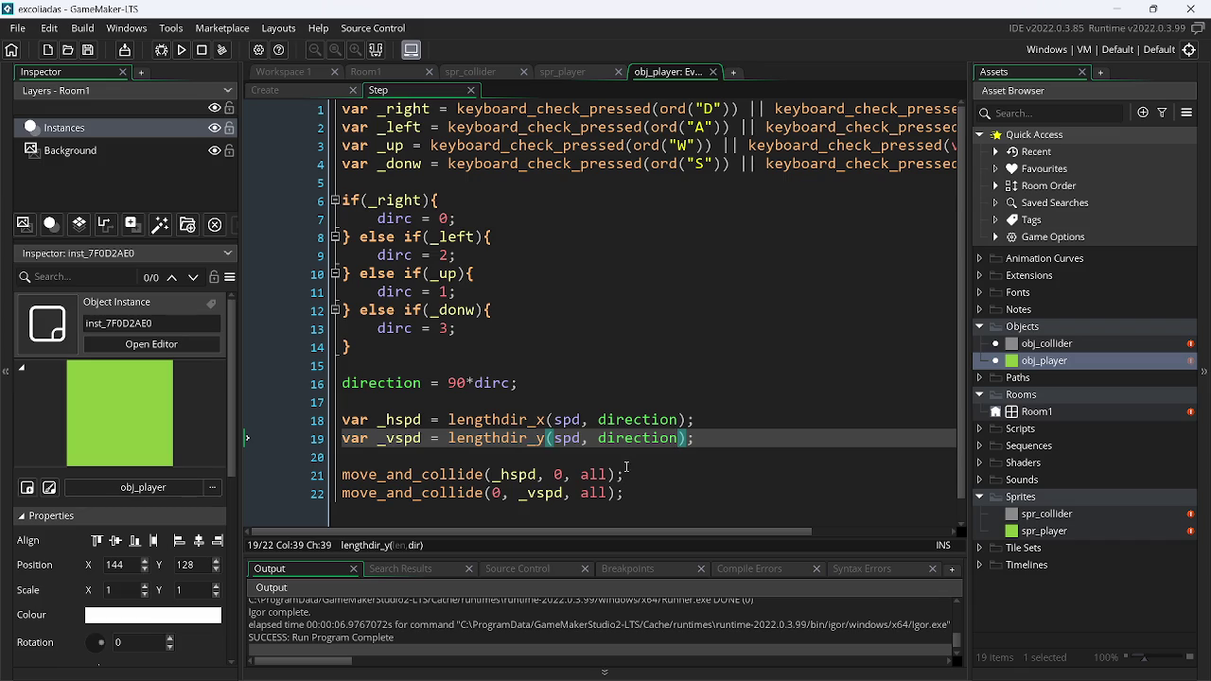
# Add show_debug_message(dirc); as the last line of the Step code and save
pyautogui.click(634, 492)
pyautogui.press('Return')
pyautogui.press('Return')
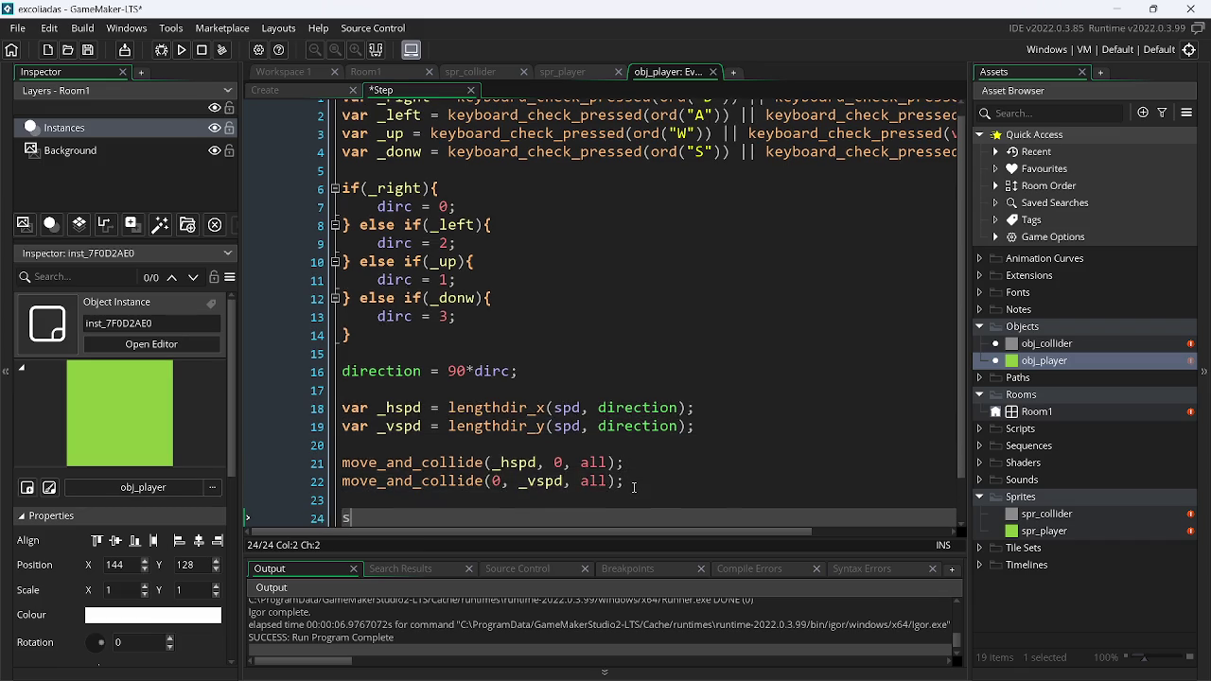
pyautogui.write('show')
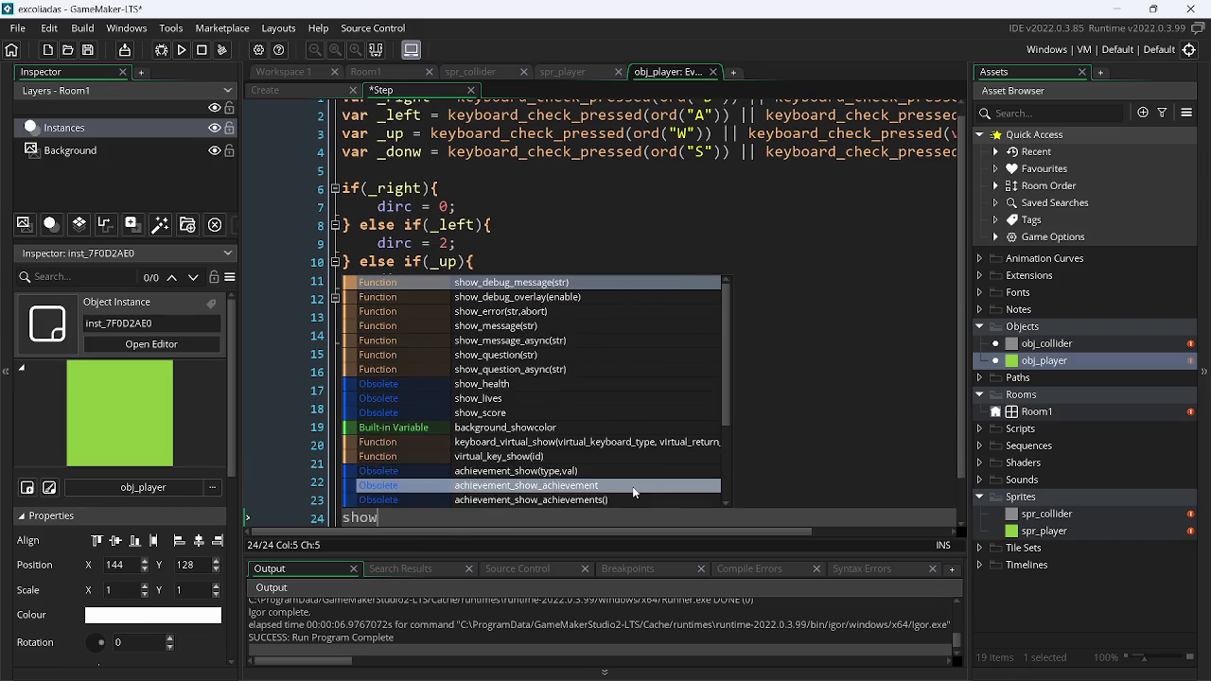
pyautogui.press('Return')
pyautogui.write('dirc')
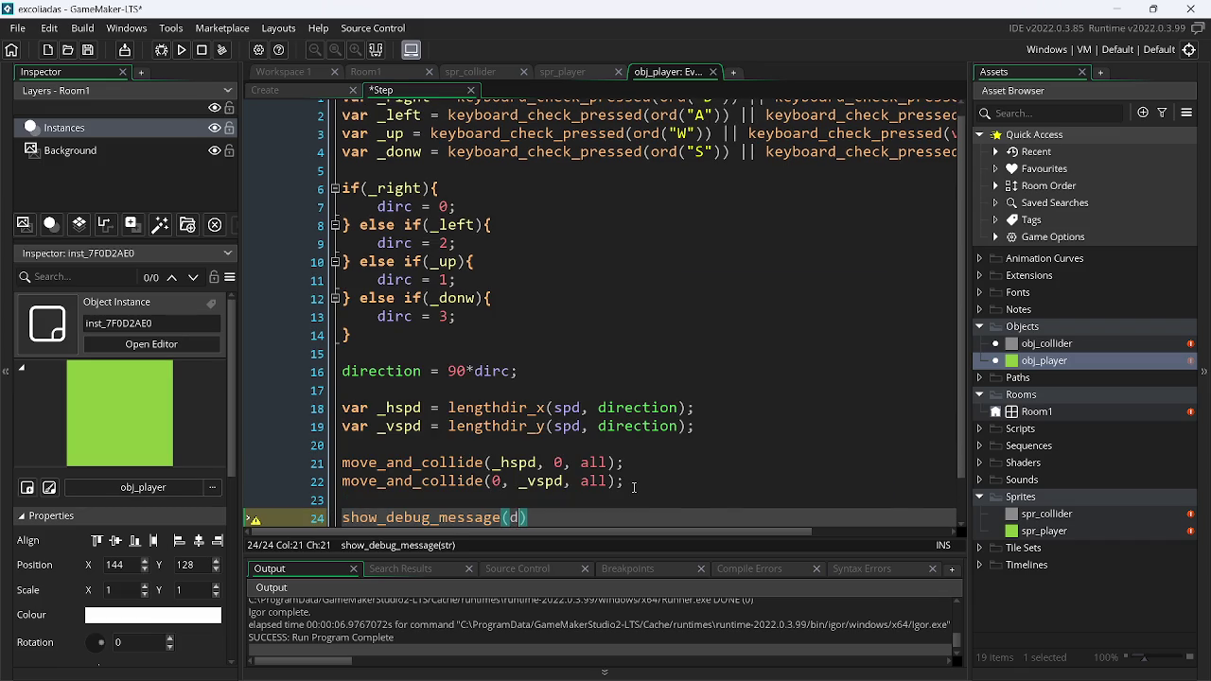
pyautogui.hotkey('ctrl', 's')
pyautogui.press('End')
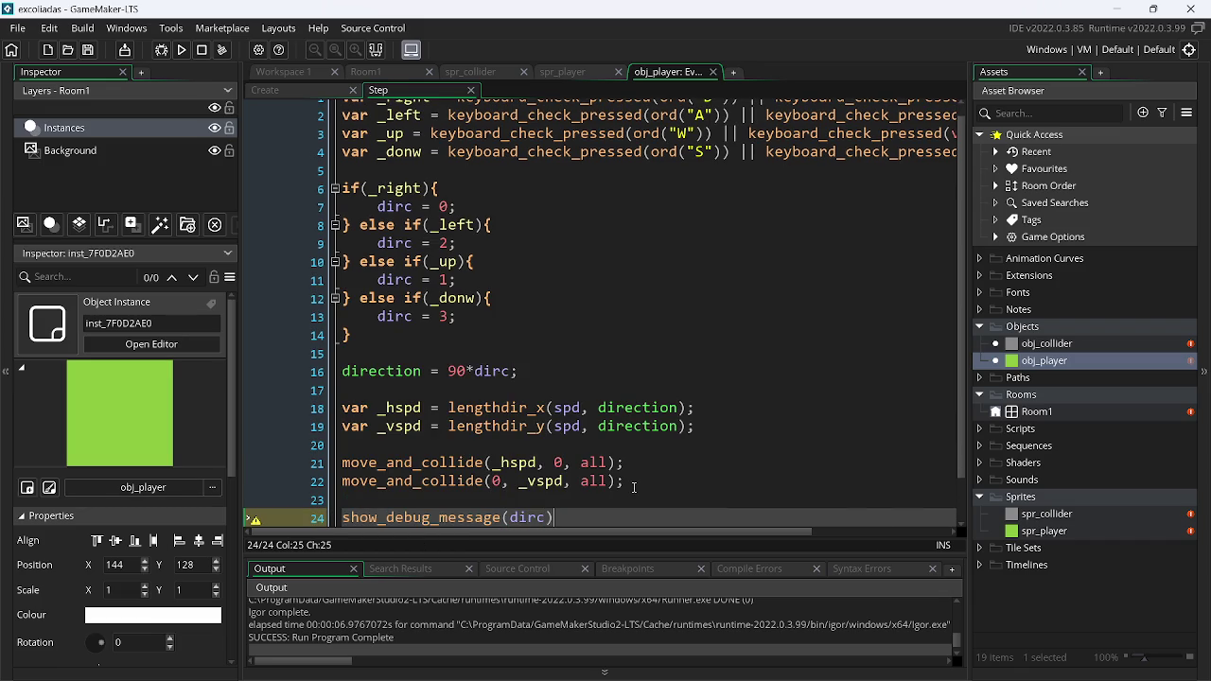
pyautogui.write(';')
pyautogui.press('F4')
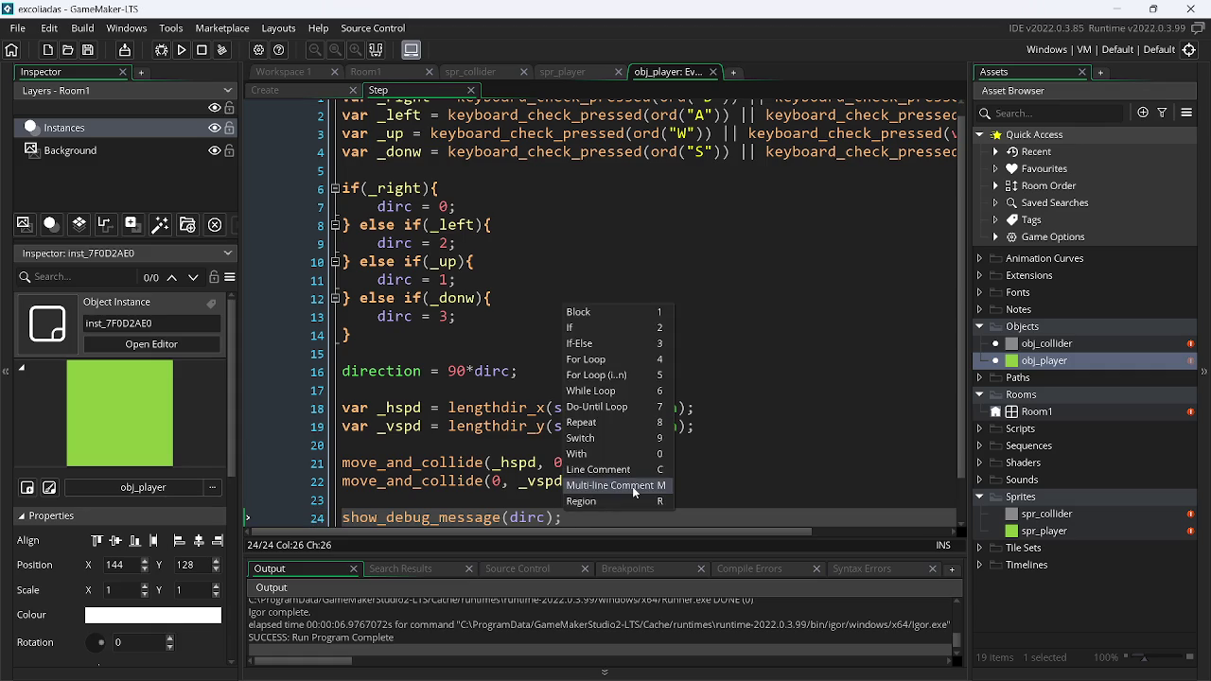
# Run the game with F5, test player movement with W, A, S and D, then close it
pyautogui.press('F5')
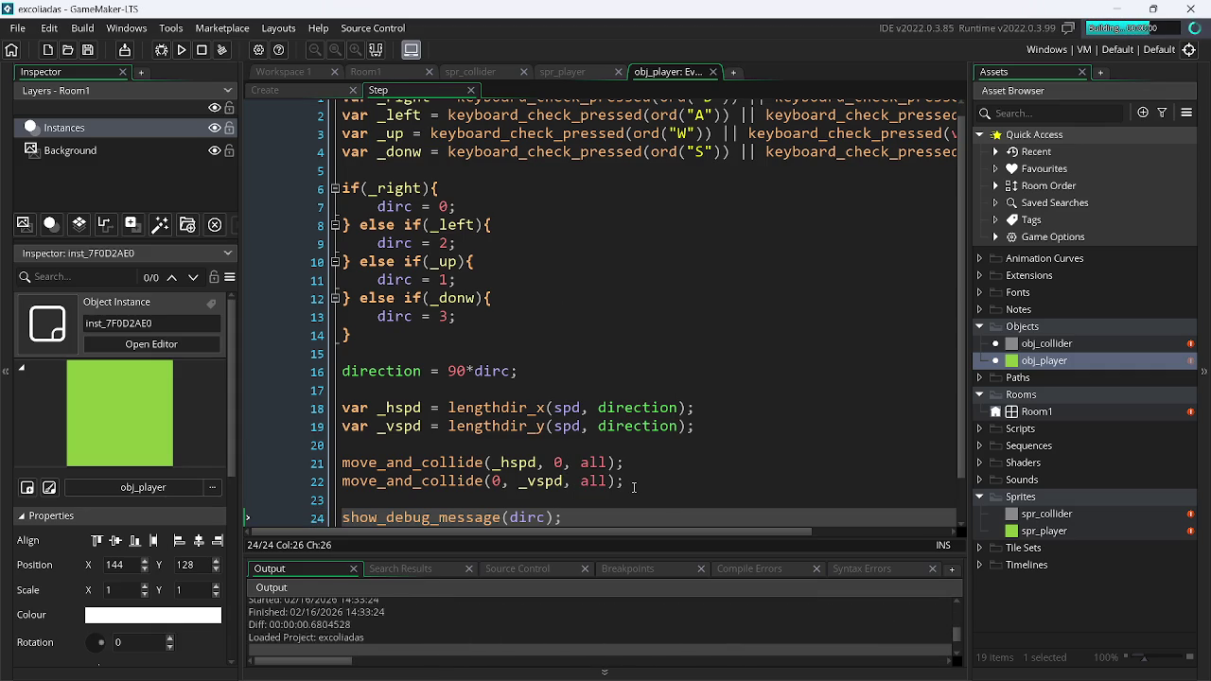
pyautogui.press('w')
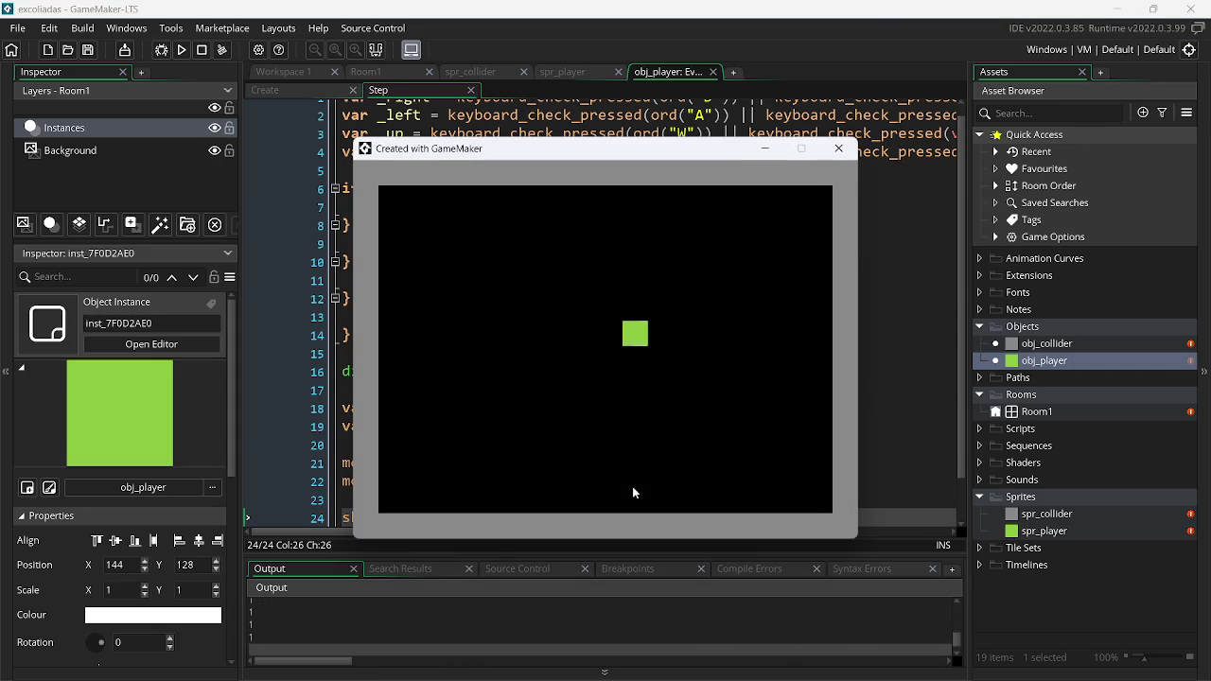
pyautogui.press('a')
pyautogui.press('s')
pyautogui.press('d')
pyautogui.press('s')
pyautogui.press('s')
pyautogui.press('a')
pyautogui.press('a')
pyautogui.press('w')
pyautogui.press('d')
pyautogui.press('s')
pyautogui.press('a')
pyautogui.press('w')
pyautogui.press('w')
pyautogui.press('d')
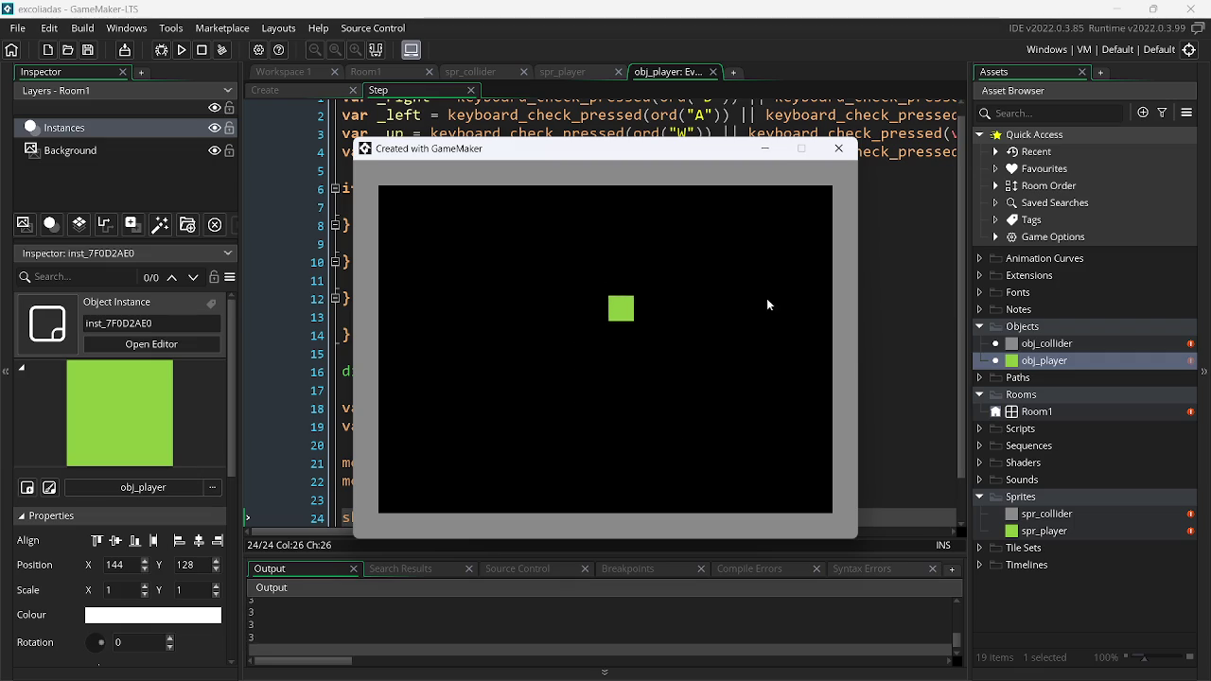
pyautogui.click(839, 148)
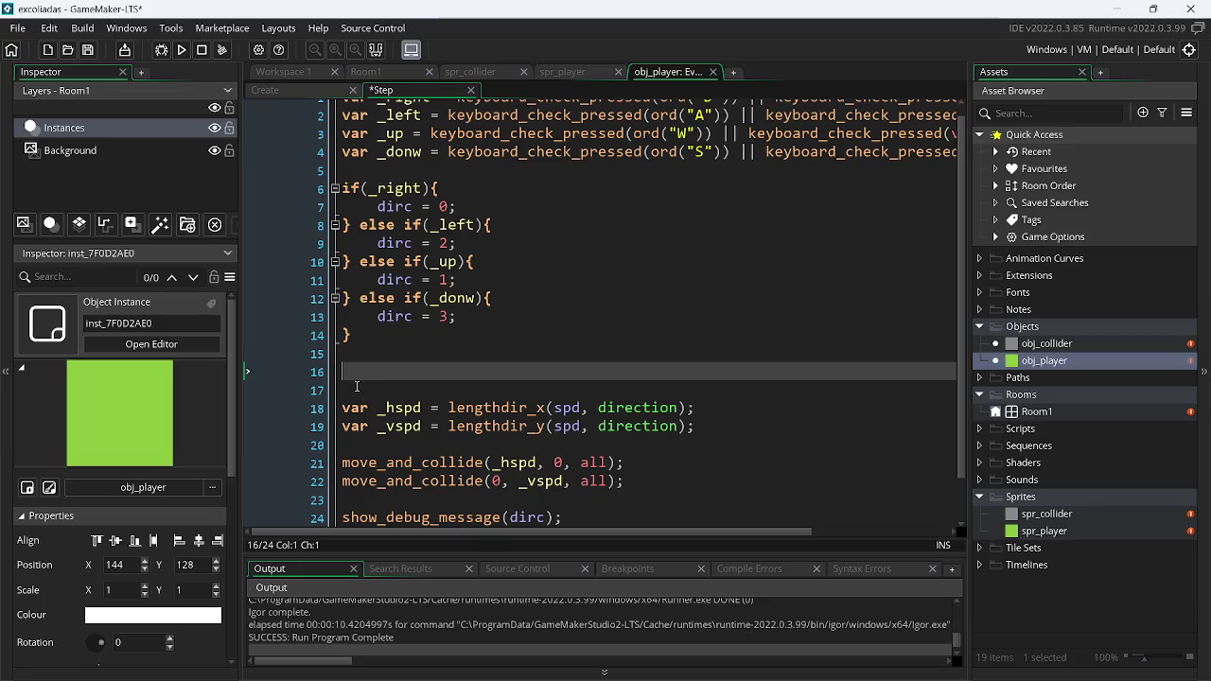
# Restore the direction = 90*dirc line on line 16 and remove the blank line below it
pyautogui.hotkey('ctrl', 'v')
pyautogui.hotkey('ctrl', 's')
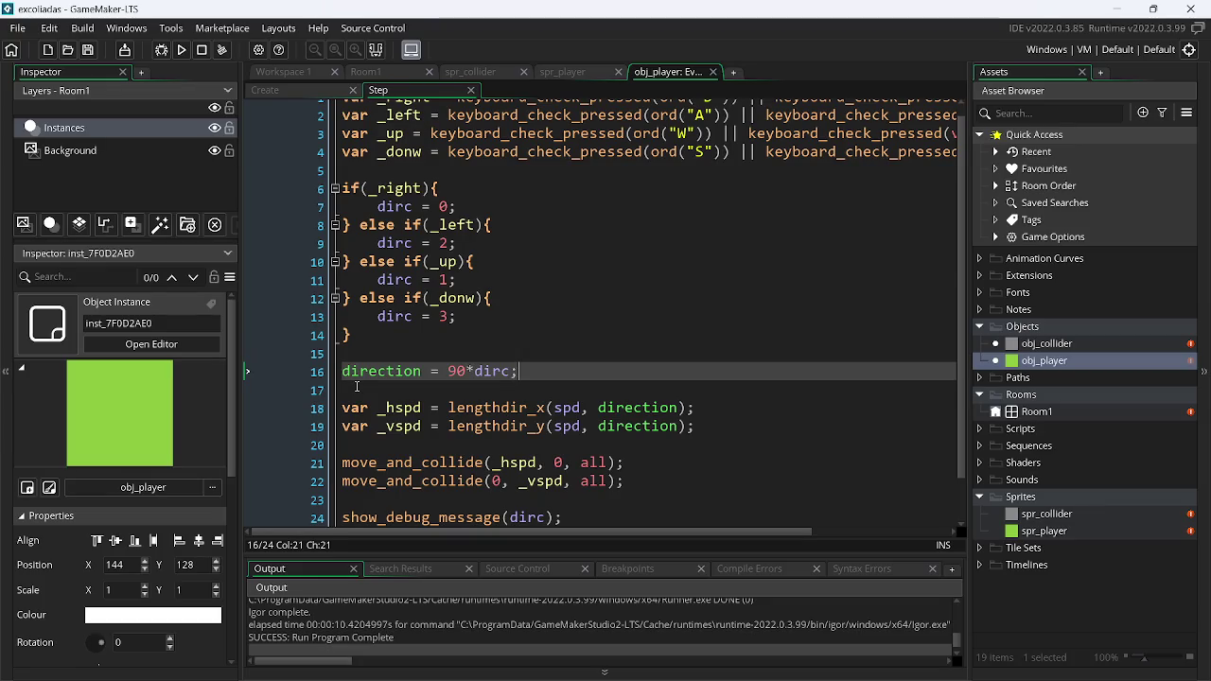
pyautogui.click(498, 389)
pyautogui.press('BackSpace')
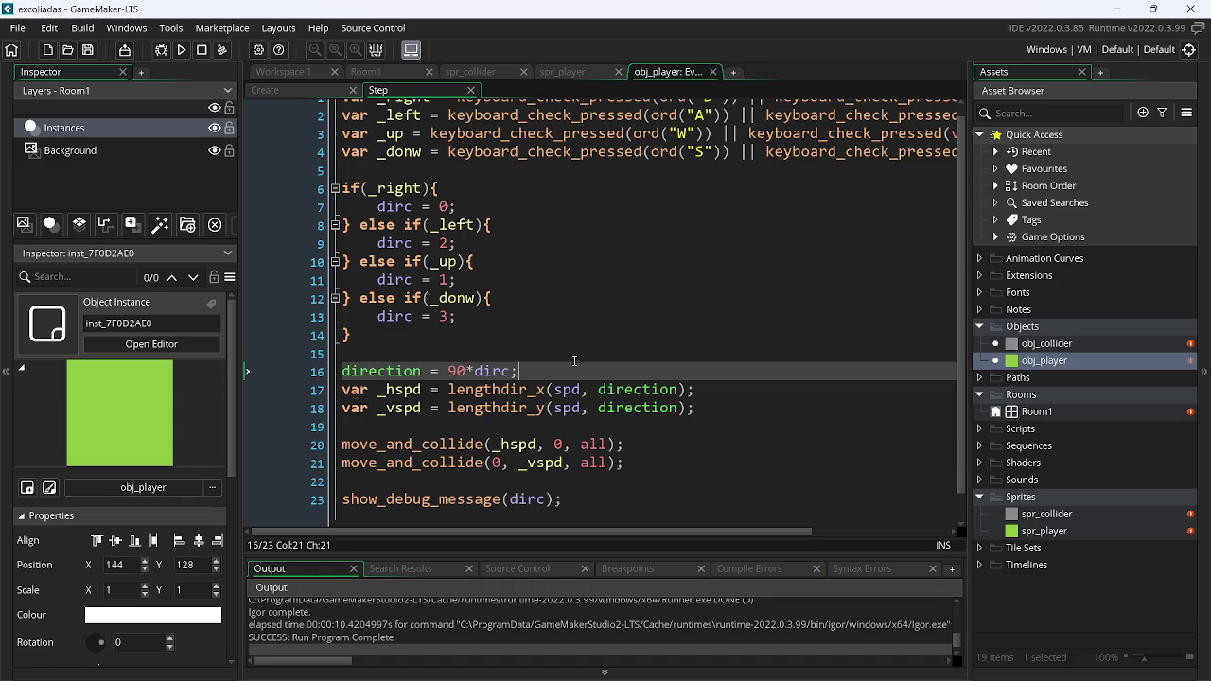
# Change spd from 1 to 3 in obj_player's Create event
pyautogui.click(322, 95)
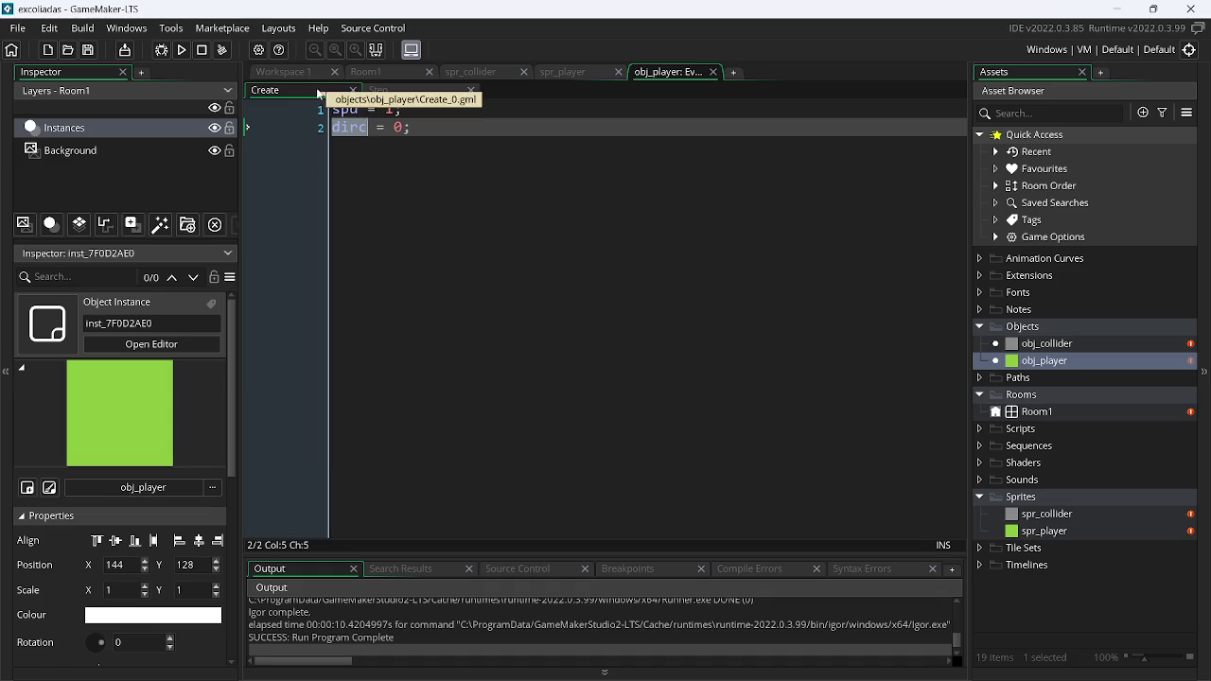
pyautogui.click(404, 89)
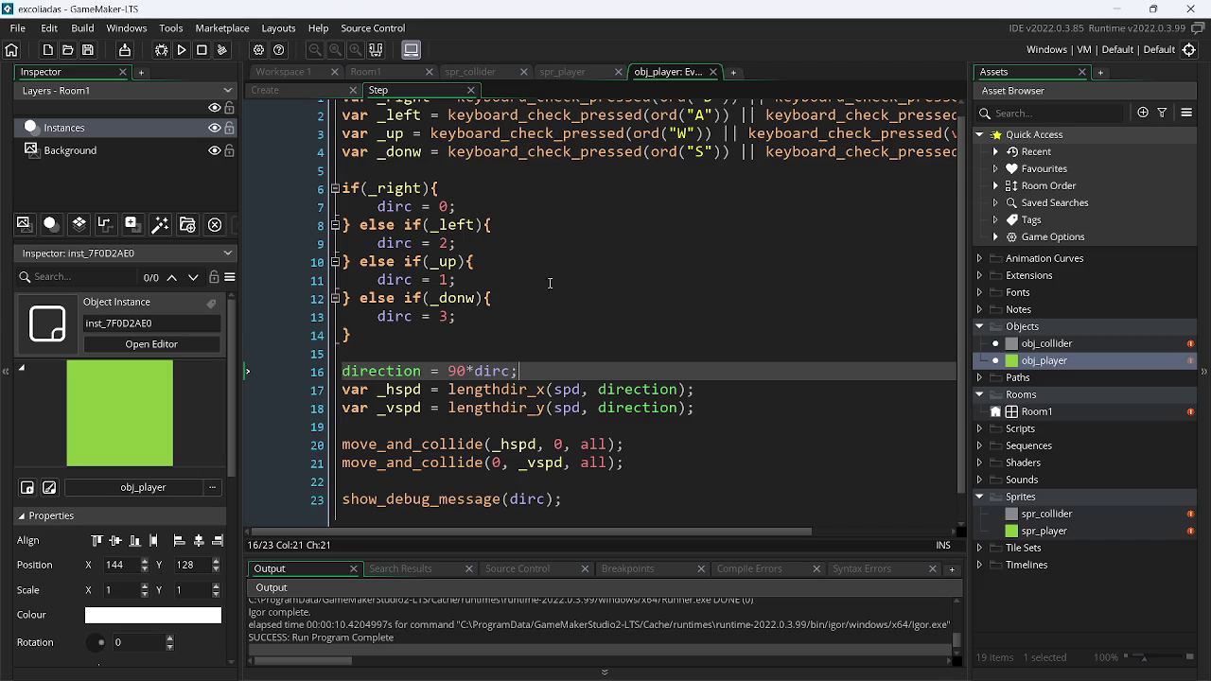
pyautogui.click(307, 94)
pyautogui.doubleClick(395, 109)
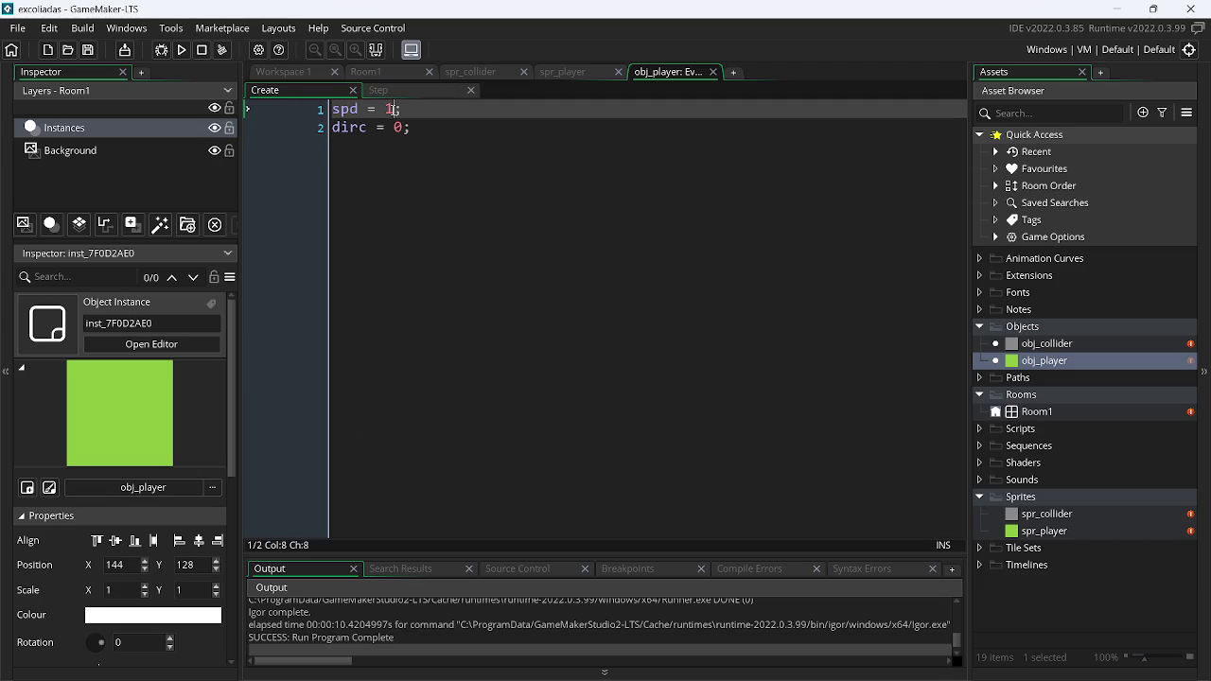
pyautogui.write('3')
# Mute the microphone input in OBS and return to GameMaker
pyautogui.hotkey('alt', 'Tab')
pyautogui.hotkey('alt', 'Tab')
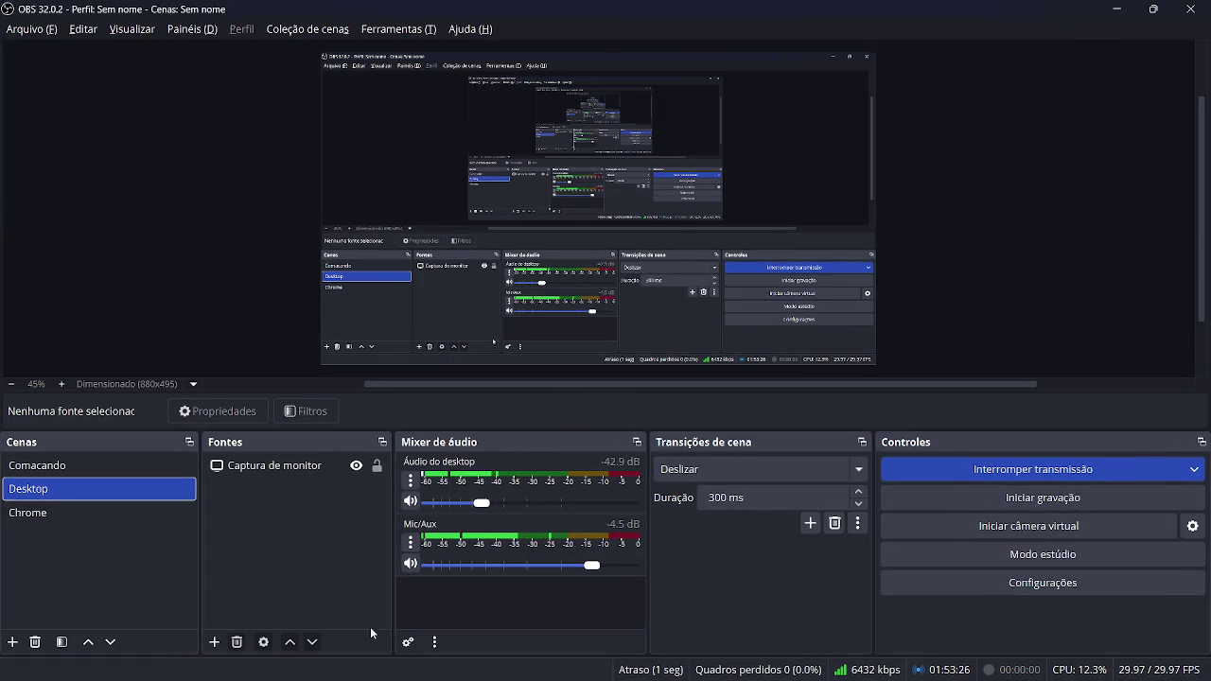
pyautogui.click(411, 565)
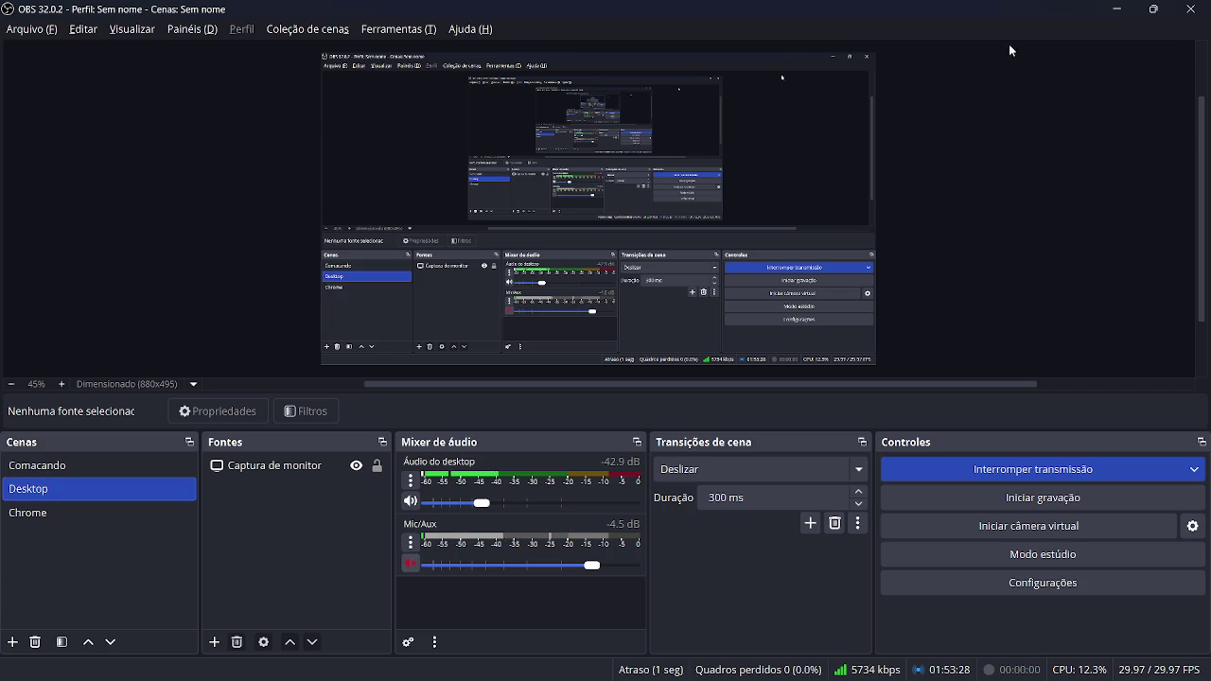
pyautogui.click(1118, 8)
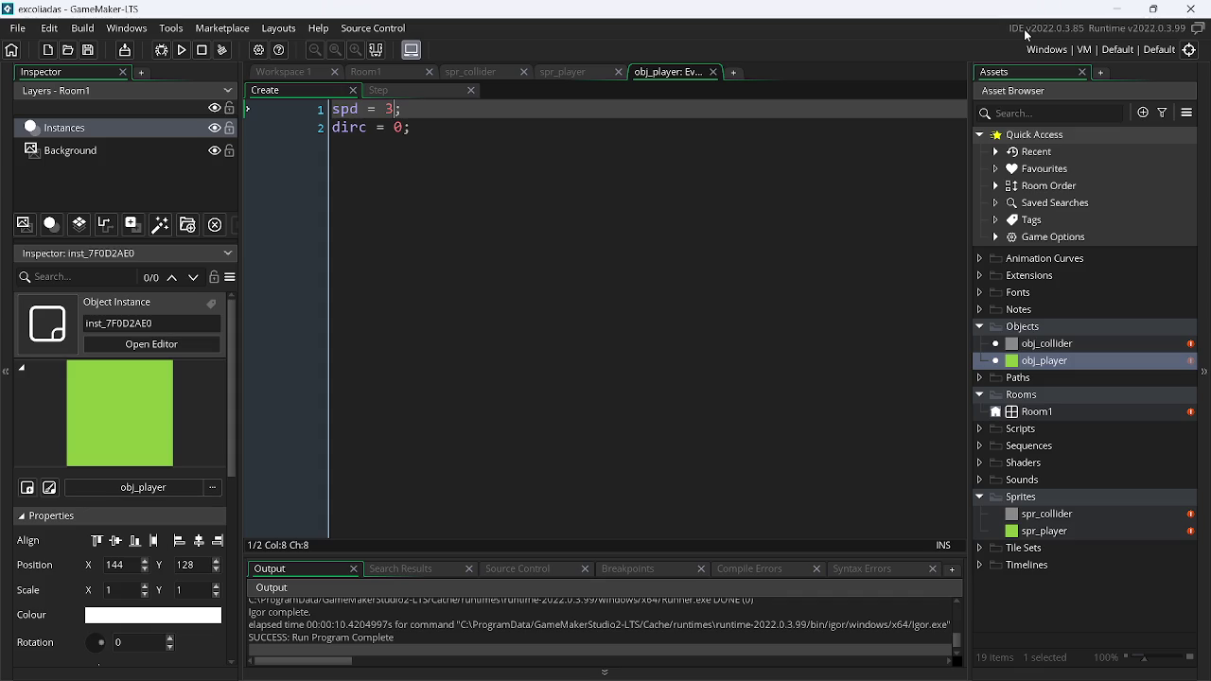
# Return to the GameMaker editor, show the player's Step event, and run the game
pyautogui.hotkey('alt', 'Tab')
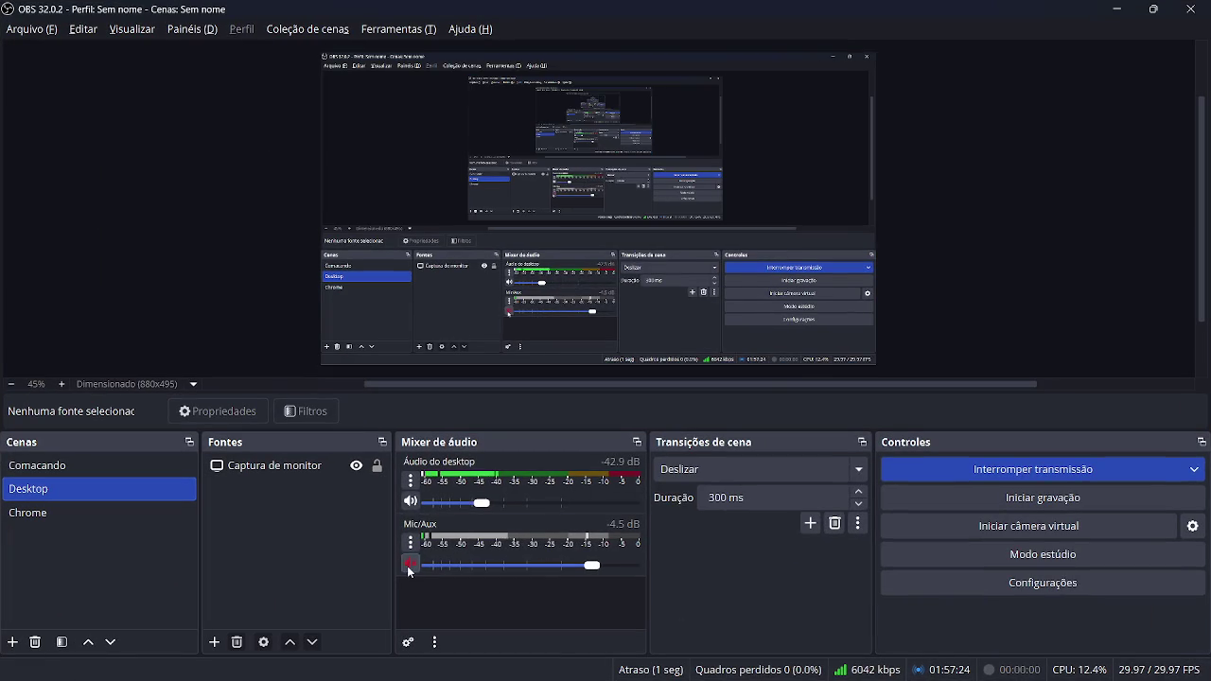
pyautogui.hotkey('alt', 'Tab')
pyautogui.press('Tab')
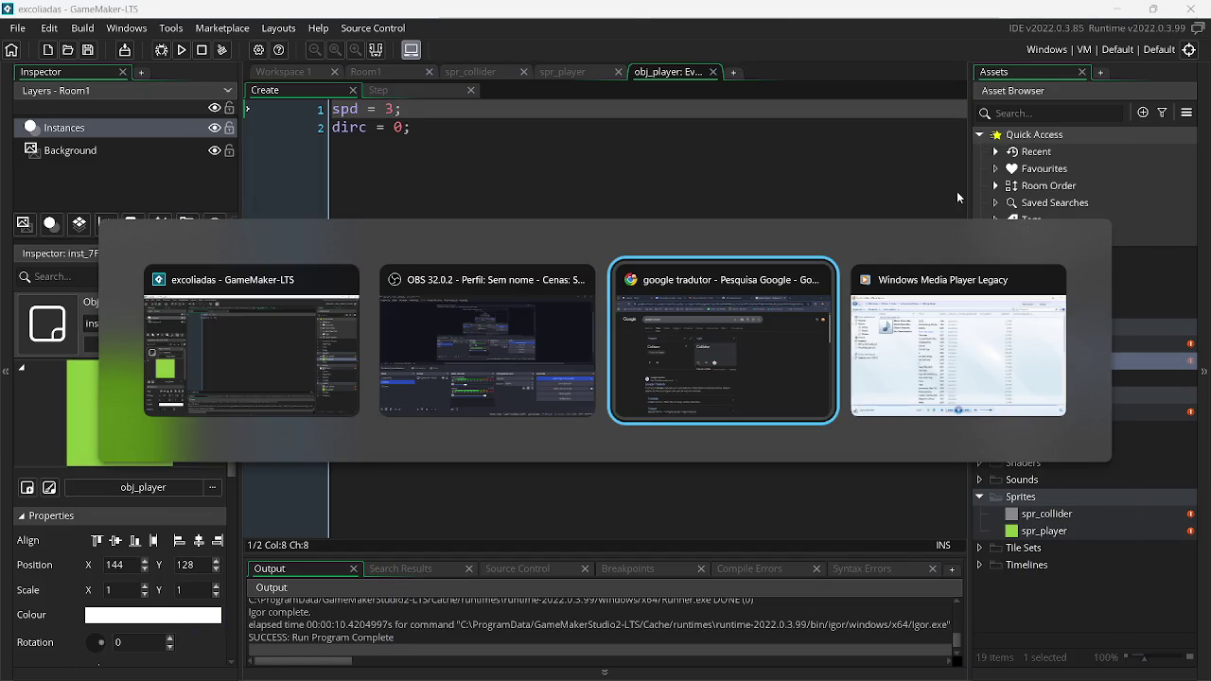
pyautogui.click(171, 11)
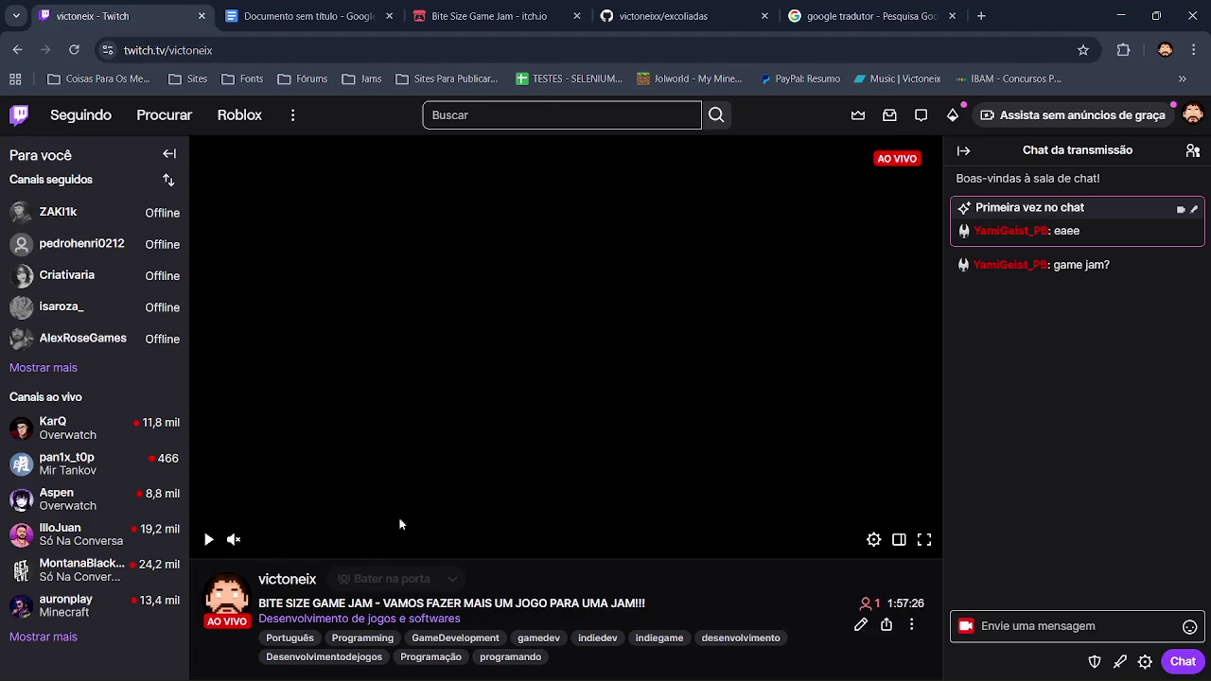
pyautogui.click(1122, 15)
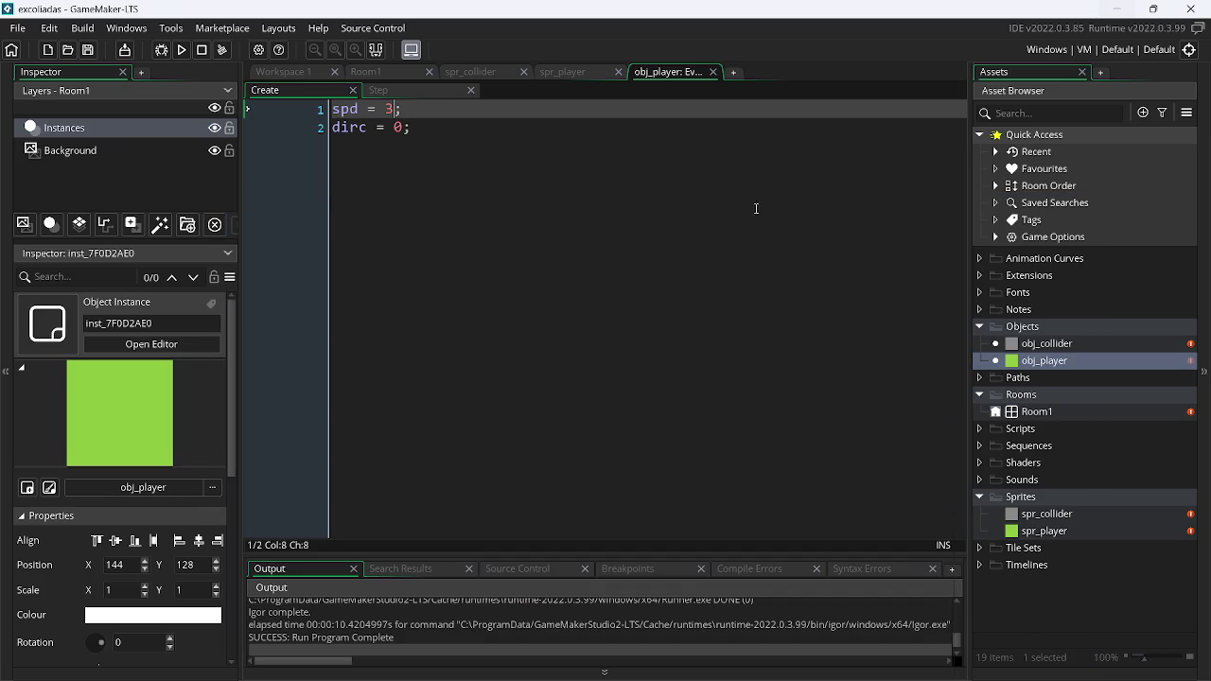
pyautogui.click(379, 90)
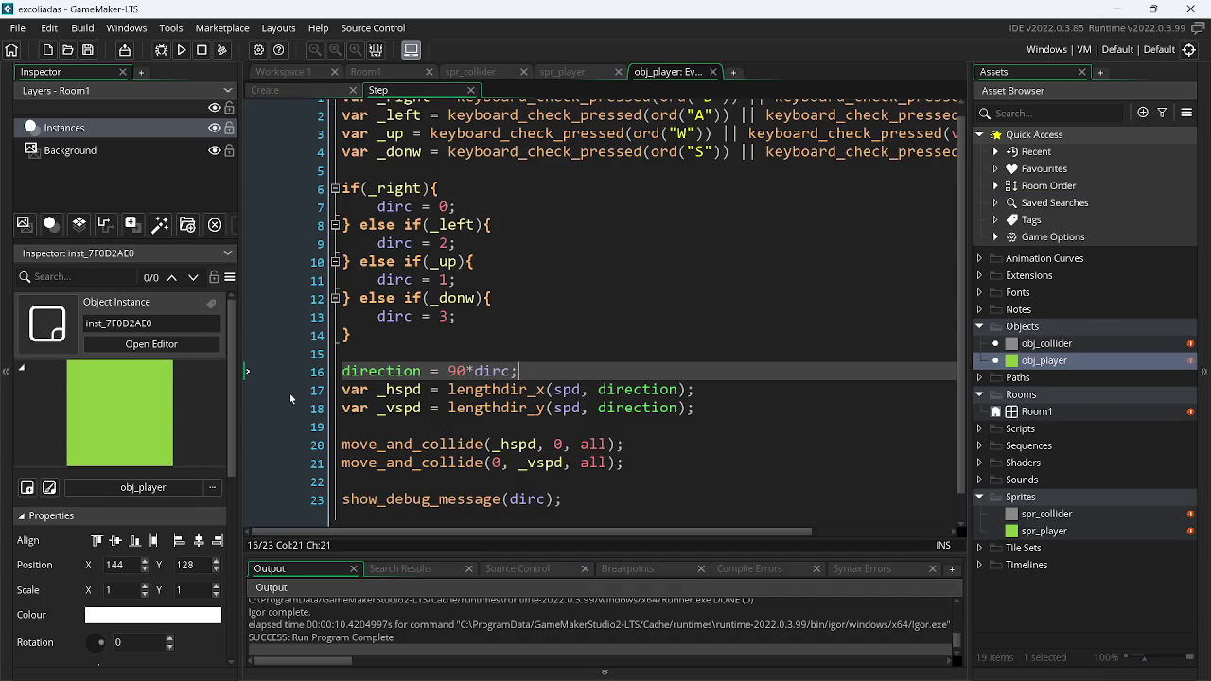
pyautogui.click(182, 49)
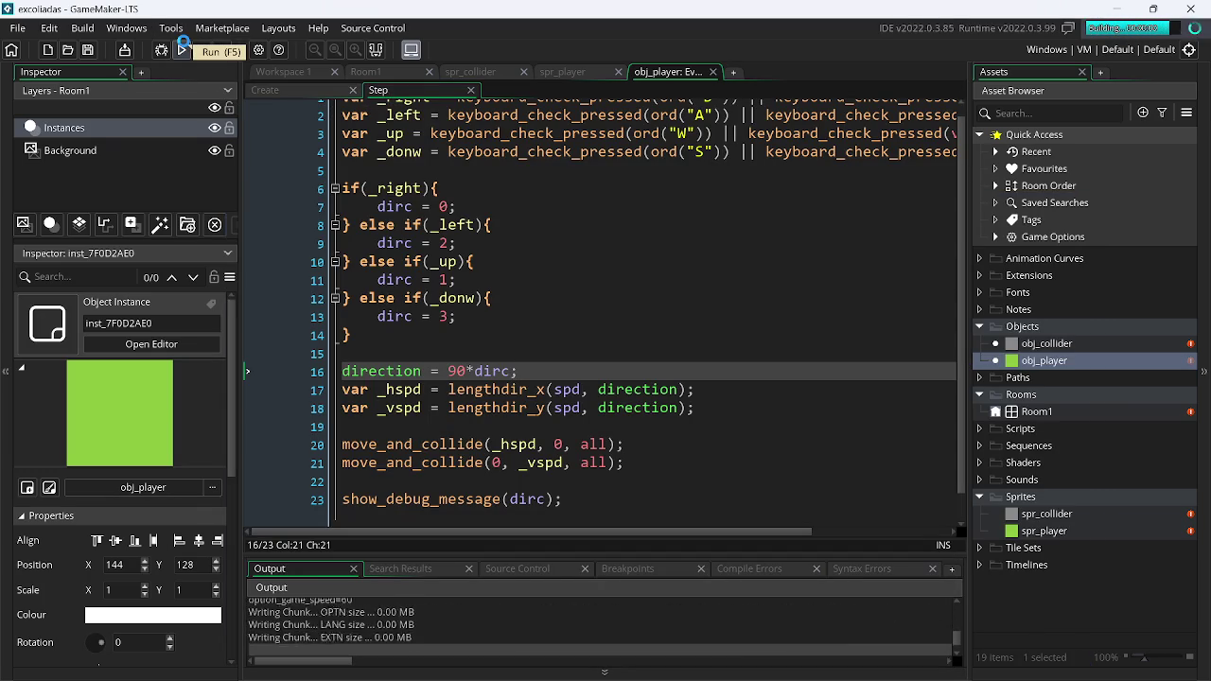
# Steer the green square in all four directions with W, A, S and D
pyautogui.press('a')
pyautogui.press('w')
pyautogui.press('d')
pyautogui.press('s')
pyautogui.press('a')
pyautogui.press('w')
pyautogui.press('w')
pyautogui.press('d')
pyautogui.press('s')
pyautogui.press('a')
pyautogui.press('w')
pyautogui.press('d')
pyautogui.press('s')
pyautogui.press('a')
pyautogui.press('w')
pyautogui.press('d')
pyautogui.press('s')
pyautogui.press('a')
pyautogui.press('w')
pyautogui.press('d')
pyautogui.press('s')
pyautogui.press('d')
pyautogui.press('w')
pyautogui.press('d')
pyautogui.press('s')
pyautogui.press('s')
pyautogui.press('a')
pyautogui.press('a')
pyautogui.press('a')
pyautogui.press('a')
pyautogui.press('w')
pyautogui.press('w')
pyautogui.press('w')
pyautogui.press('w')
pyautogui.press('d')
pyautogui.press('d')
pyautogui.press('d')
pyautogui.press('d')
pyautogui.press('d')
pyautogui.press('s')
pyautogui.press('s')
pyautogui.press('s')
pyautogui.press('s')
pyautogui.press('a')
pyautogui.press('a')
pyautogui.press('a')
pyautogui.press('w')
pyautogui.press('d')
pyautogui.press('s')
pyautogui.press('a')
pyautogui.press('w')
pyautogui.press('s')
pyautogui.press('s')
pyautogui.press('a')
pyautogui.press('w')
pyautogui.press('w')
pyautogui.press('s')
pyautogui.press('s')
pyautogui.press('s')
pyautogui.press('w')
pyautogui.press('w')
pyautogui.press('w')
pyautogui.press('d')
pyautogui.press('d')
pyautogui.press('d')
pyautogui.press('d')
pyautogui.press('s')
pyautogui.press('s')
pyautogui.press('s')
# Close the game, run it again, and move the square right and left to the edges
pyautogui.click(838, 149)
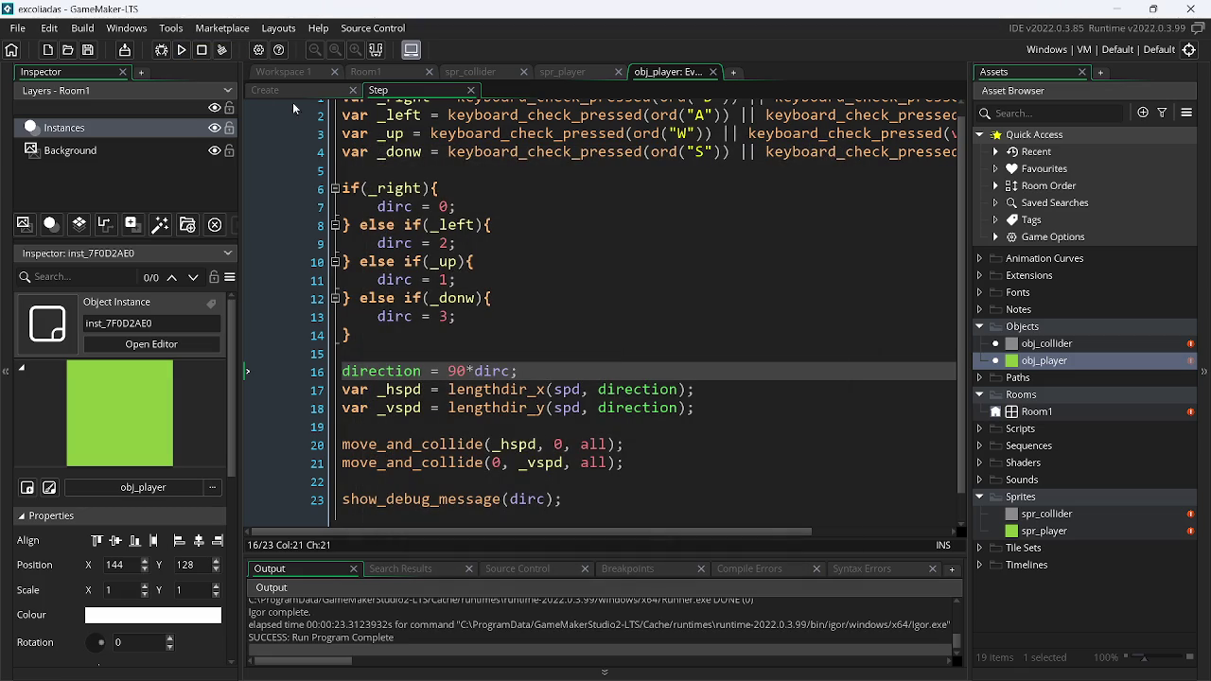
pyautogui.click(181, 50)
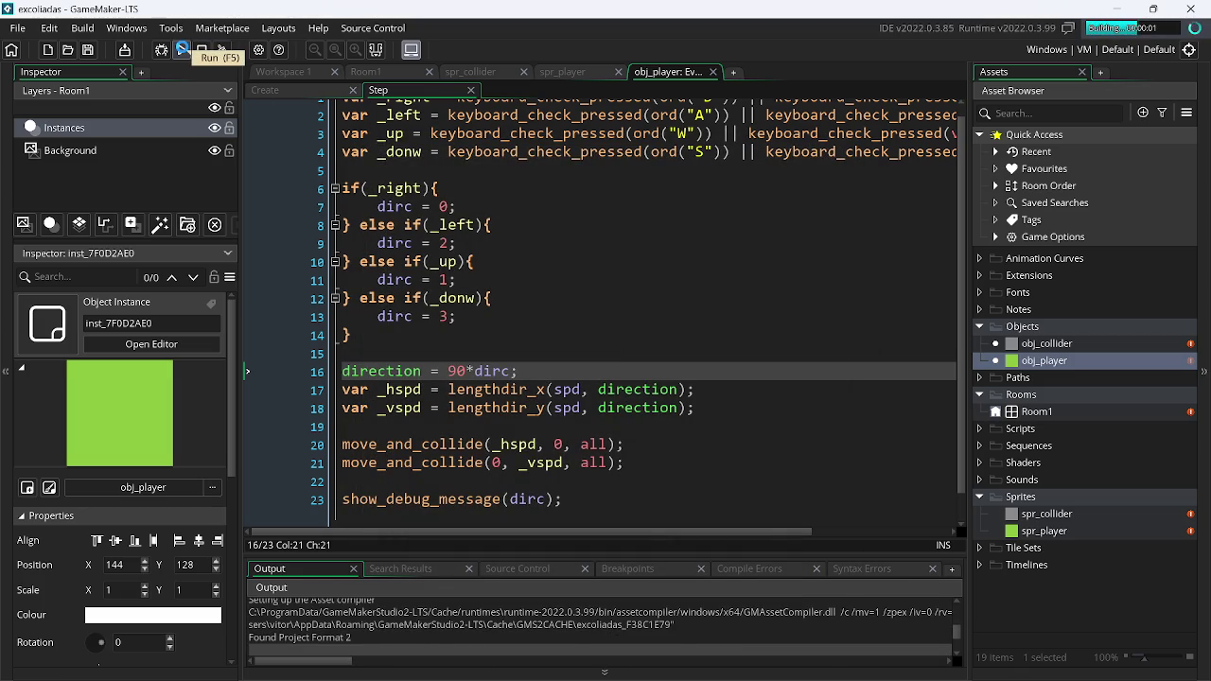
pyautogui.press('d')
pyautogui.press('d')
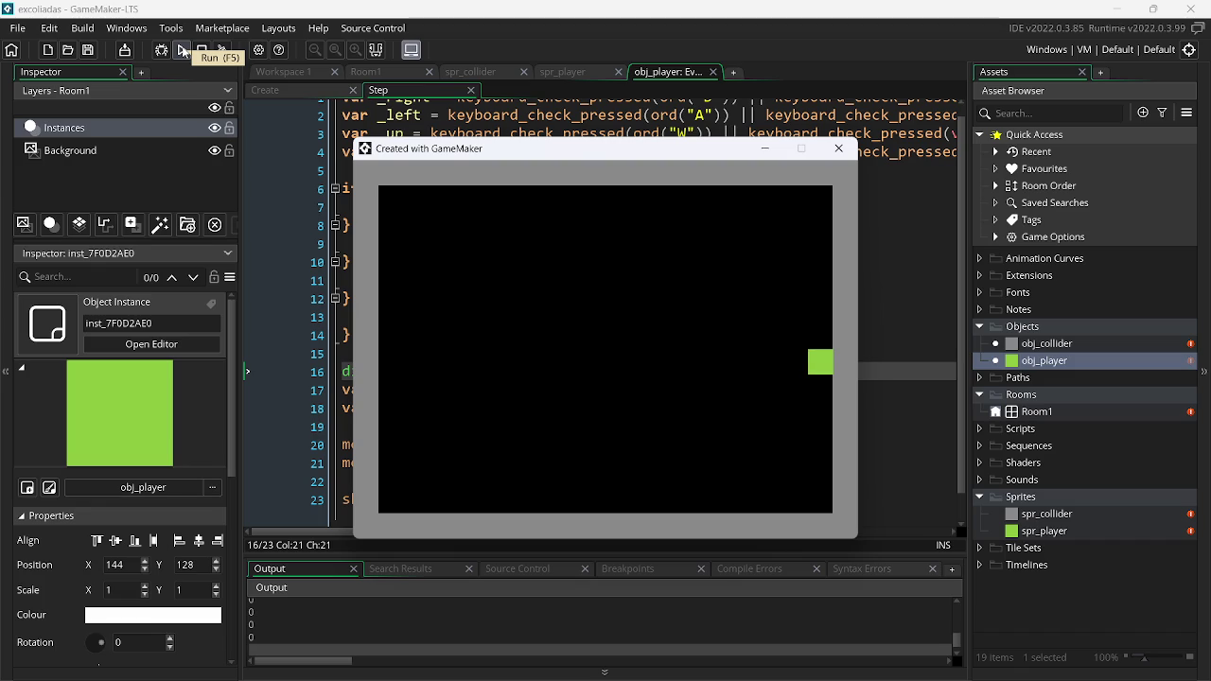
pyautogui.press('a')
pyautogui.press('a')
pyautogui.press('a')
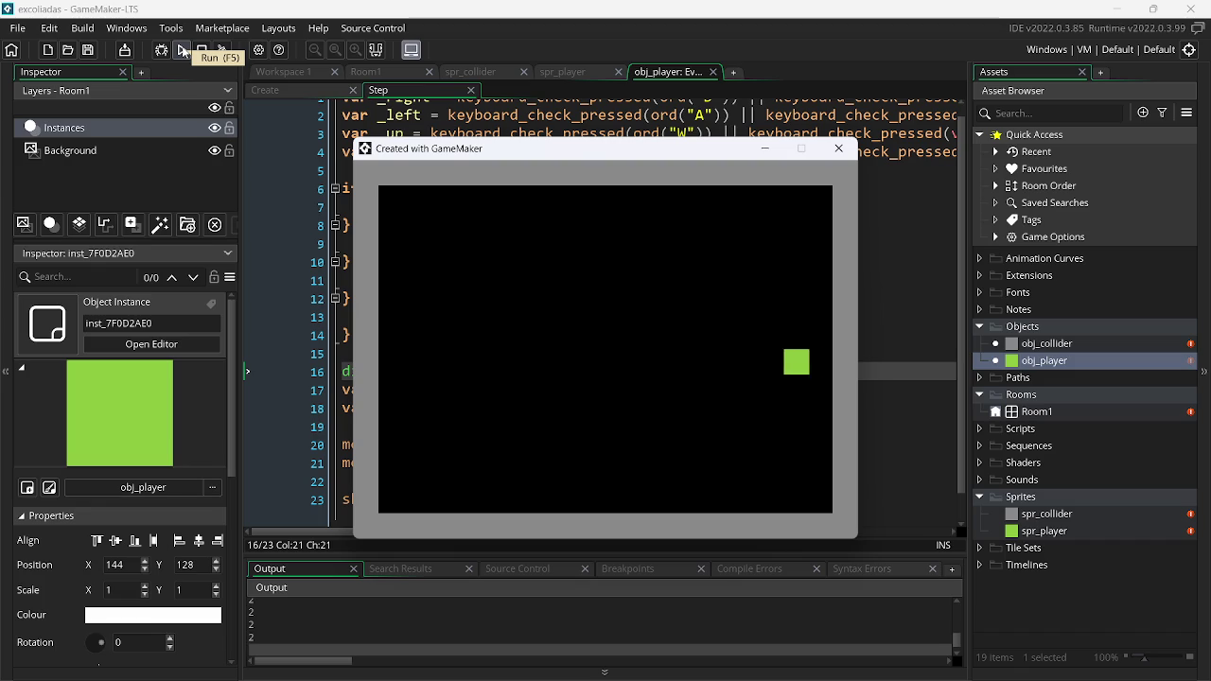
pyautogui.press('d')
pyautogui.press('a')
pyautogui.press('a')
pyautogui.press('a')
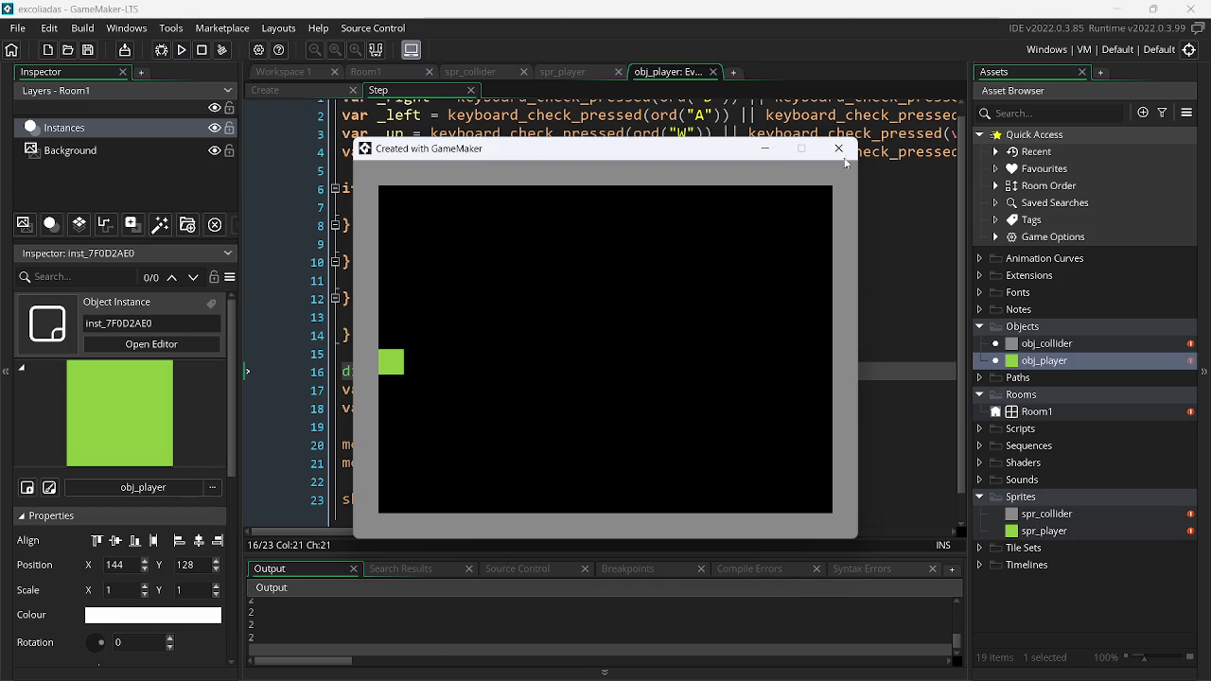
# Close the game and add 'move = true;' as line 3 of the player's Create event, saving it
pyautogui.click(839, 149)
pyautogui.click(290, 89)
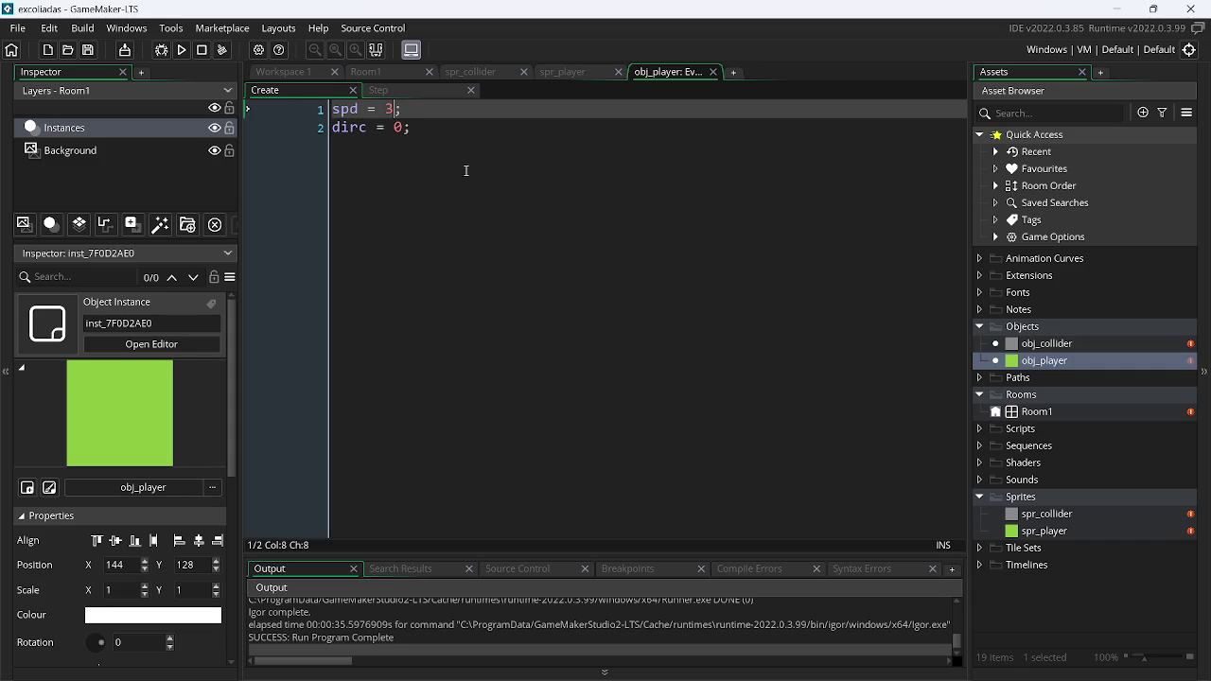
pyautogui.click(432, 129)
pyautogui.press('Return')
pyautogui.write('m')
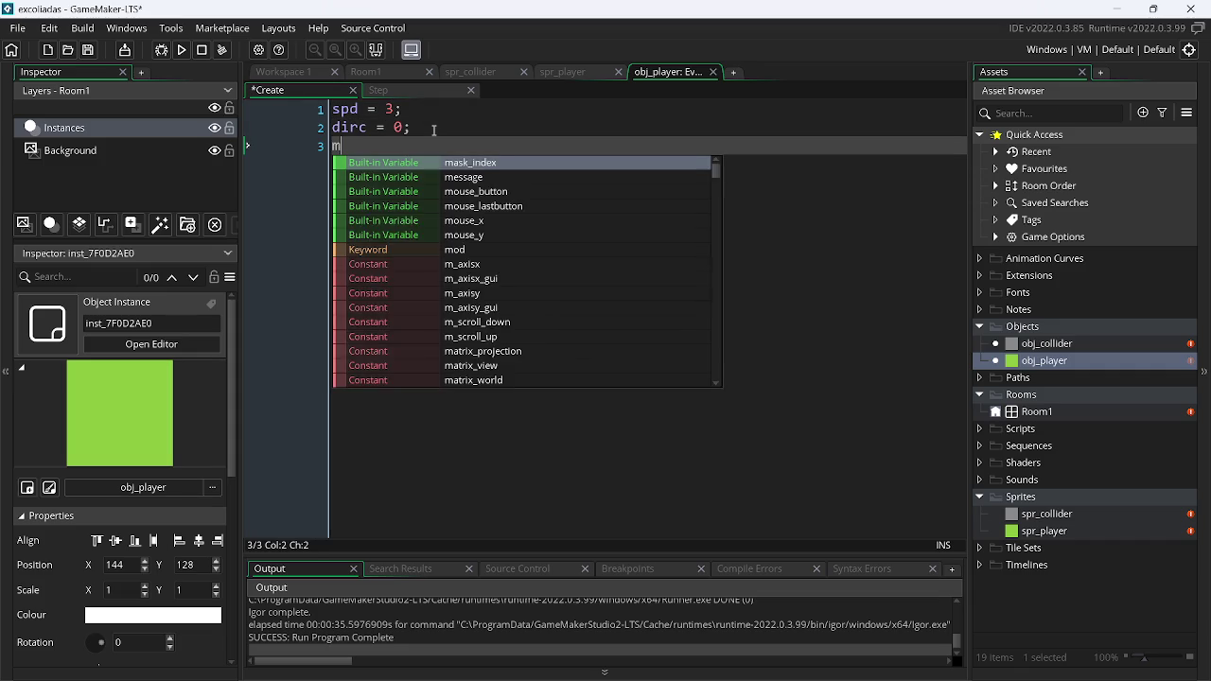
pyautogui.write('ov')
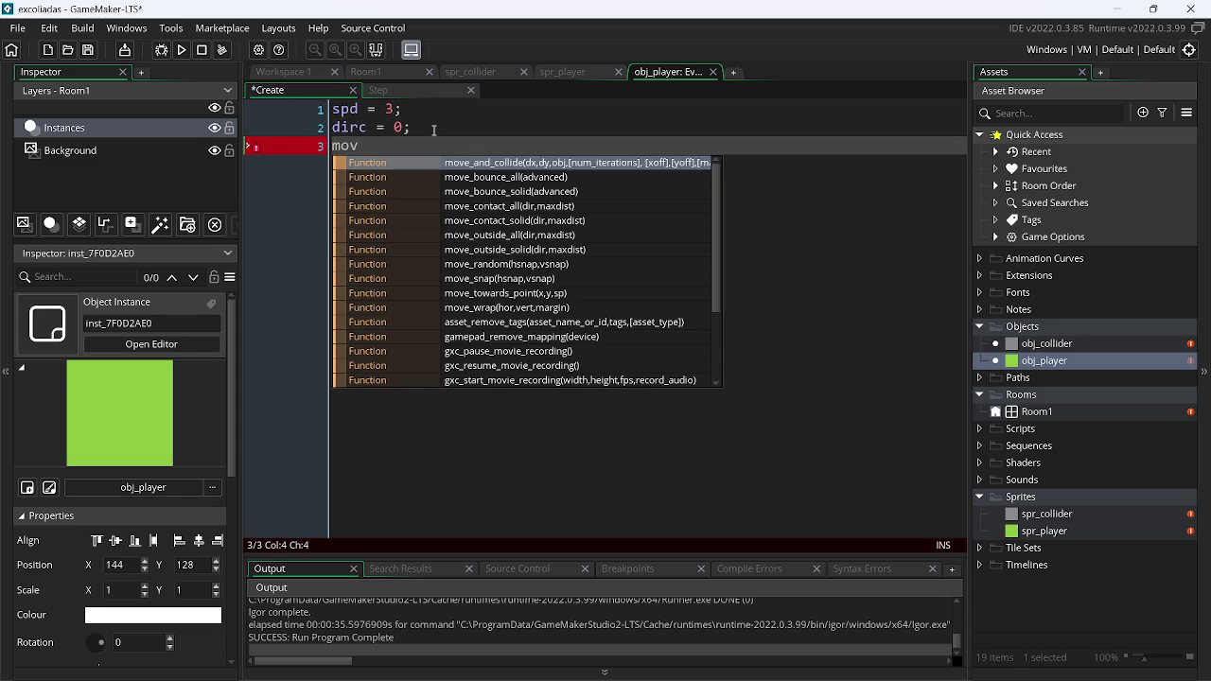
pyautogui.write('e = false')
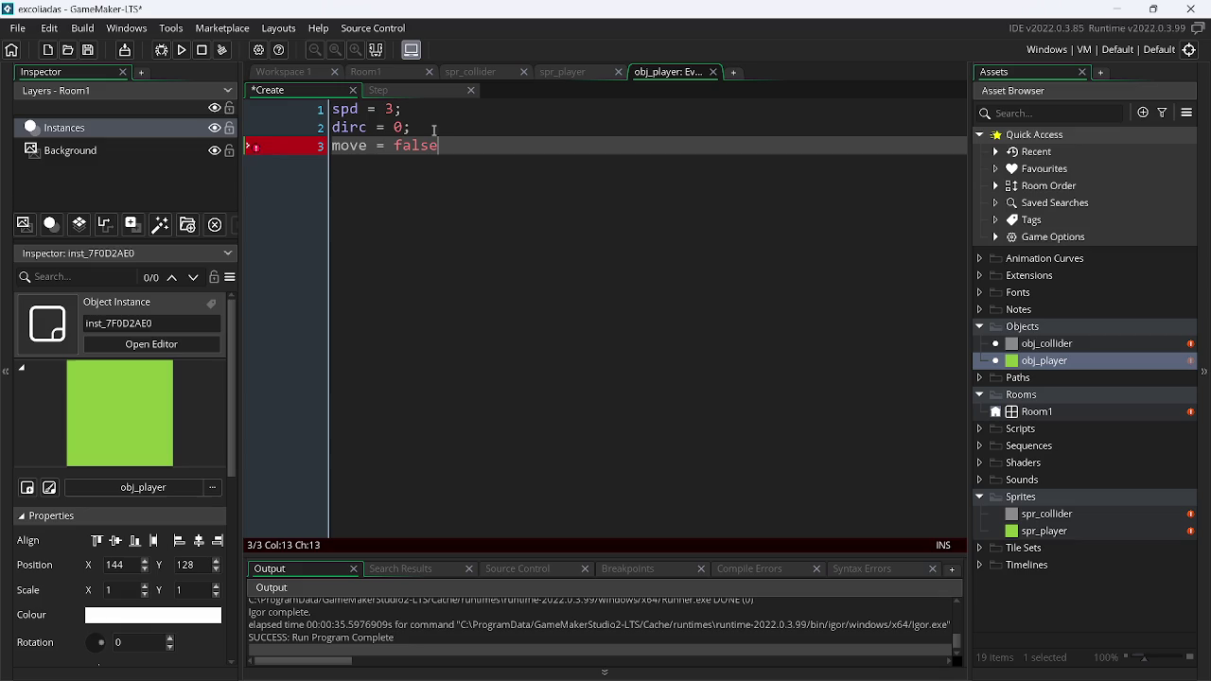
pyautogui.doubleClick(428, 145)
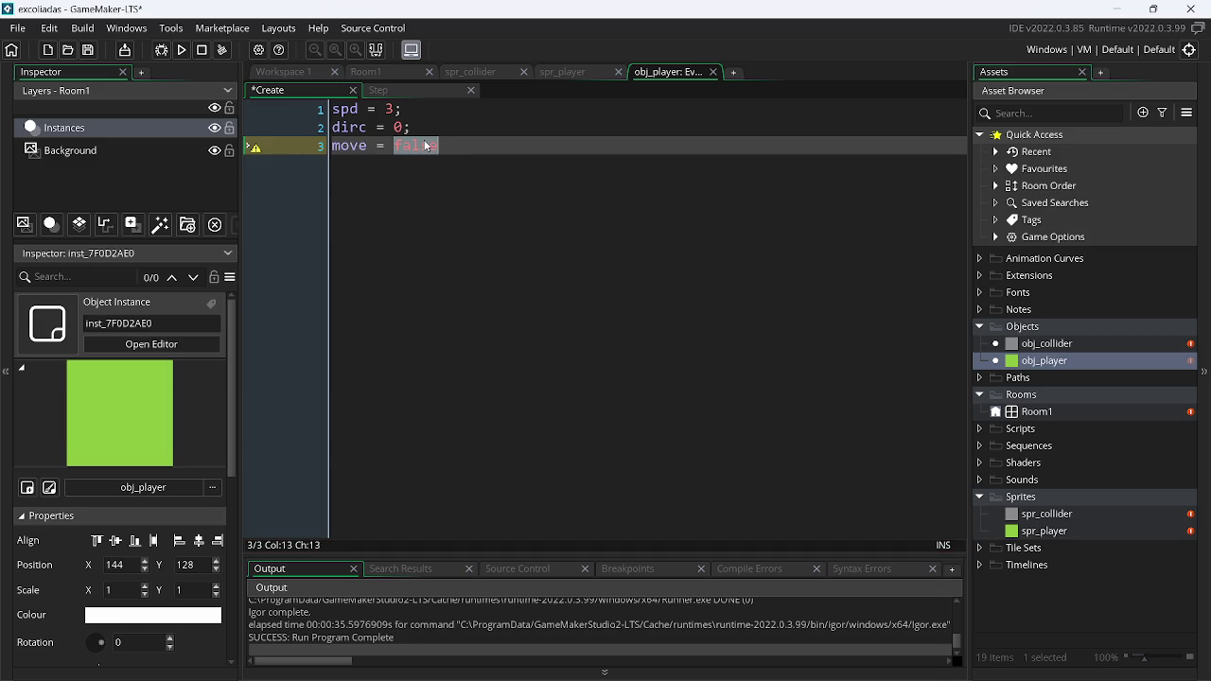
pyautogui.write('truem')
pyautogui.press('BackSpace')
pyautogui.hotkey('ctrl', 's')
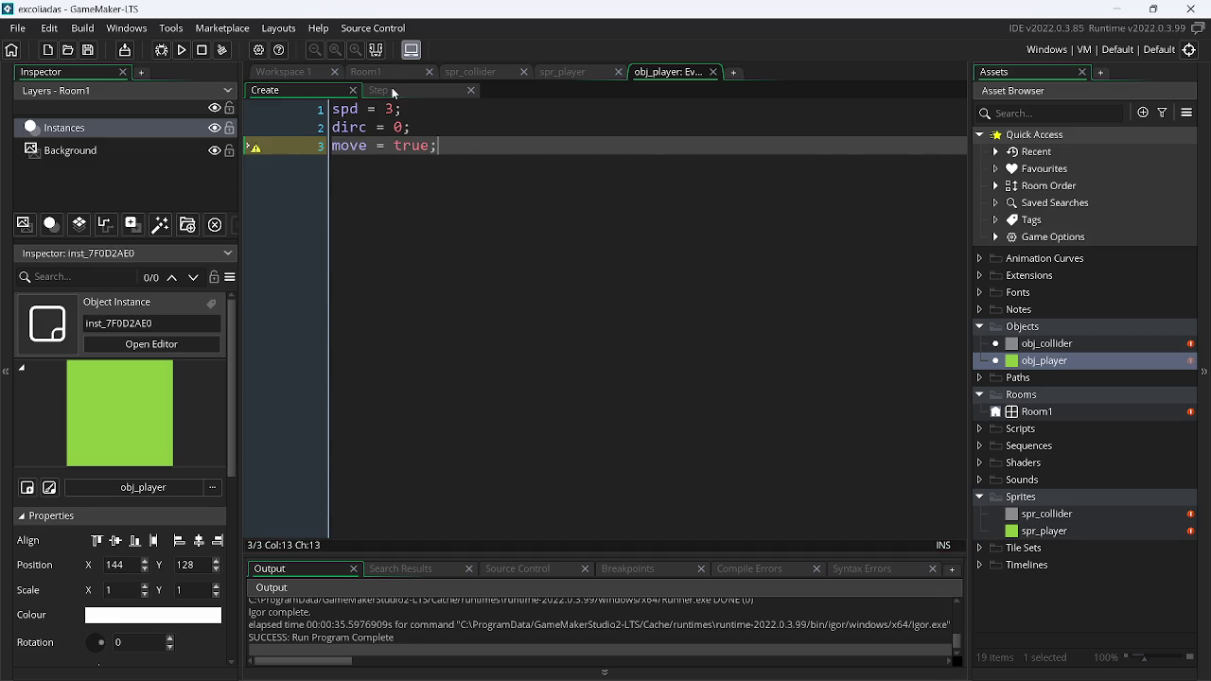
pyautogui.click(391, 89)
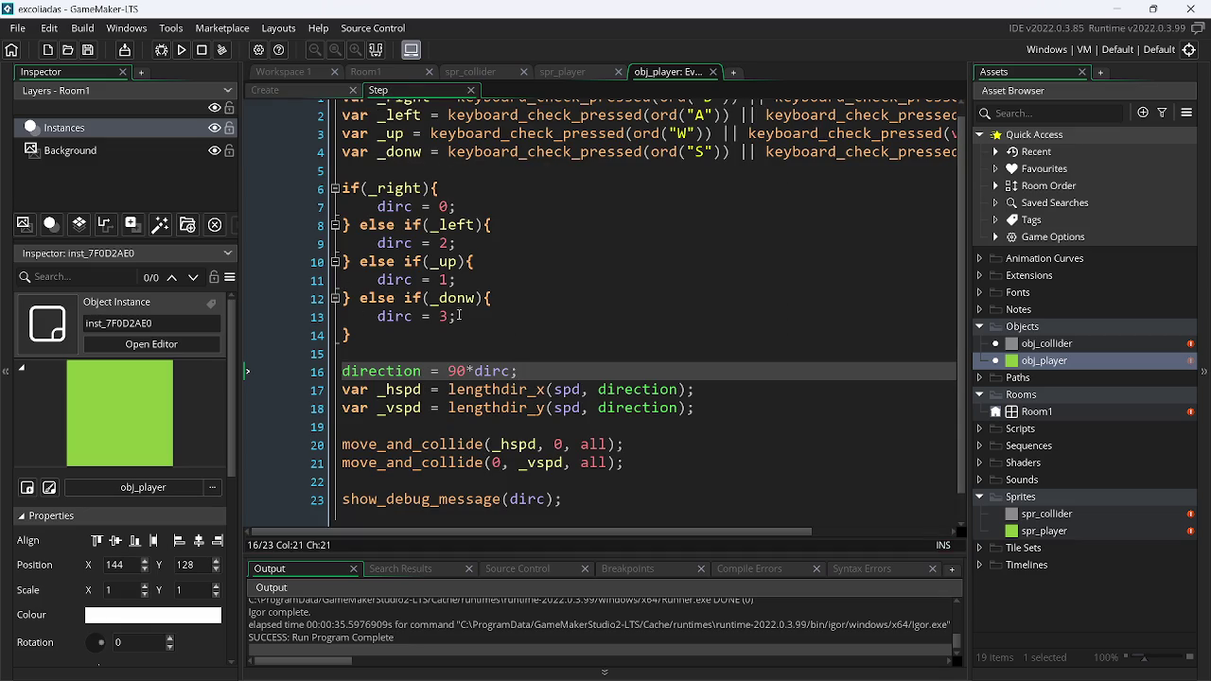
# Add 'move = false;' after dirc = 0 in the Step event and save
pyautogui.click(466, 208)
pyautogui.press('Return')
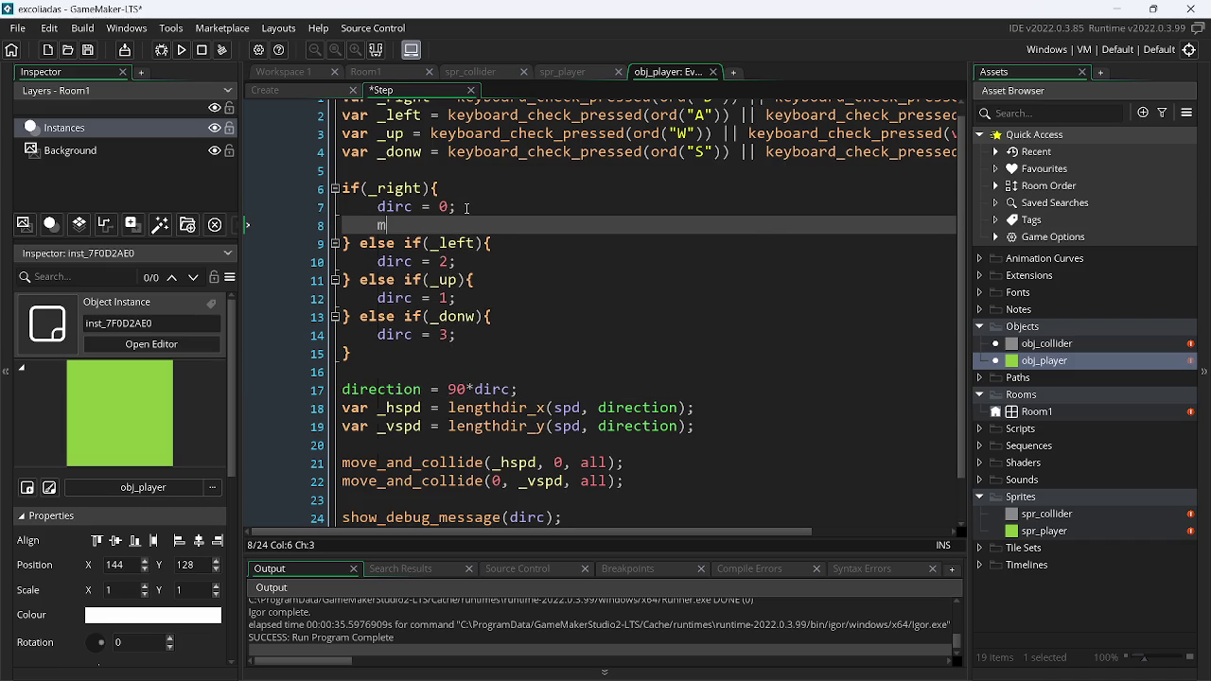
pyautogui.write('mo')
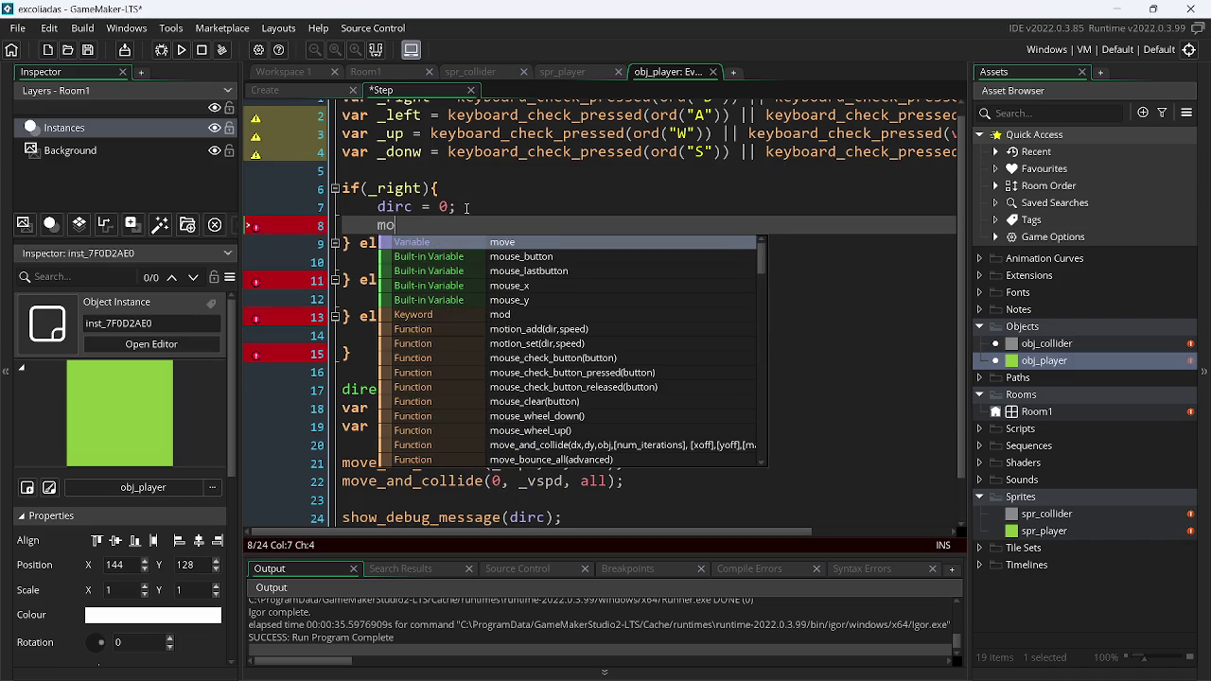
pyautogui.press('Return')
pyautogui.write('= fa')
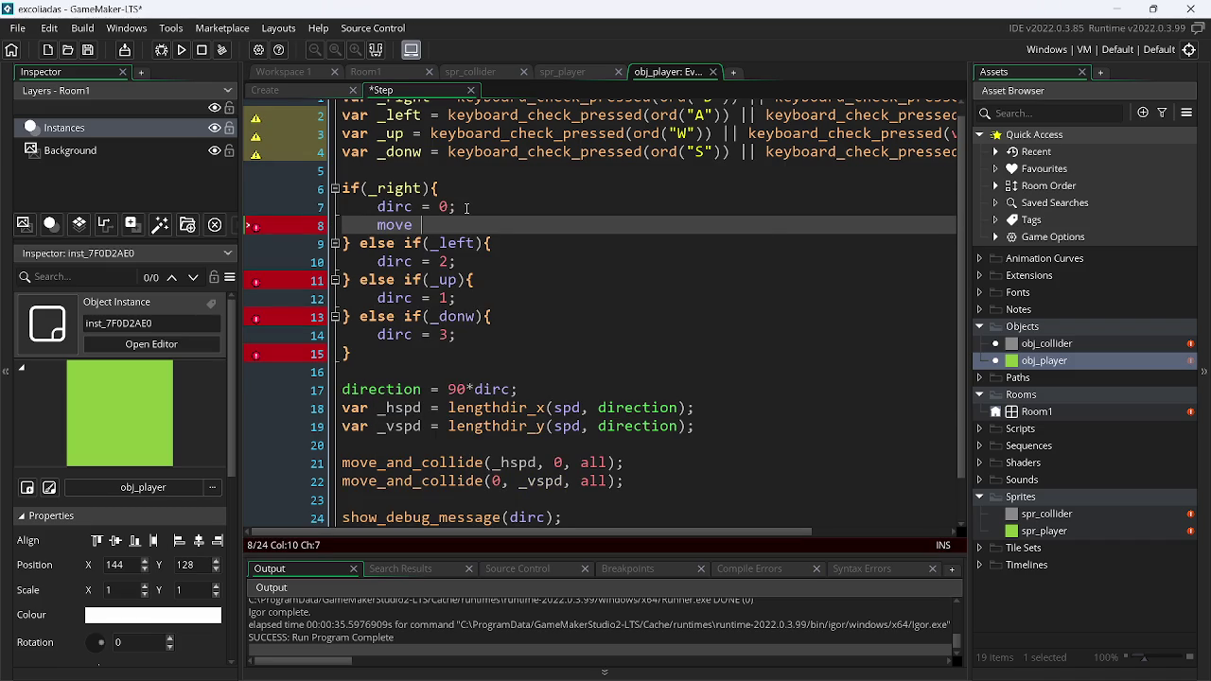
pyautogui.write('lse')
pyautogui.write(';')
pyautogui.hotkey('ctrl', 's')
# Copy the 'move = false;' statement and paste it after dirc = 2
pyautogui.click(395, 224)
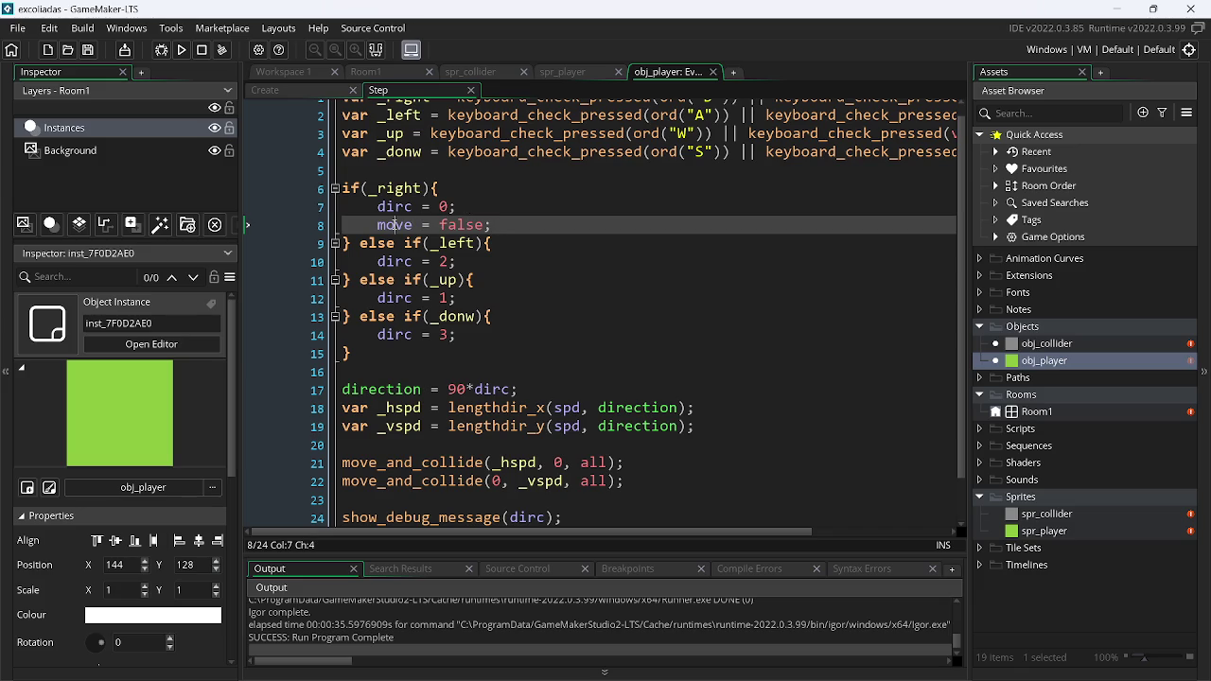
pyautogui.doubleClick(395, 224)
pyautogui.hotkey('ctrl', 'c')
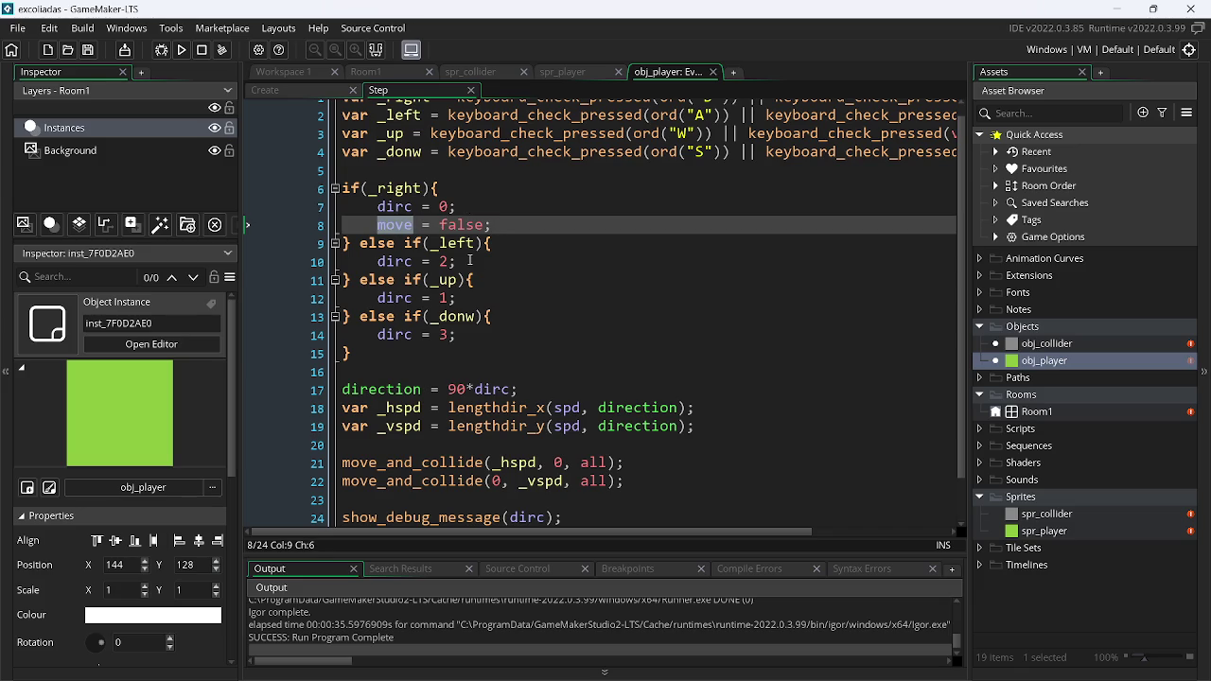
pyautogui.click(473, 262)
pyautogui.press('Return')
pyautogui.hotkey('ctrl', 'v')
pyautogui.hotkey('ctrl', 'z')
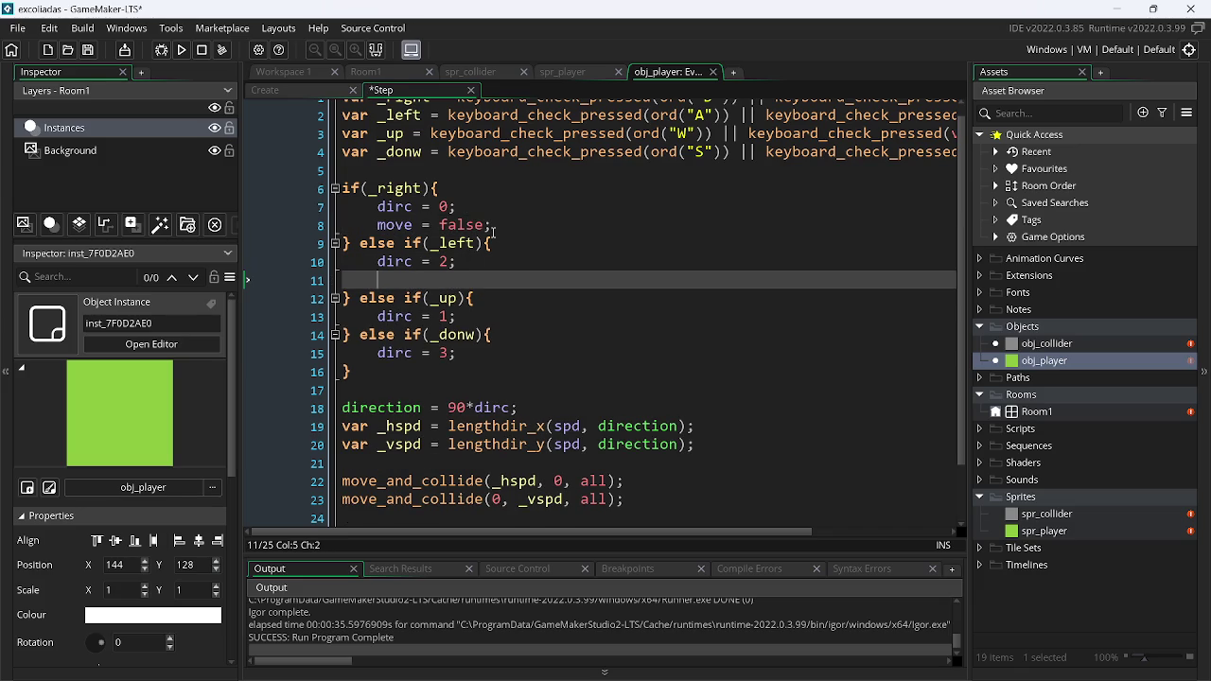
pyautogui.hotkey('ctrl', 'z')
pyautogui.moveTo(496, 225); pyautogui.dragTo(375, 228)
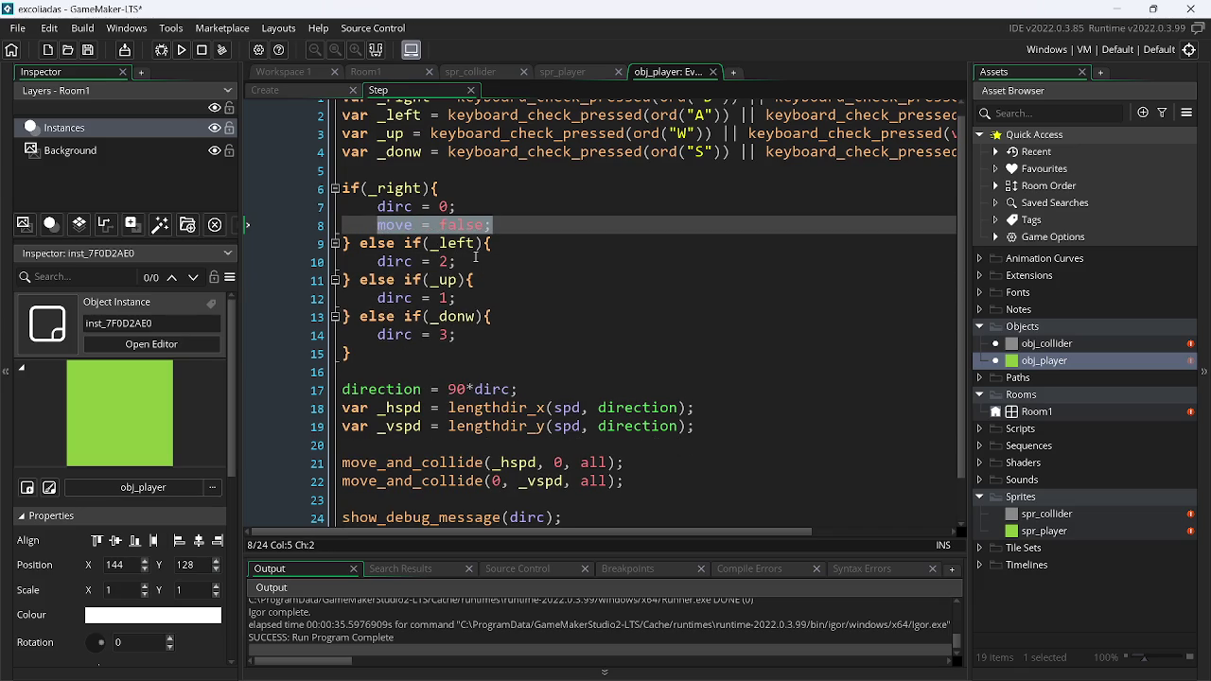
pyautogui.click(475, 261)
pyautogui.press('Return')
pyautogui.hotkey('ctrl', 'v')
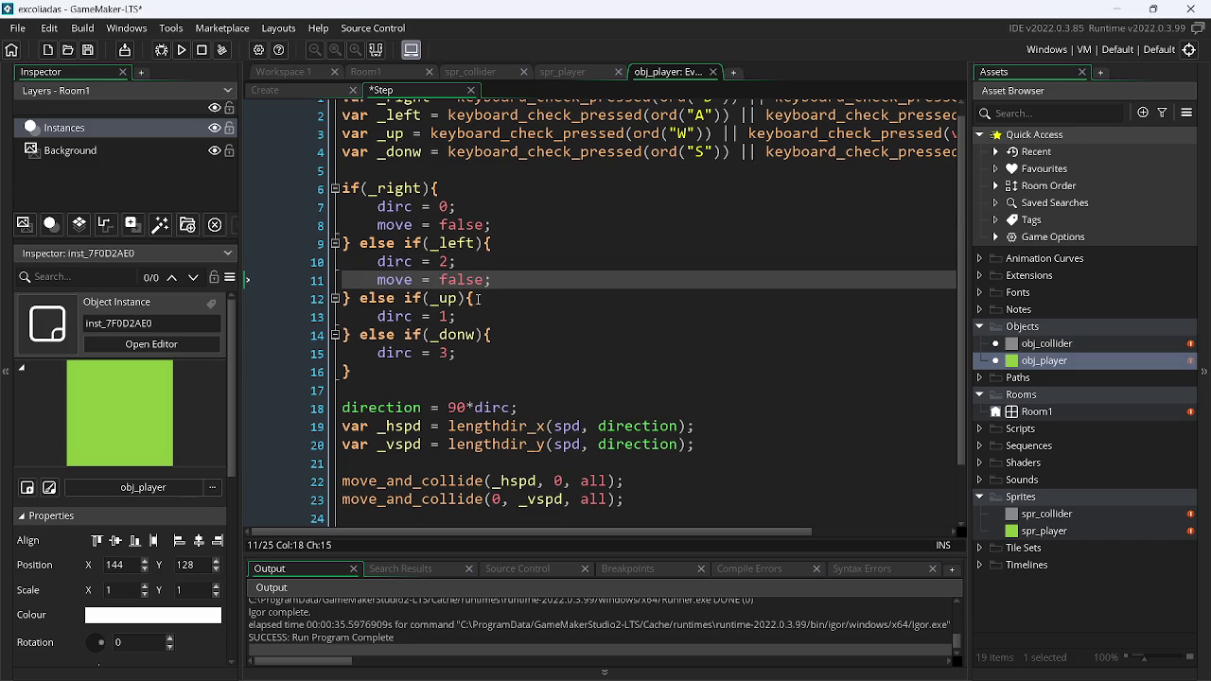
# Paste 'move = false;' after dirc = 1 and dirc = 3, save, and select the show_debug_message line
pyautogui.click(466, 317)
pyautogui.press('Return')
pyautogui.hotkey('ctrl', 'v')
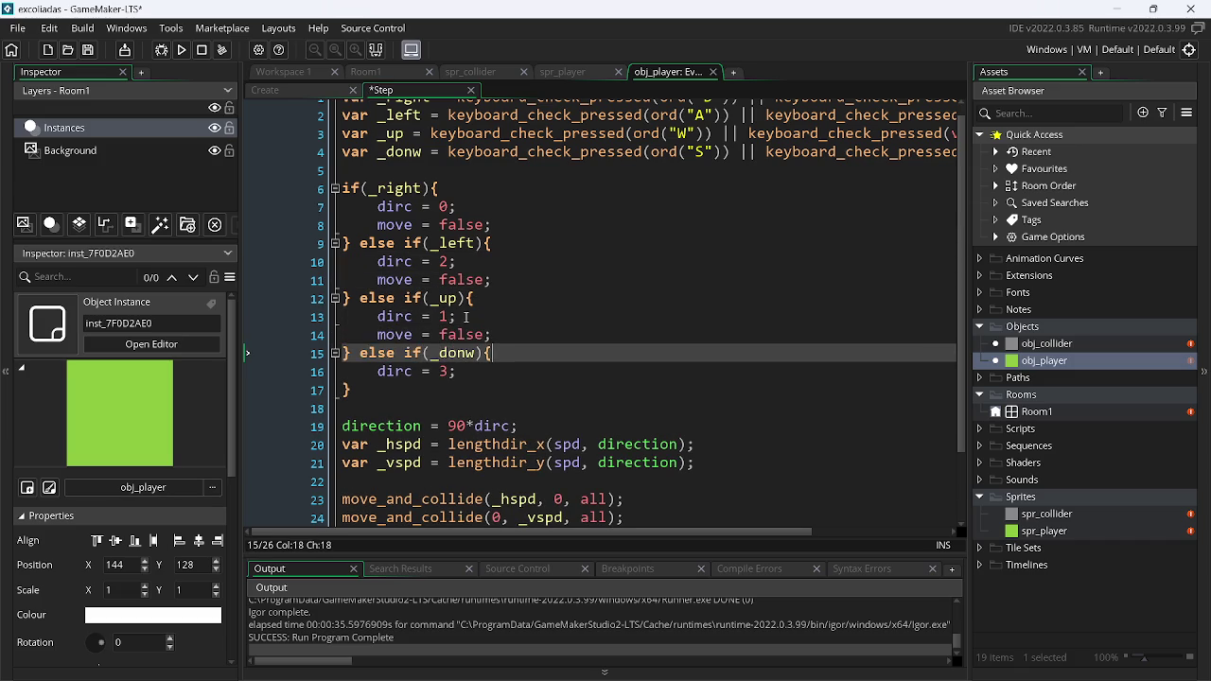
pyautogui.press('Down')
pyautogui.press('Down')
pyautogui.press('Return')
pyautogui.hotkey('ctrl', 'v')
pyautogui.hotkey('ctrl', 's')
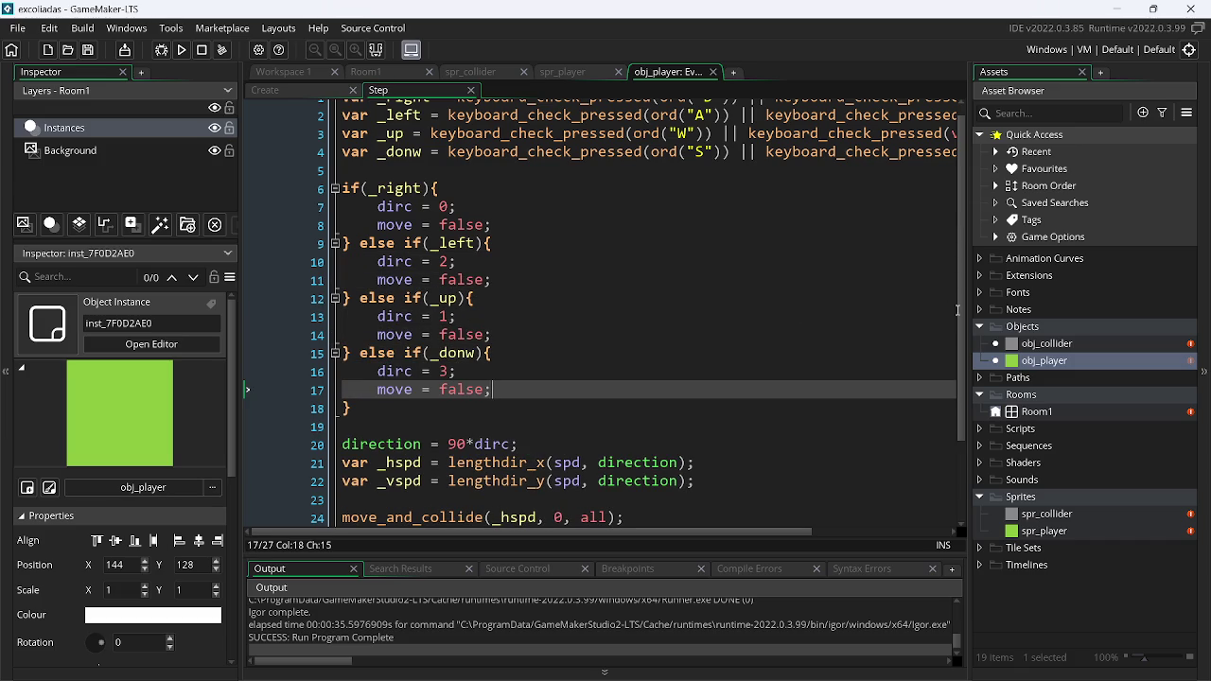
pyautogui.scroll(-2, 967, 439)
pyautogui.scroll(2, 549, 416)
pyautogui.scroll(-2, 549, 416)
pyautogui.moveTo(573, 478); pyautogui.dragTo(261, 496)
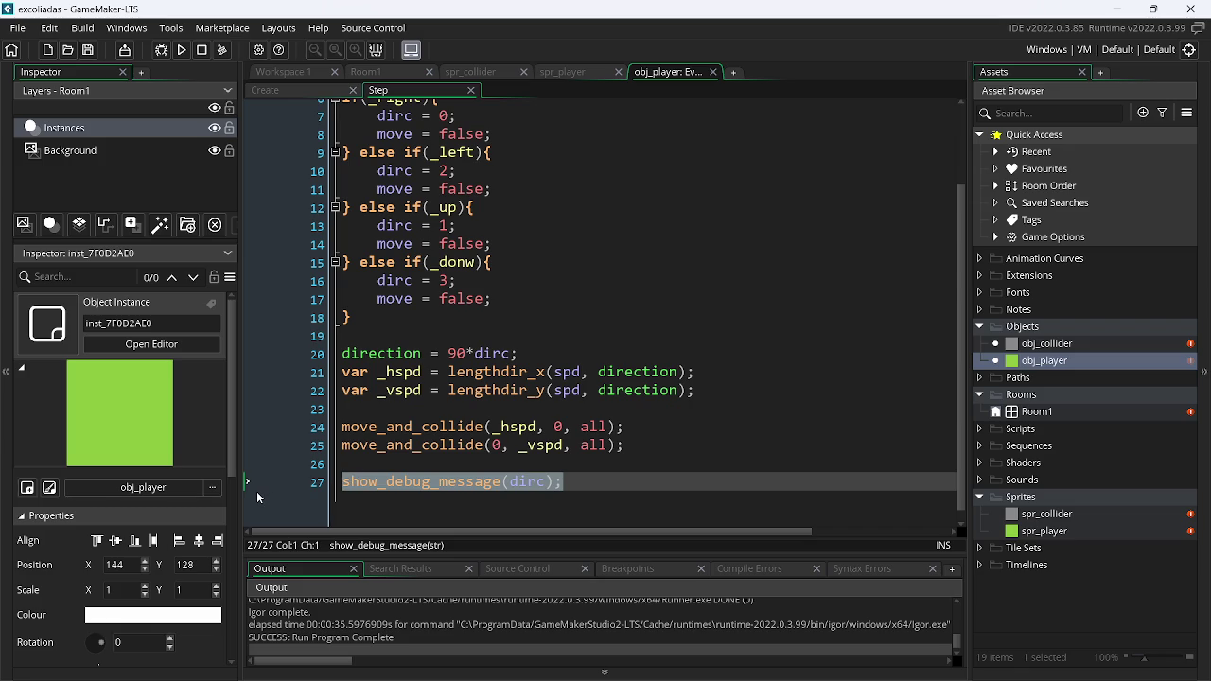
# Replace the selected line with the condition if(place_meeting(x, y, all)) {
pyautogui.write('if()')
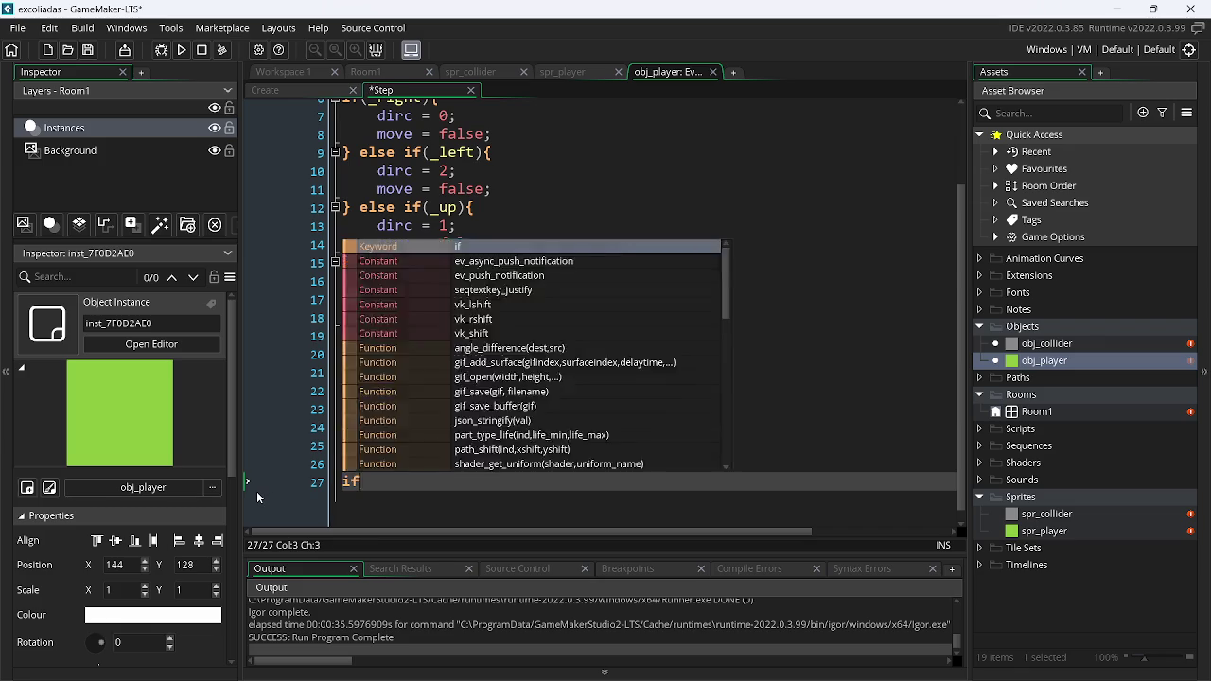
pyautogui.press('Left')
pyautogui.write('pla')
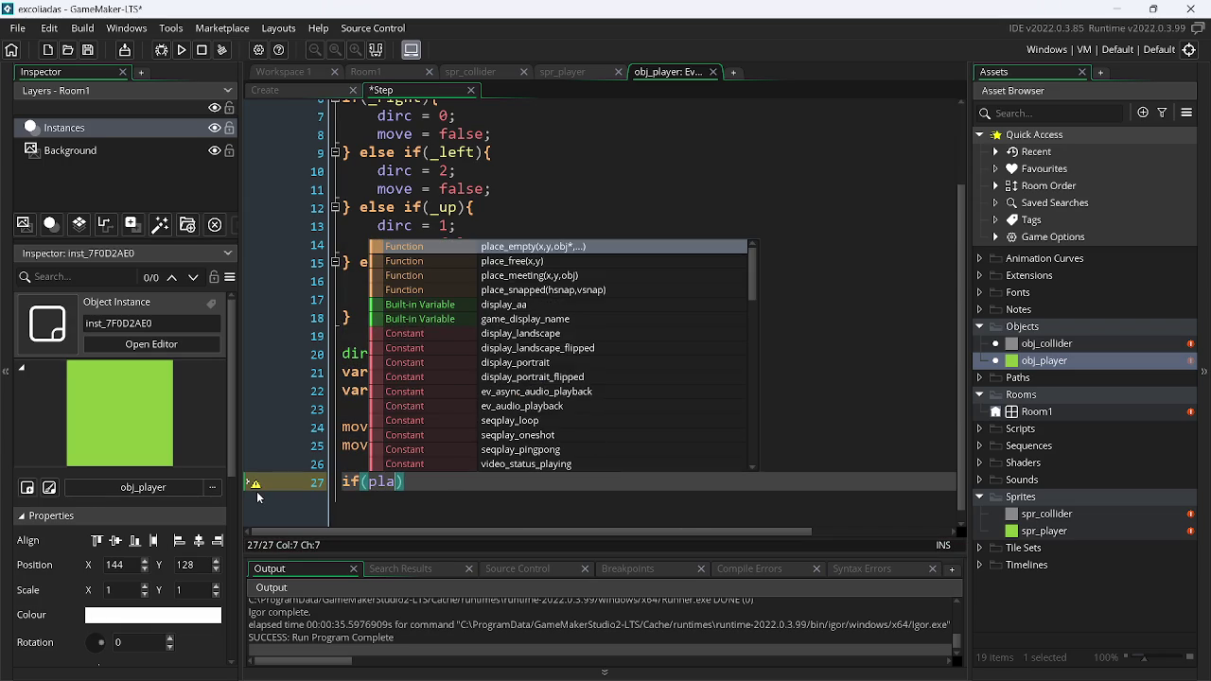
pyautogui.press('Down')
pyautogui.press('Down')
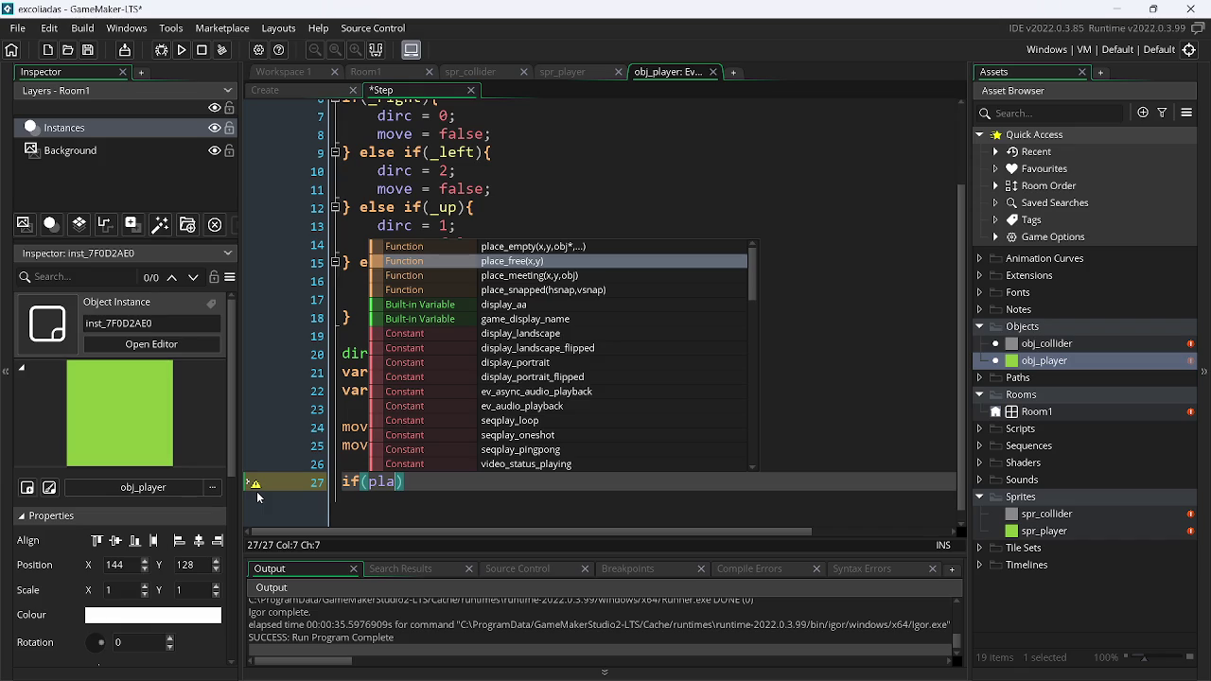
pyautogui.press('Return')
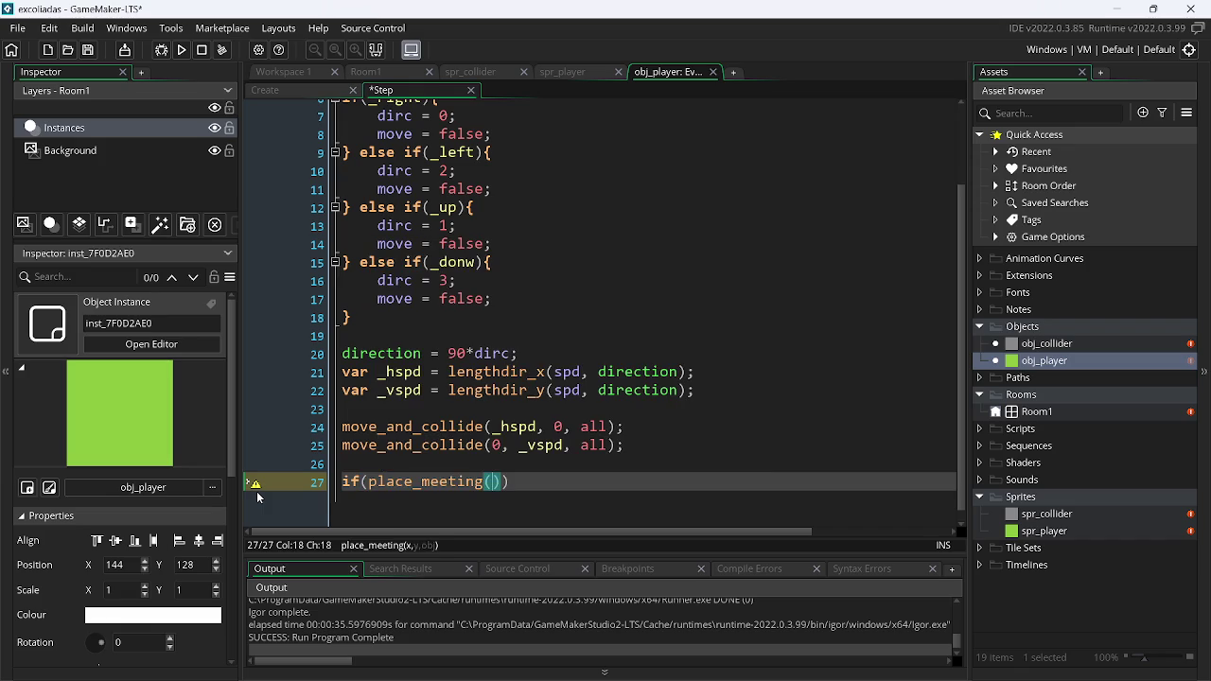
pyautogui.write('x, y, ')
pyautogui.write('al')
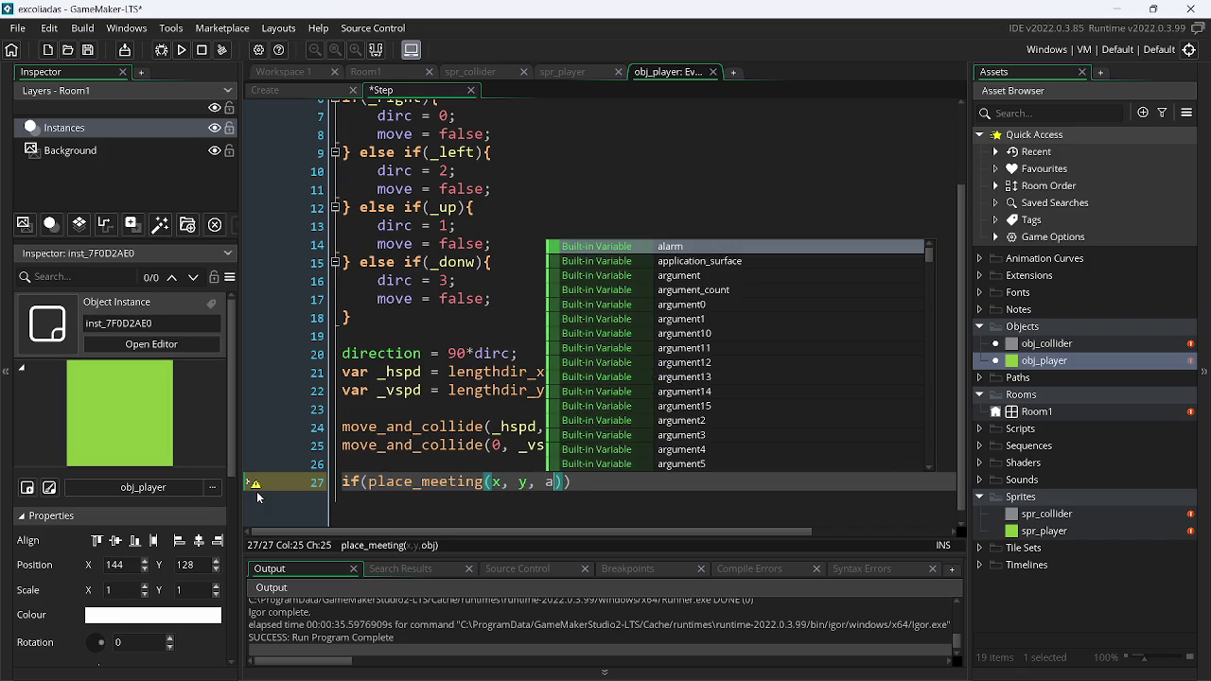
pyautogui.write('l))')
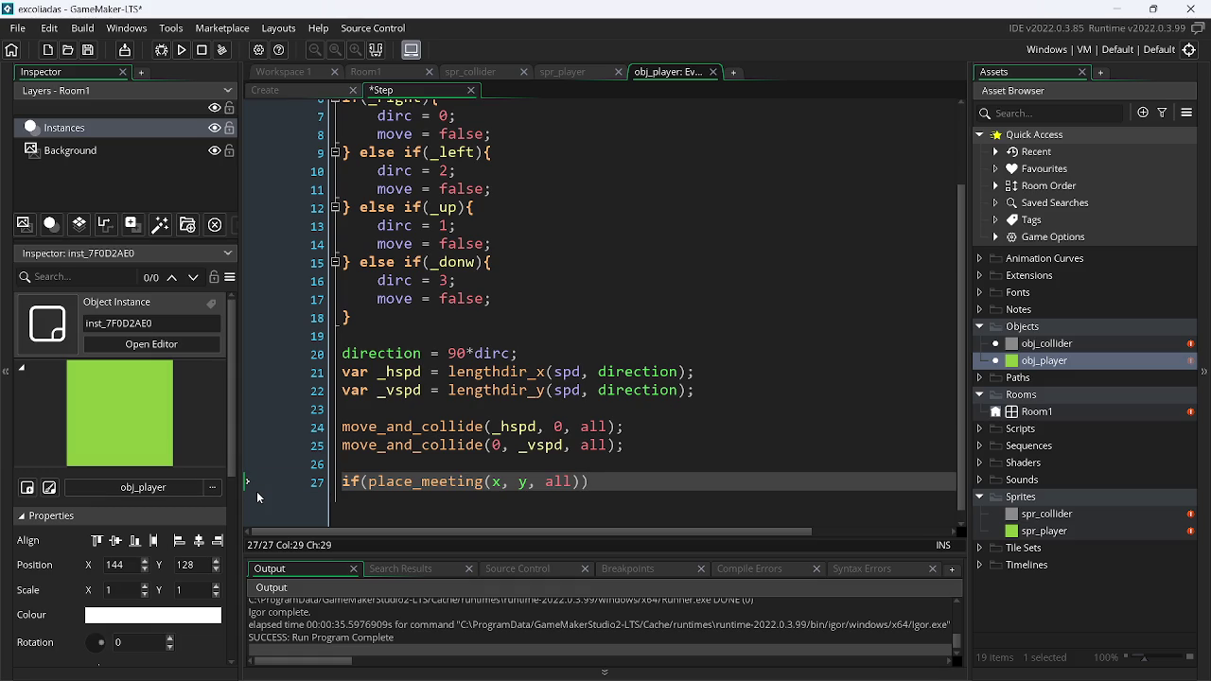
pyautogui.write(' {')
pyautogui.press('BackSpace')
pyautogui.press('BackSpace')
pyautogui.write('{')
# Set 'move = true;' inside the new place_meeting block
pyautogui.press('Return')
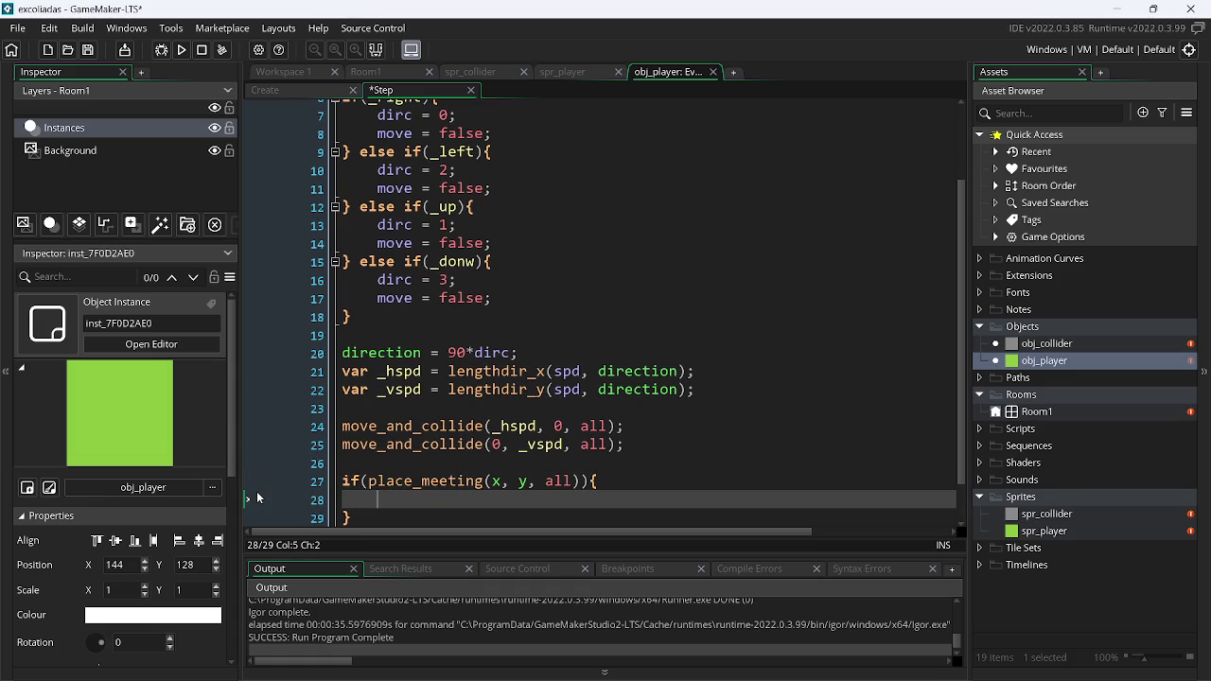
pyautogui.write('mo')
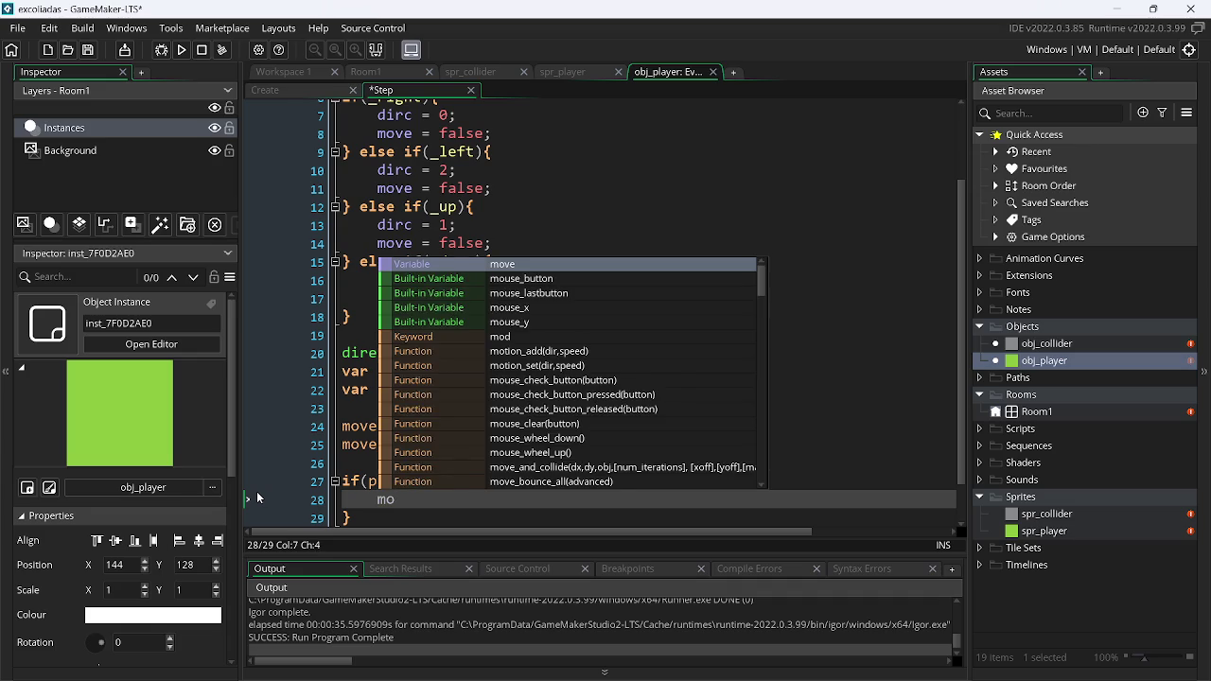
pyautogui.press('Return')
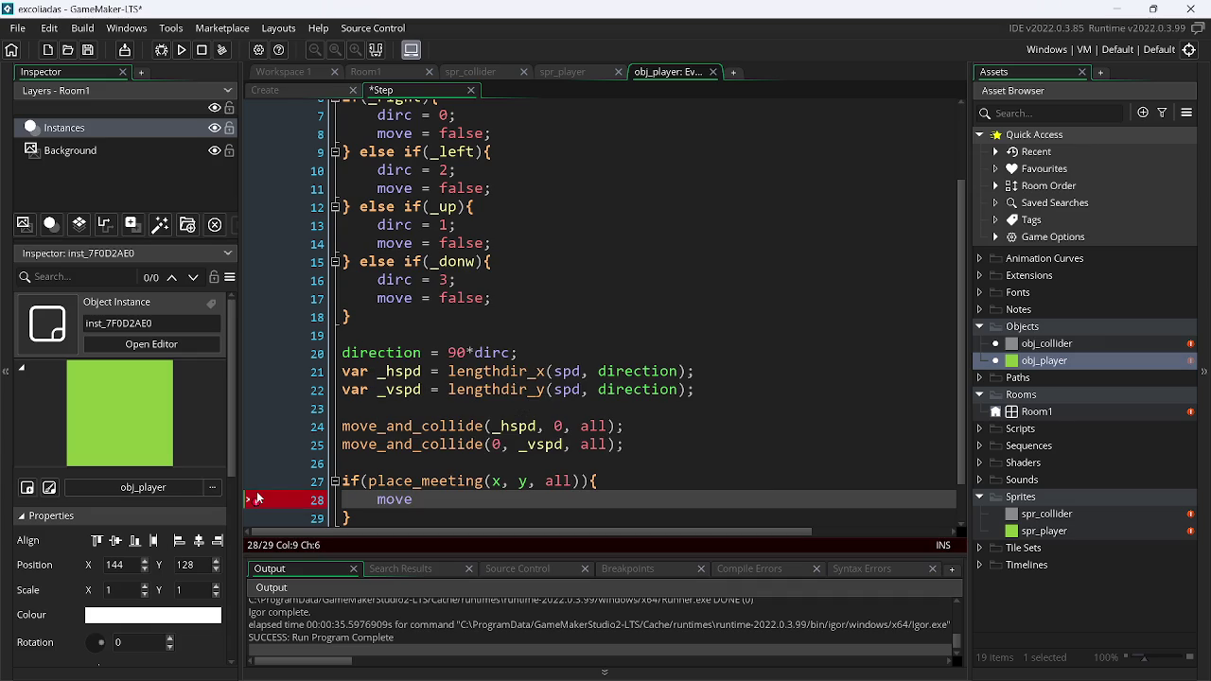
pyautogui.write('= true')
pyautogui.write(';')
pyautogui.scroll(2, 957, 339)
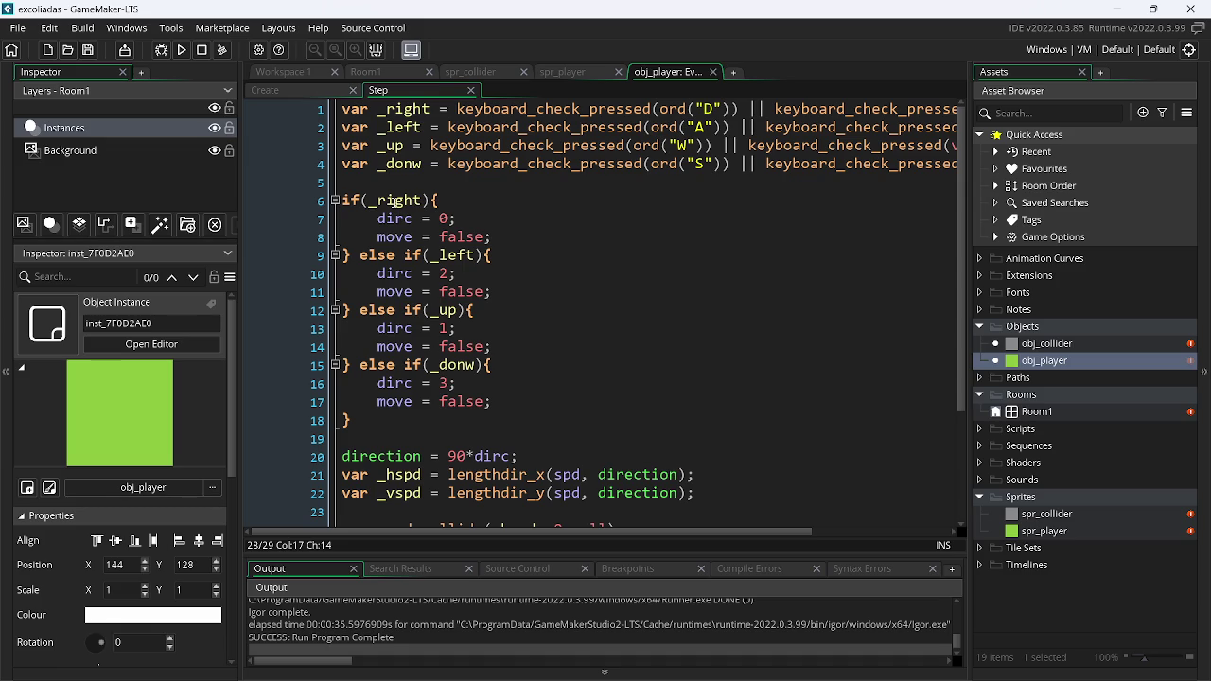
# Wrap the four direction checks in an indented if(move == true) { } block
pyautogui.click(384, 183)
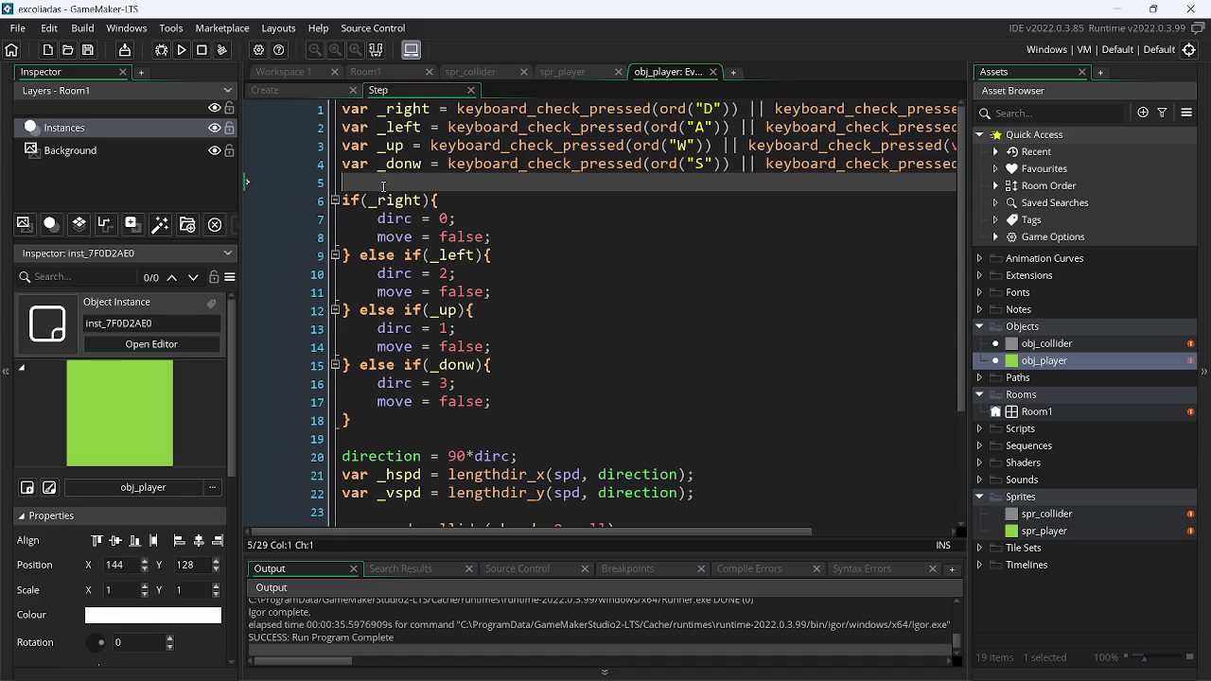
pyautogui.press('Return')
pyautogui.write('if(')
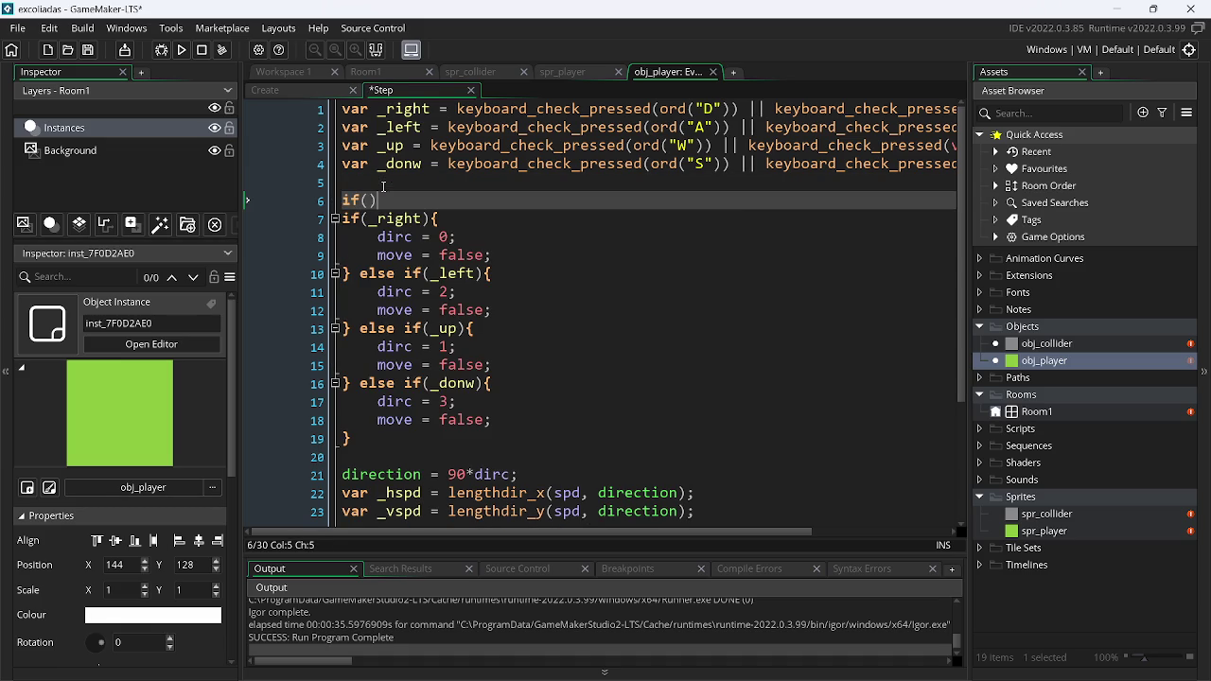
pyautogui.write('move')
pyautogui.write('== true')
pyautogui.press('Right')
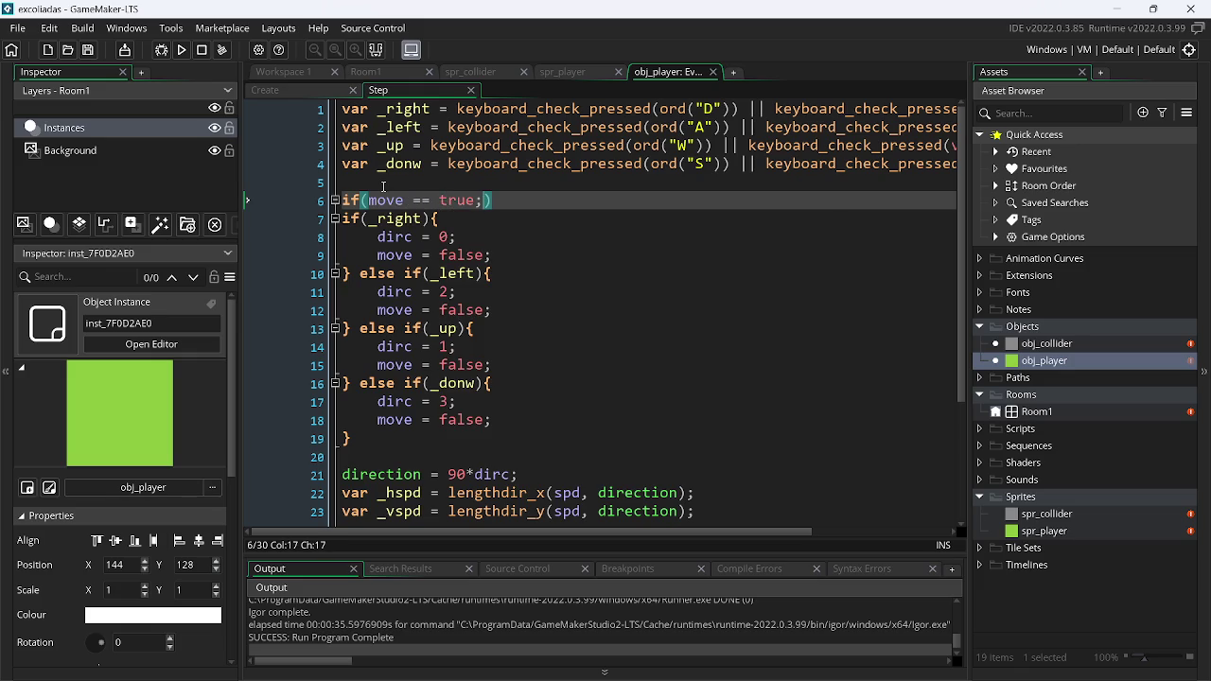
pyautogui.write('{')
pyautogui.press('Down')
pyautogui.press('Down')
pyautogui.press('Down')
pyautogui.press('Return')
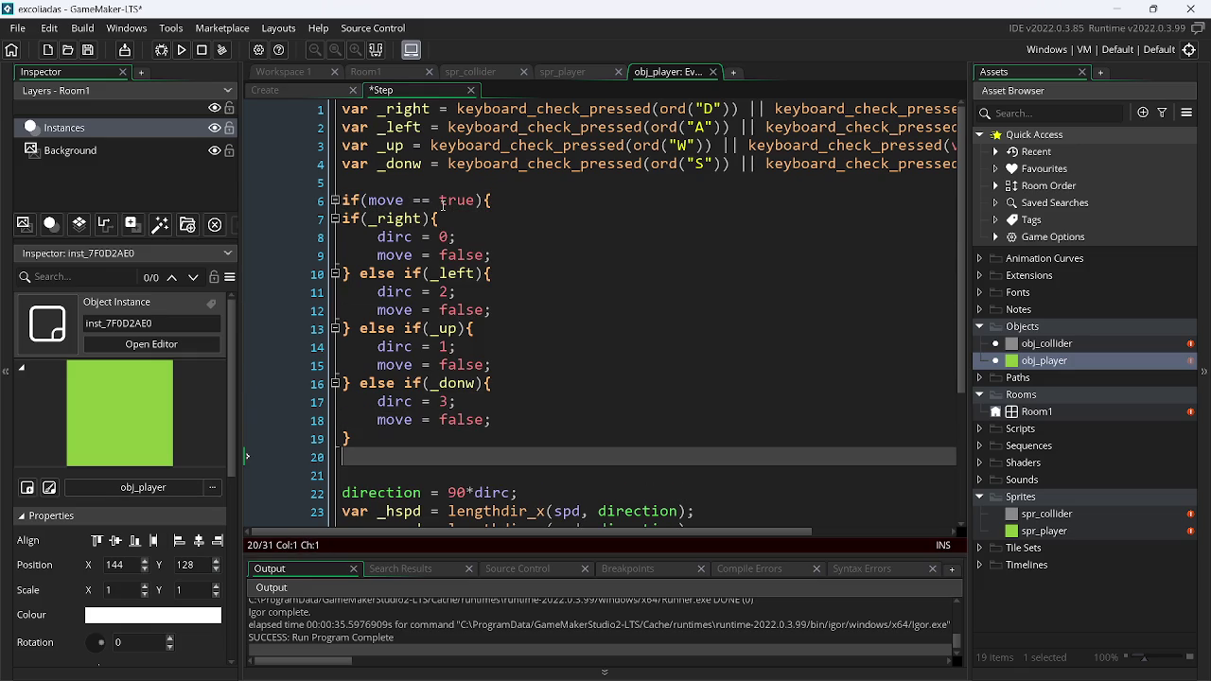
pyautogui.write('}')
pyautogui.press('Up')
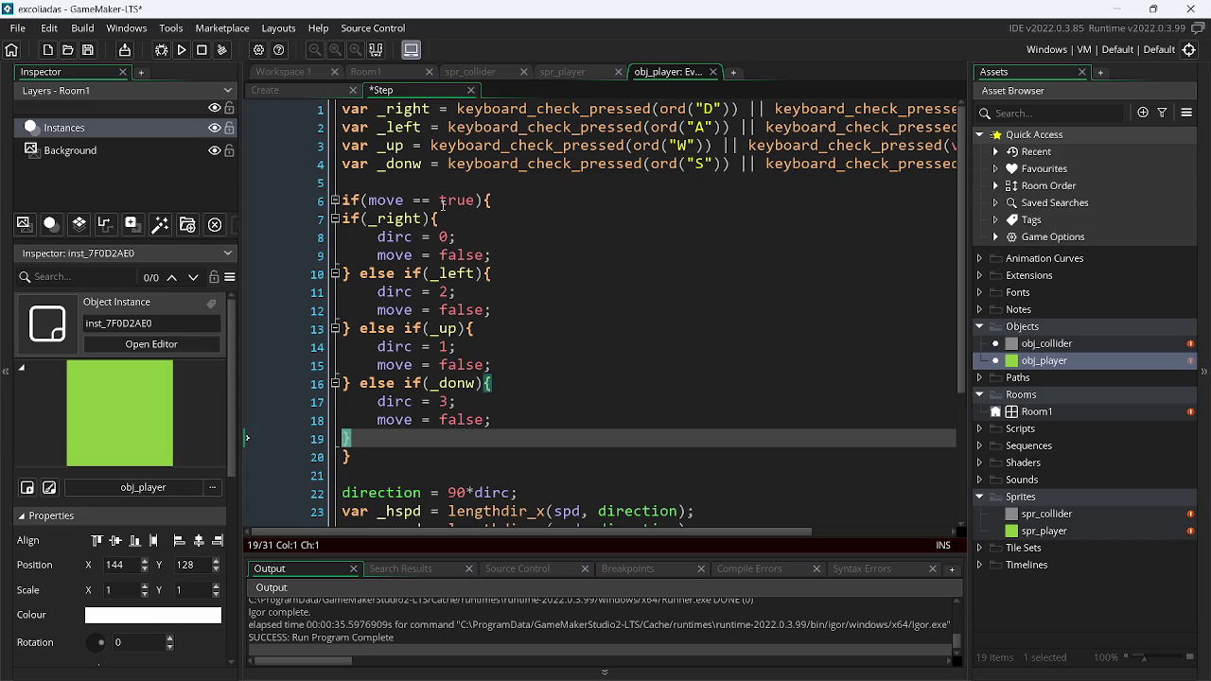
pyautogui.hotkey('shift', 'Up')
pyautogui.hotkey('shift', 'Up')
pyautogui.hotkey('shift', 'Up')
pyautogui.hotkey('shift', 'Up')
pyautogui.hotkey('shift', 'Up')
pyautogui.hotkey('shift', 'Up')
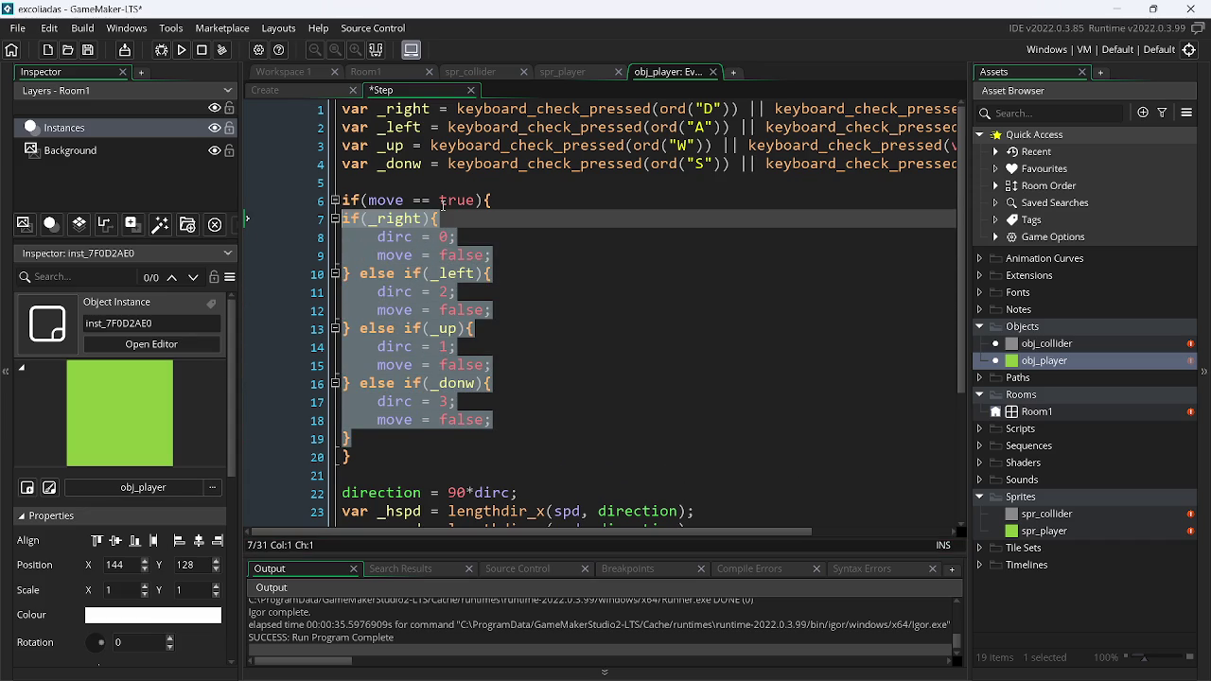
pyautogui.press('Tab')
# Save the Step event, run the game, move the player left, and close it
pyautogui.hotkey('ctrl', 's')
pyautogui.press('F5')
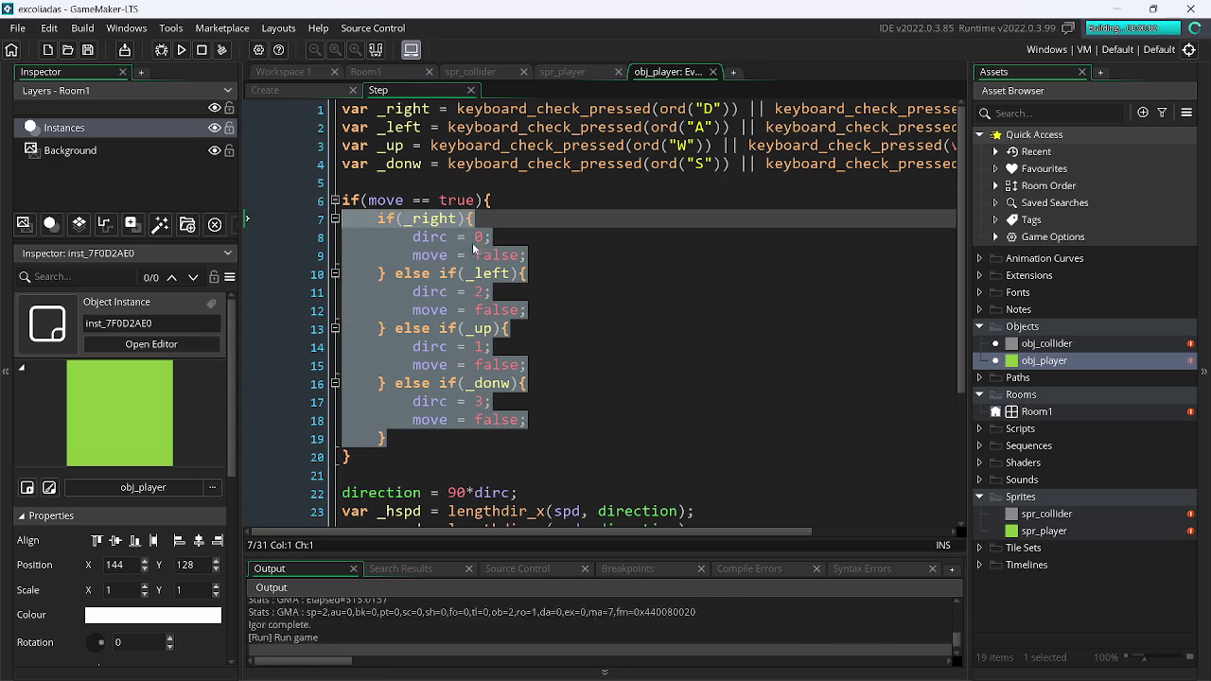
pyautogui.press('a')
pyautogui.press('a')
pyautogui.press('a')
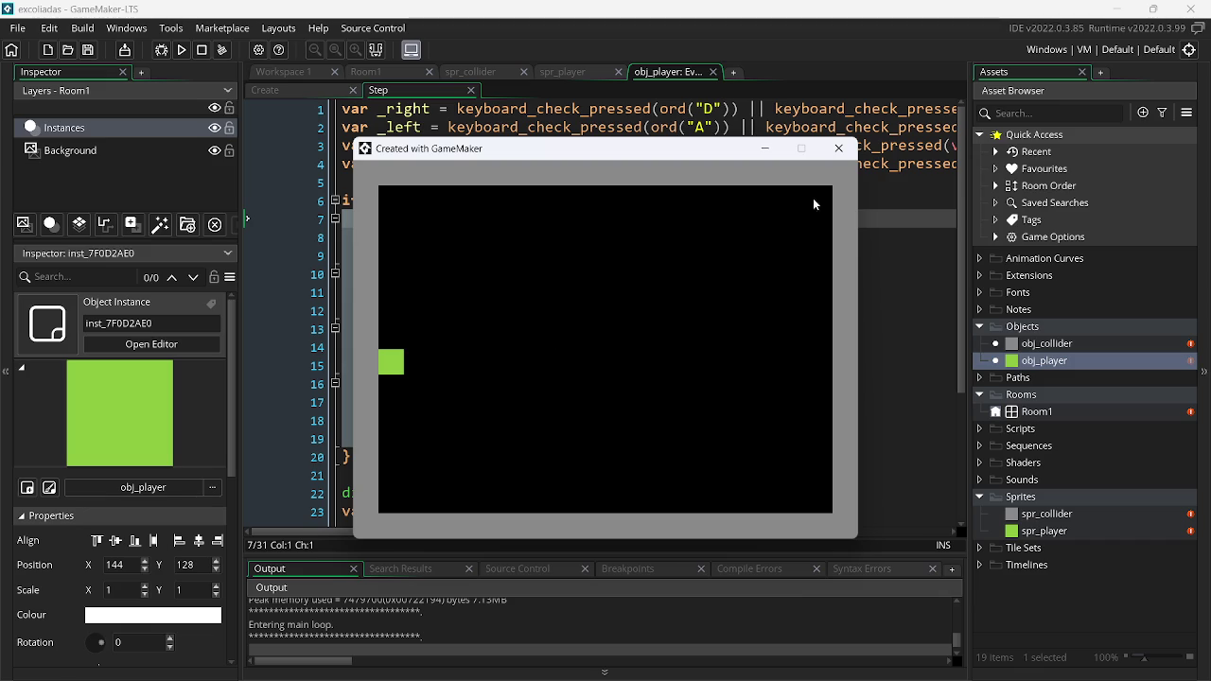
pyautogui.click(838, 149)
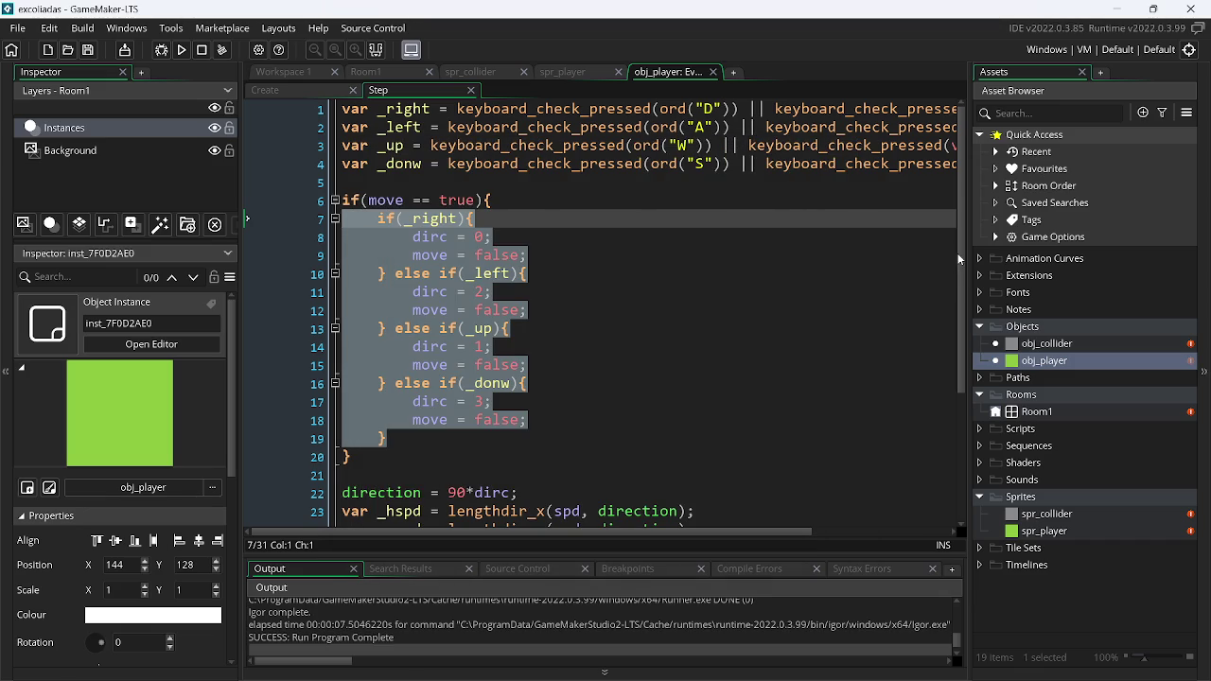
pyautogui.scroll(-4, 959, 259)
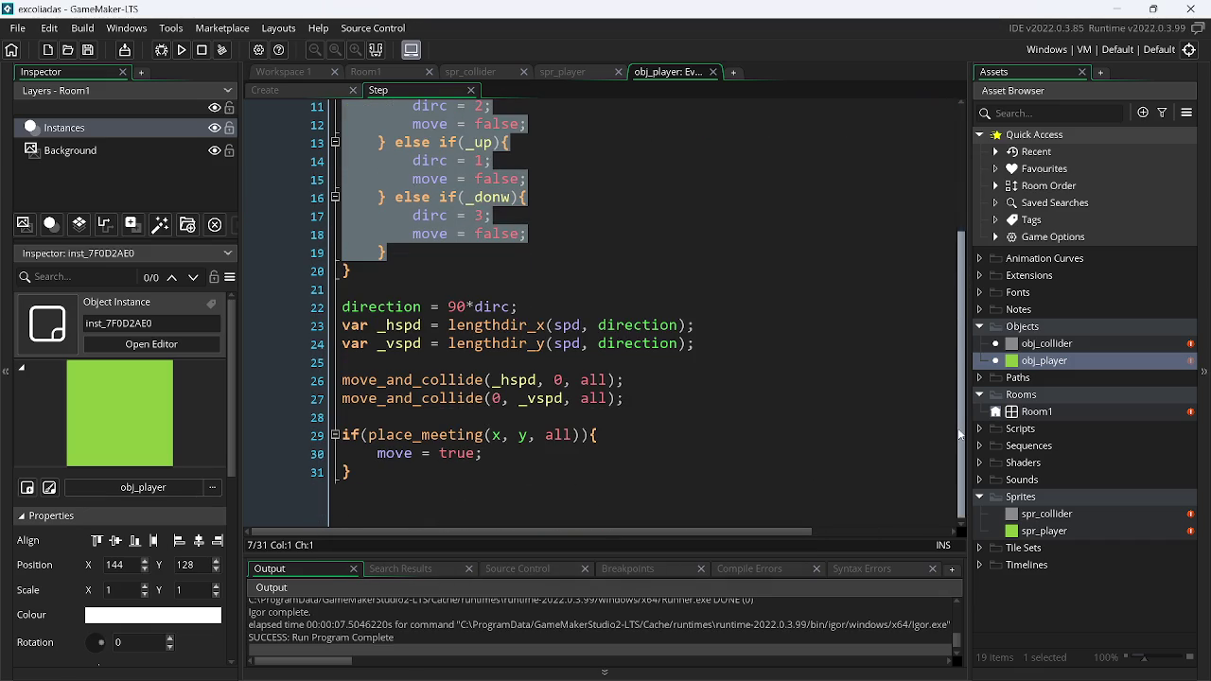
# Change the place_meeting target from all to obj_collider
pyautogui.doubleClick(550, 434)
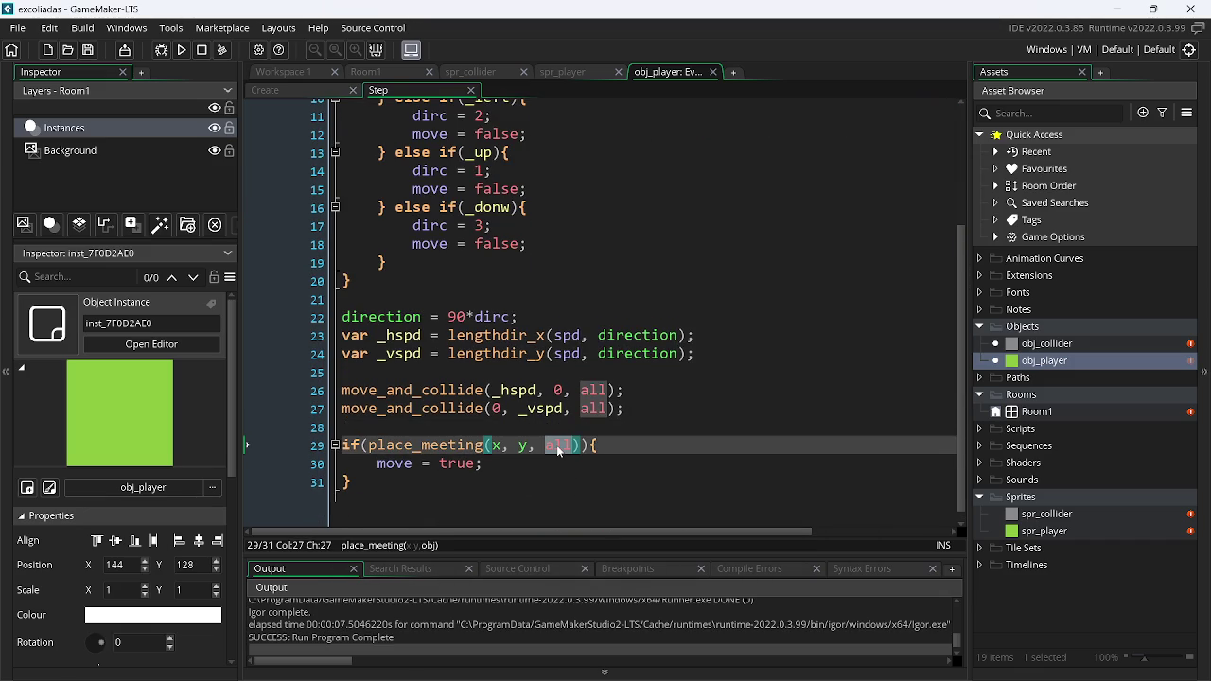
pyautogui.write('obj_')
pyautogui.press('Down')
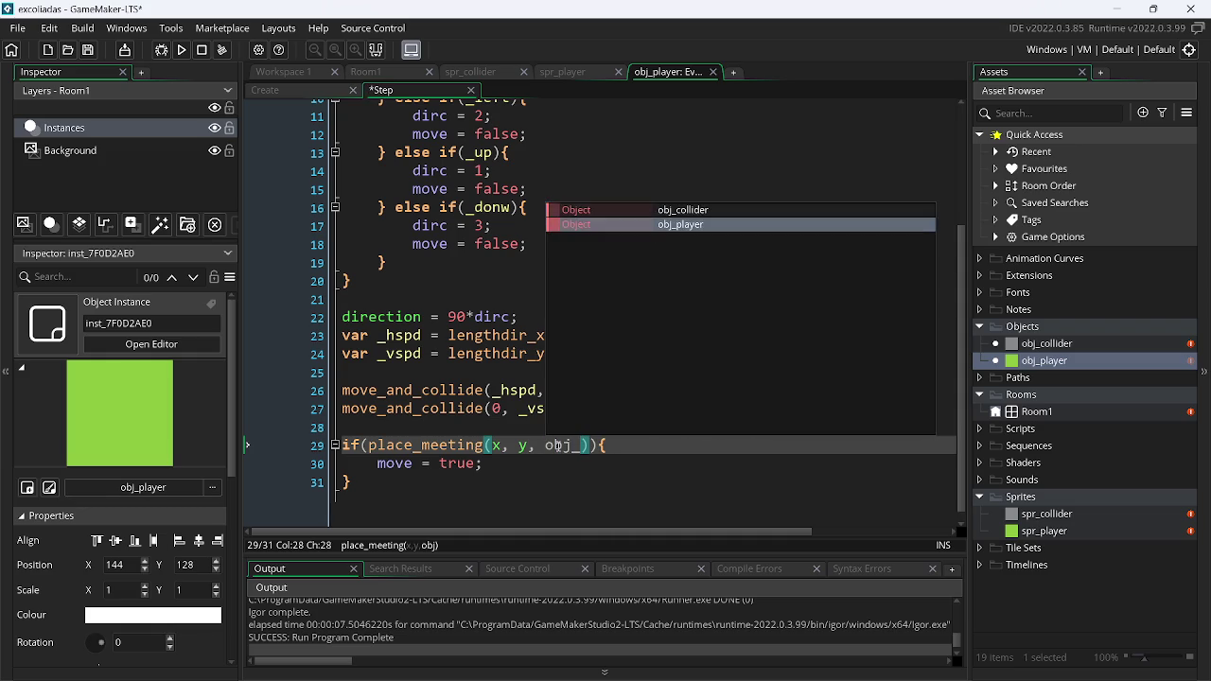
pyautogui.press('Up')
pyautogui.press('Return')
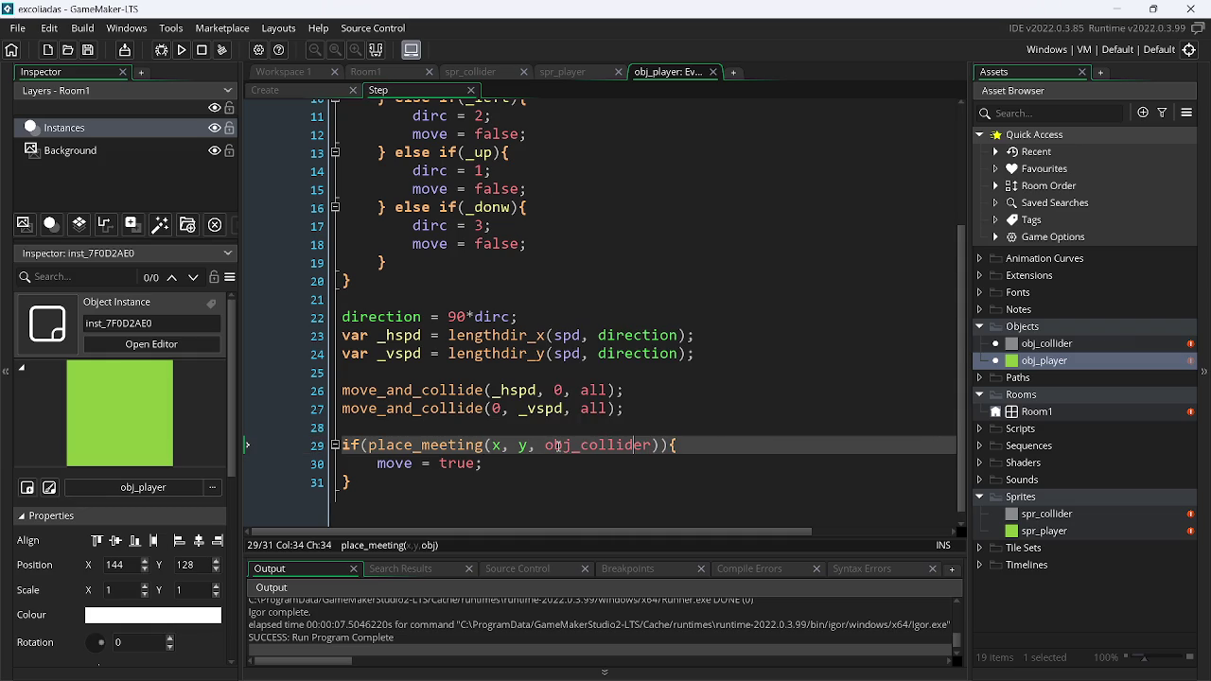
# Test-run the game twice, moving the player left and then up against the colliders
pyautogui.press('F5')
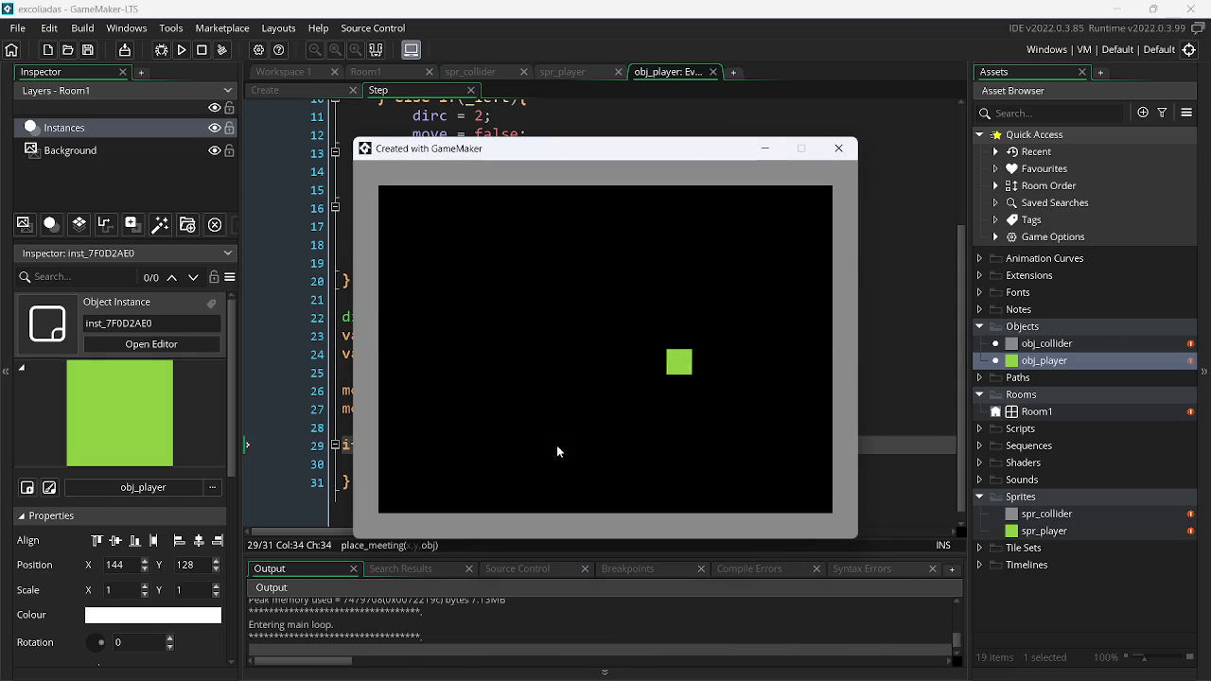
pyautogui.press('Left')
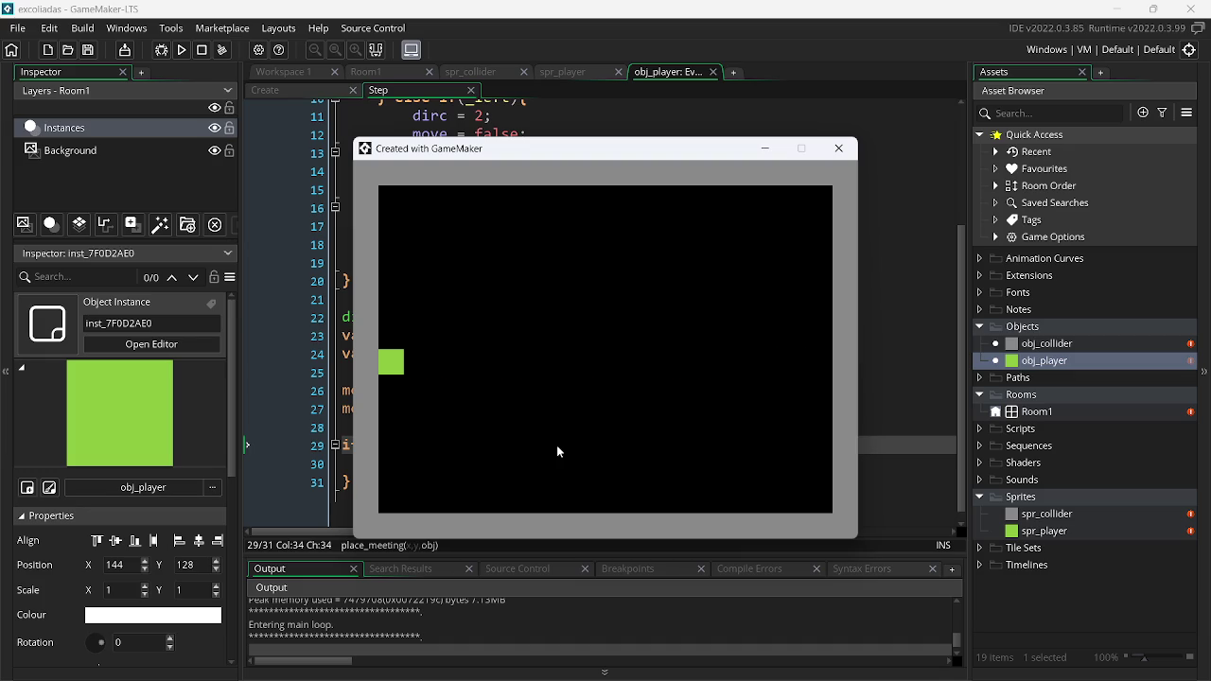
pyautogui.press('Escape')
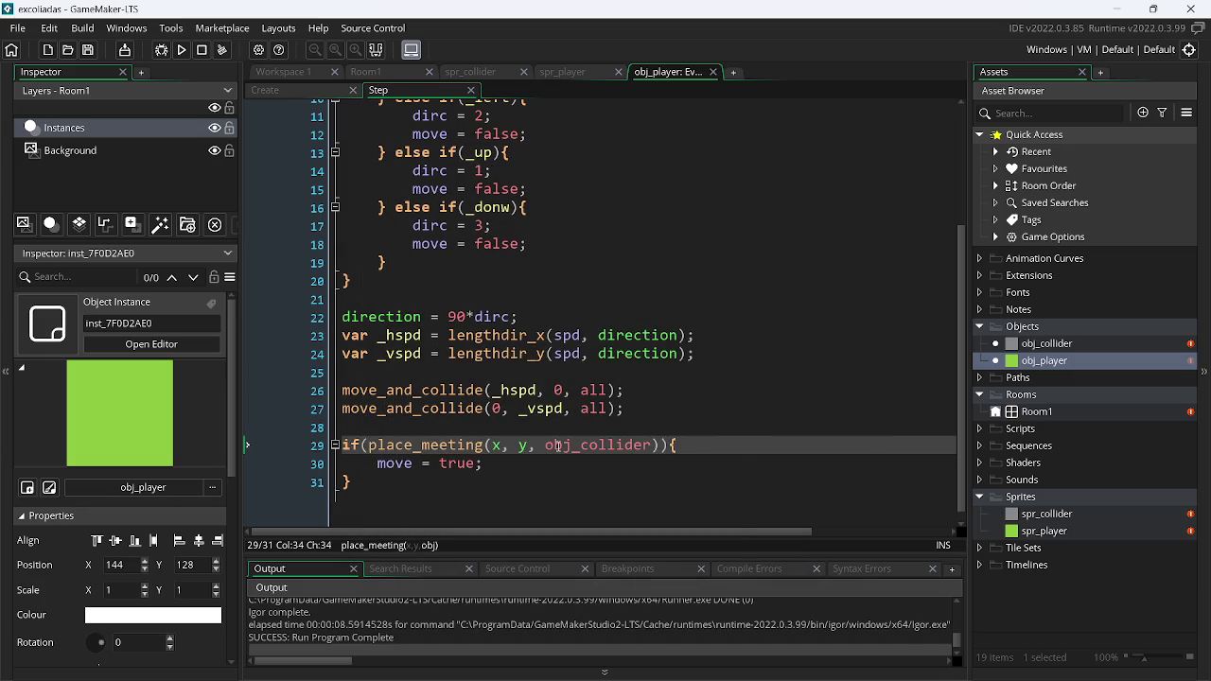
pyautogui.press('F5')
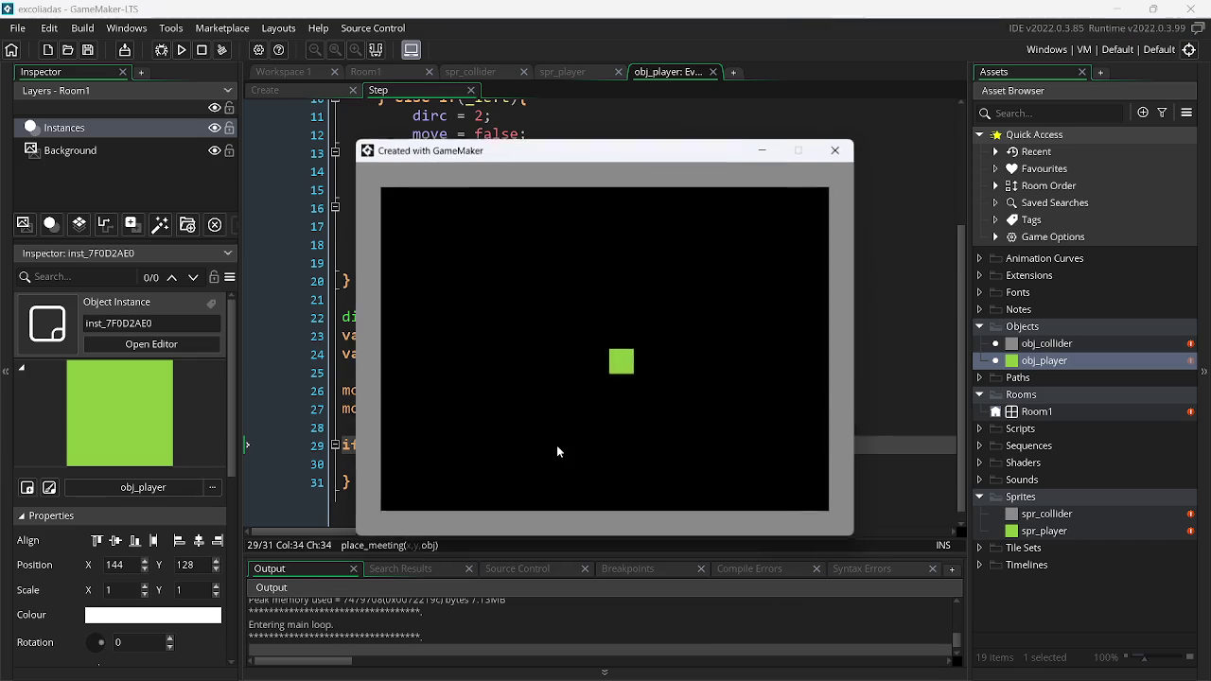
pyautogui.press('Up')
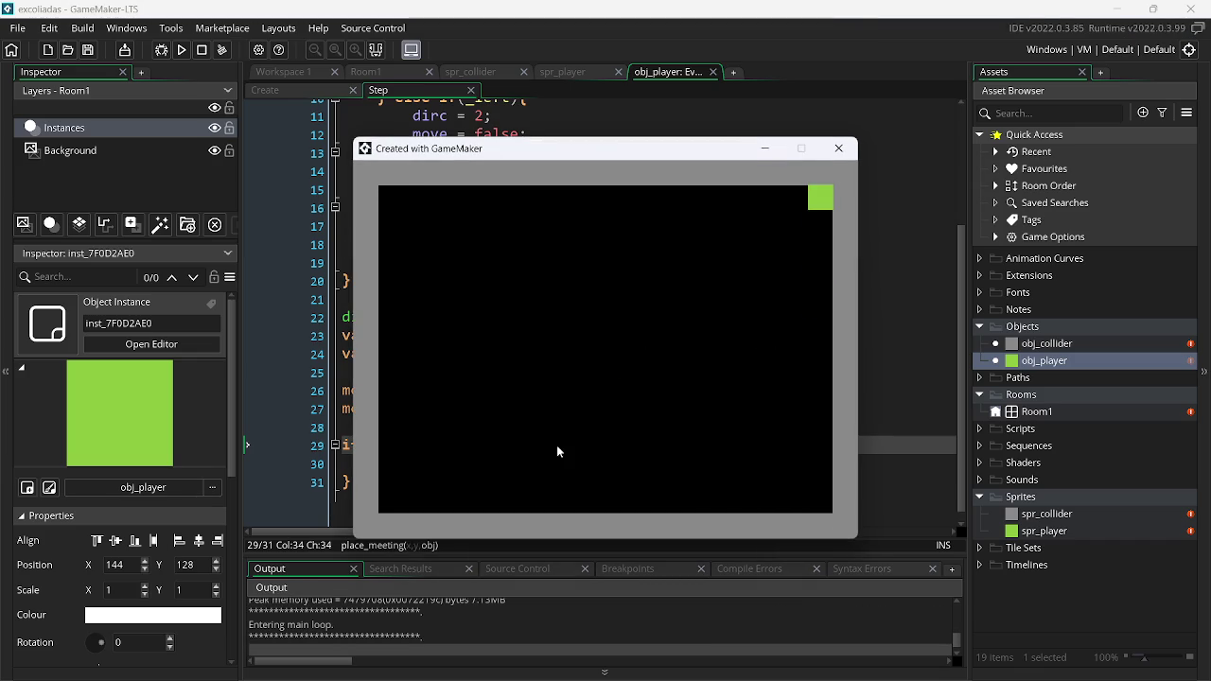
pyautogui.press('Escape')
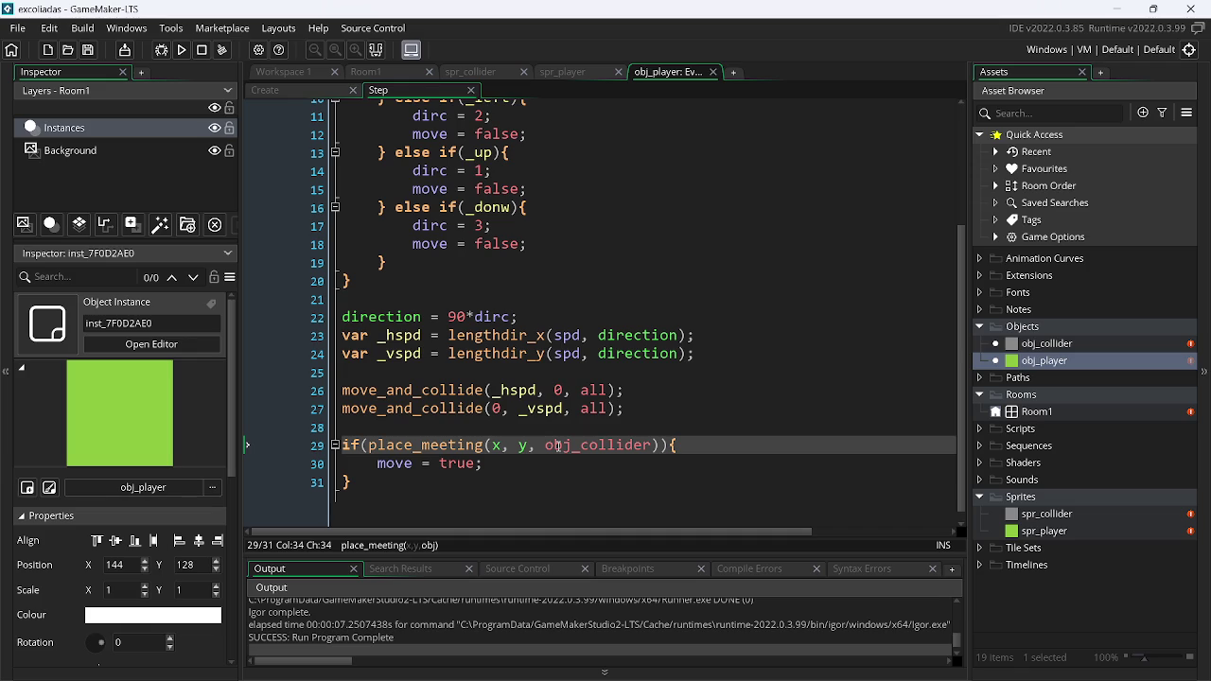
pyautogui.click(291, 92)
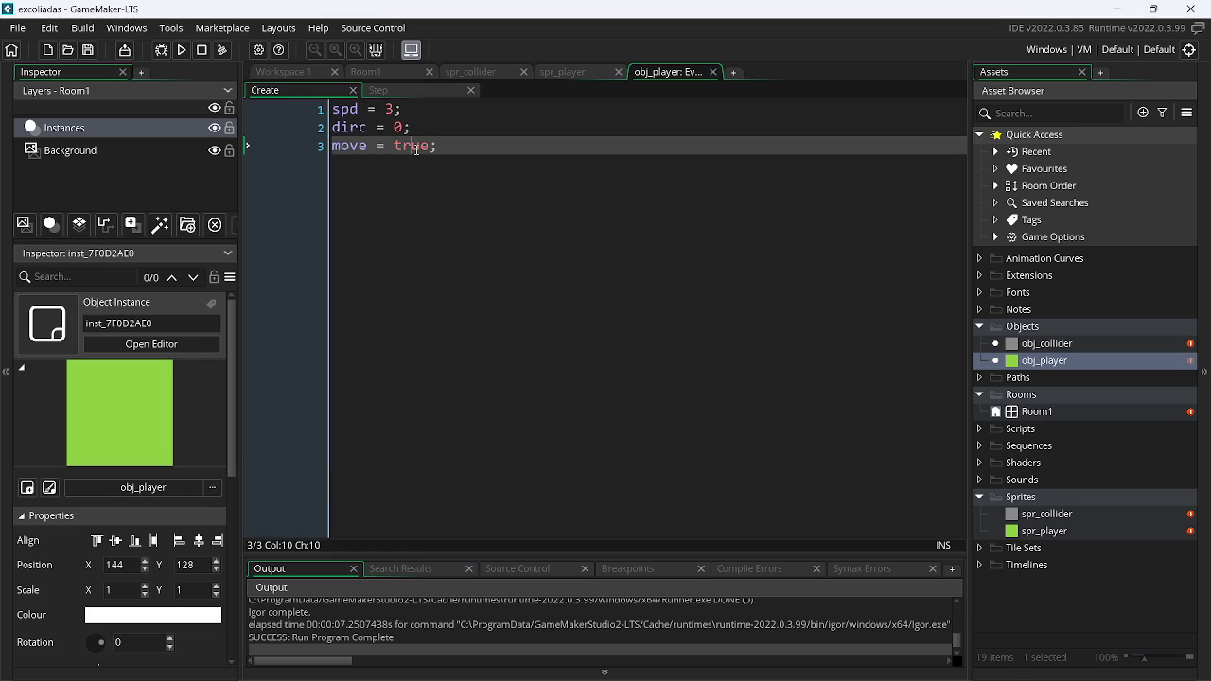
# Change the Create event's initial move value to false, then return to the Step event code
pyautogui.write('fal')
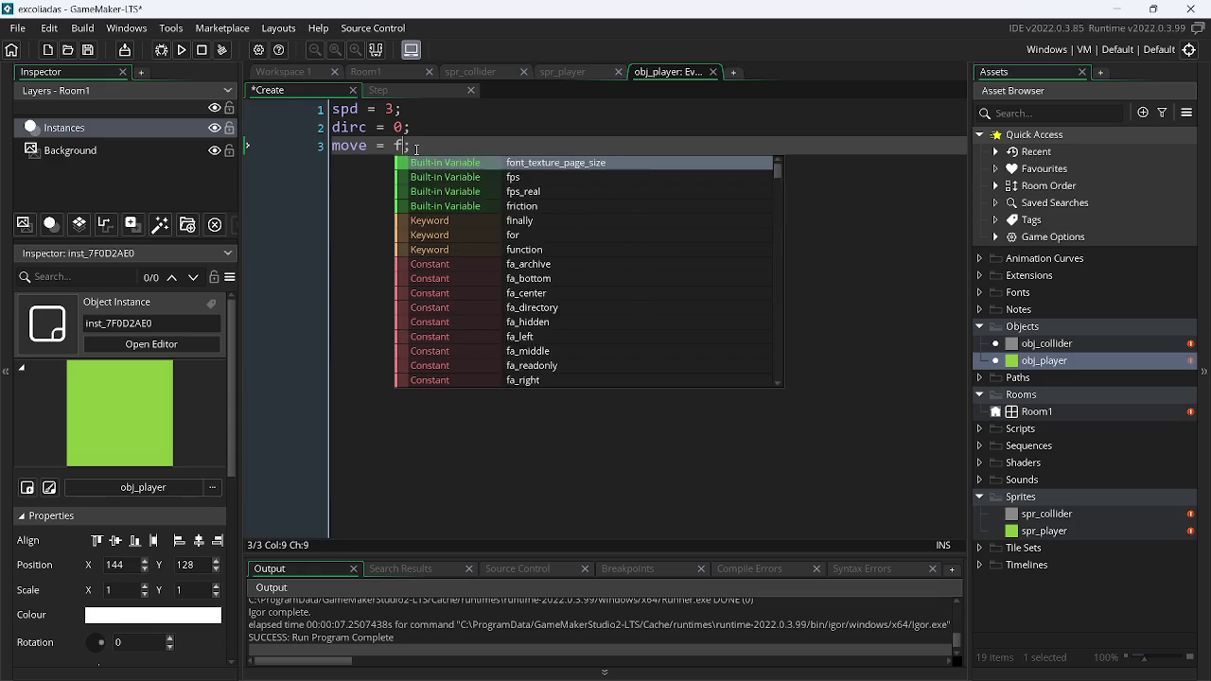
pyautogui.press('Return')
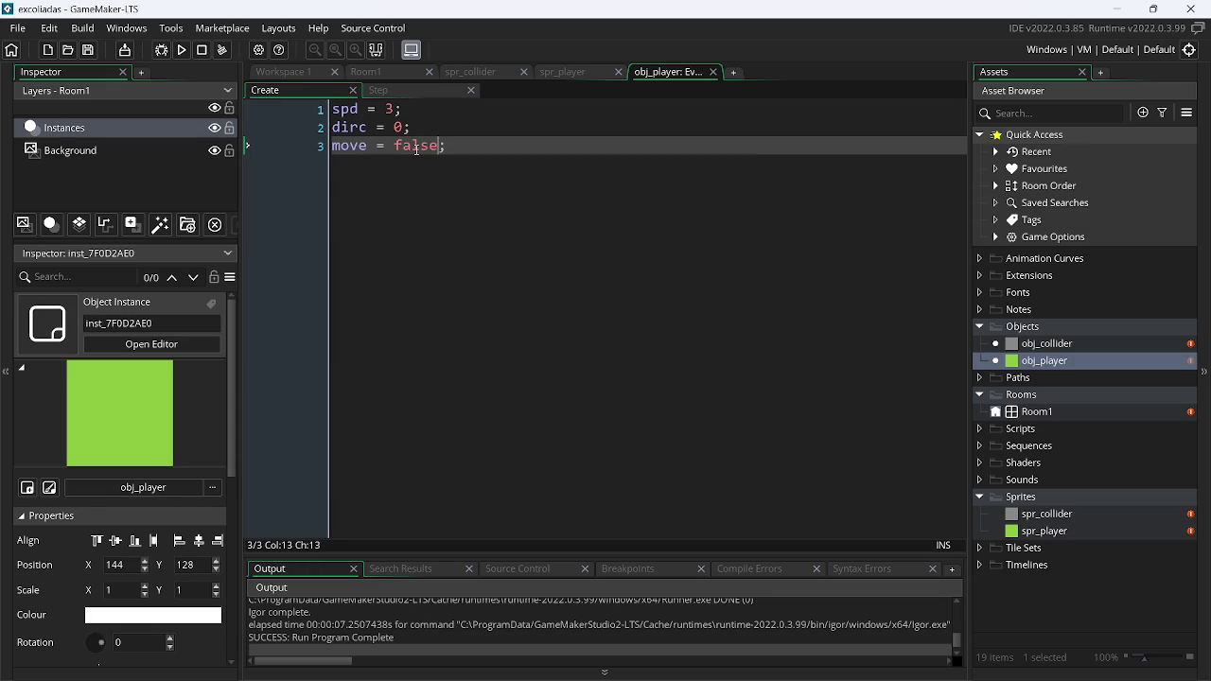
pyautogui.click(406, 89)
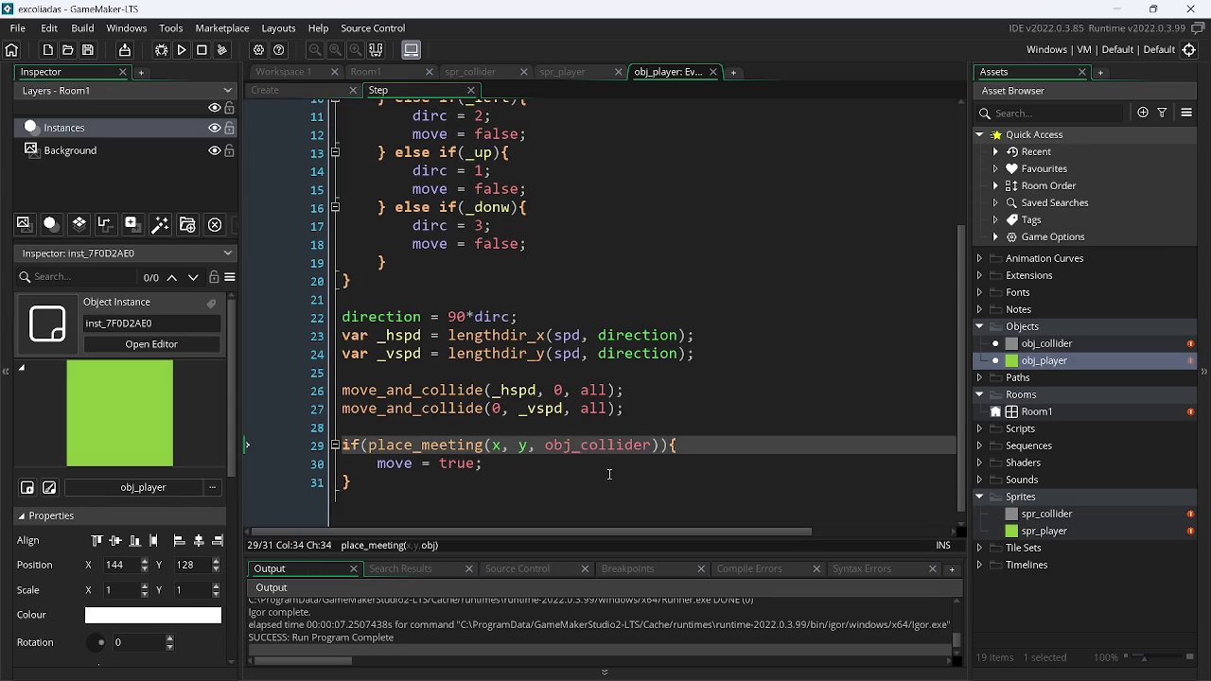
pyautogui.click(458, 479)
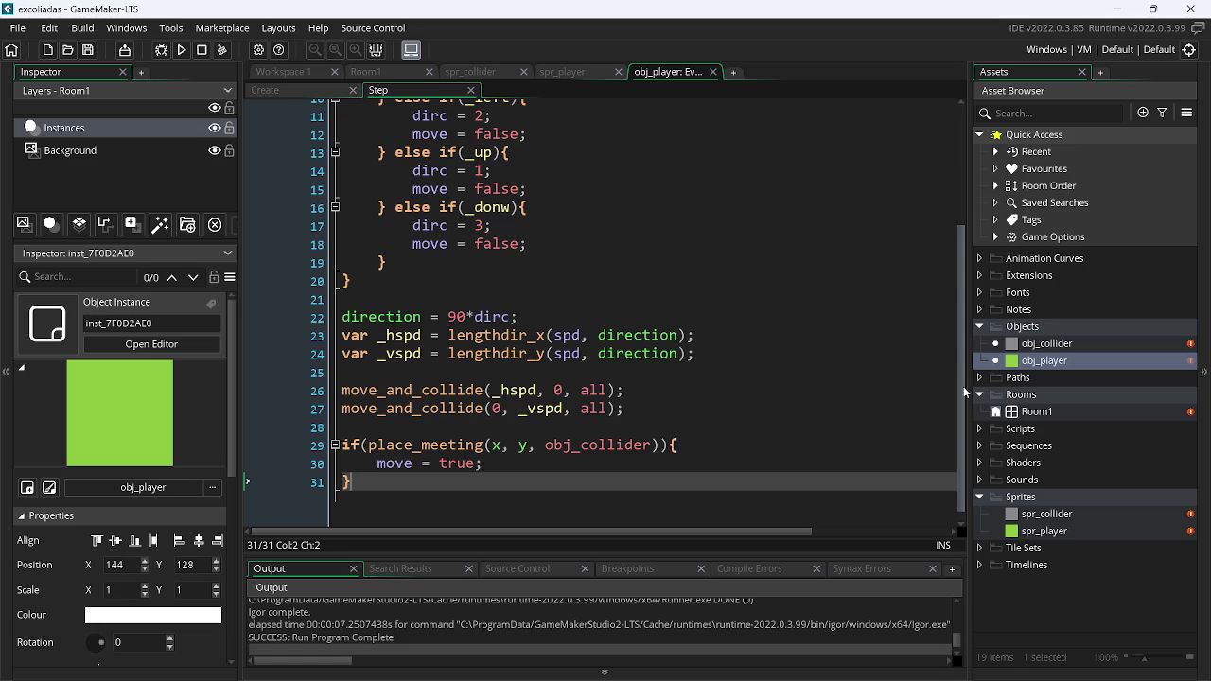
# Change the collision check to place_meeting(x + _hspd, y + _vspd, obj_collider) and save
pyautogui.scroll(3, 963, 386)
pyautogui.scroll(-3, 963, 386)
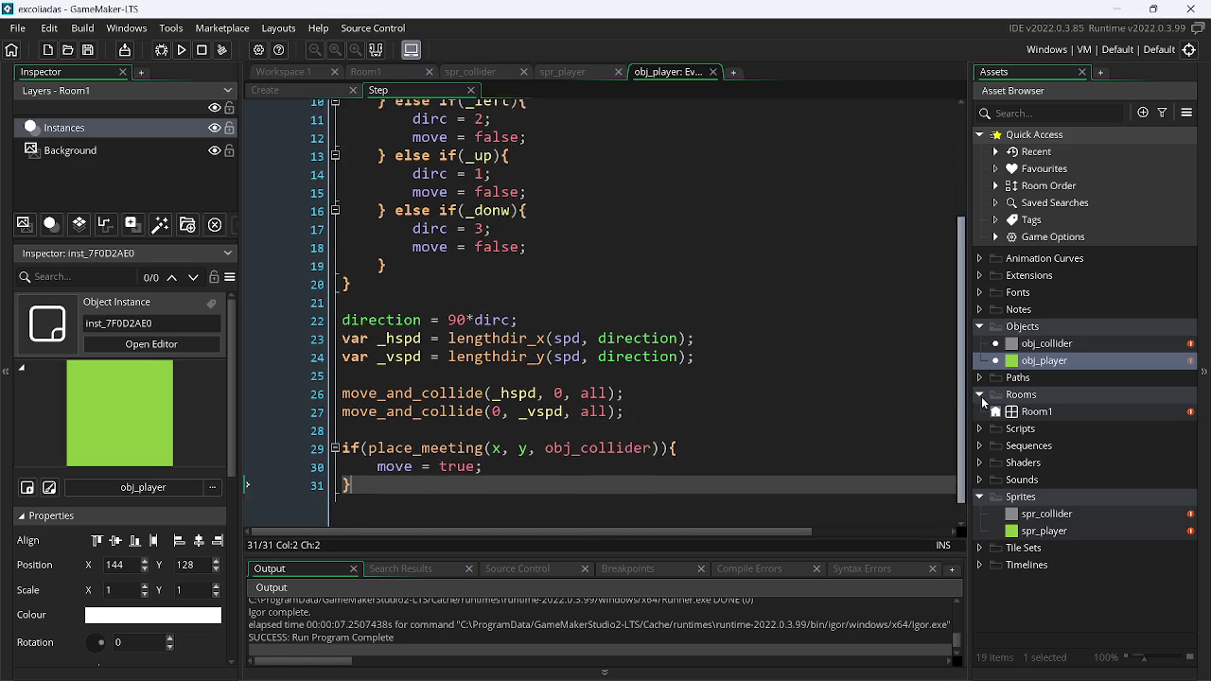
pyautogui.click(501, 435)
pyautogui.write('+ _')
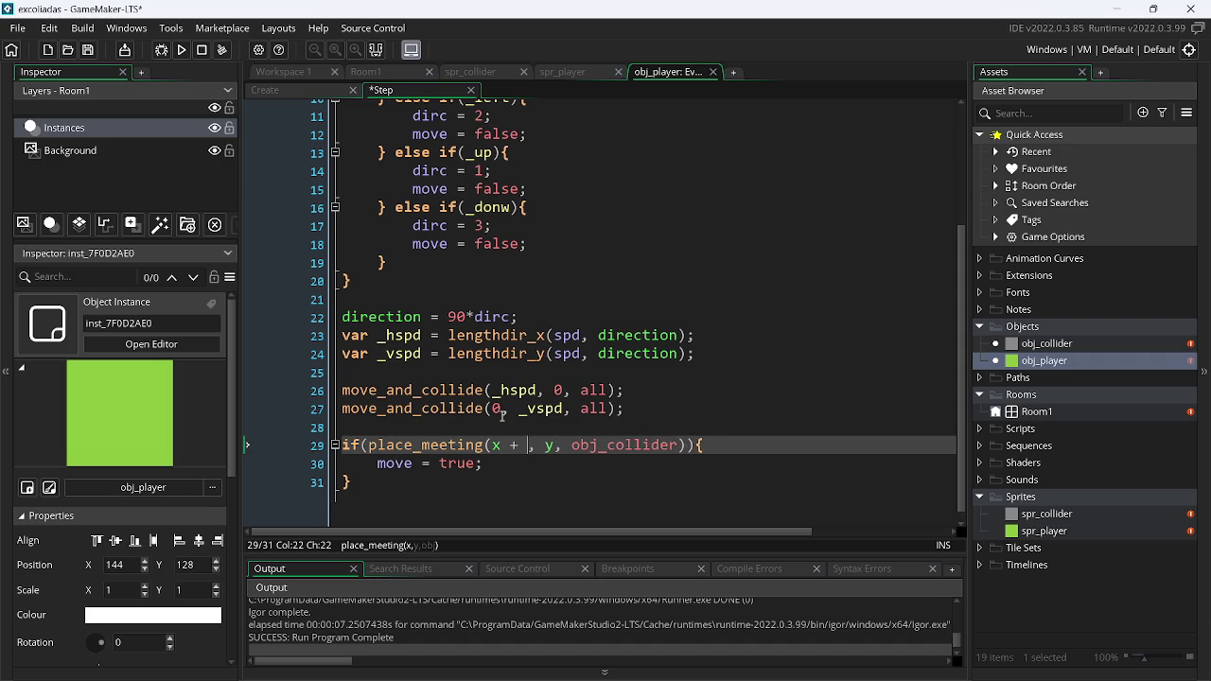
pyautogui.press('Down')
pyautogui.press('Return')
pyautogui.press('Right')
pyautogui.press('Right')
pyautogui.press('Right')
pyautogui.write('+ _')
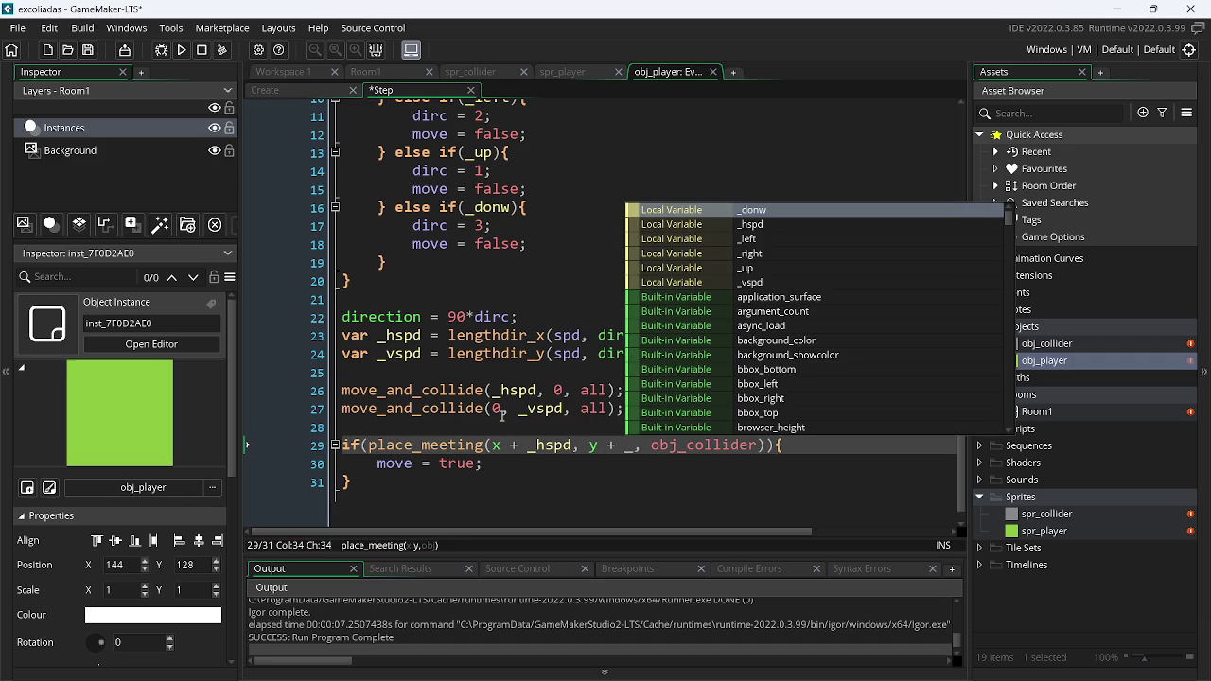
pyautogui.press('Down')
pyautogui.press('Down')
pyautogui.press('Down')
pyautogui.press('Down')
pyautogui.press('Down')
pyautogui.press('Return')
pyautogui.hotkey('ctrl', 's')
pyautogui.press('F4')
# Run the game, drive the green player along all four walls, then close it
pyautogui.press('F5')
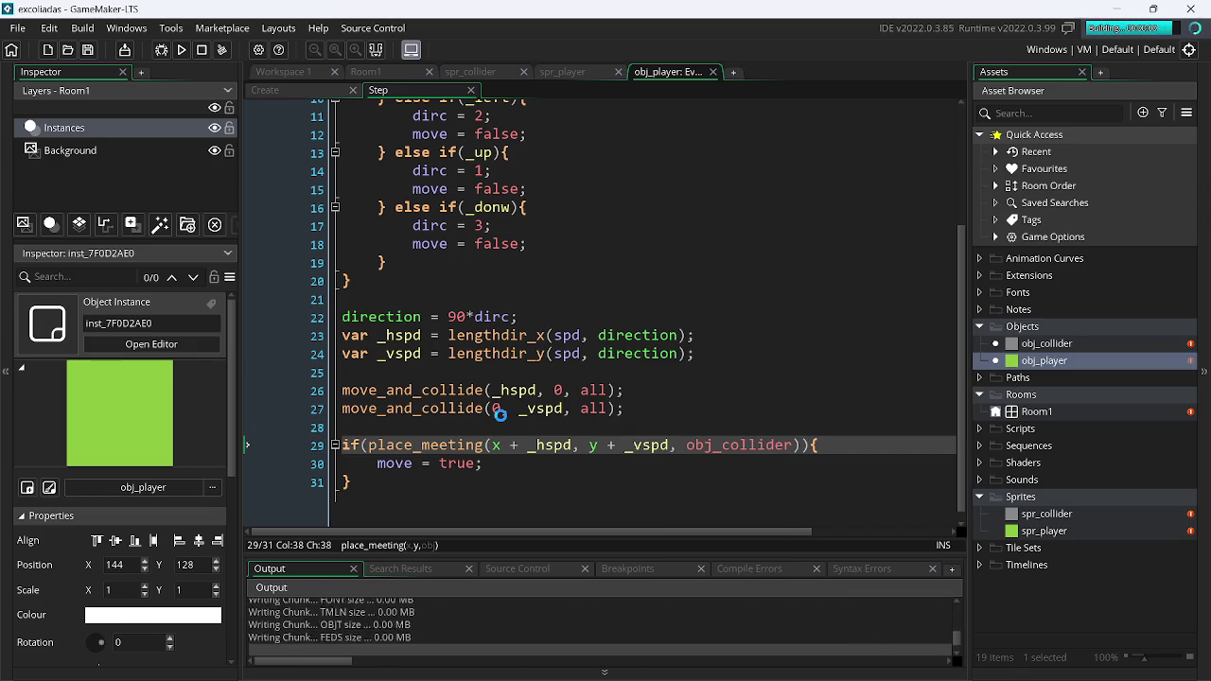
pyautogui.press('Right')
pyautogui.press('Left')
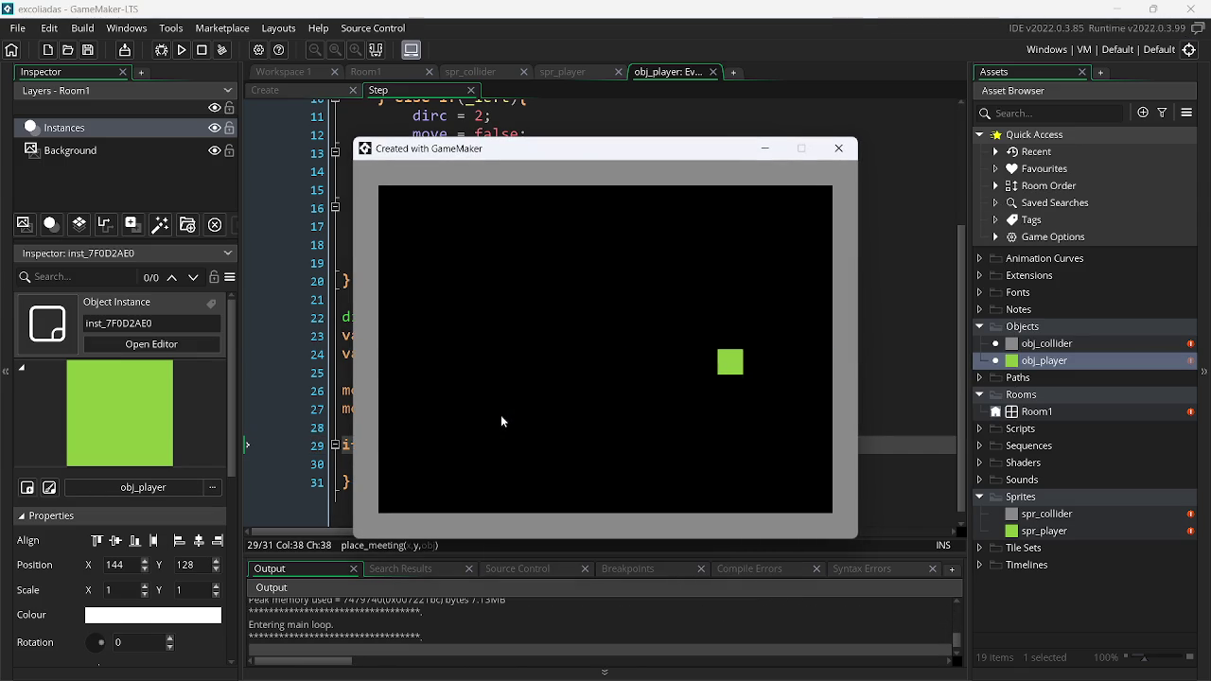
pyautogui.press('Right')
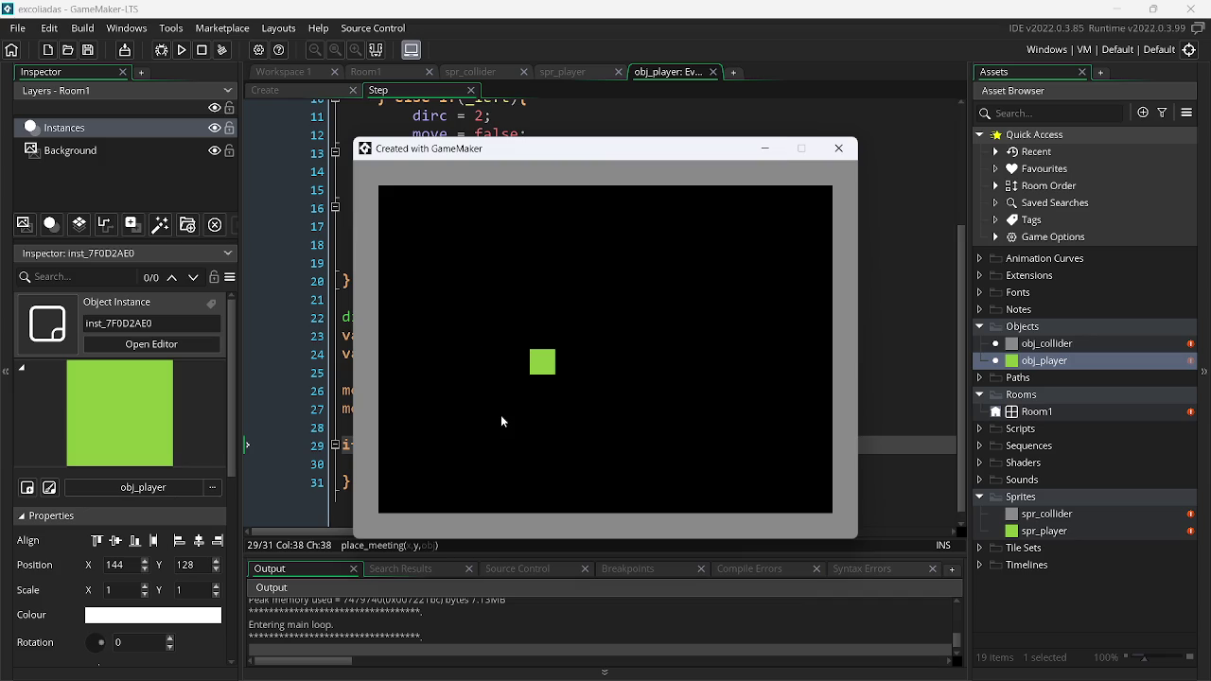
pyautogui.press('Up')
pyautogui.press('Left')
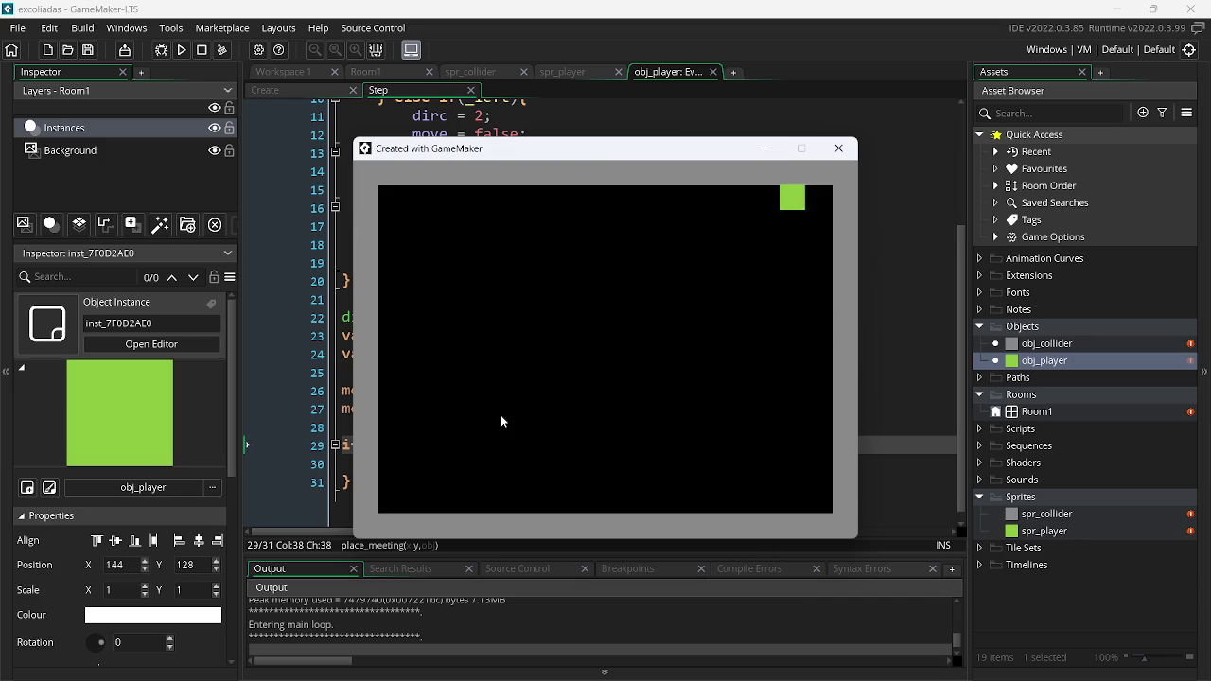
pyautogui.press('Right')
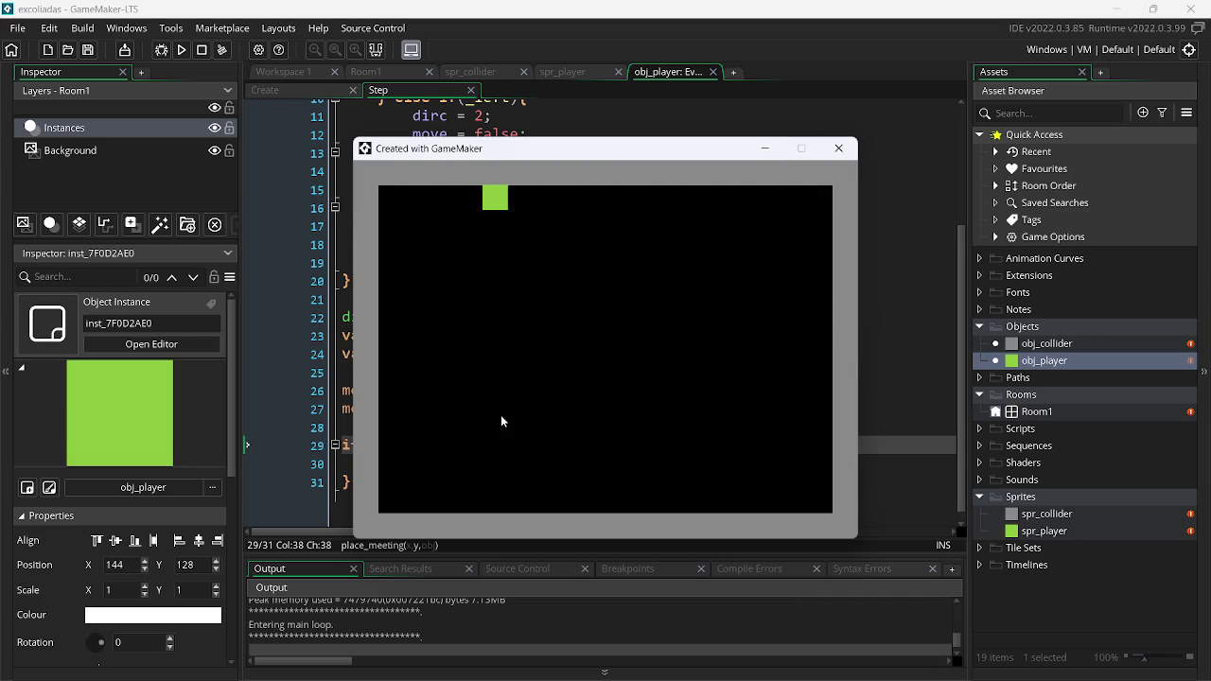
pyautogui.press('Down')
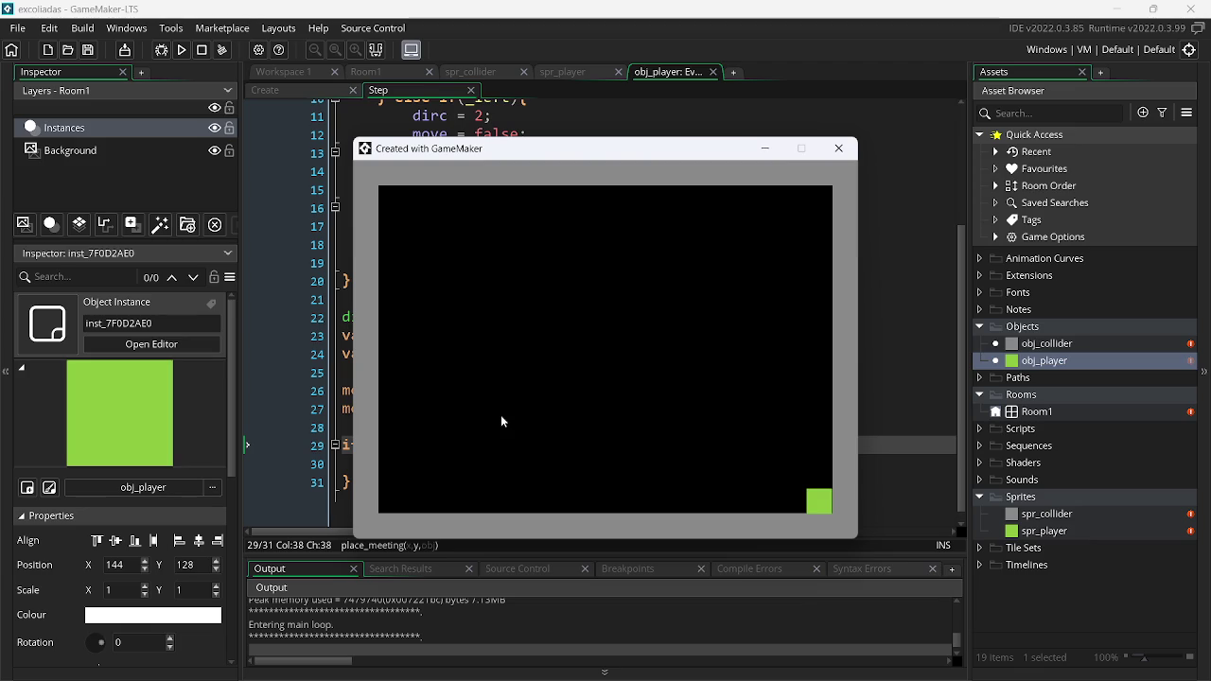
pyautogui.press('Left')
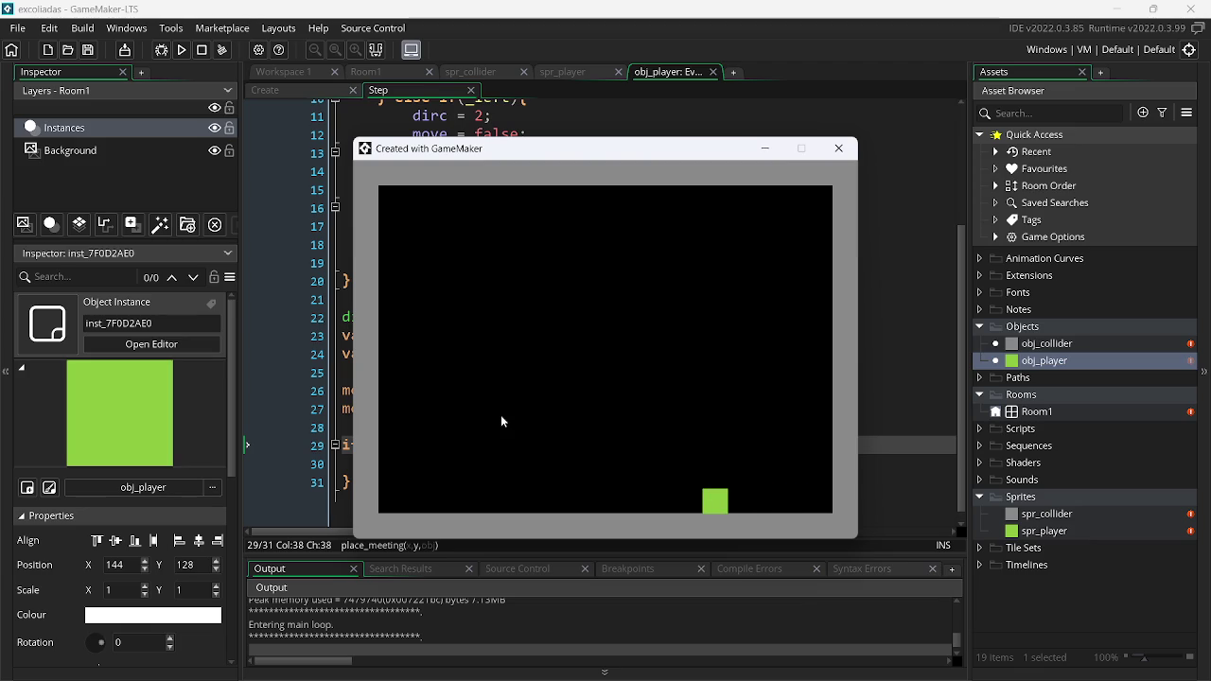
pyautogui.press('Up')
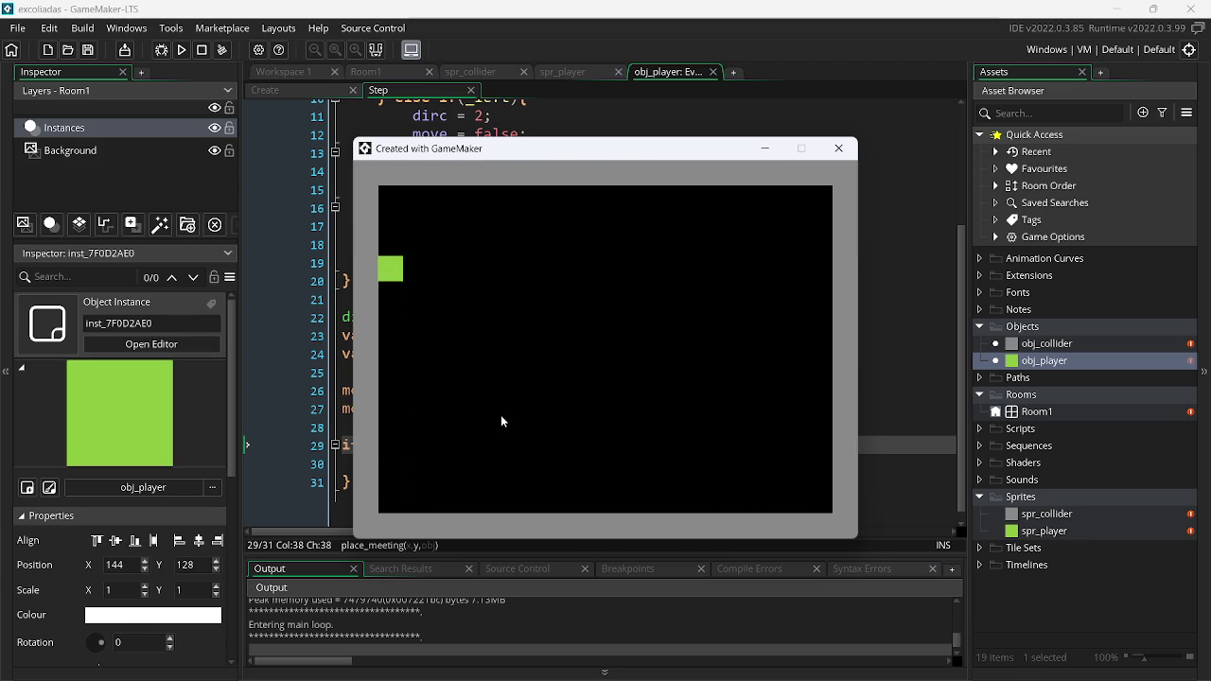
pyautogui.press('Right')
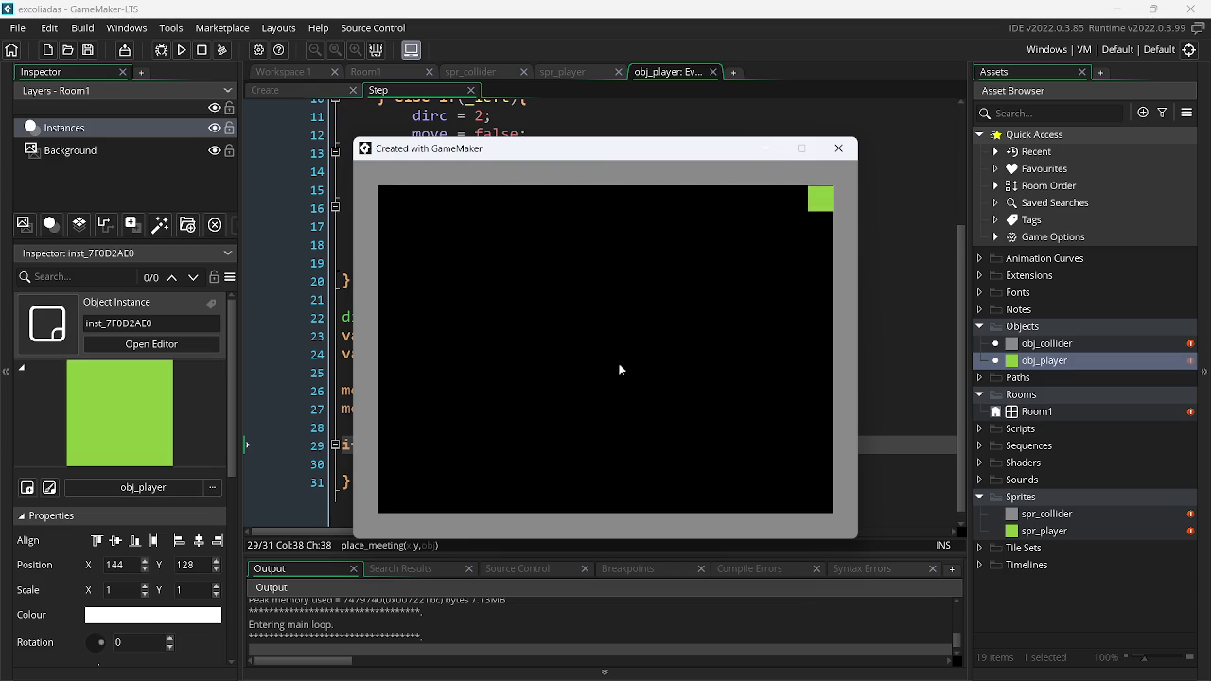
pyautogui.press('Left')
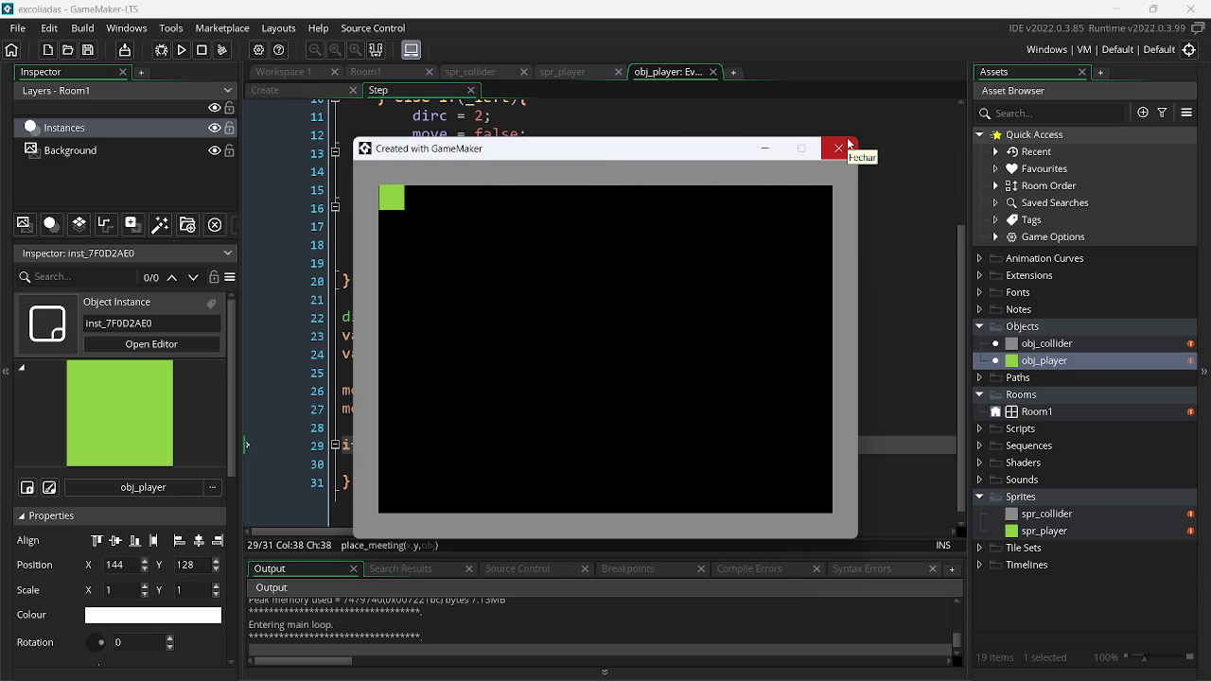
pyautogui.press('Down')
pyautogui.press('Right')
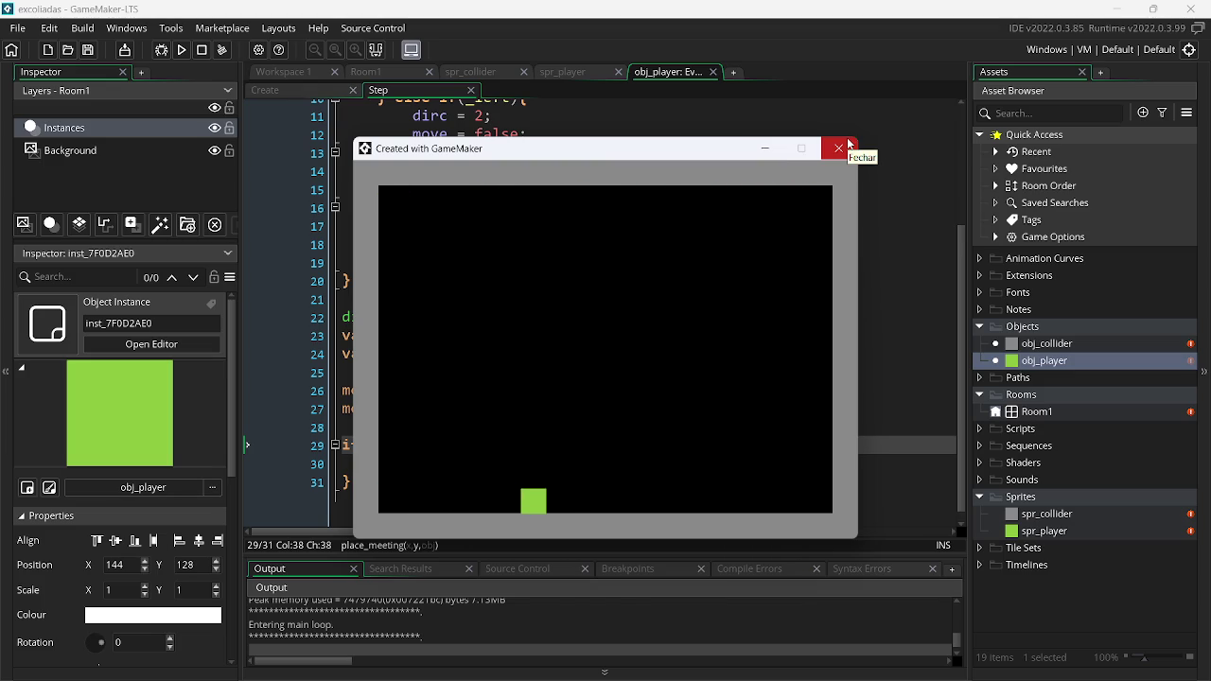
pyautogui.click(849, 145)
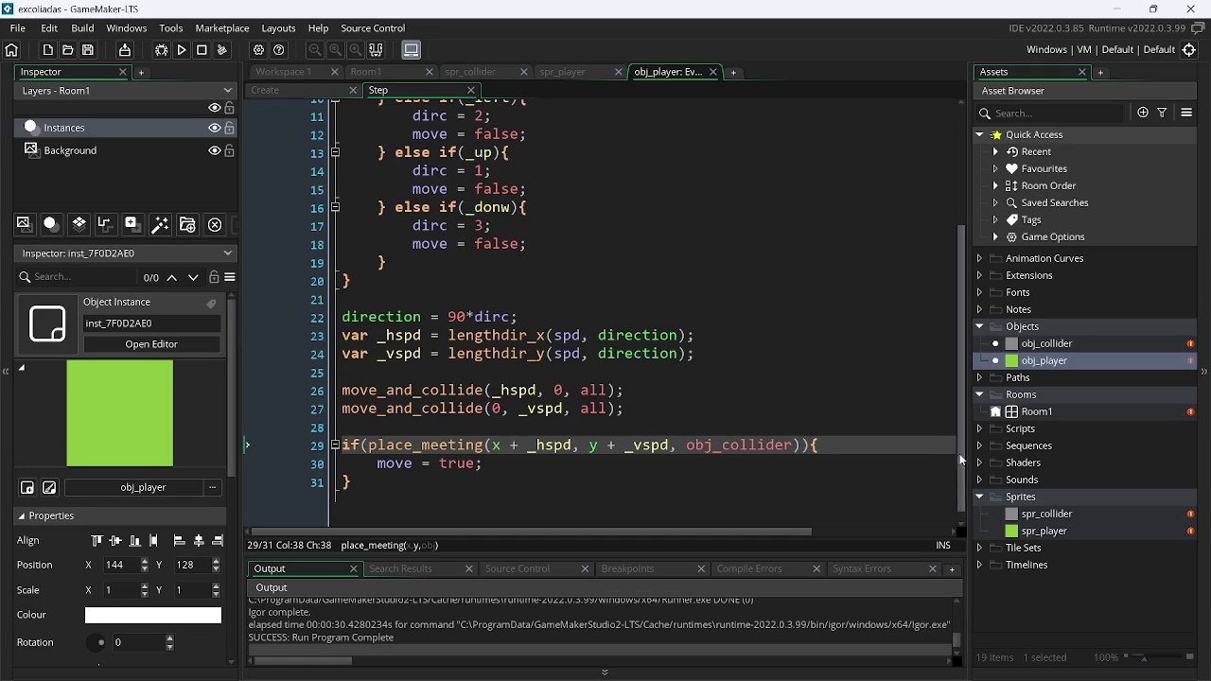
# Collapse line 29 to if(place_meeting(...)) move = true; without braces or blank line, and save
pyautogui.moveTo(964, 461)
pyautogui.mouseDown()
pyautogui.moveTo(964, 444)
pyautogui.moveTo(964, 475)
pyautogui.mouseUp()
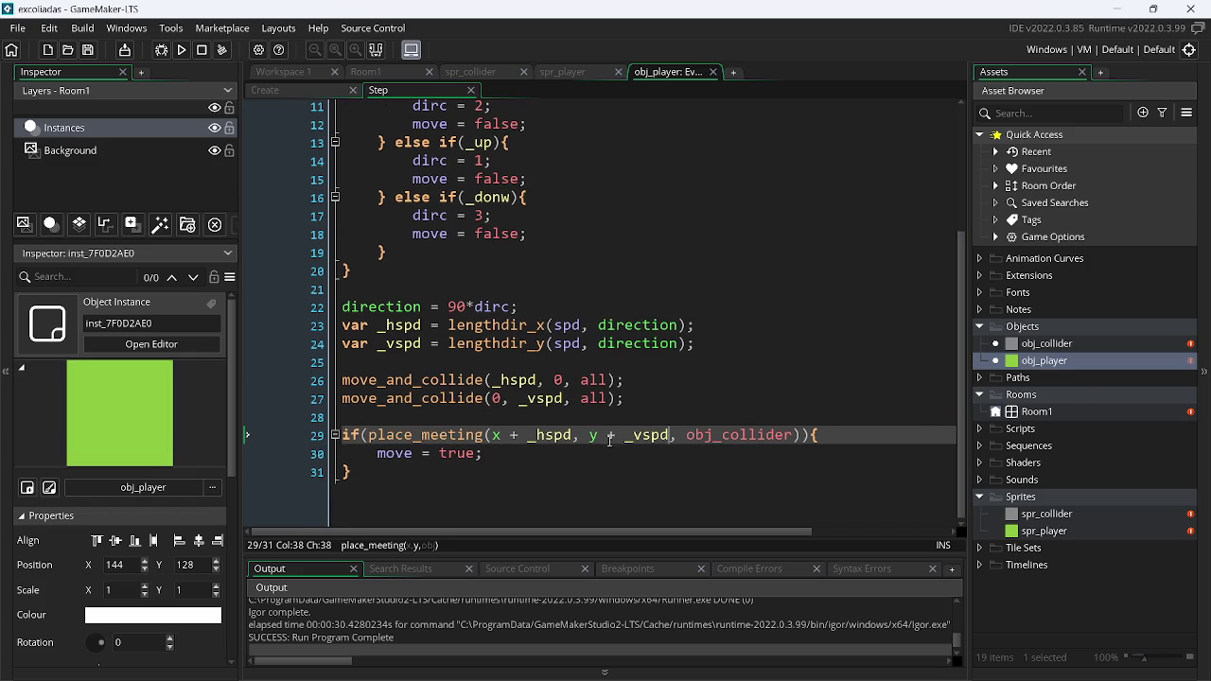
pyautogui.click(377, 459)
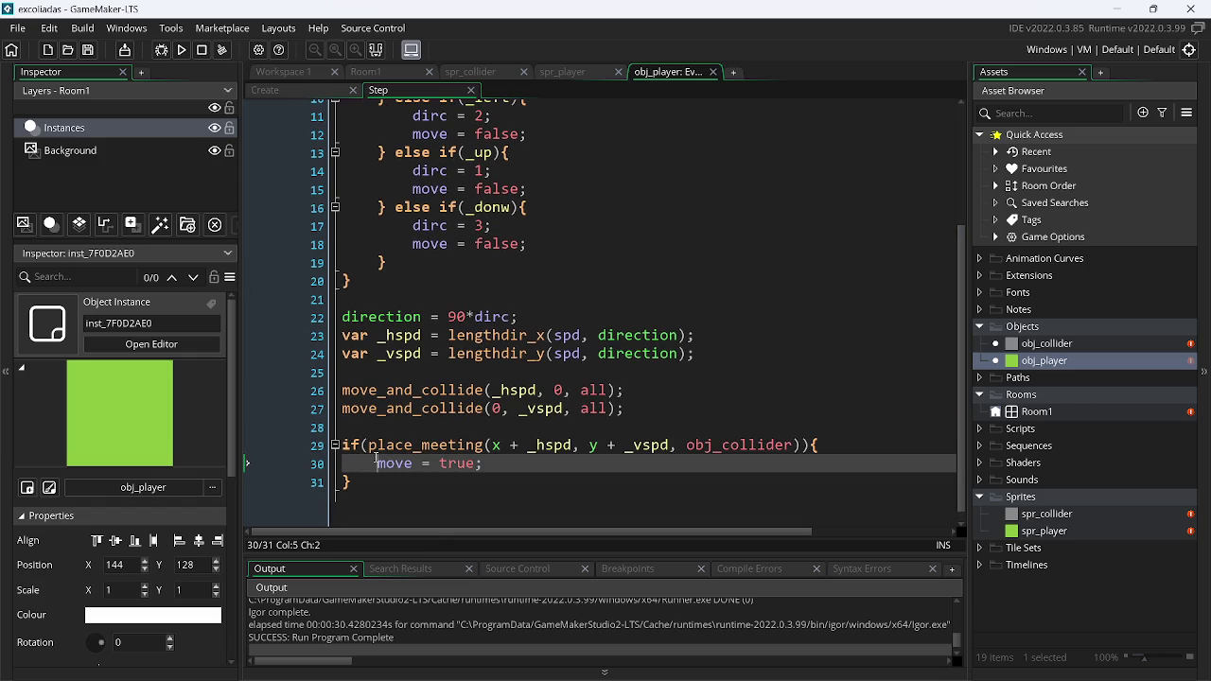
pyautogui.press('Down')
pyautogui.press('BackSpace')
pyautogui.press('Up')
pyautogui.press('BackSpace')
pyautogui.press('BackSpace')
pyautogui.press('BackSpace')
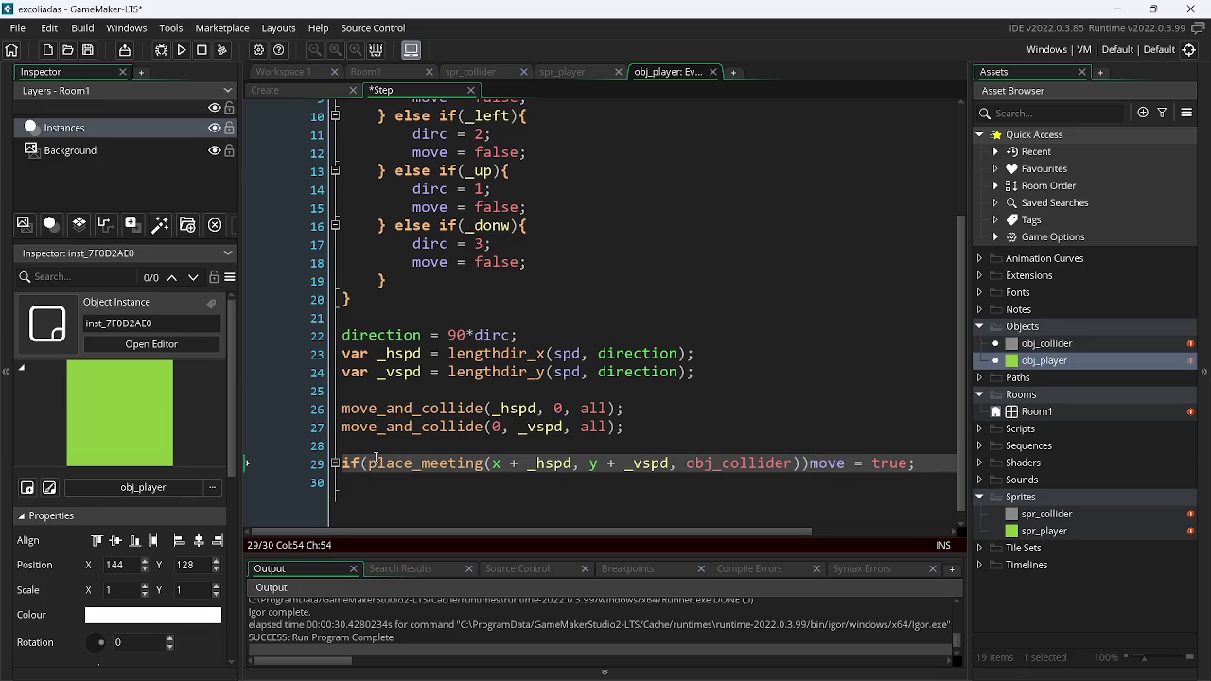
pyautogui.press('Up')
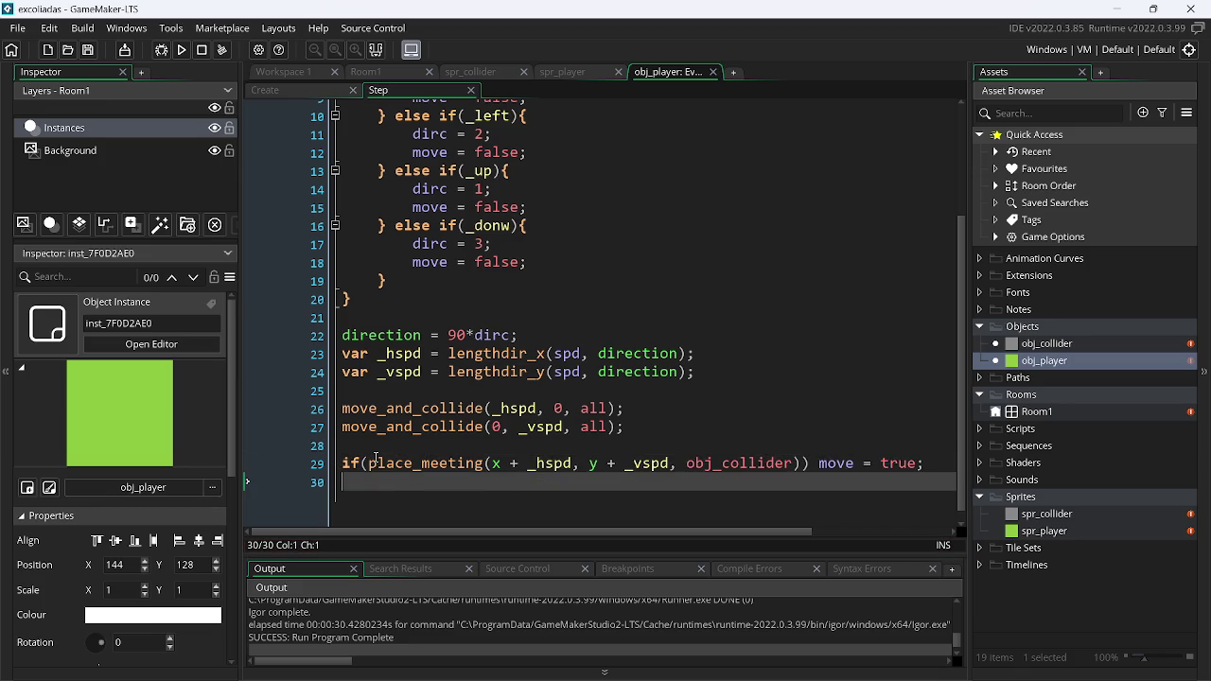
pyautogui.press('BackSpace')
pyautogui.hotkey('ctrl', 's')
# Insert a new empty line after if(move == true){ at line 6
pyautogui.press('Up')
pyautogui.press('Up')
pyautogui.press('Up')
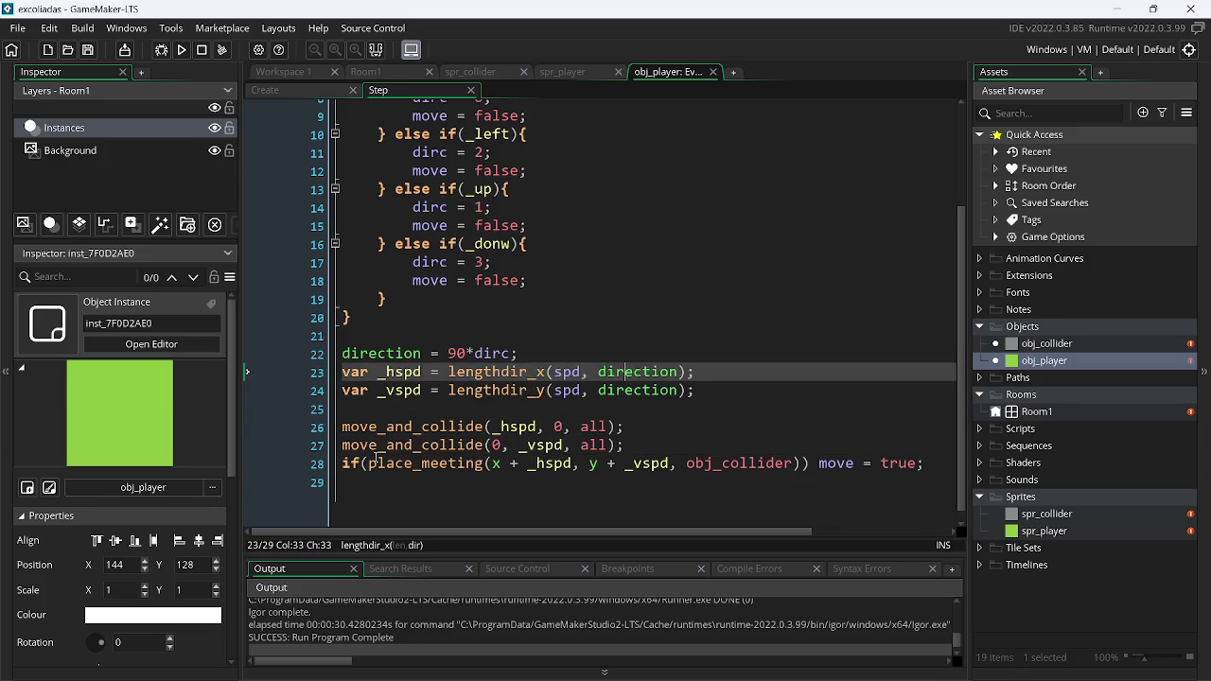
pyautogui.press('Up')
pyautogui.press('Up')
pyautogui.press('Up')
pyautogui.scroll(3, 376, 461)
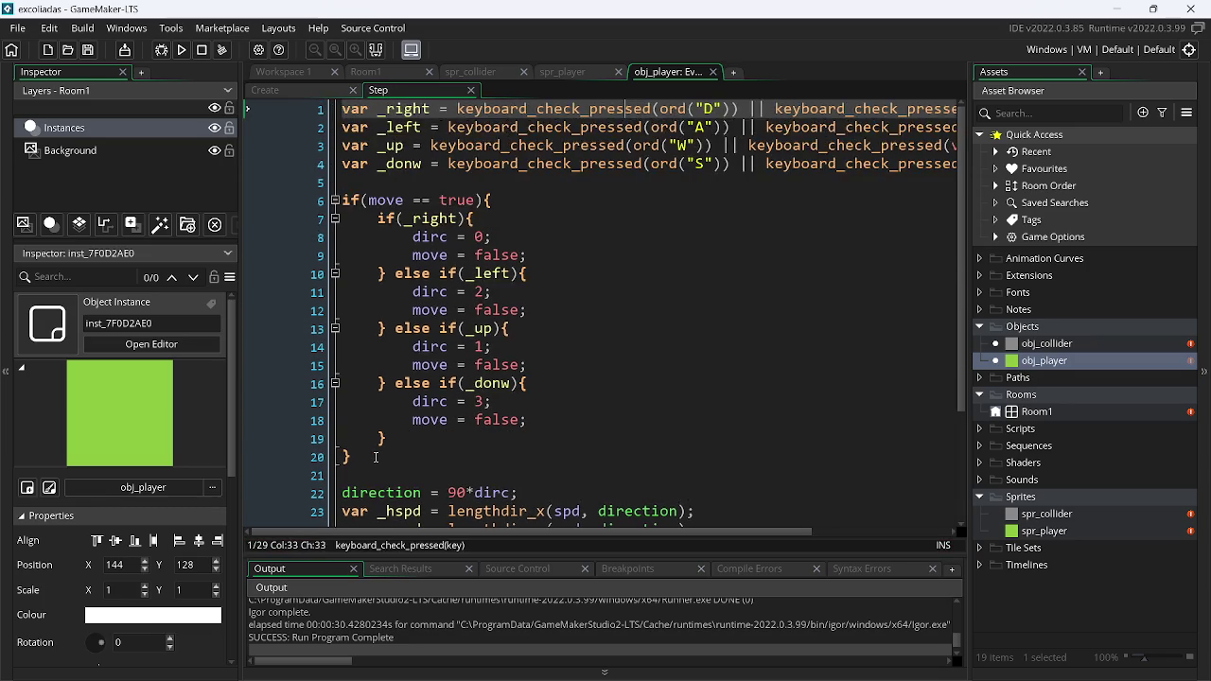
pyautogui.press('Up')
pyautogui.press('End')
pyautogui.press('Down')
pyautogui.press('Down')
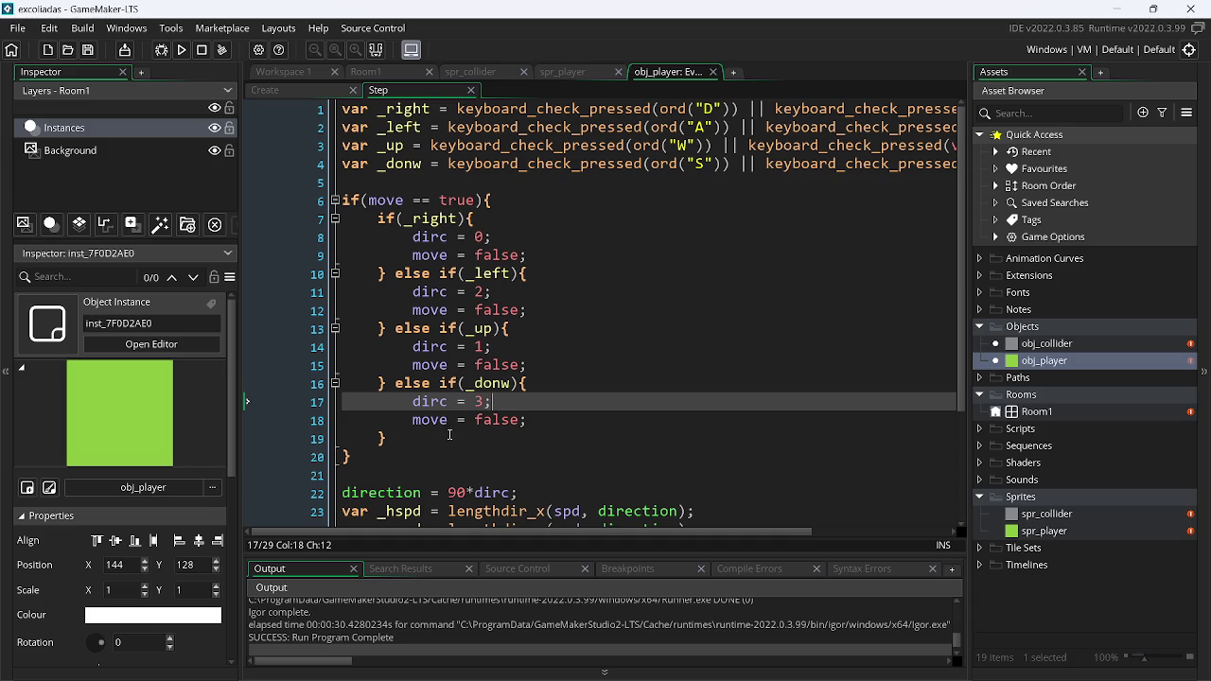
pyautogui.click(523, 199)
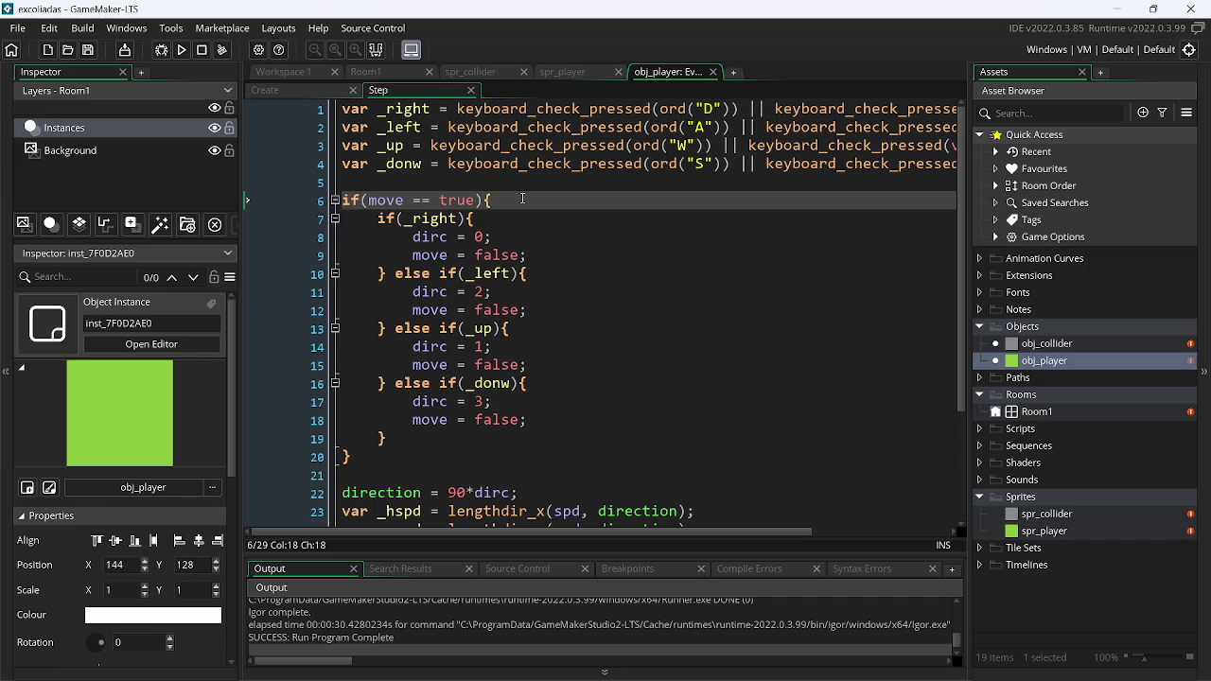
pyautogui.press('Return')
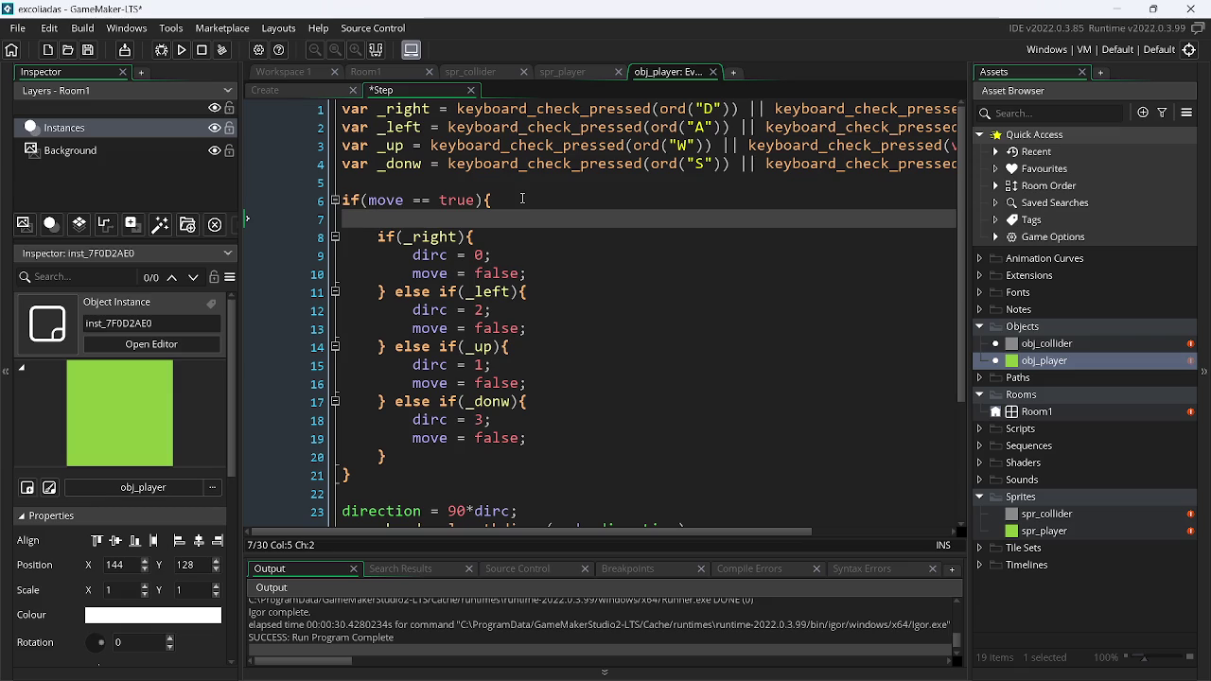
# Start line 7 with if(keyboard_check_pressed(vk_anykey)) using autocomplete
pyautogui.write('if(')
pyautogui.write('key')
pyautogui.press('Down')
pyautogui.press('Down')
pyautogui.press('Down')
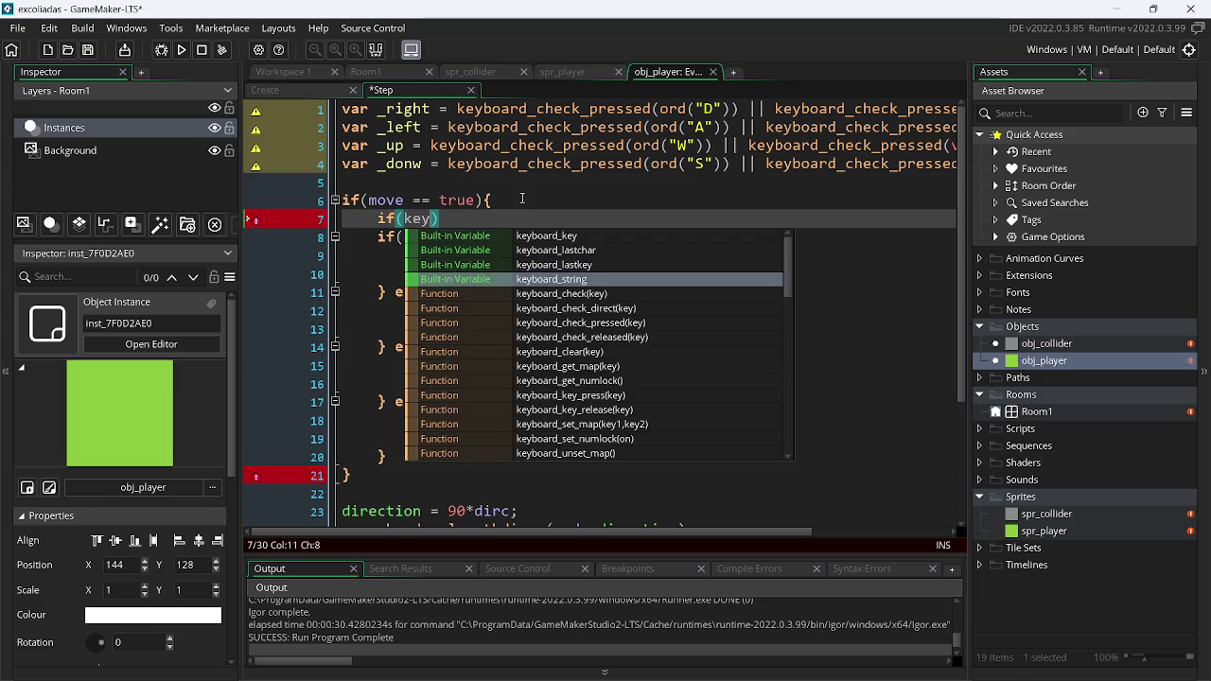
pyautogui.press('Down')
pyautogui.press('Return')
pyautogui.write('vk_a')
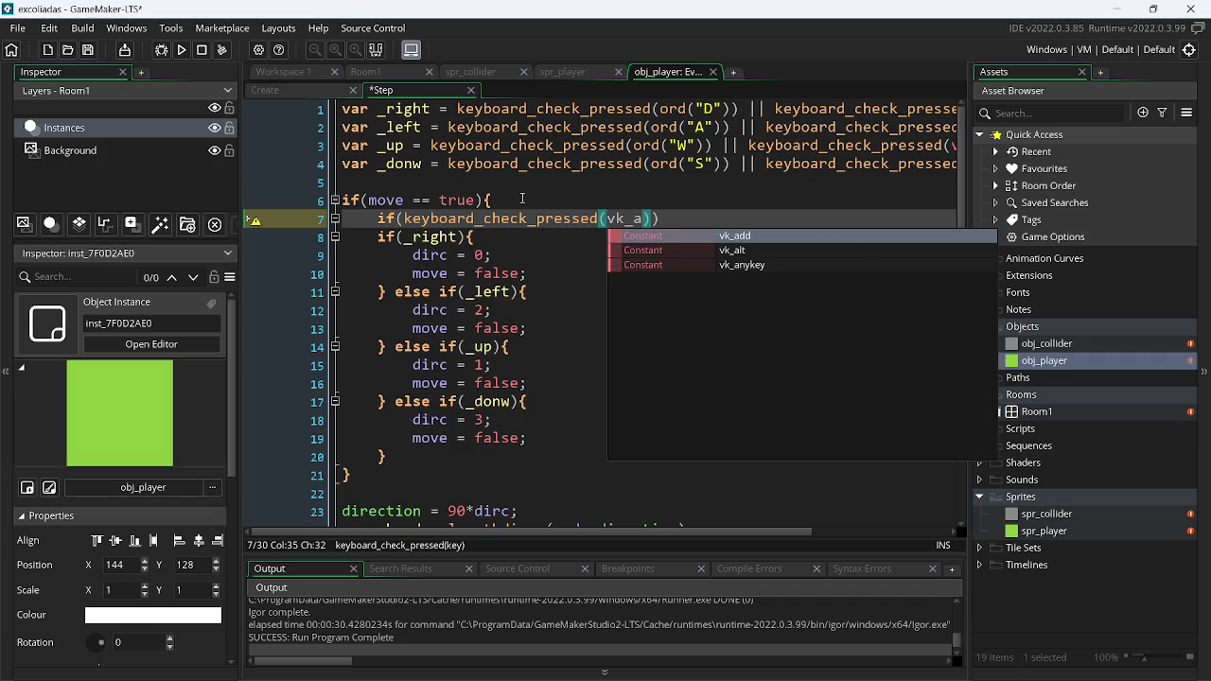
pyautogui.press('Down')
pyautogui.press('Down')
pyautogui.press('Return')
# Finish line 7 so the condition sets spd = 3
pyautogui.press('End')
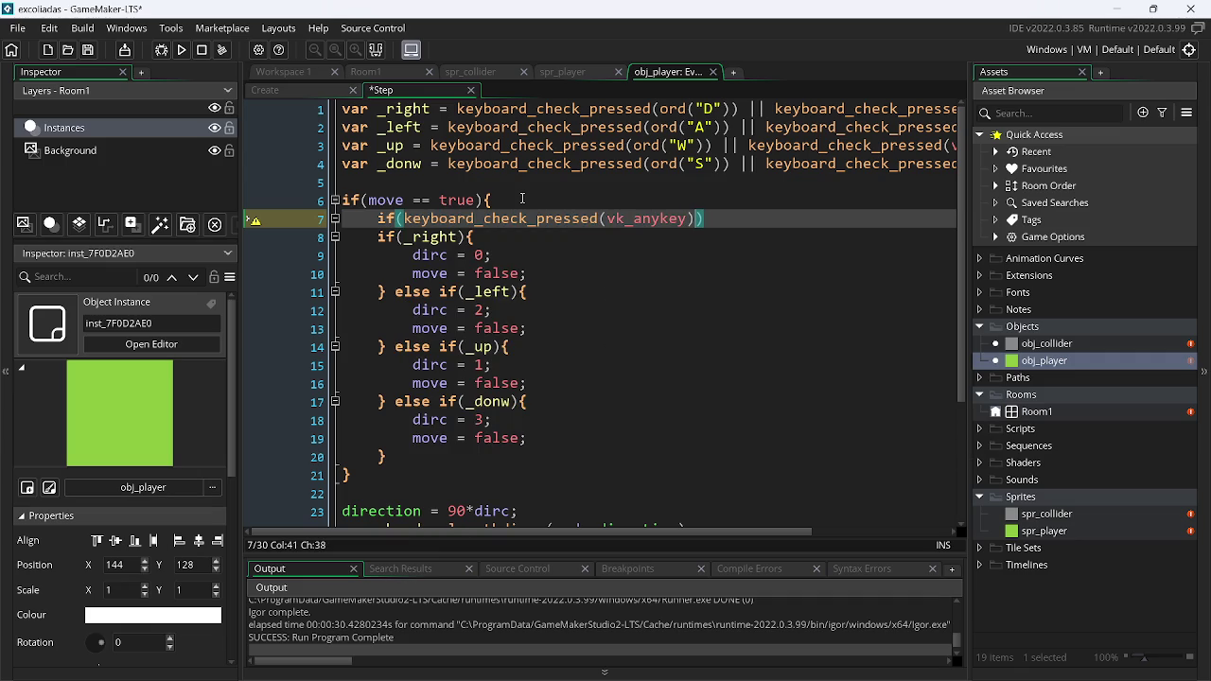
pyautogui.write('{}')
pyautogui.press('BackSpace')
pyautogui.write('speed')
pyautogui.press('BackSpace')
pyautogui.press('BackSpace')
pyautogui.press('BackSpace')
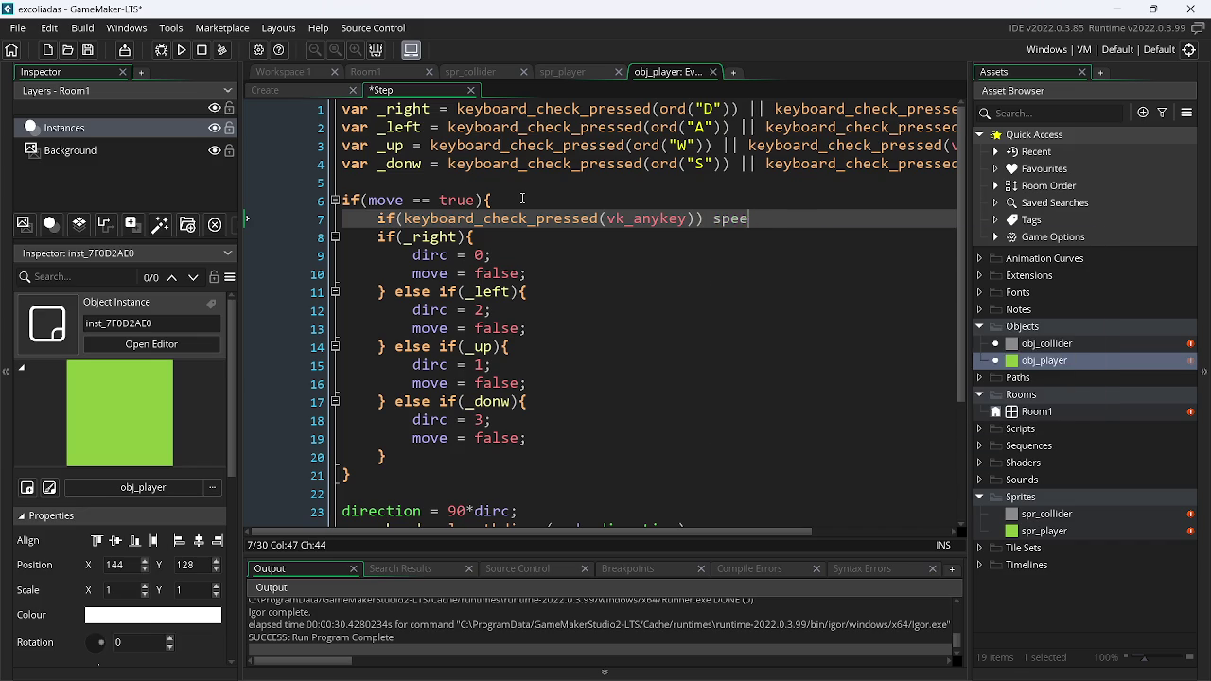
pyautogui.press('BackSpace')
pyautogui.write('s')
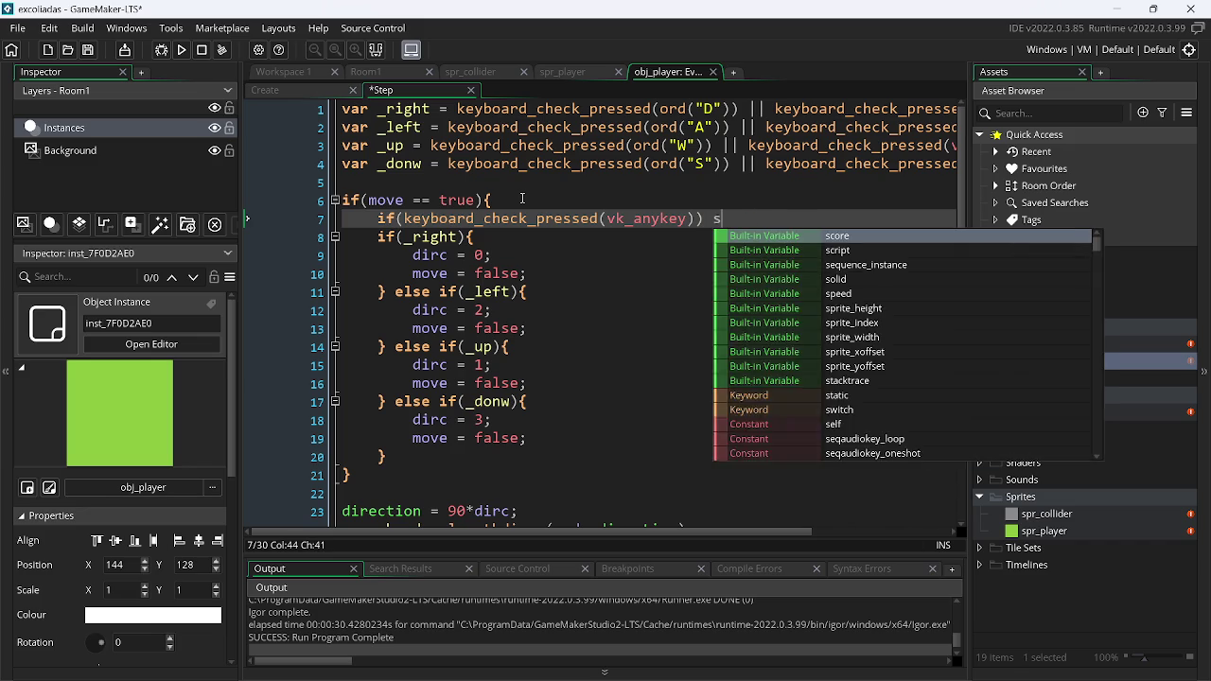
pyautogui.write('pd = 3;')
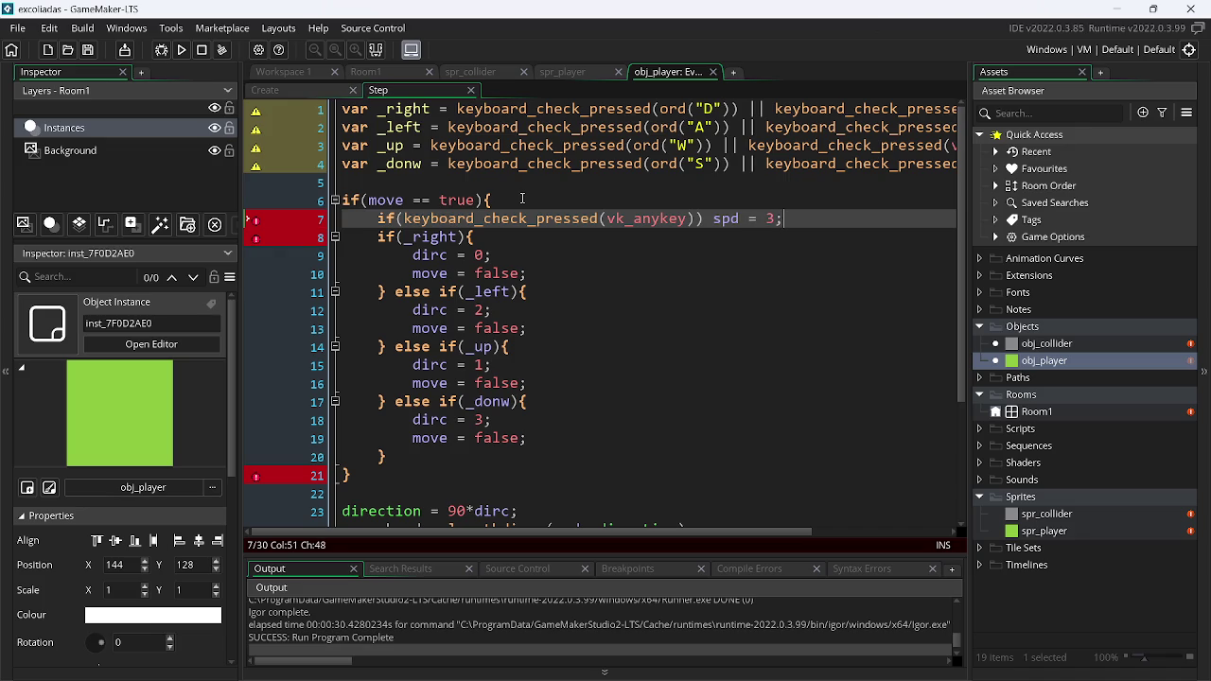
# Glance at the Create event code, then return to the Step event
pyautogui.click(290, 91)
pyautogui.click(434, 87)
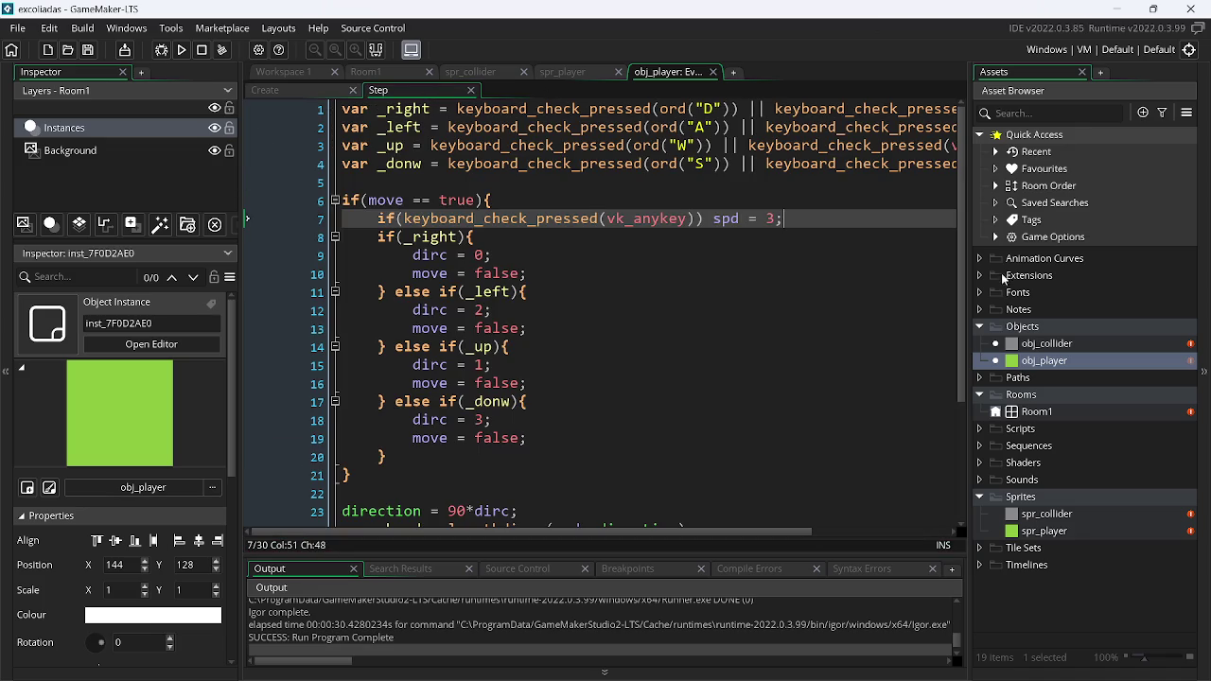
pyautogui.scroll(-1, 970, 294)
# Wrap move = true; in braces on its own line after the place_meeting check
pyautogui.scroll(-3, 965, 295)
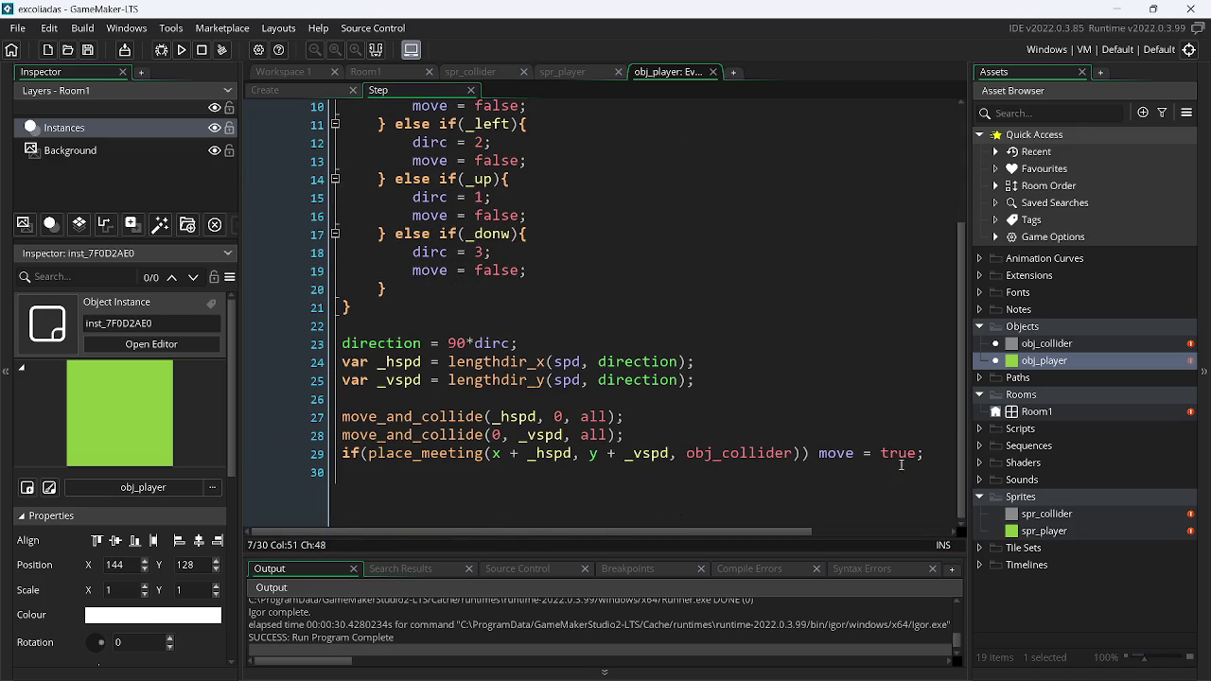
pyautogui.click(821, 455)
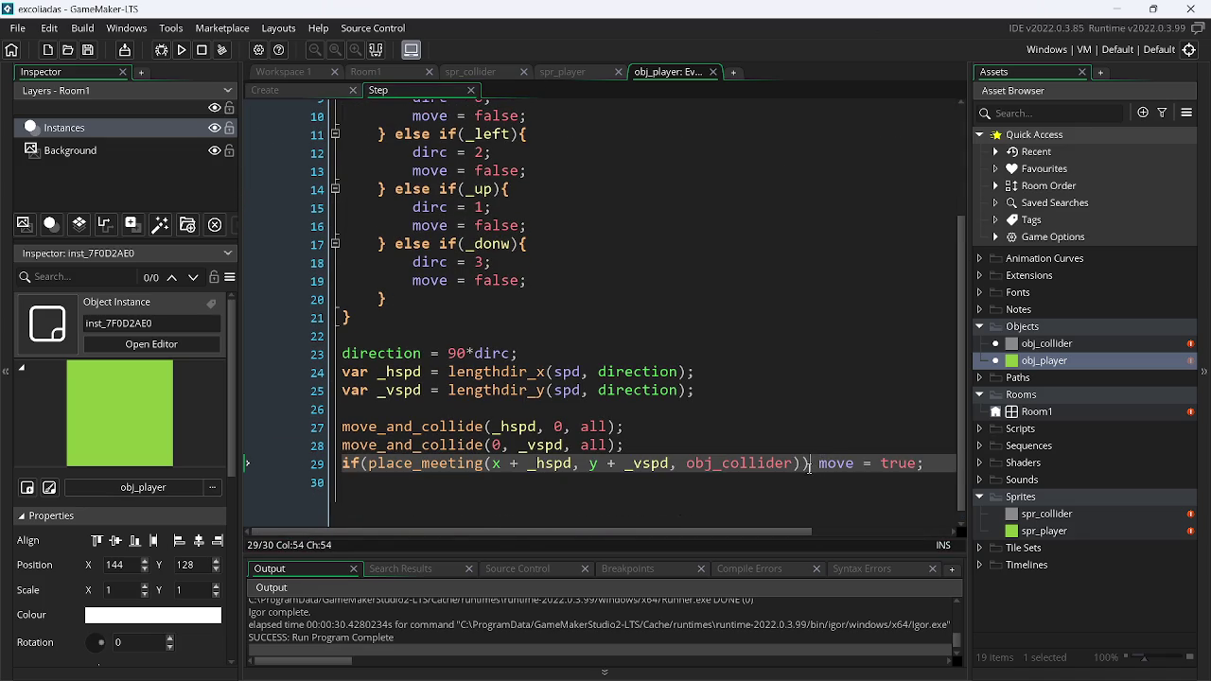
pyautogui.write('{')
pyautogui.press('End')
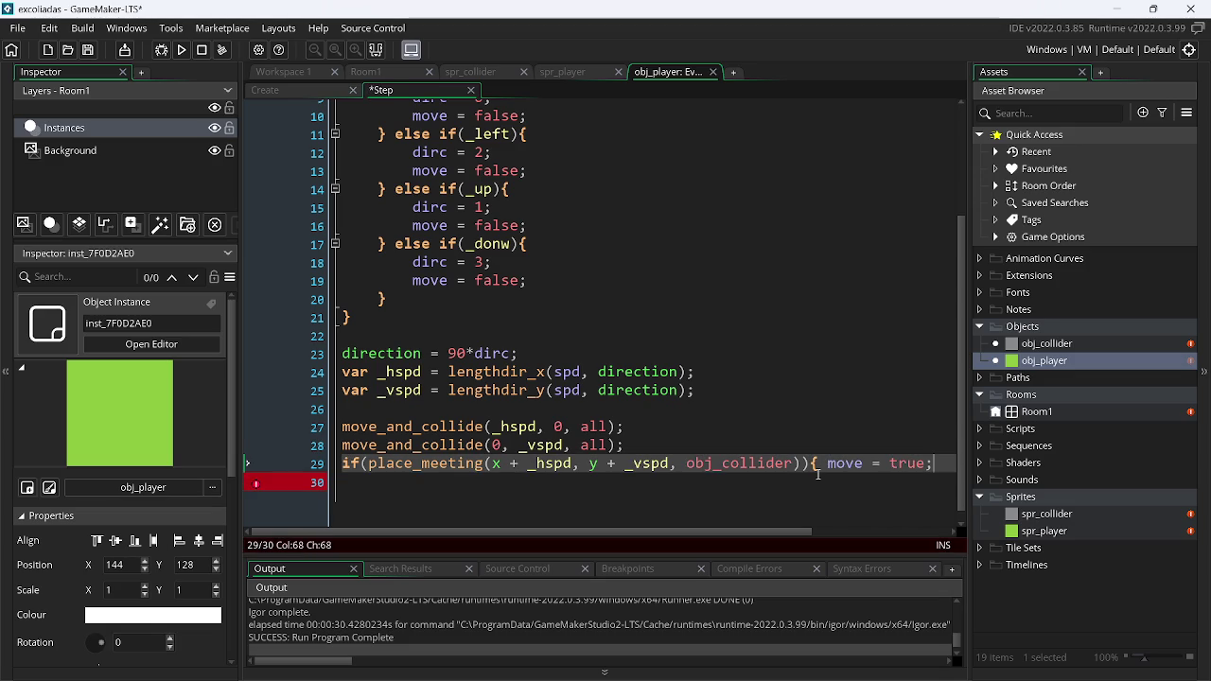
pyautogui.write('}')
pyautogui.press('Left')
pyautogui.press('Left')
pyautogui.press('Left')
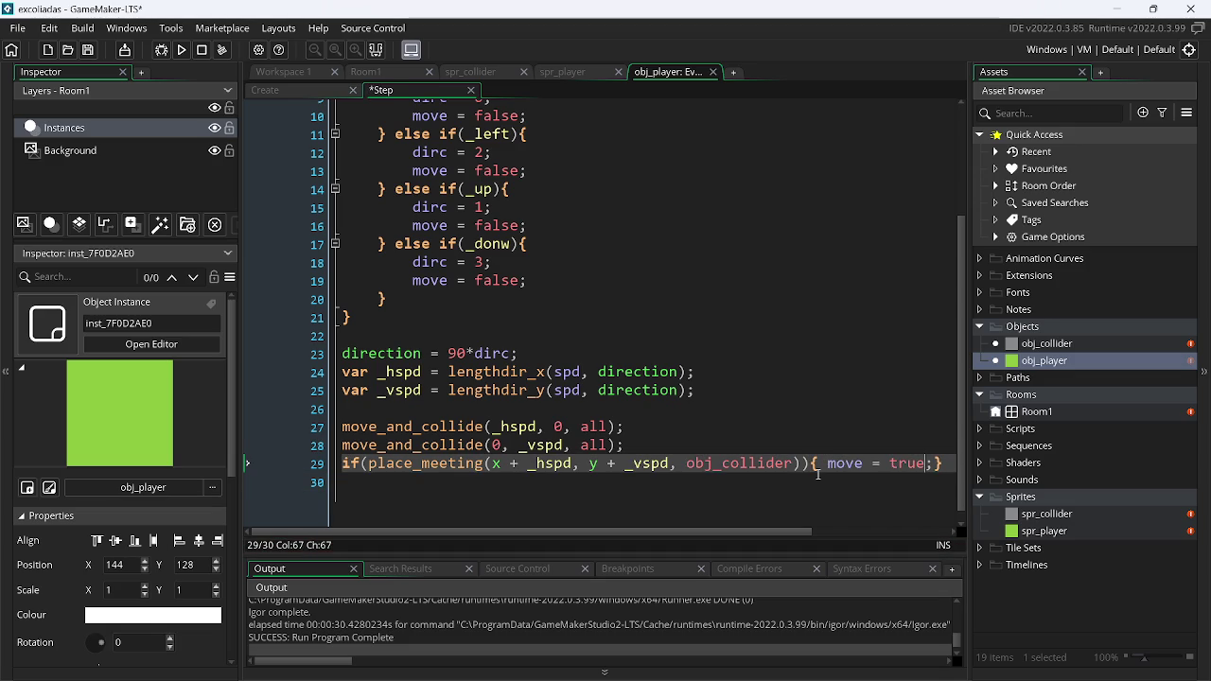
pyautogui.press('Left')
pyautogui.press('Return')
pyautogui.press('Right')
pyautogui.press('Right')
pyautogui.press('Right')
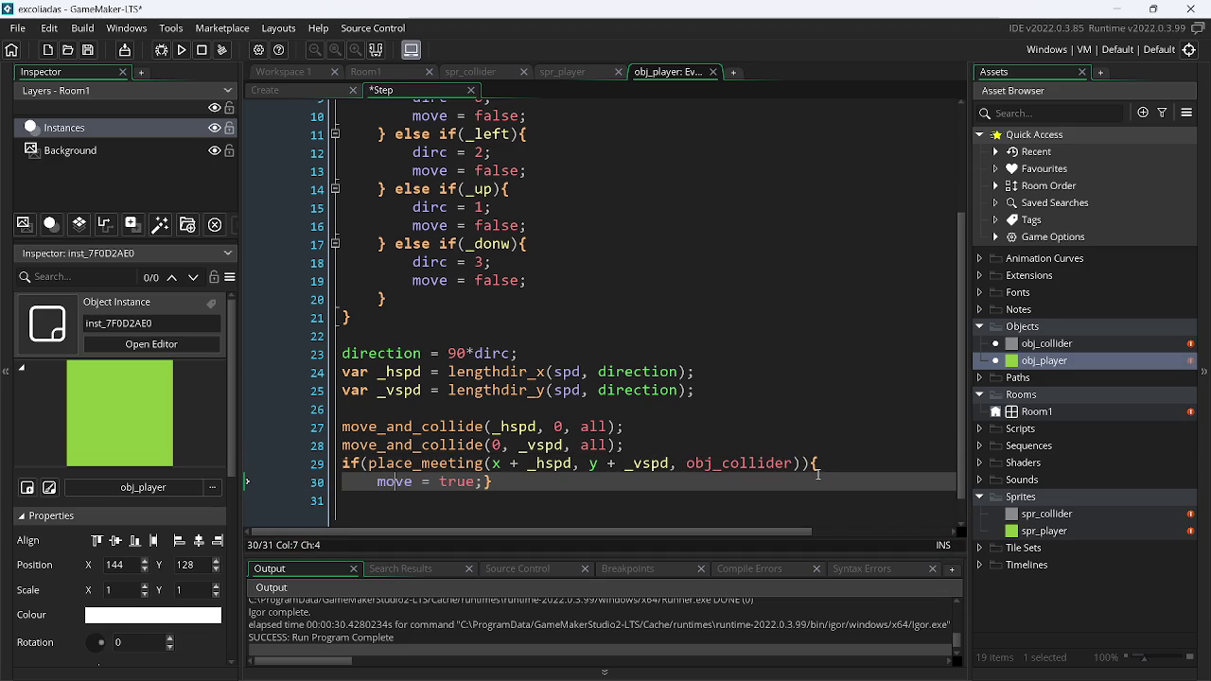
pyautogui.press('Right')
pyautogui.press('Return')
pyautogui.press('BackSpace')
pyautogui.press('Up')
pyautogui.press('Home')
# Add spd = 0; inside the collision block and save
pyautogui.press('End')
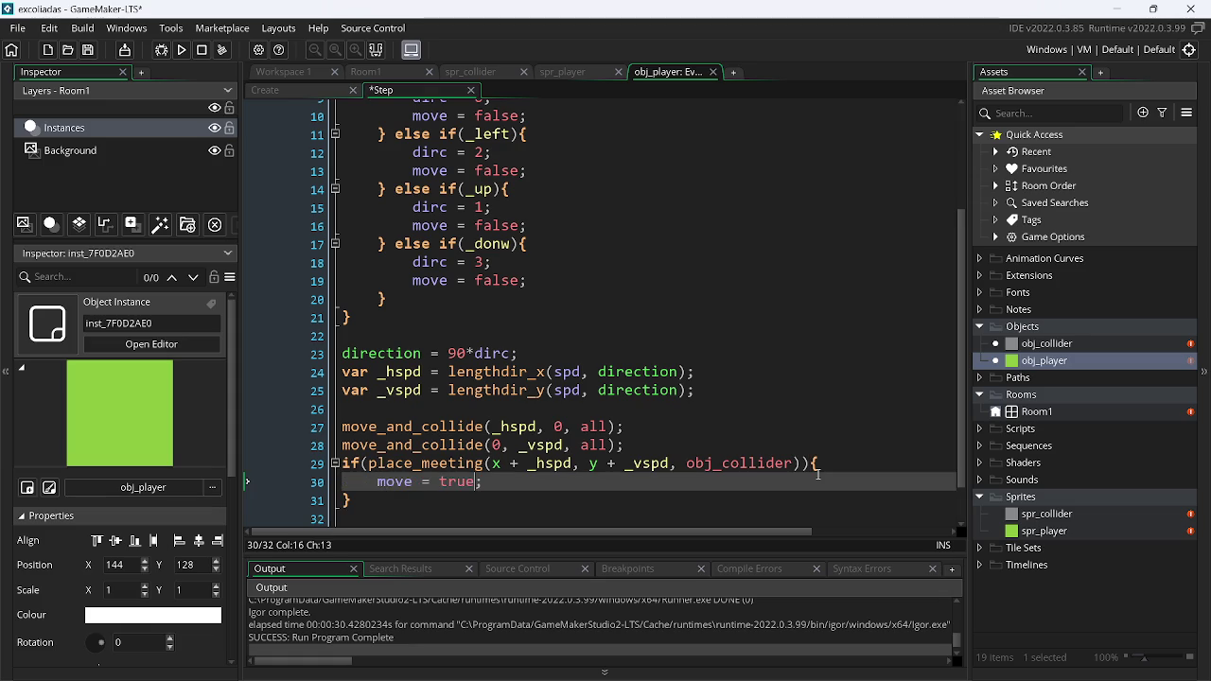
pyautogui.press('Return')
pyautogui.write('spd')
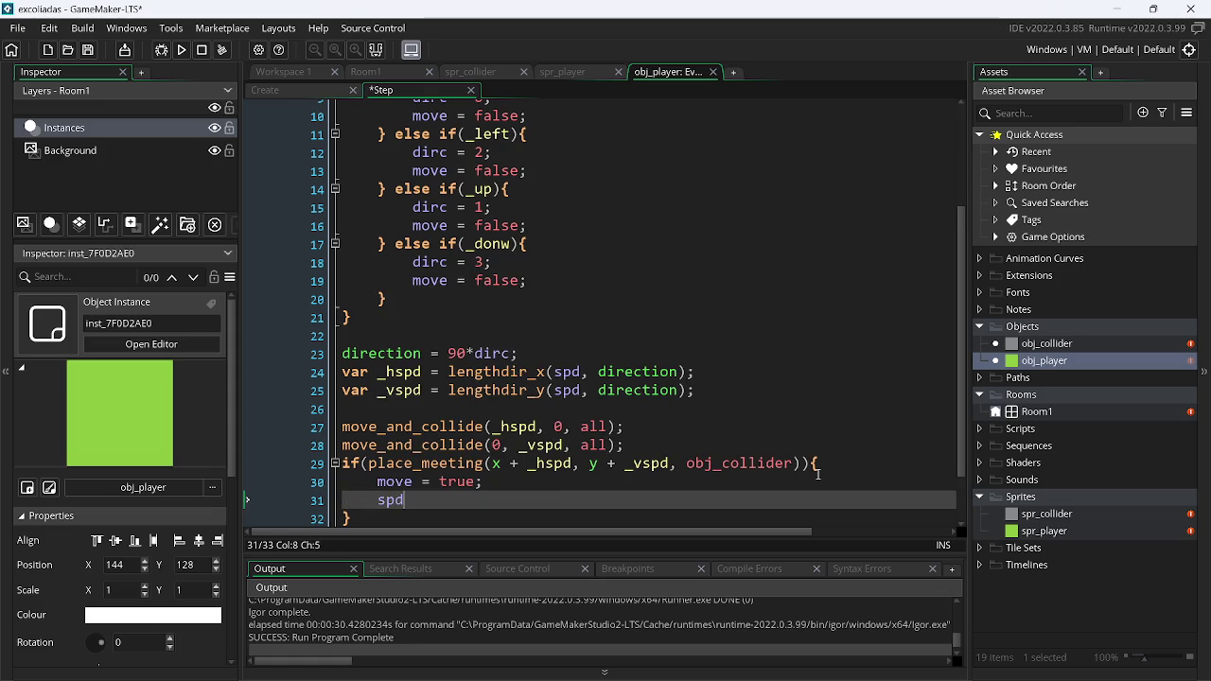
pyautogui.write(' = 0;')
pyautogui.hotkey('ctrl', 's')
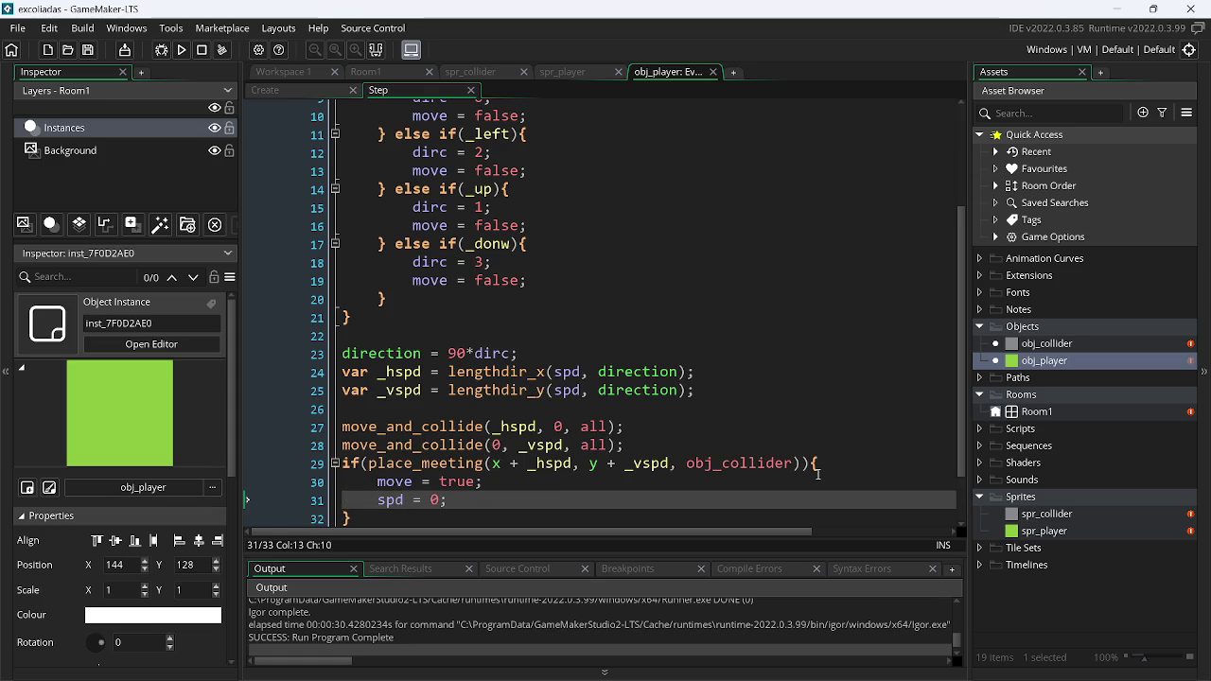
pyautogui.moveTo(960, 388); pyautogui.dragTo(958, 251)
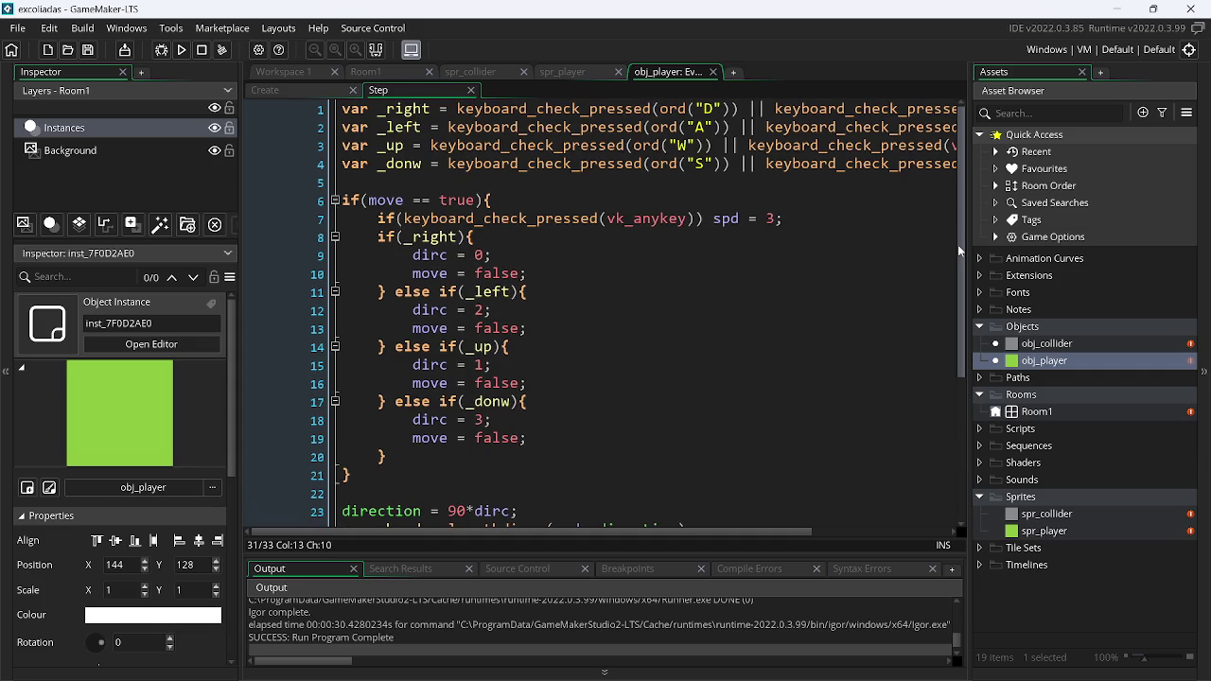
pyautogui.click(284, 90)
# Change the Create event's starting spd from 1 to 0 and do a test run
pyautogui.click(390, 109)
pyautogui.press('BackSpace')
pyautogui.write('0;')
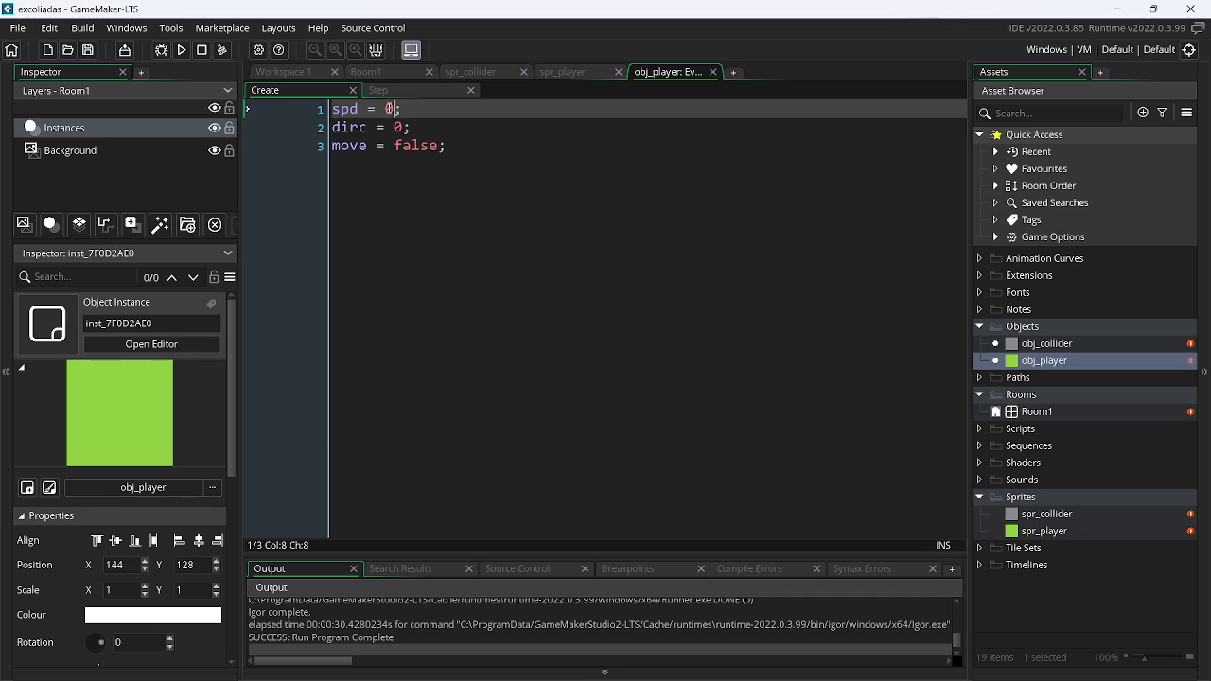
pyautogui.press('F5')
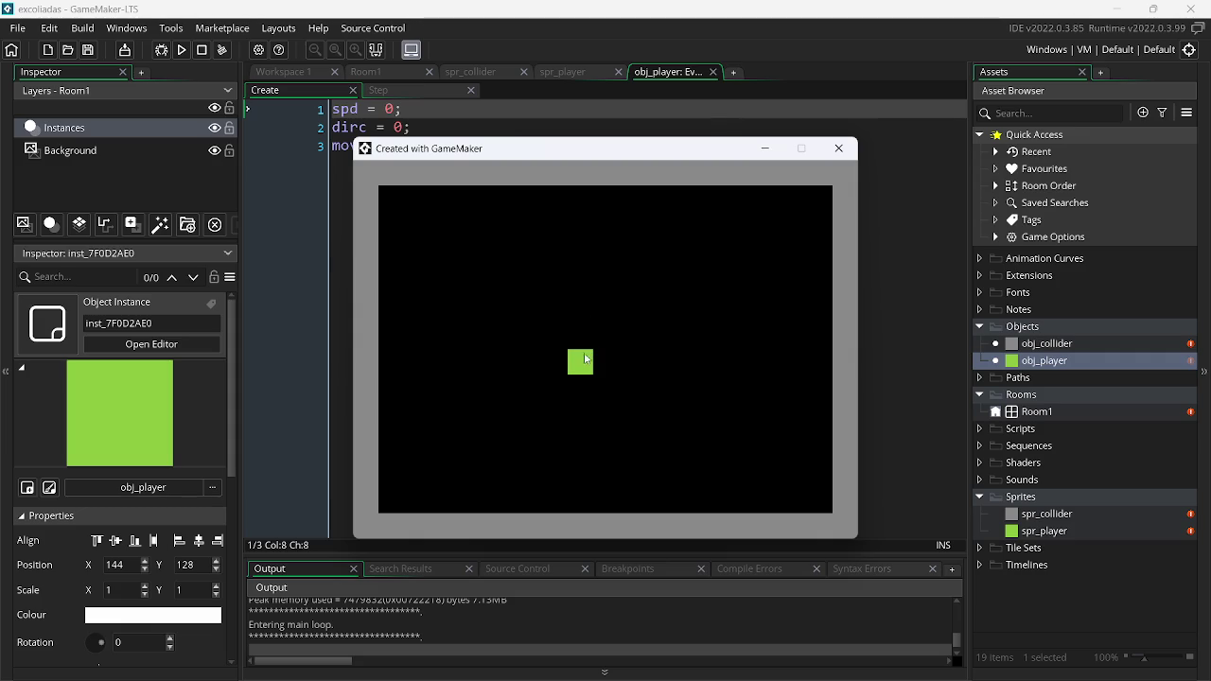
pyautogui.click(839, 149)
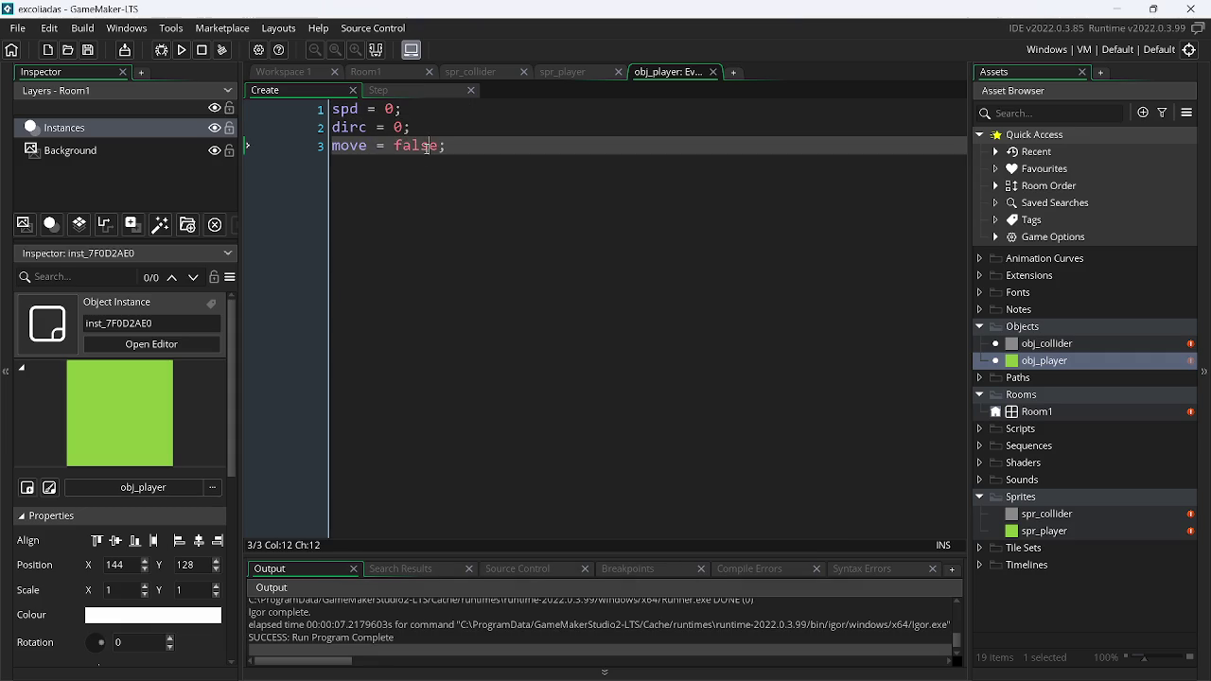
# Set move to true, rerun, and move the square to each wall before stopping
pyautogui.write('tr')
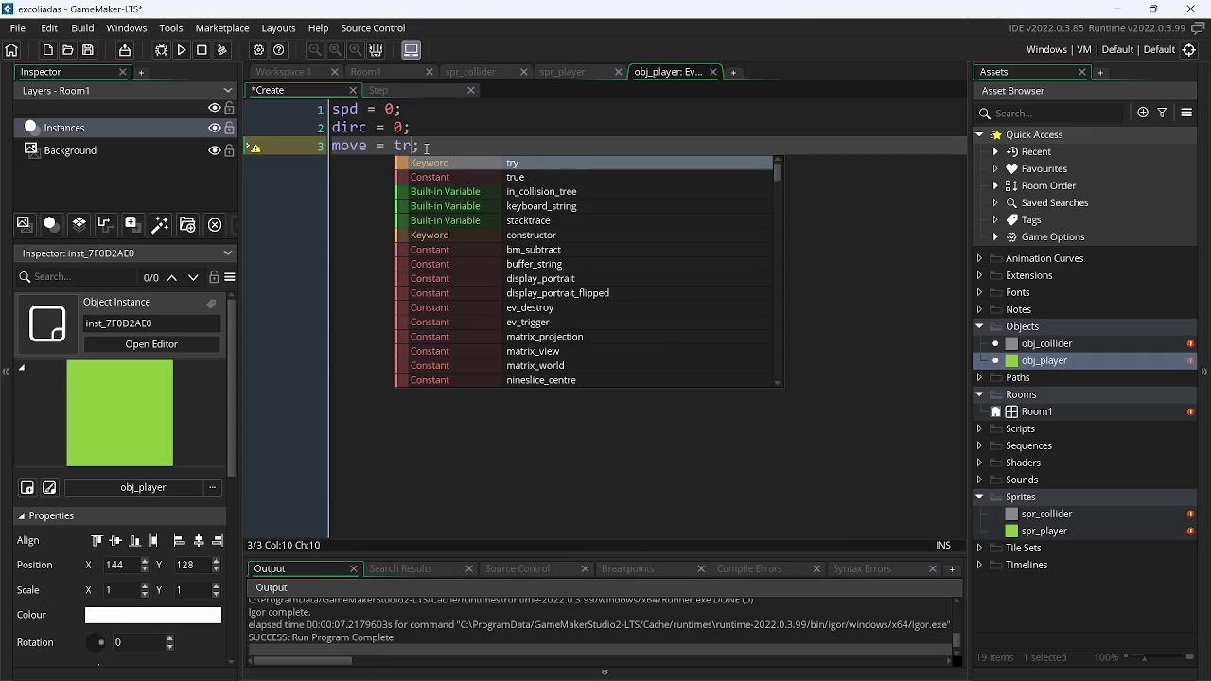
pyautogui.write('ue')
pyautogui.press('F5')
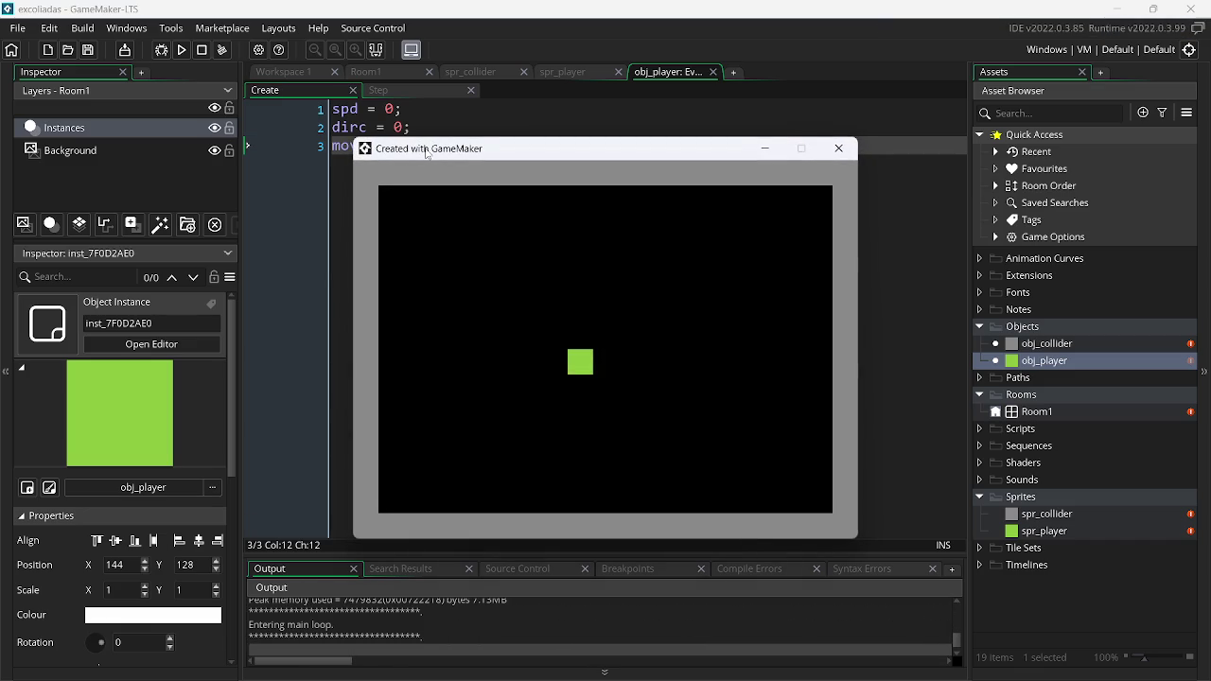
pyautogui.press('Right')
pyautogui.press('Left')
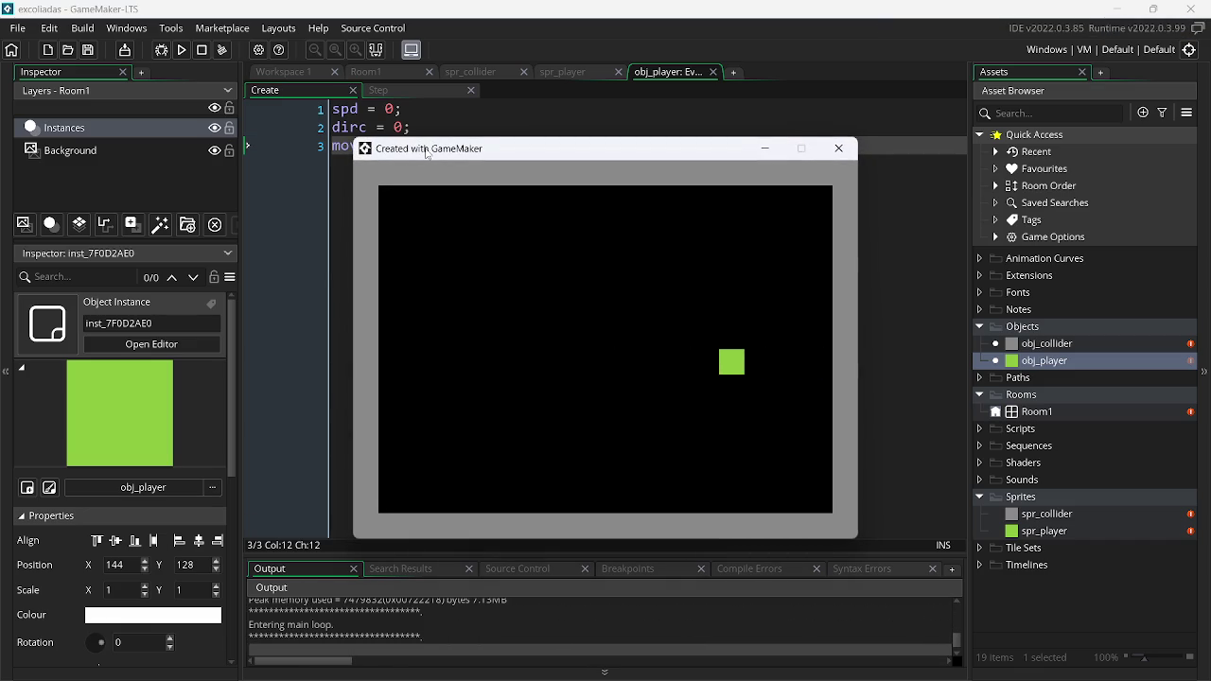
pyautogui.press('Right')
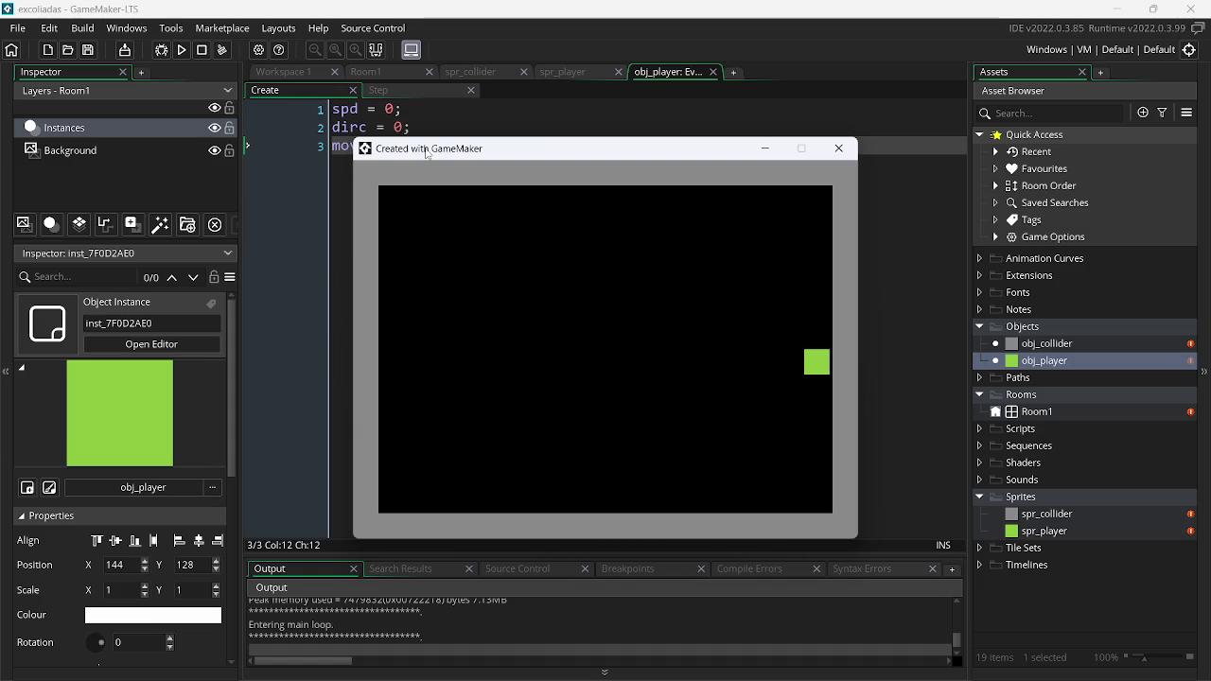
pyautogui.press('Up')
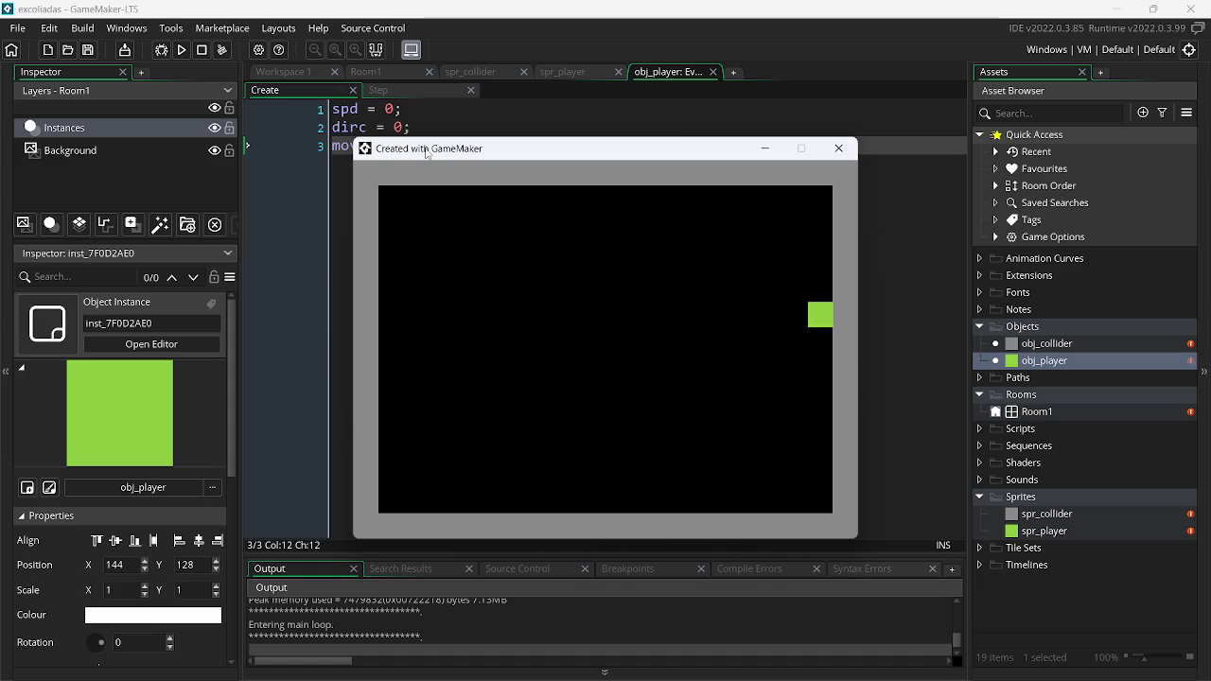
pyautogui.press('Down')
pyautogui.press('Up')
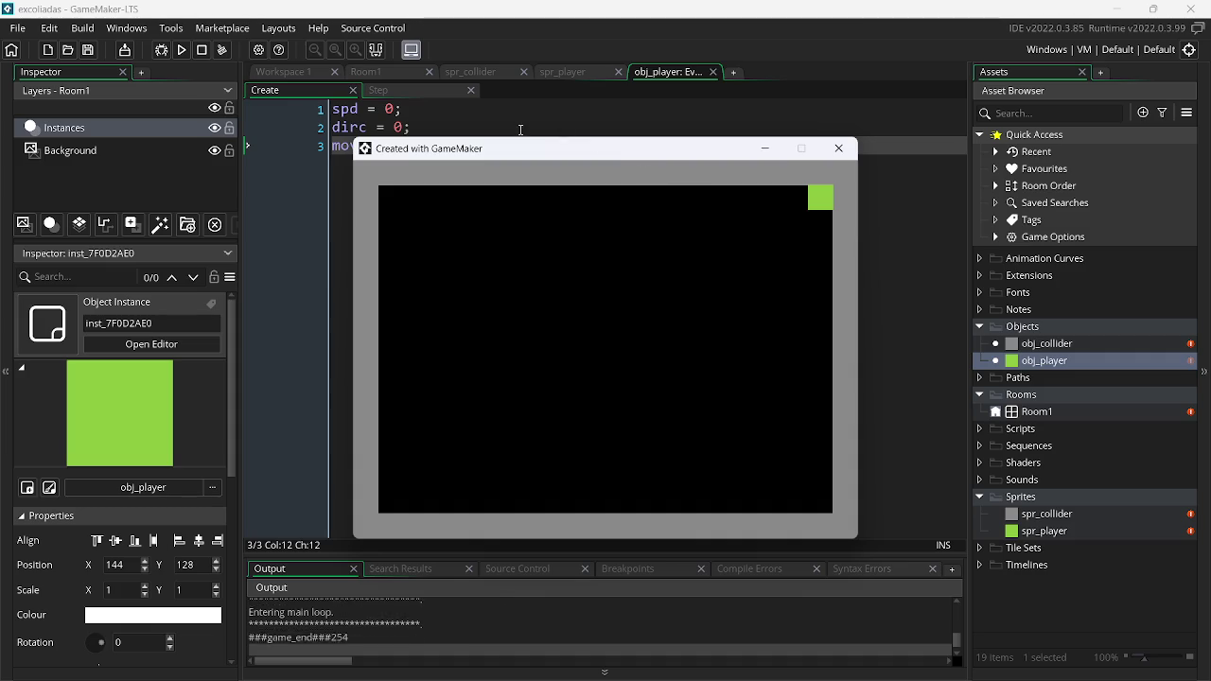
pyautogui.press('Escape')
pyautogui.click(378, 90)
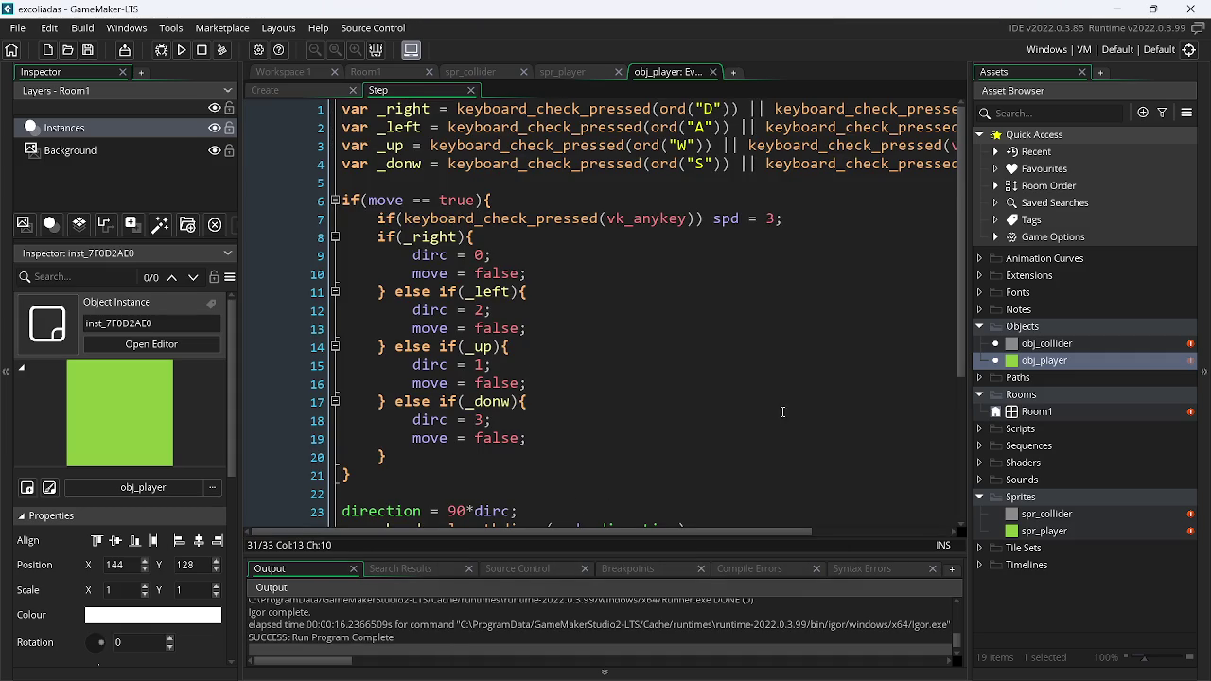
# Add a 12 argument after all in both move_and_collide calls on lines 27-28 and save
pyautogui.scroll(-3, 969, 407)
pyautogui.scroll(-1, 969, 429)
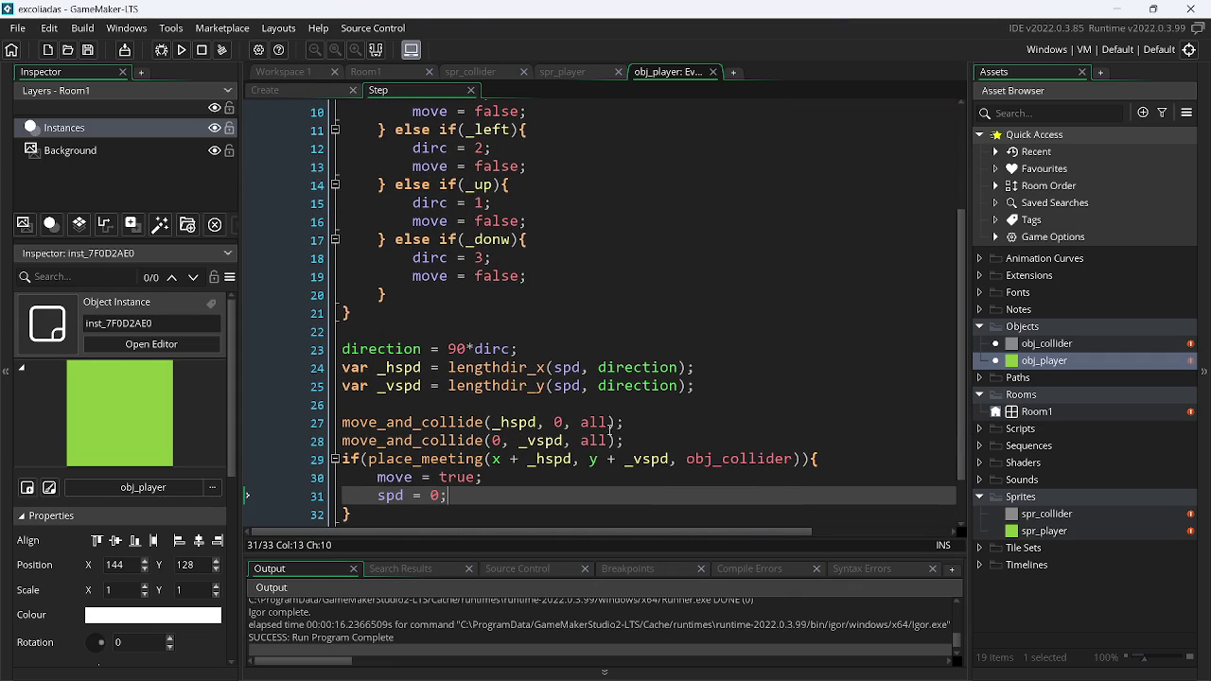
pyautogui.click(609, 423)
pyautogui.write(', 12')
pyautogui.press('Down')
pyautogui.press('Left')
pyautogui.press('Left')
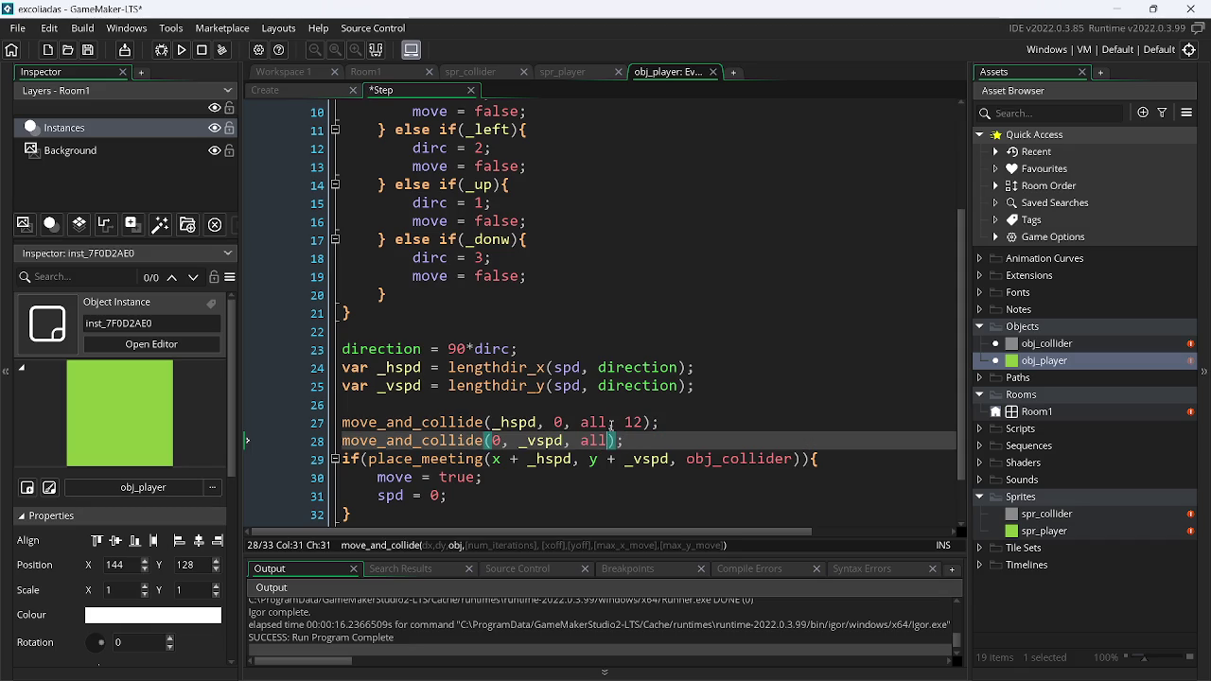
pyautogui.write(', 12')
pyautogui.hotkey('ctrl', 's')
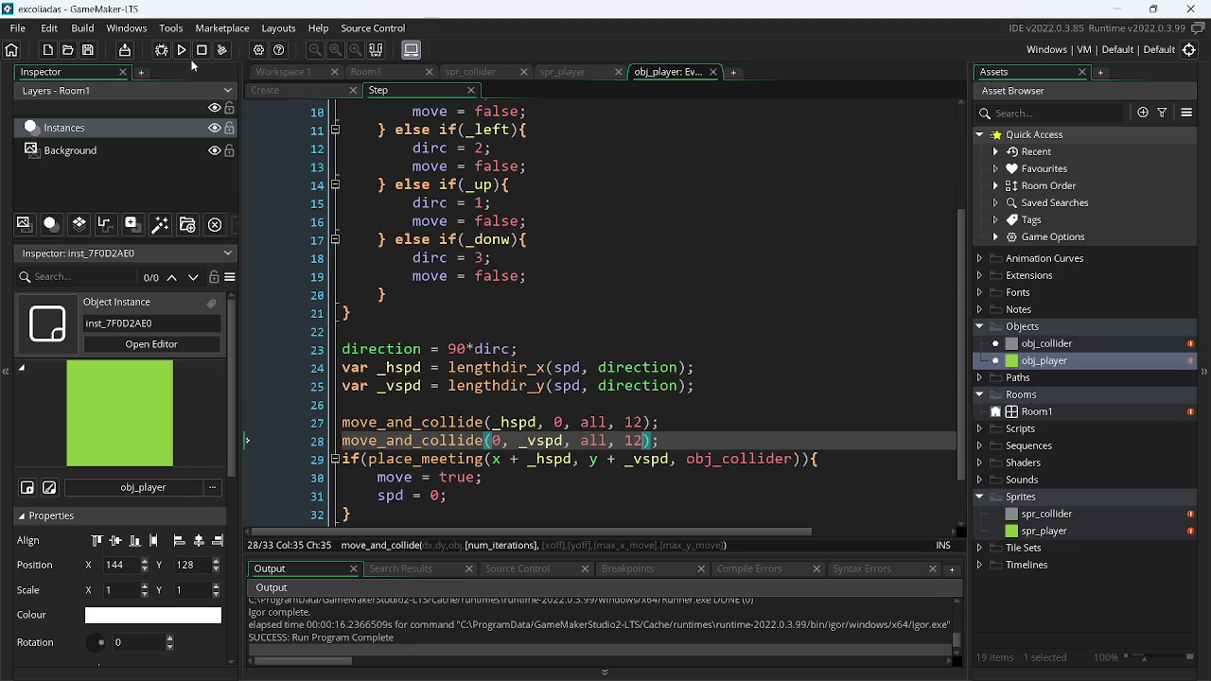
# Run the game, move the player left, then close it
pyautogui.click(182, 50)
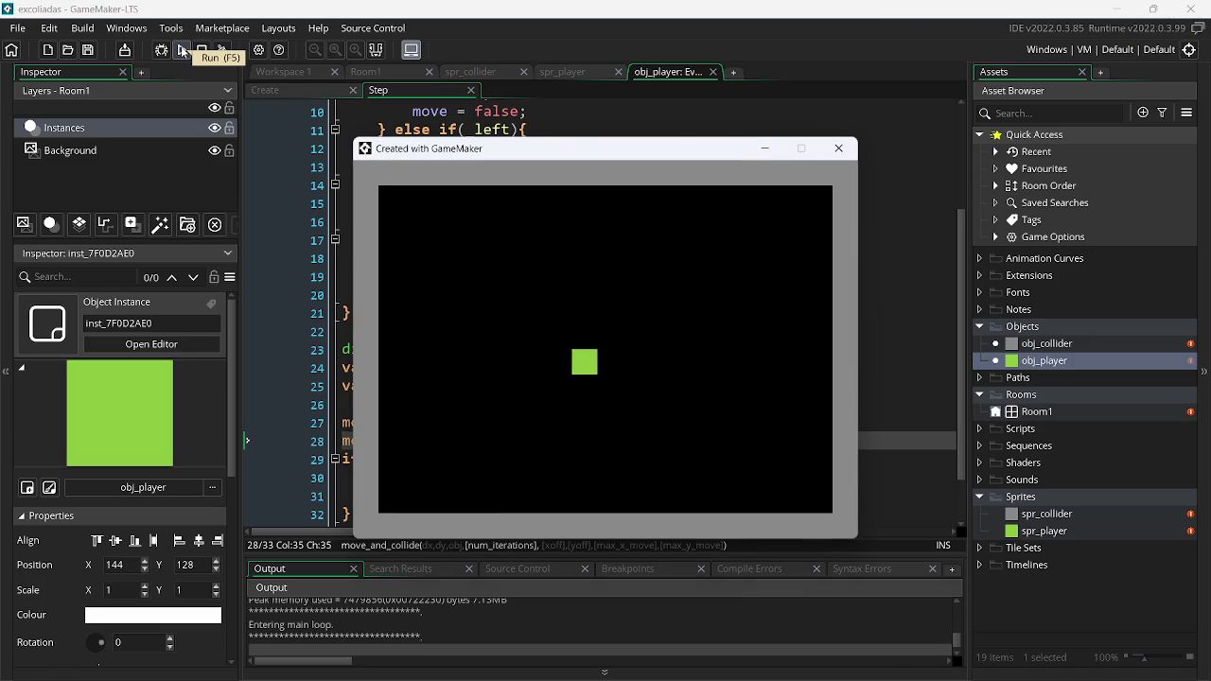
pyautogui.press('Left')
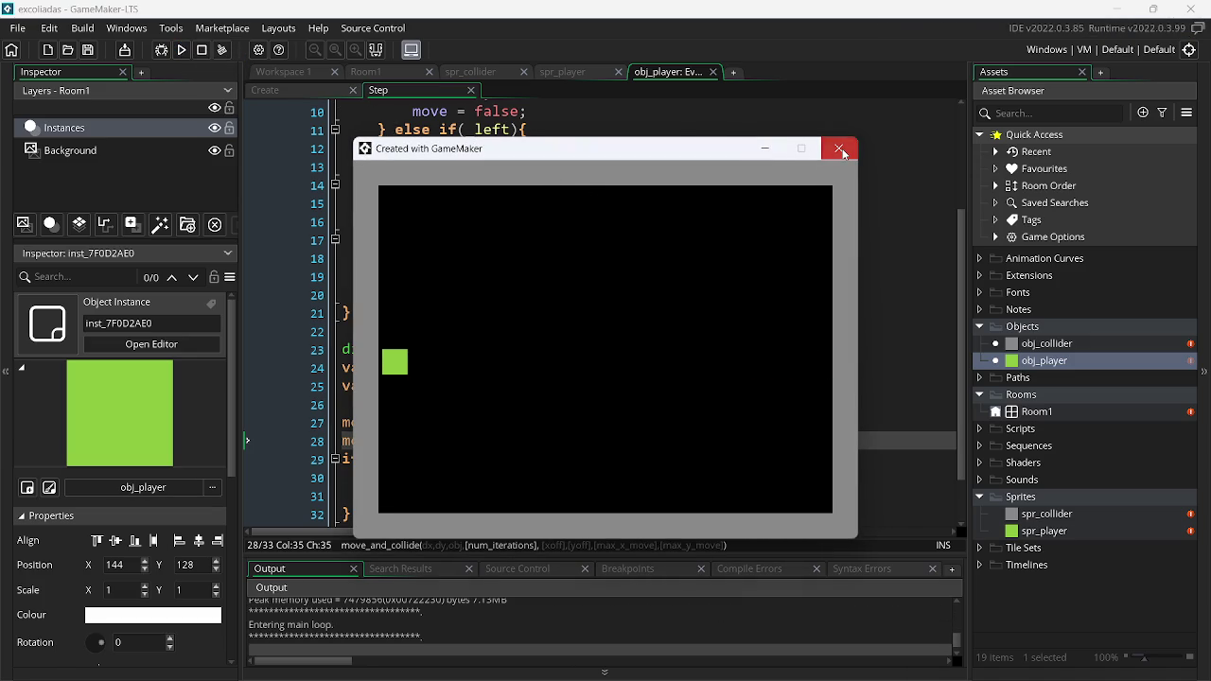
pyautogui.click(841, 149)
# Replace all with obj_collider in both move_and_collide calls and save
pyautogui.doubleClick(606, 423)
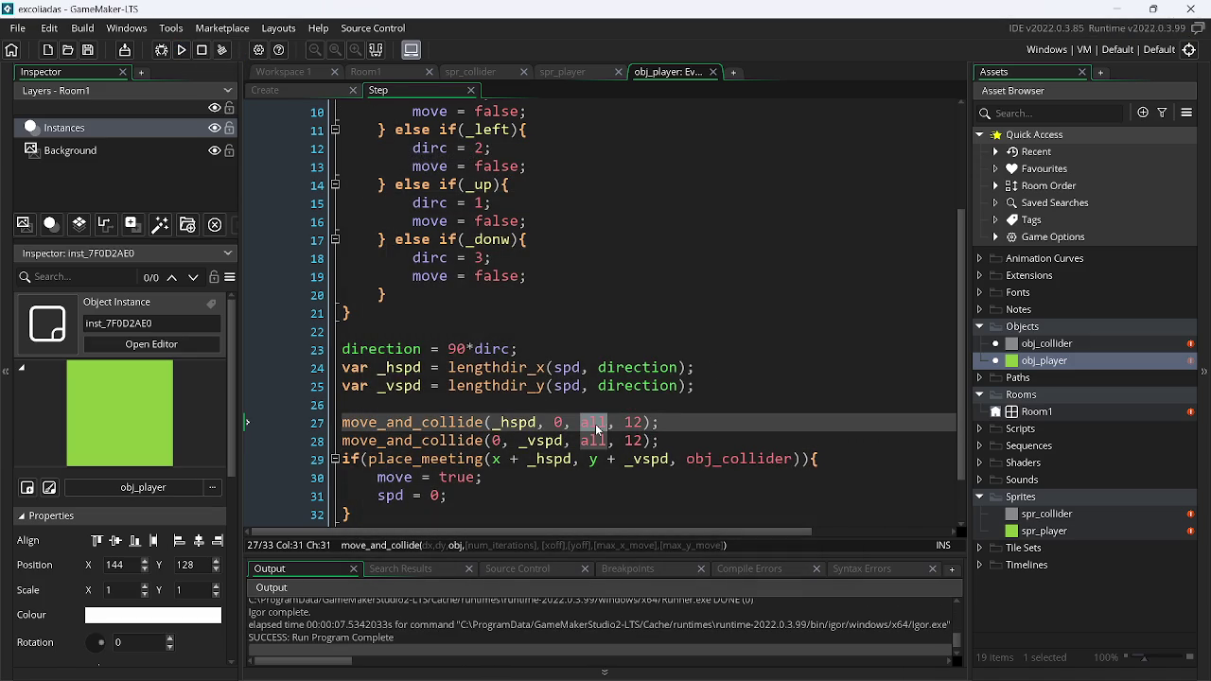
pyautogui.write('obj_')
pyautogui.press('Return')
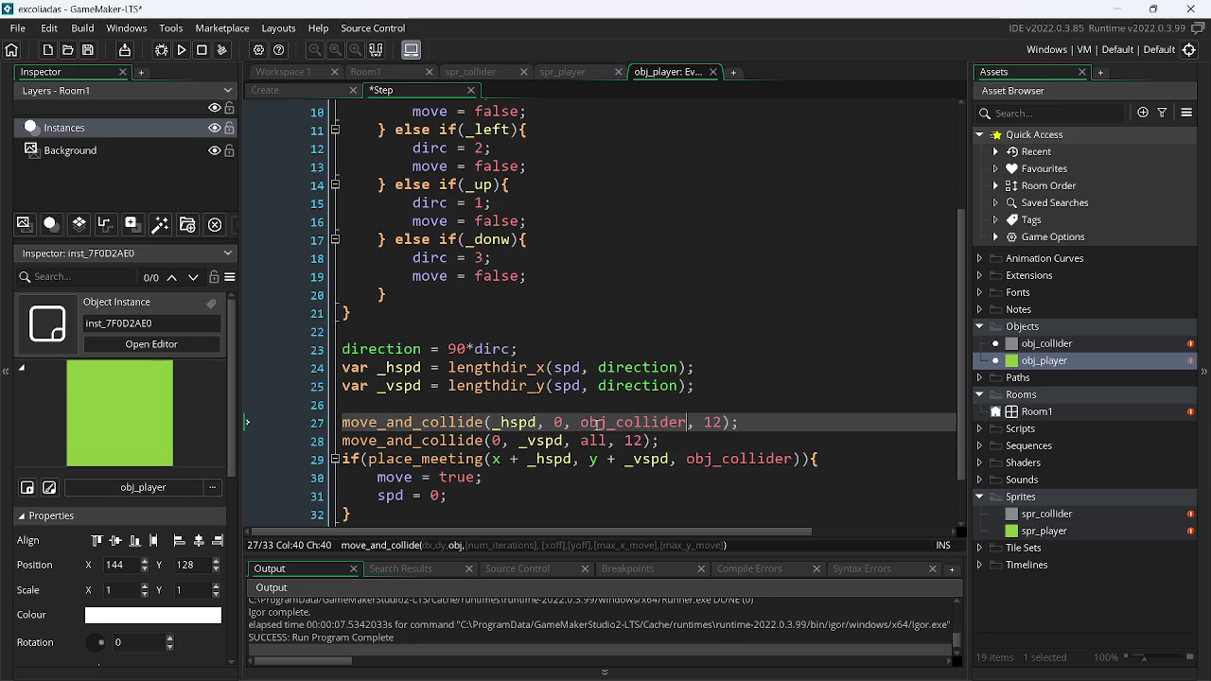
pyautogui.doubleClick(594, 441)
pyautogui.write('a')
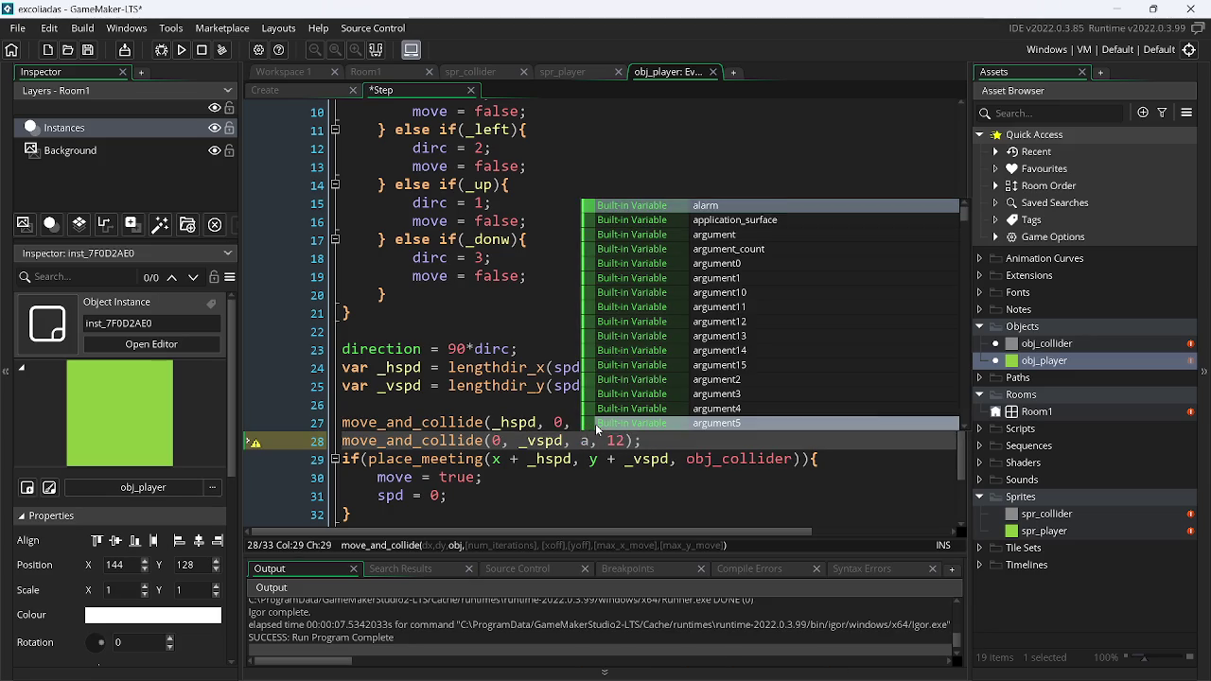
pyautogui.press('BackSpace')
pyautogui.write('obj_')
pyautogui.press('Return')
pyautogui.hotkey('ctrl', 's')
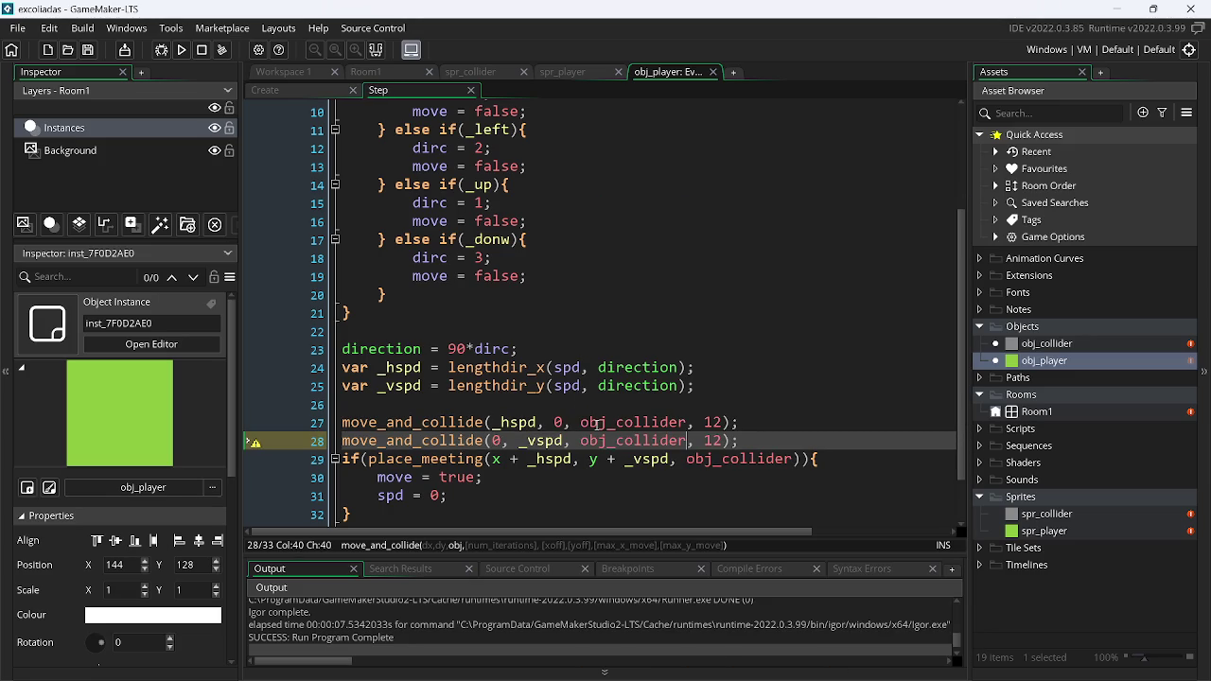
# Remove the 12 argument from both move_and_collide calls
pyautogui.press('Right')
pyautogui.press('Right')
pyautogui.press('Right')
pyautogui.press('BackSpace')
pyautogui.press('BackSpace')
pyautogui.press('BackSpace')
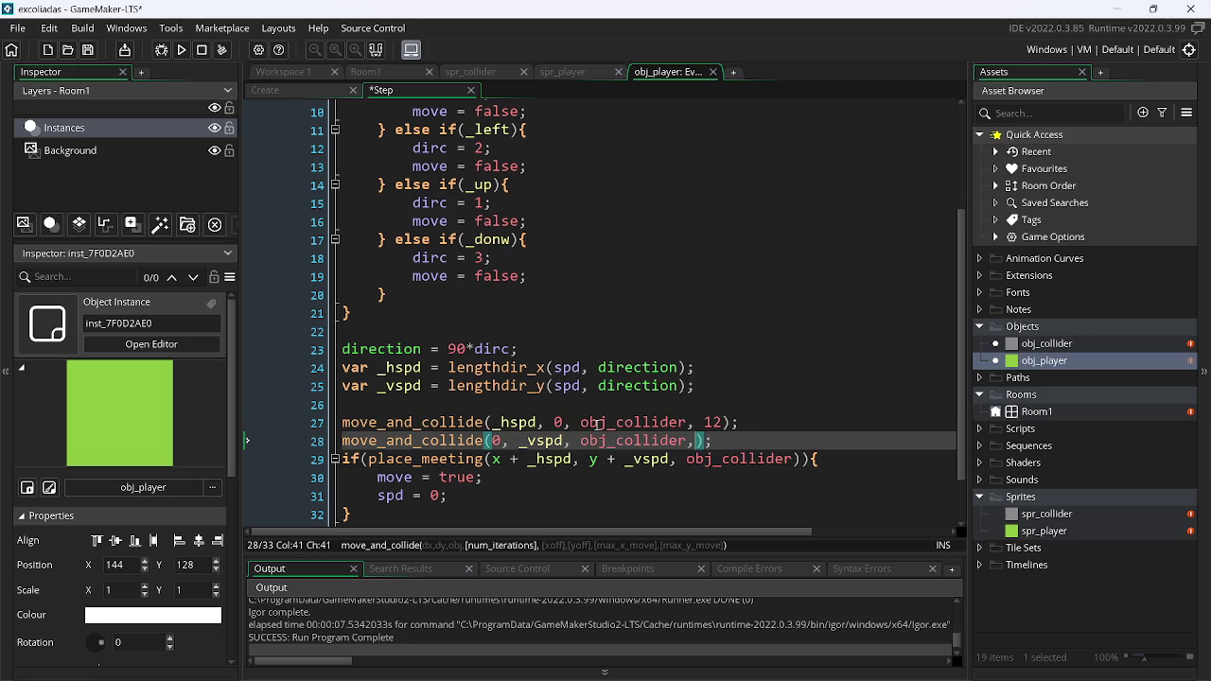
pyautogui.press('BackSpace')
pyautogui.press('Up')
pyautogui.press('Right')
pyautogui.press('Right')
pyautogui.press('Right')
pyautogui.press('BackSpace')
pyautogui.press('BackSpace')
pyautogui.press('BackSpace')
# Run the game and move the player to the right, bottom, left and top walls
pyautogui.press('F5')
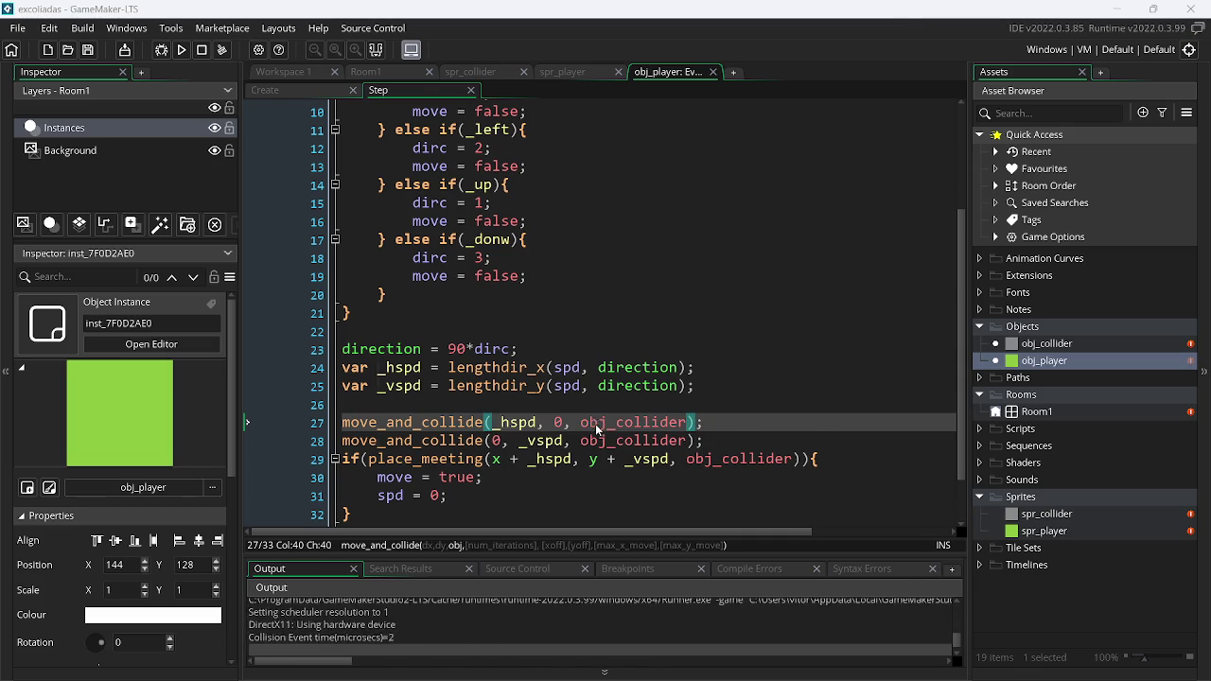
pyautogui.press('Right')
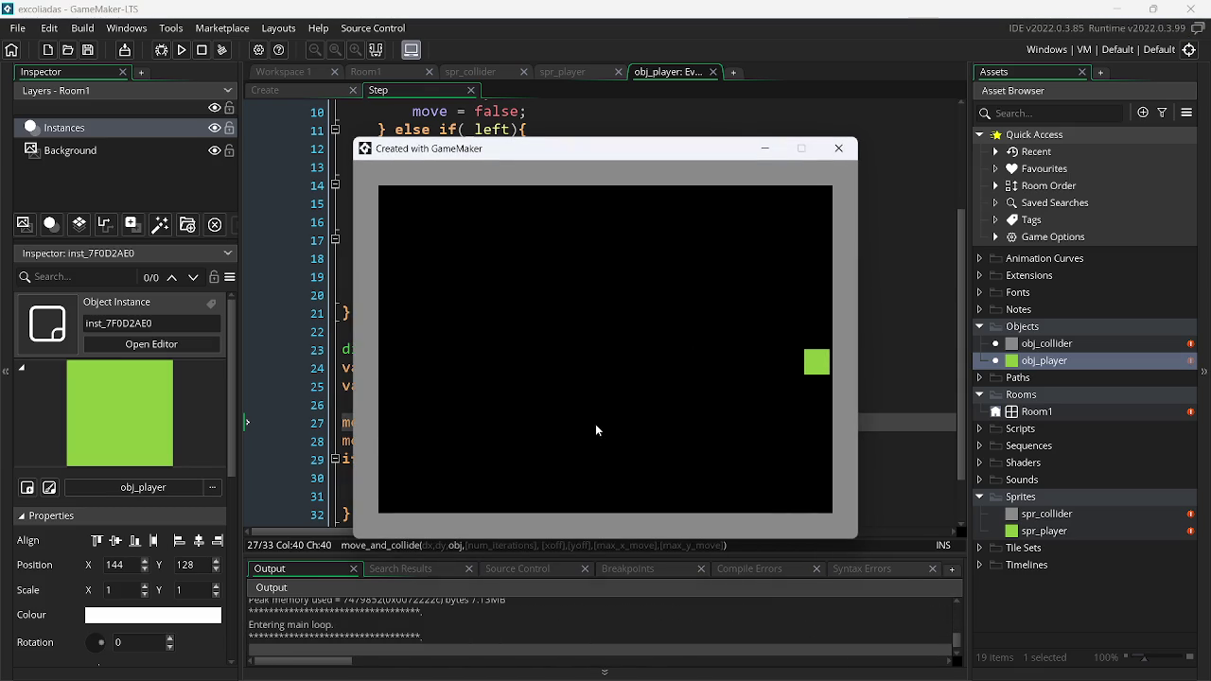
pyautogui.press('Down')
pyautogui.press('Left')
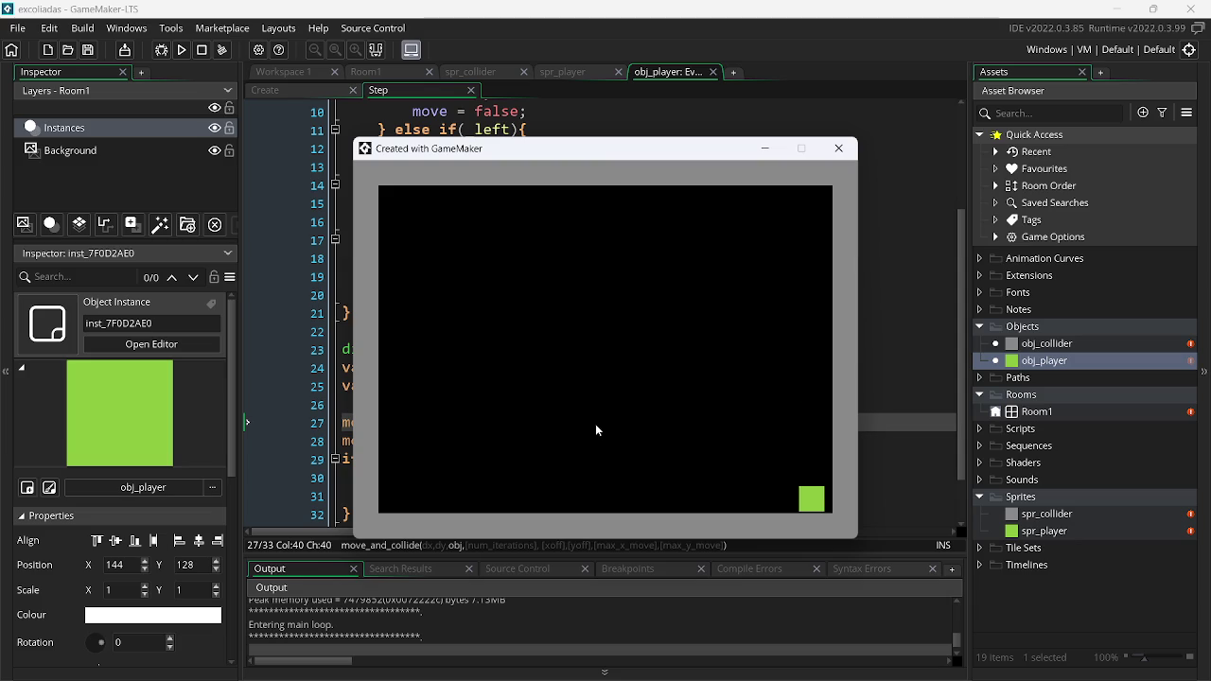
pyautogui.press('Up')
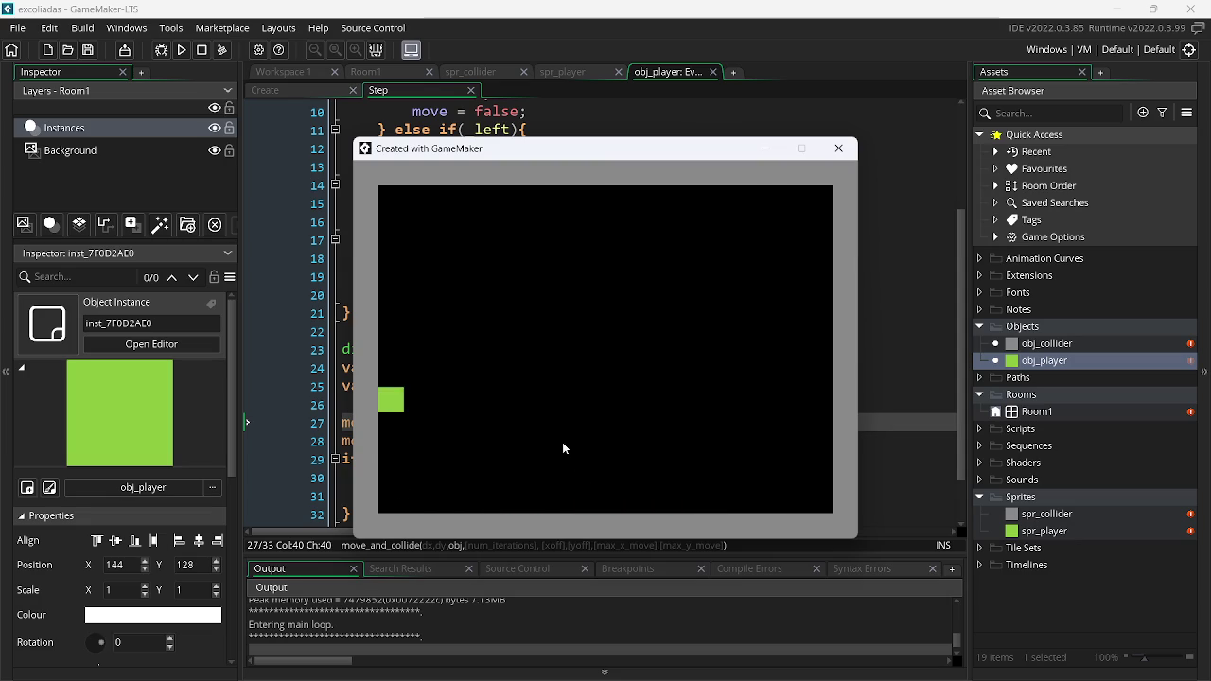
pyautogui.press('Right')
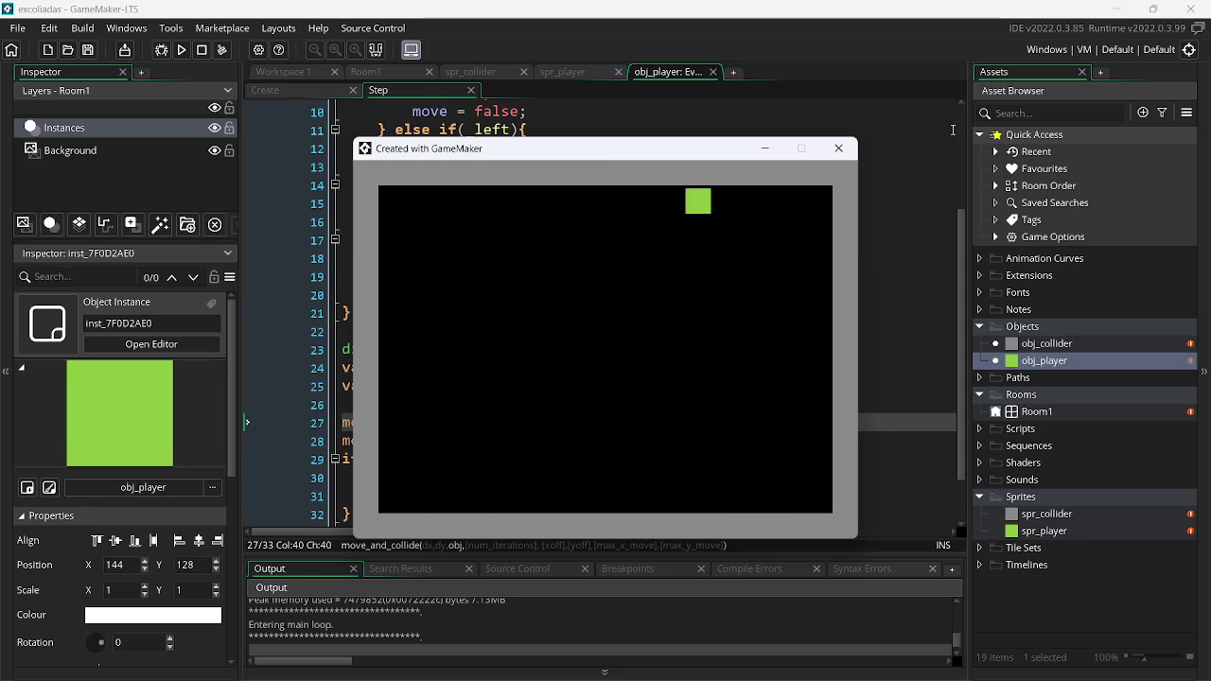
pyautogui.click(840, 148)
# Open the manual page for move_and_collide with F1
pyautogui.click(368, 423)
pyautogui.scroll(-1, 367, 430)
pyautogui.scroll(1, 367, 431)
pyautogui.scroll(-1, 367, 431)
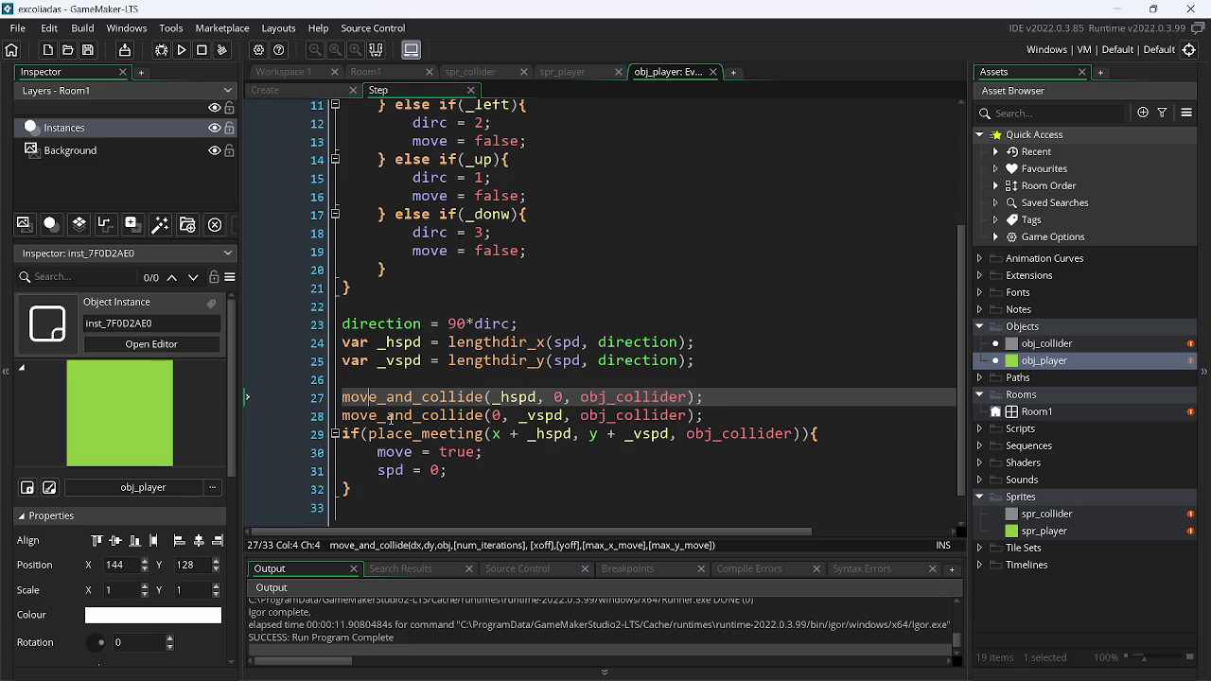
pyautogui.scroll(-1, 425, 407)
pyautogui.scroll(1, 435, 397)
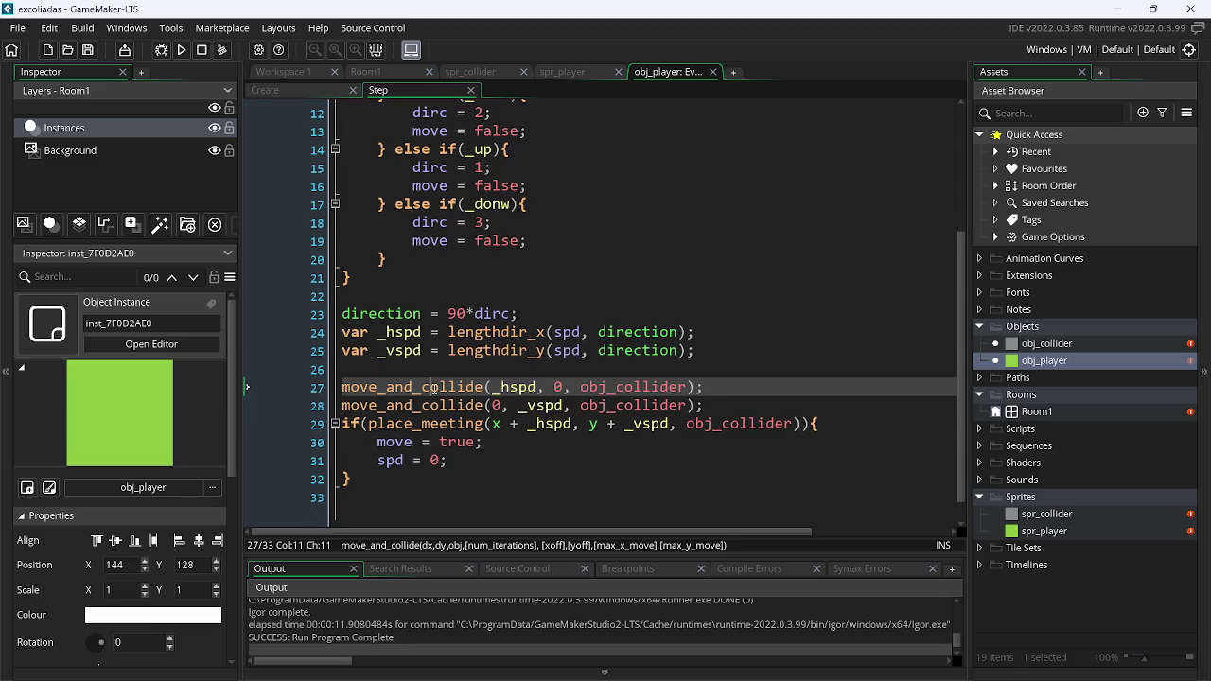
pyautogui.press('F1')
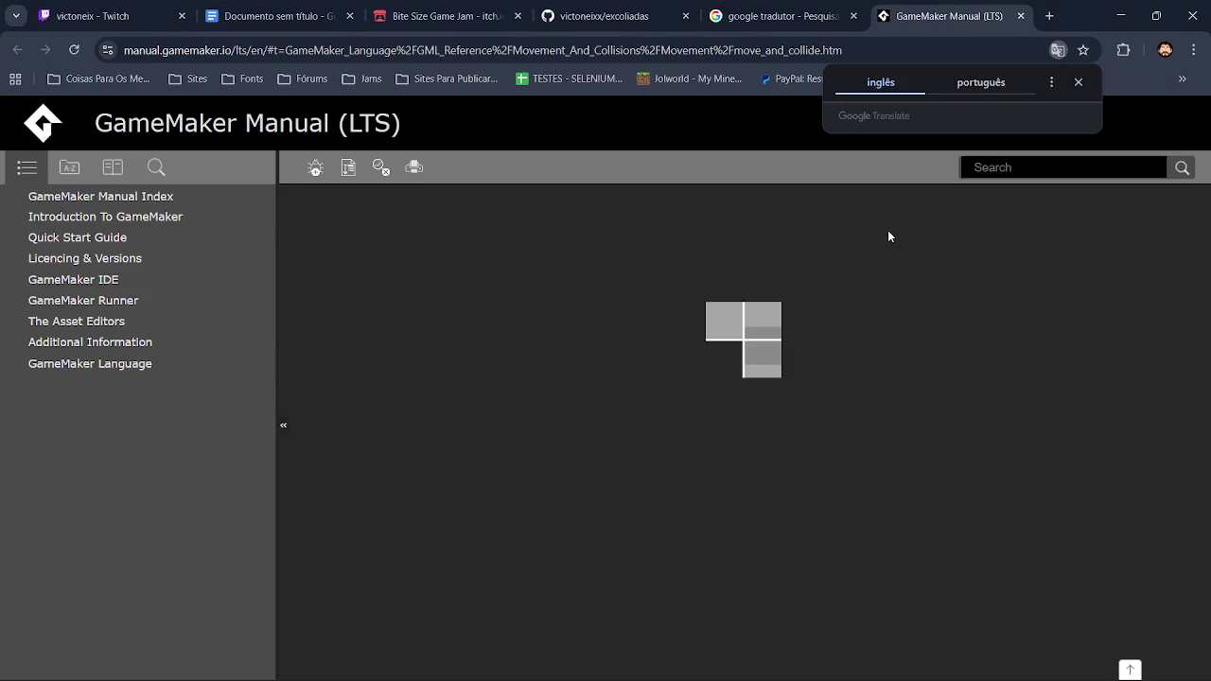
# Translate the move_and_collide manual page into Portuguese
pyautogui.scroll(-1, 1204, 251)
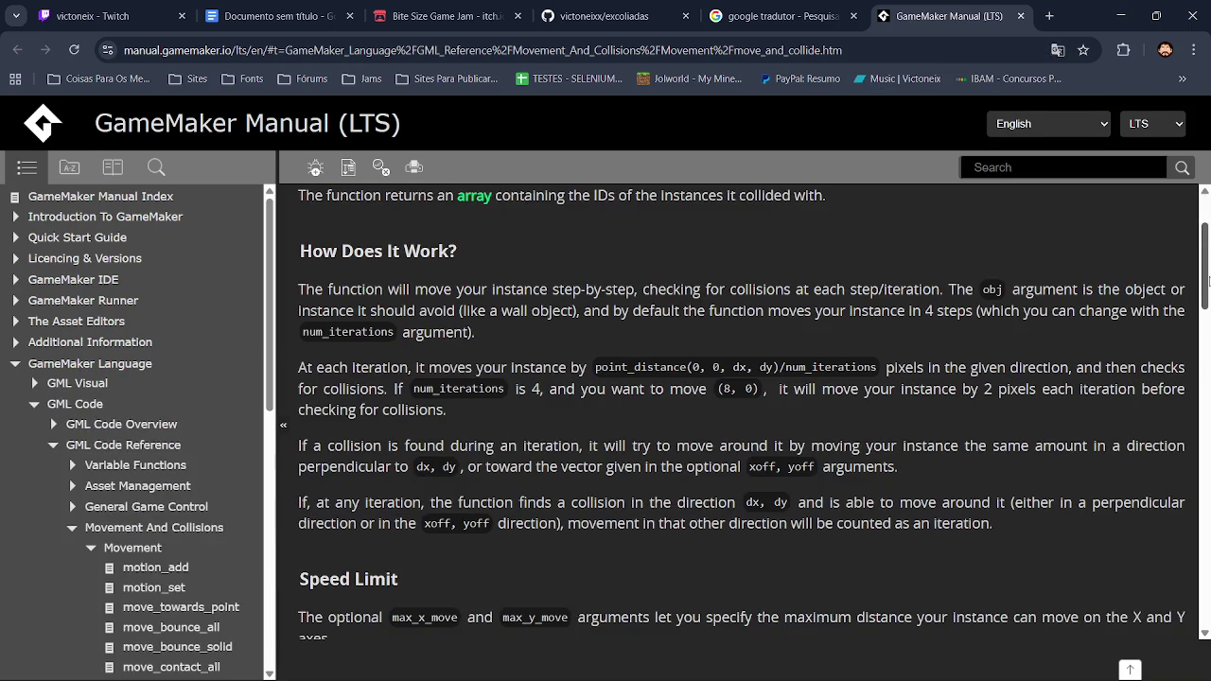
pyautogui.scroll(1, 1208, 280)
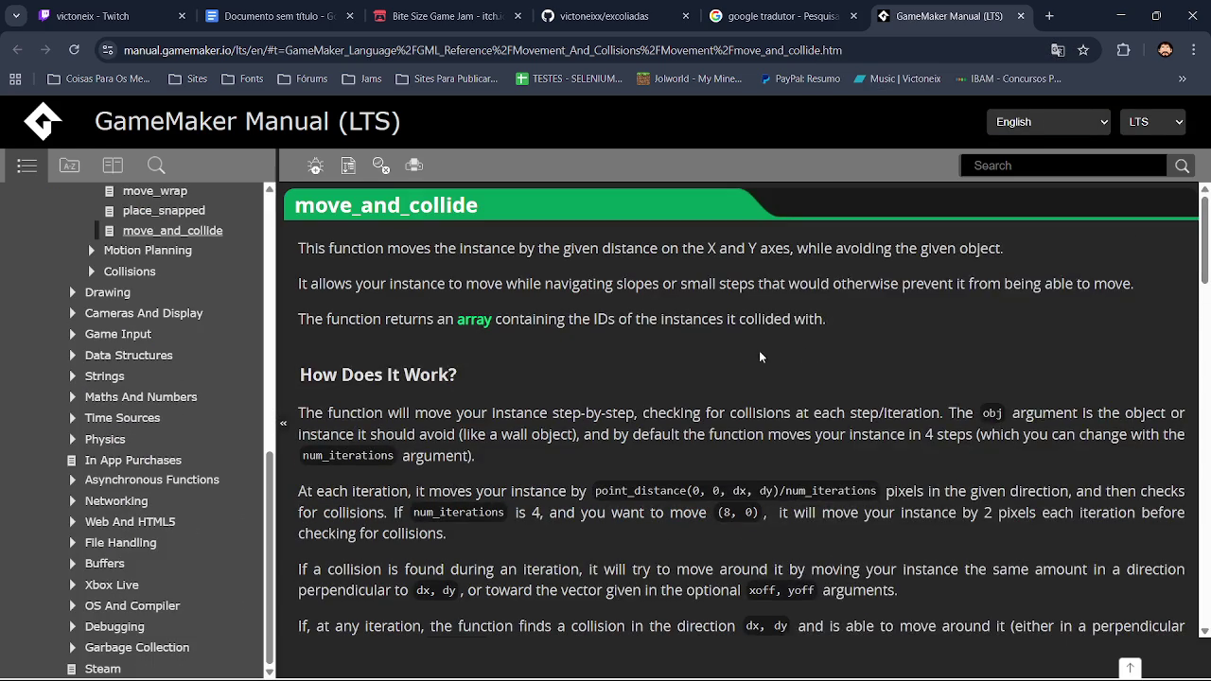
pyautogui.rightClick(761, 406)
pyautogui.click(852, 530)
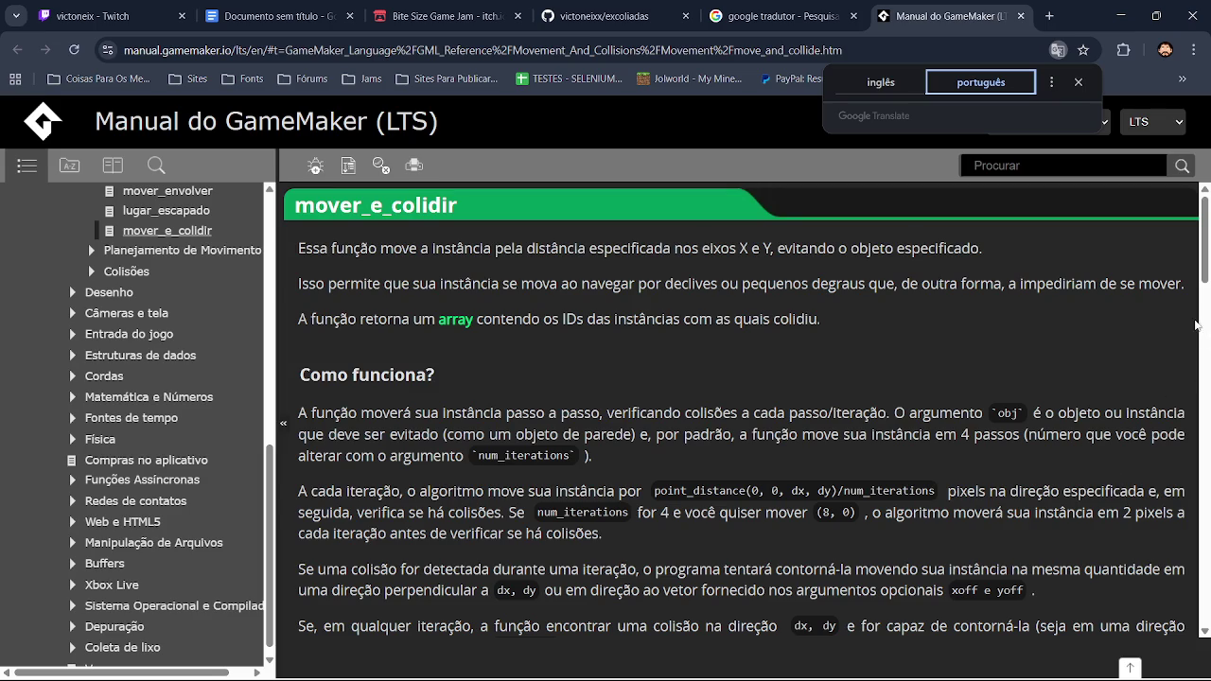
# Scroll down through the translated page to read the Syntax argument table
pyautogui.click(1204, 323)
pyautogui.moveTo(1204, 323)
pyautogui.mouseDown()
pyautogui.moveTo(1205, 423)
pyautogui.moveTo(1207, 391)
pyautogui.mouseUp()
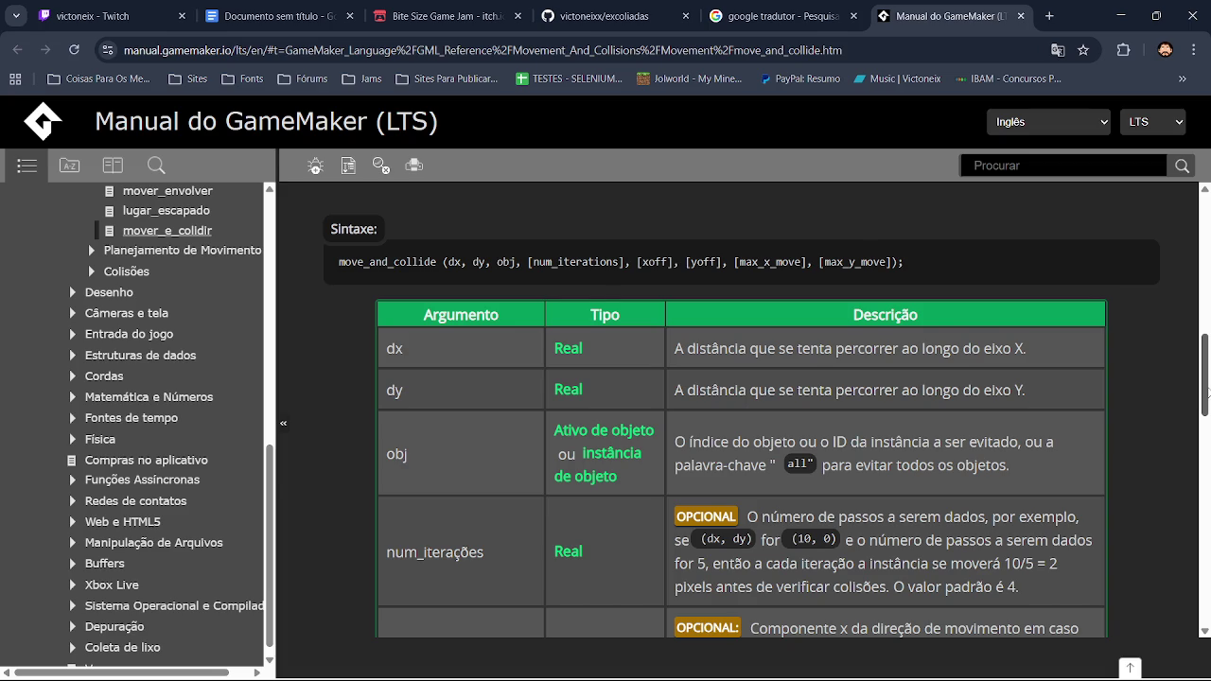
pyautogui.moveTo(1206, 391); pyautogui.dragTo(1207, 423)
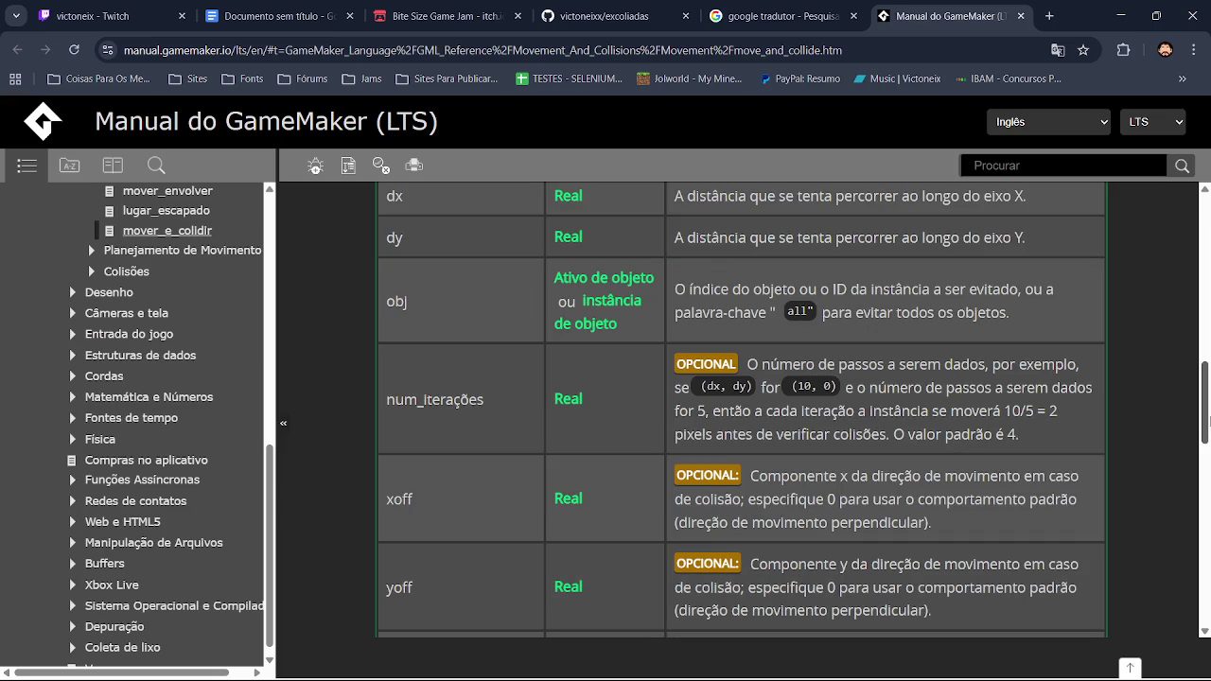
pyautogui.moveTo(1207, 423); pyautogui.dragTo(1208, 461)
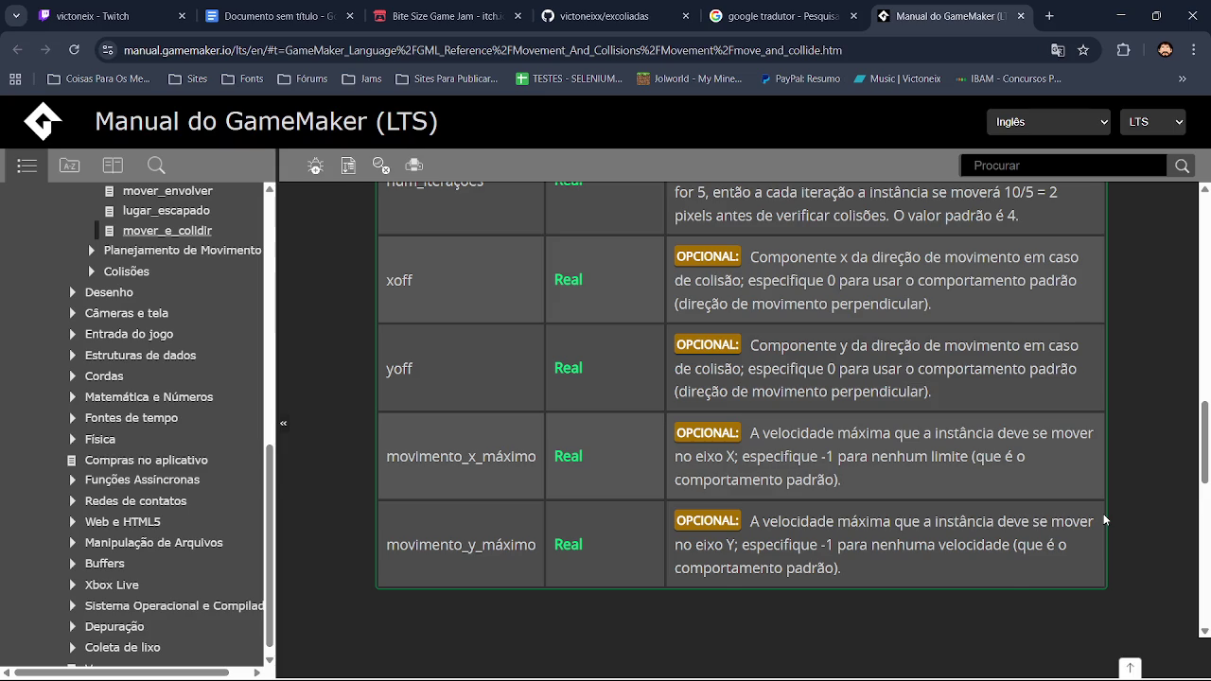
pyautogui.hotkey('alt', 'Tab')
pyautogui.hotkey('alt', 'Tab')
pyautogui.hotkey('alt', 'Tab')
# Pass 4 as the iteration count to both move_and_collide calls and test-run the game
pyautogui.click(685, 389)
pyautogui.write(', 4);')
pyautogui.press('Down')
pyautogui.write(', 4')
pyautogui.press('F5')
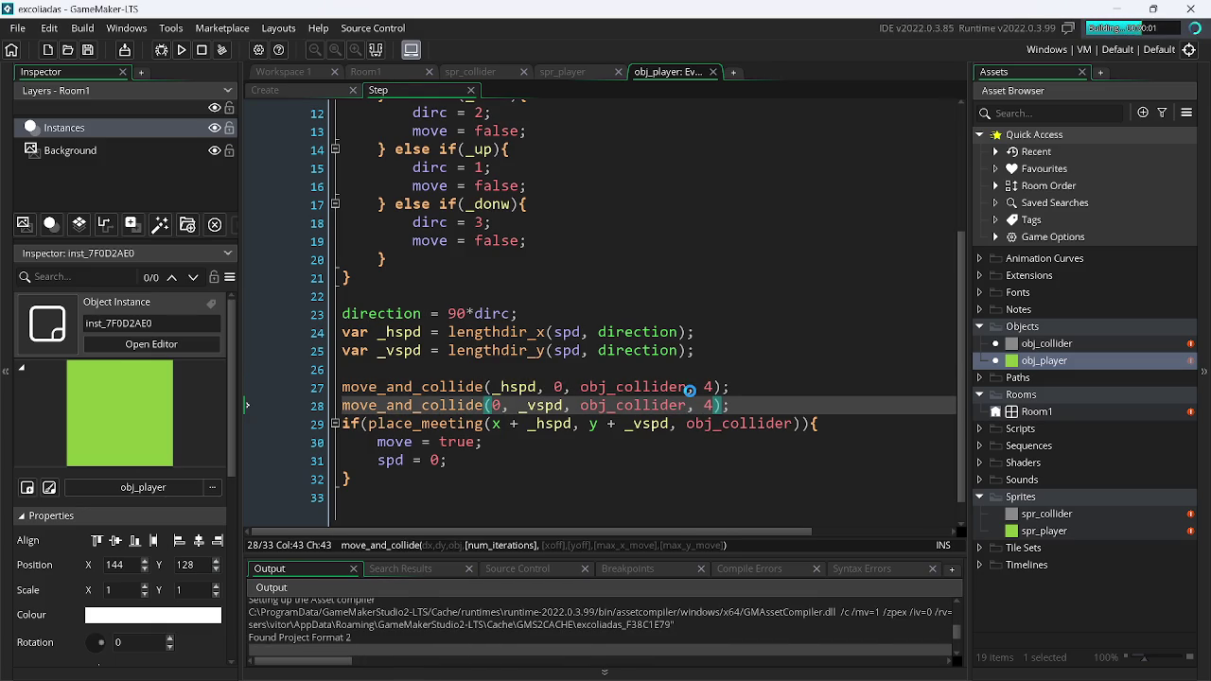
pyautogui.press('Right')
pyautogui.hotkey('alt', 'F4')
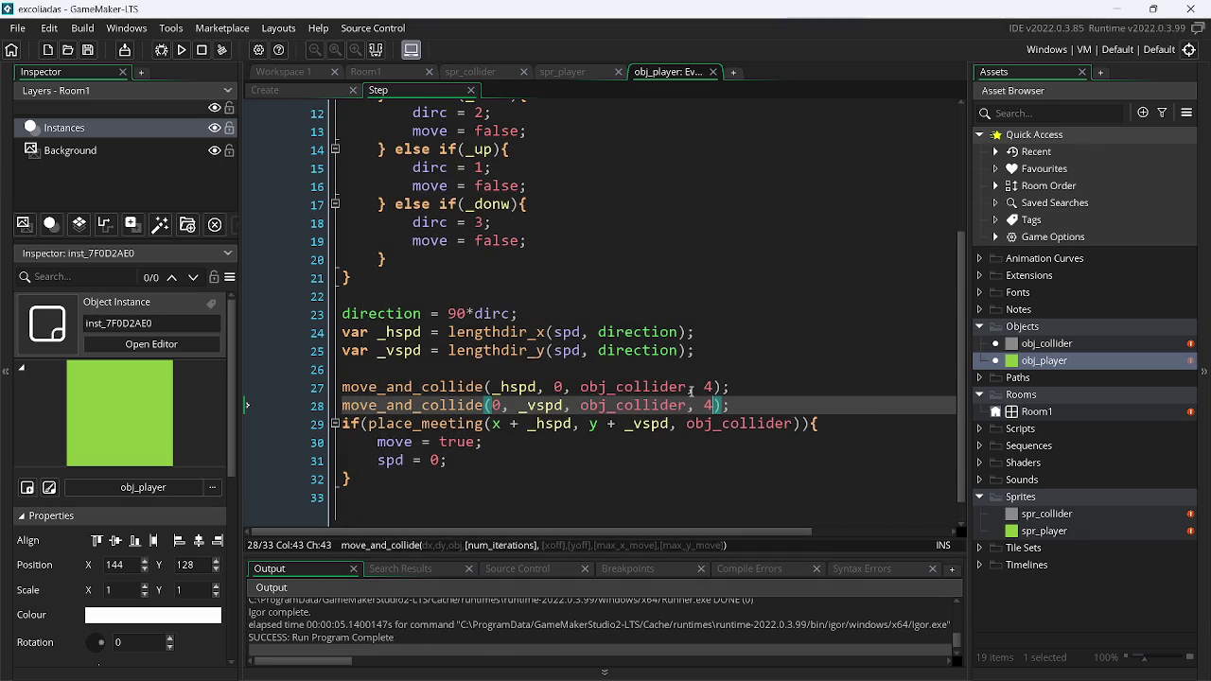
# Change both iteration counts from 4 to 16 and run the game again
pyautogui.press('BackSpace')
pyautogui.write('16')
pyautogui.press('Up')
pyautogui.press('BackSpace')
pyautogui.write('16')
pyautogui.press('F5')
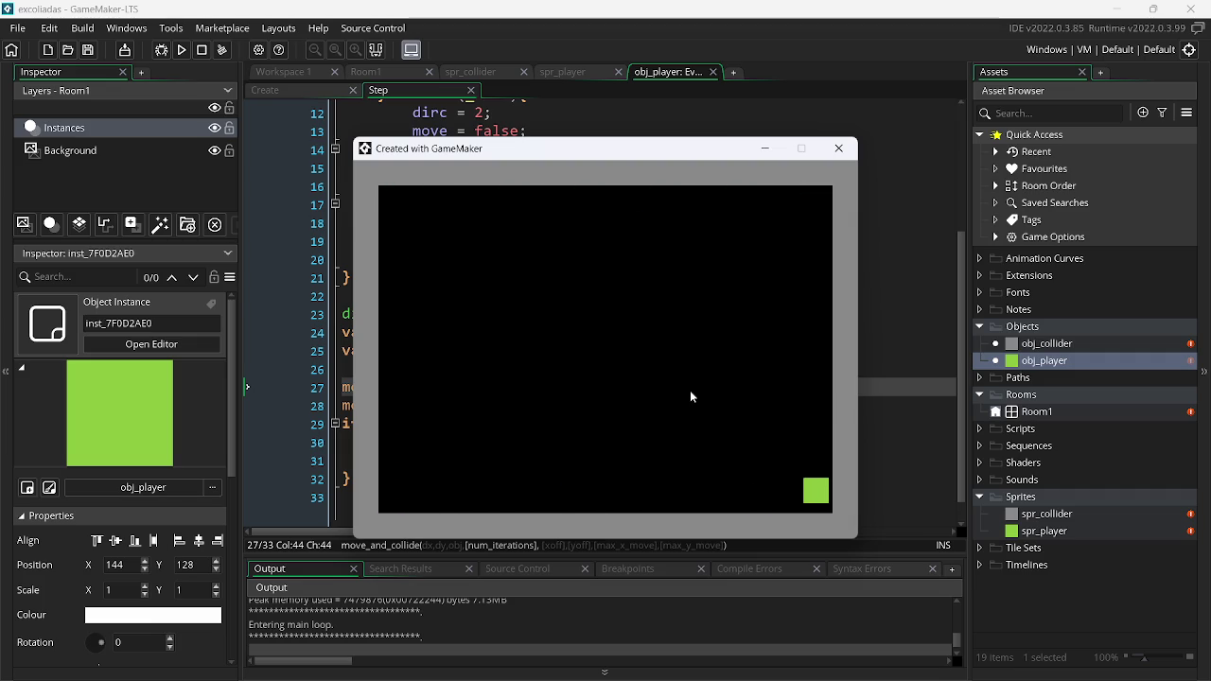
pyautogui.press('Escape')
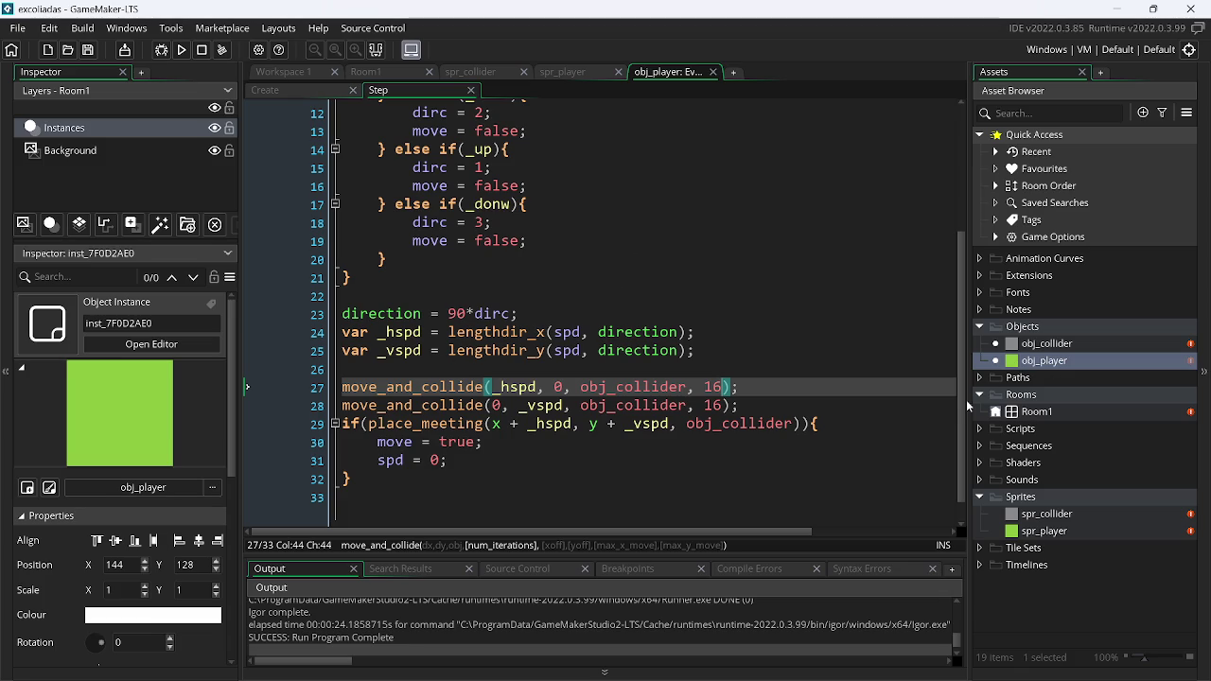
pyautogui.moveTo(960, 413); pyautogui.dragTo(956, 389)
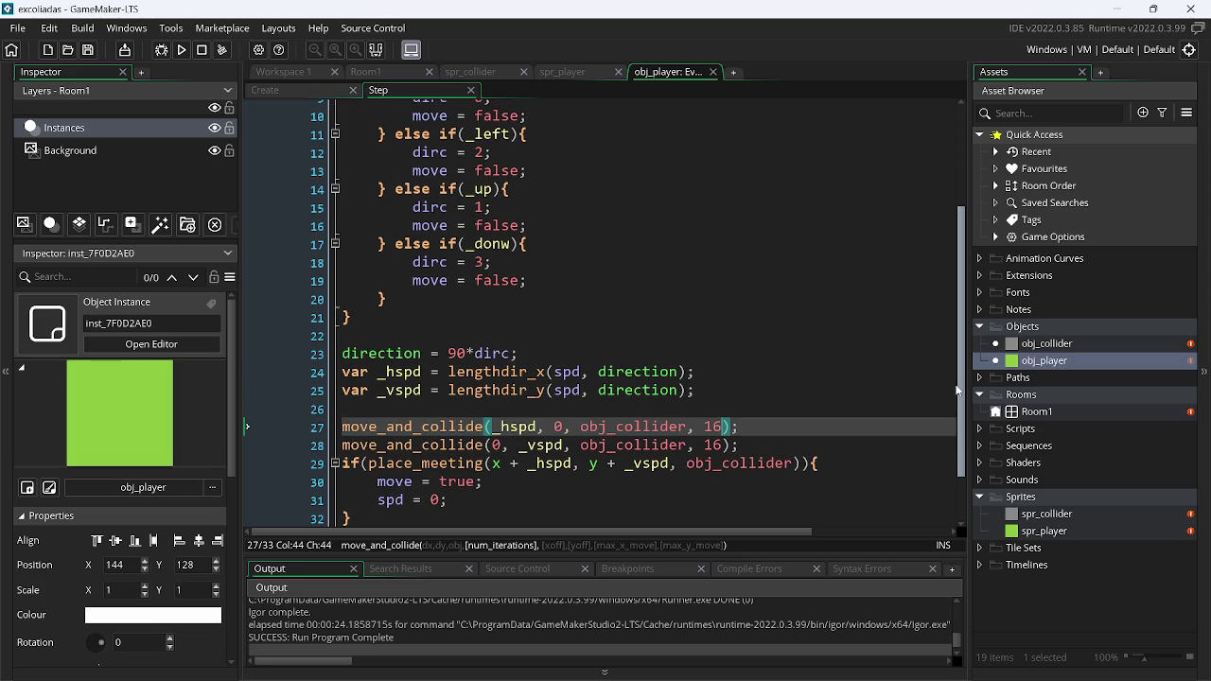
# Delete the move = false; statement under each dirc branch (0, 2, 1, 3)
pyautogui.moveTo(956, 390); pyautogui.dragTo(959, 467)
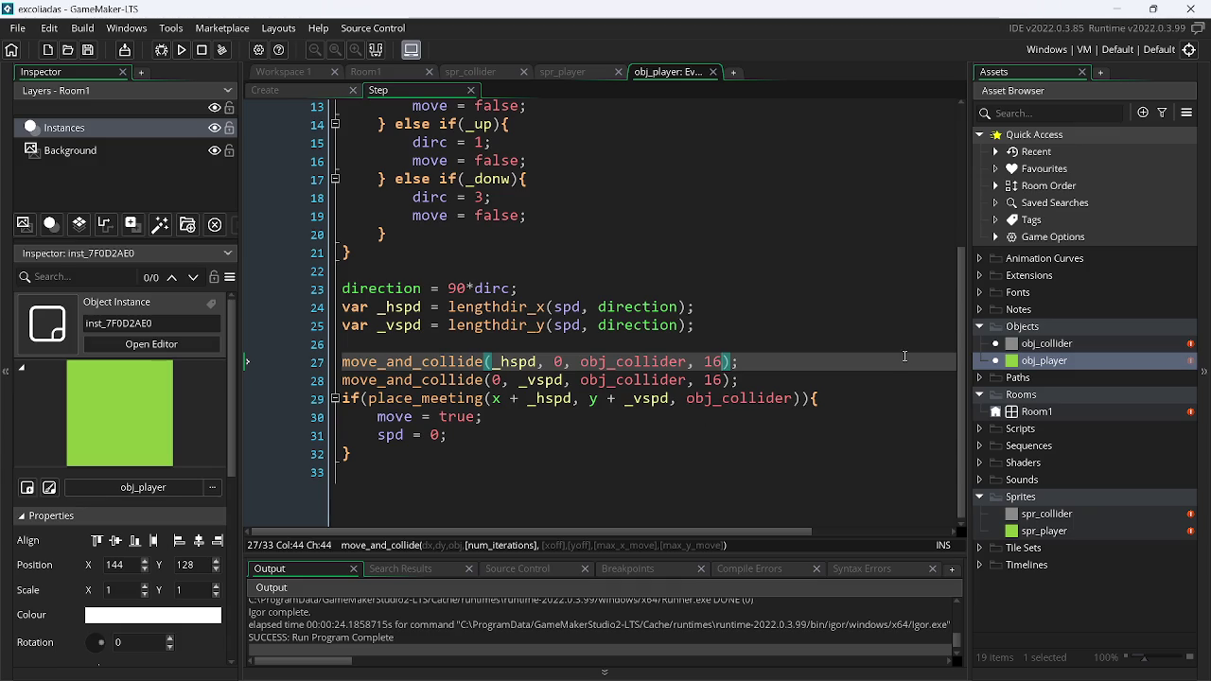
pyautogui.scroll(3, 951, 326)
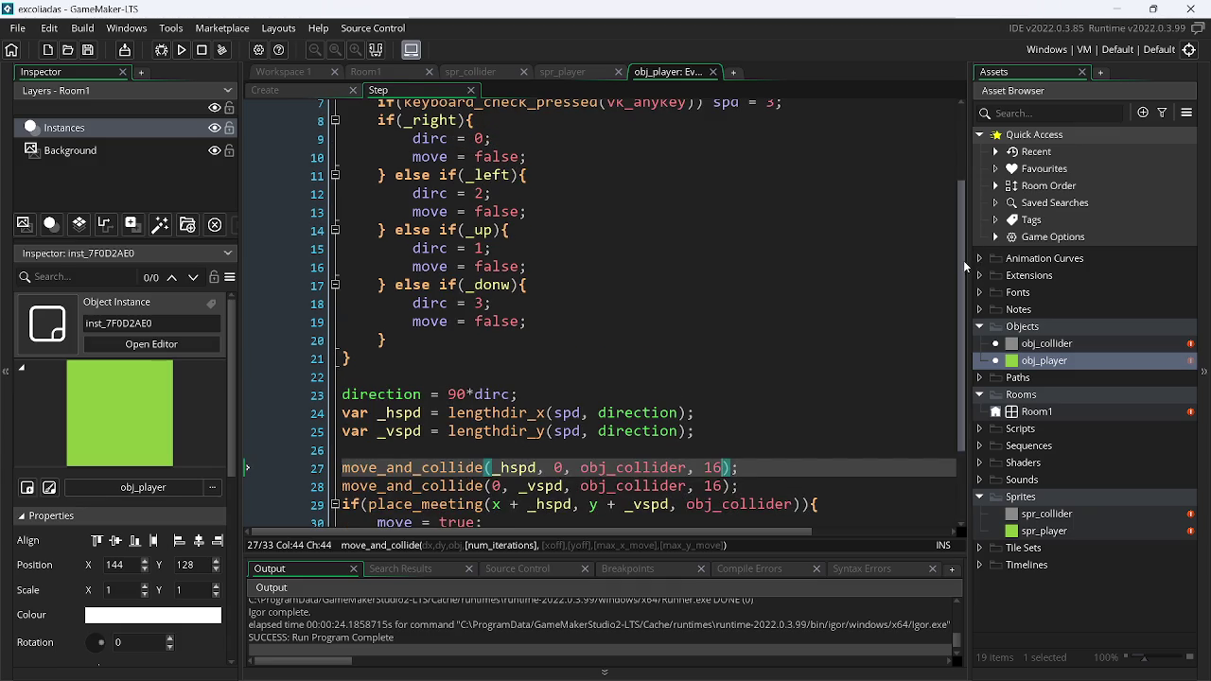
pyautogui.scroll(1, 959, 244)
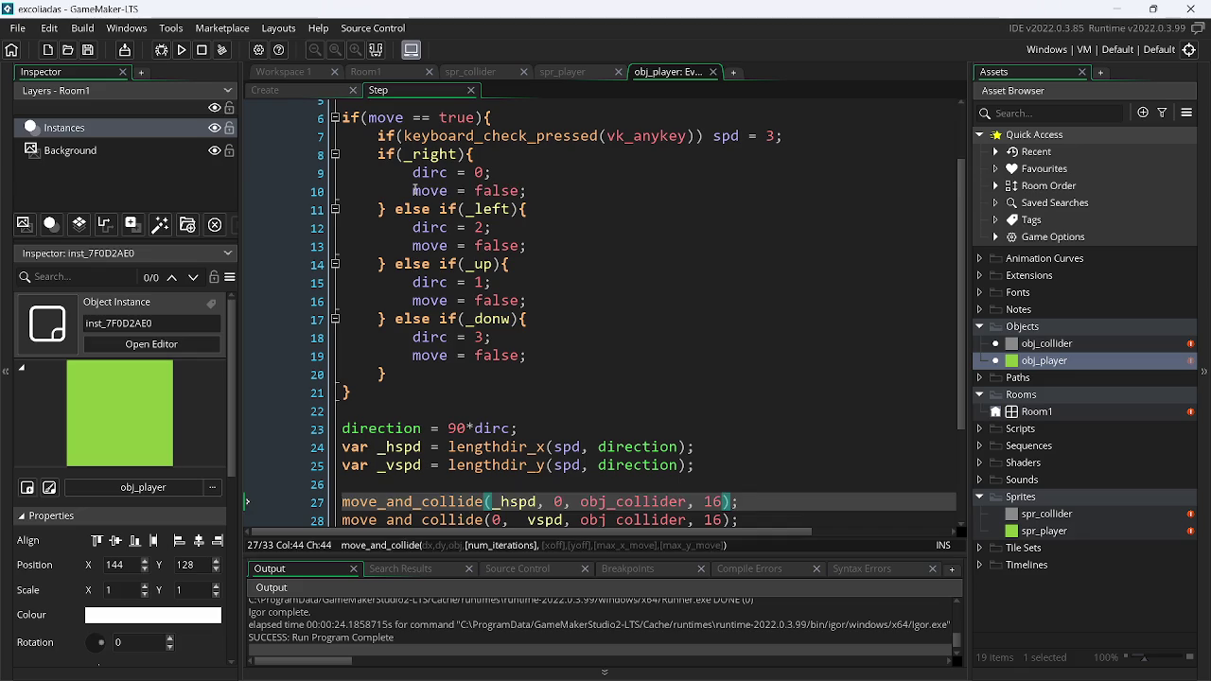
pyautogui.moveTo(413, 190); pyautogui.dragTo(562, 193)
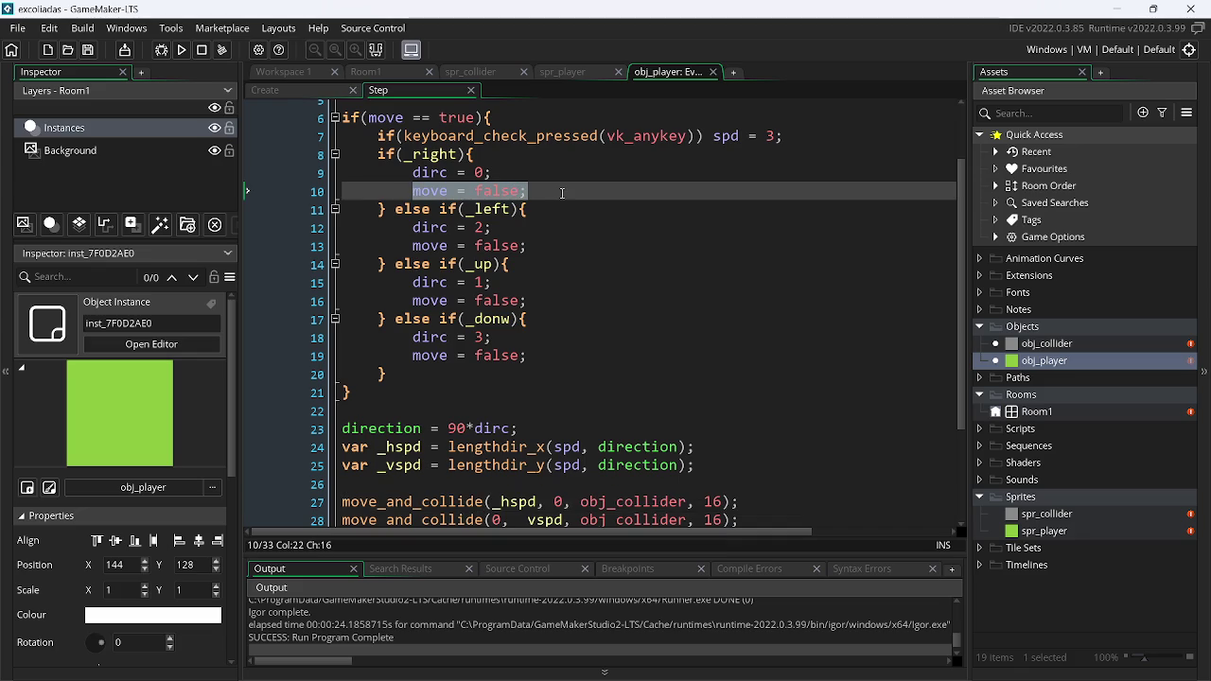
pyautogui.write('move = false;')
pyautogui.hotkey('ctrl', 'z')
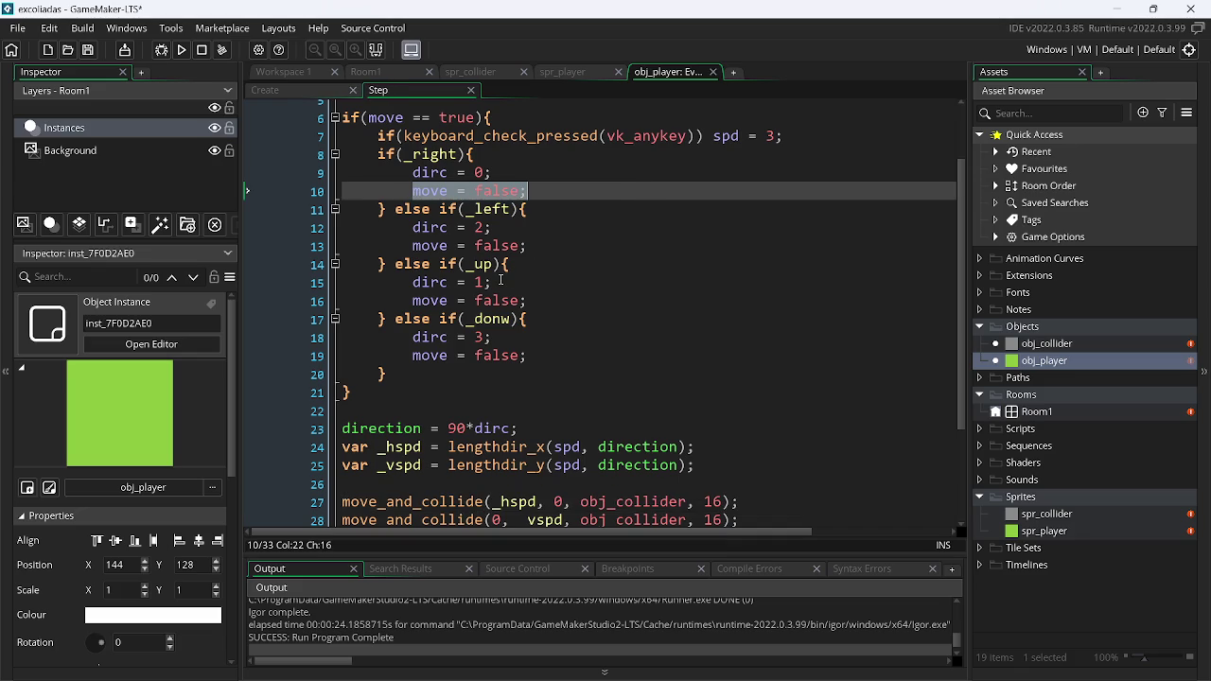
pyautogui.hotkey('ctrl', 'x')
pyautogui.press('BackSpace')
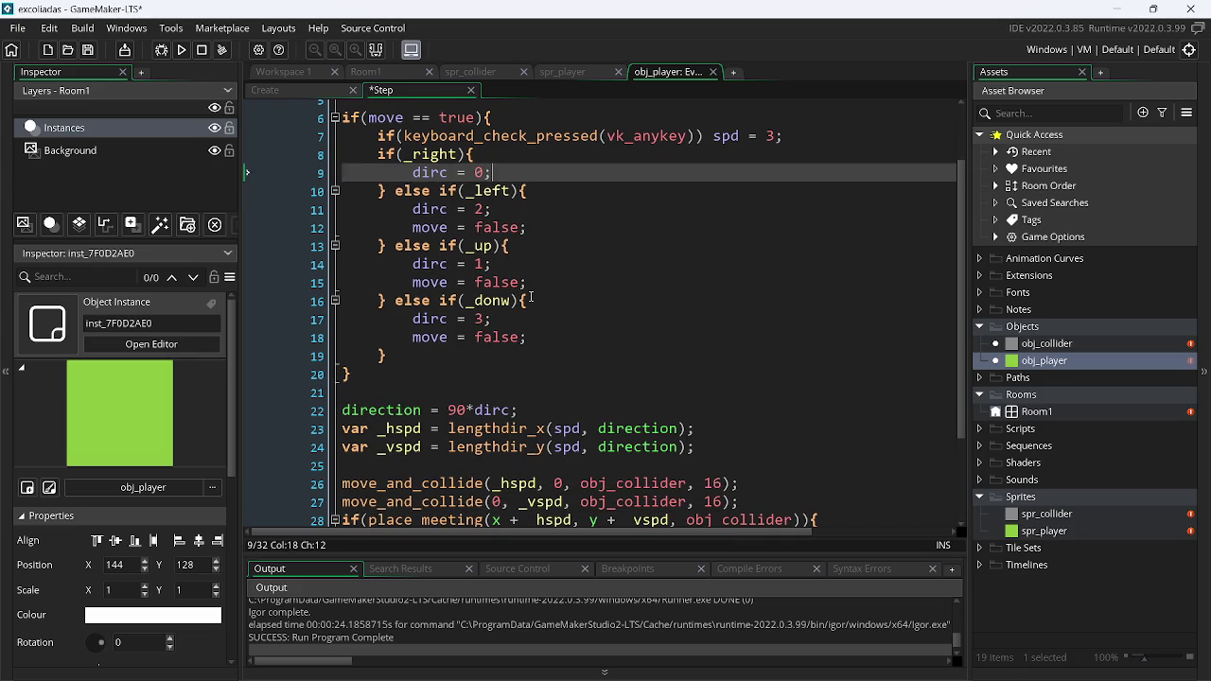
pyautogui.press('Down')
pyautogui.press('Down')
pyautogui.press('Down')
pyautogui.press('End')
pyautogui.hotkey('ctrl', 'shift', 'Left')
pyautogui.hotkey('ctrl', 'shift', 'Left')
pyautogui.hotkey('ctrl', 'shift', 'Left')
pyautogui.press('BackSpace')
pyautogui.hotkey('ctrl', 'BackSpace')
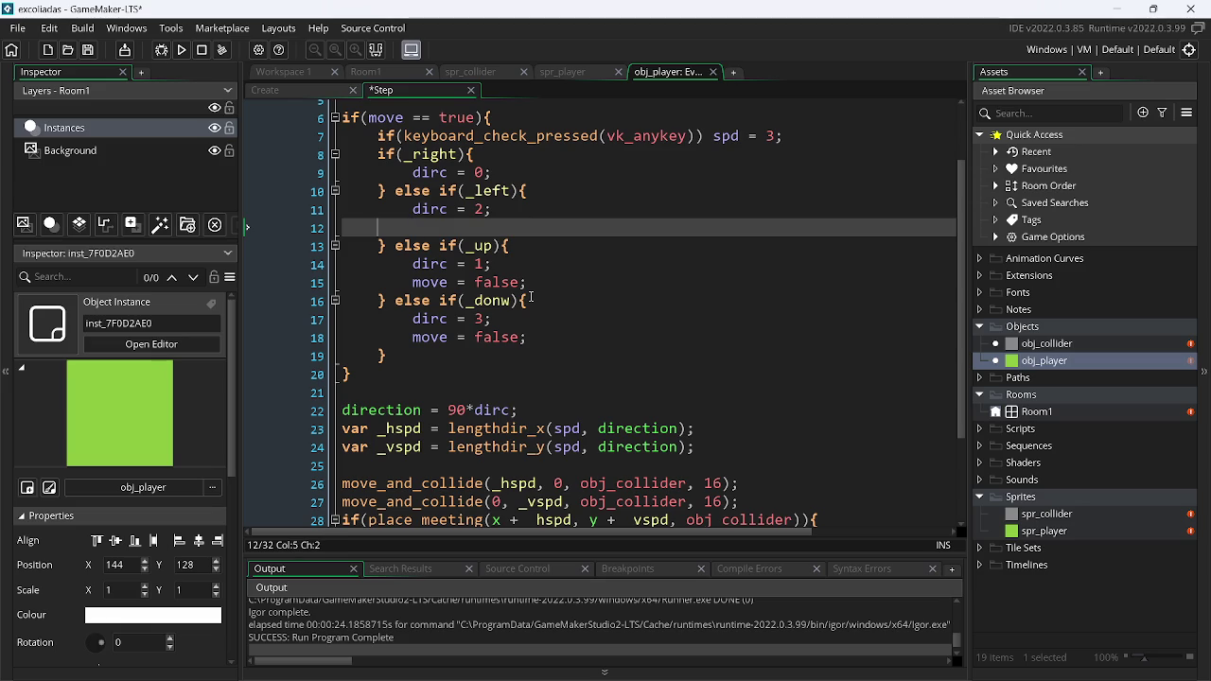
pyautogui.press('Home')
pyautogui.press('BackSpace')
pyautogui.press('Down')
pyautogui.press('Down')
pyautogui.press('Down')
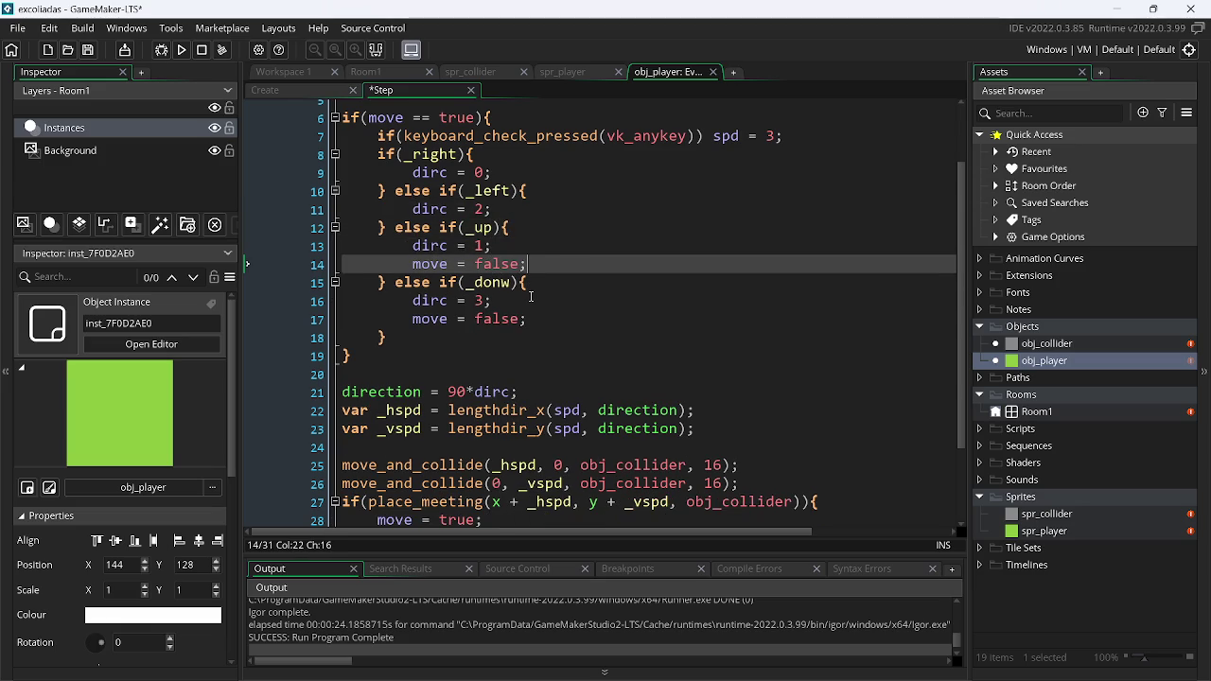
pyautogui.hotkey('ctrl', 'shift', 'Left')
pyautogui.hotkey('ctrl', 'shift', 'Left')
pyautogui.hotkey('ctrl', 'shift', 'Left')
pyautogui.press('BackSpace')
pyautogui.hotkey('ctrl', 'BackSpace')
pyautogui.press('BackSpace')
pyautogui.press('Down')
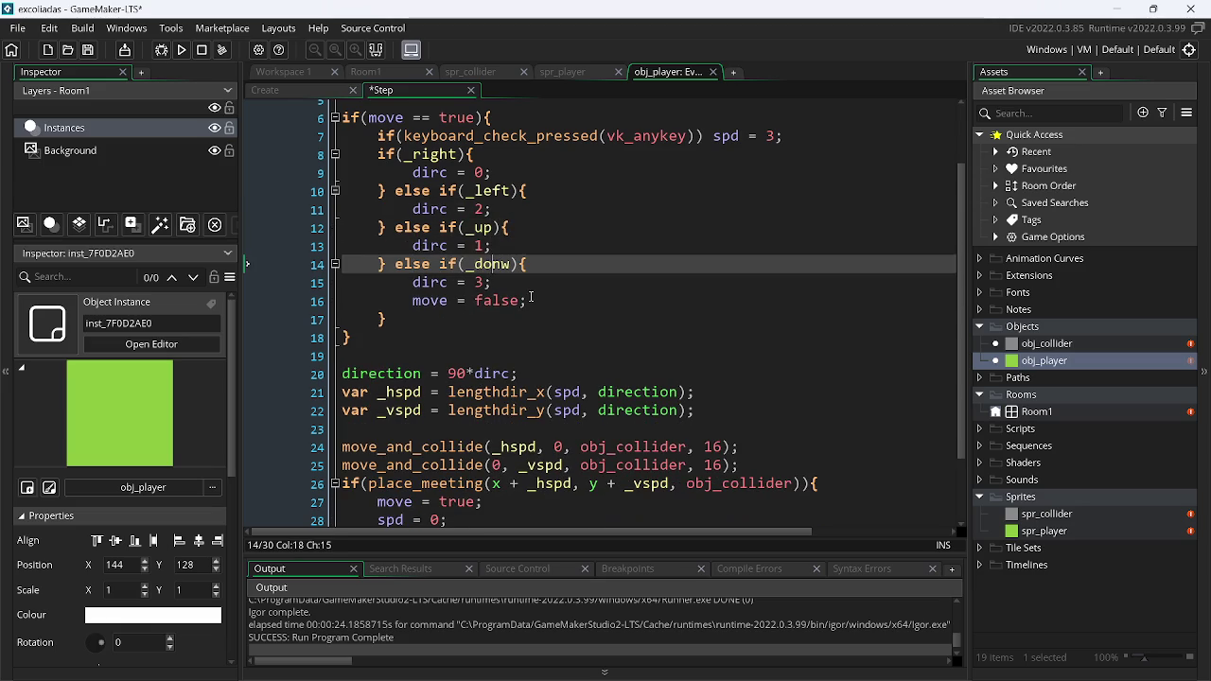
pyautogui.press('Down')
pyautogui.press('Down')
pyautogui.hotkey('ctrl', 'shift', 'Left')
pyautogui.hotkey('ctrl', 'shift', 'Left')
pyautogui.hotkey('ctrl', 'shift', 'Left')
pyautogui.press('BackSpace')
pyautogui.hotkey('ctrl', 'BackSpace')
pyautogui.press('BackSpace')
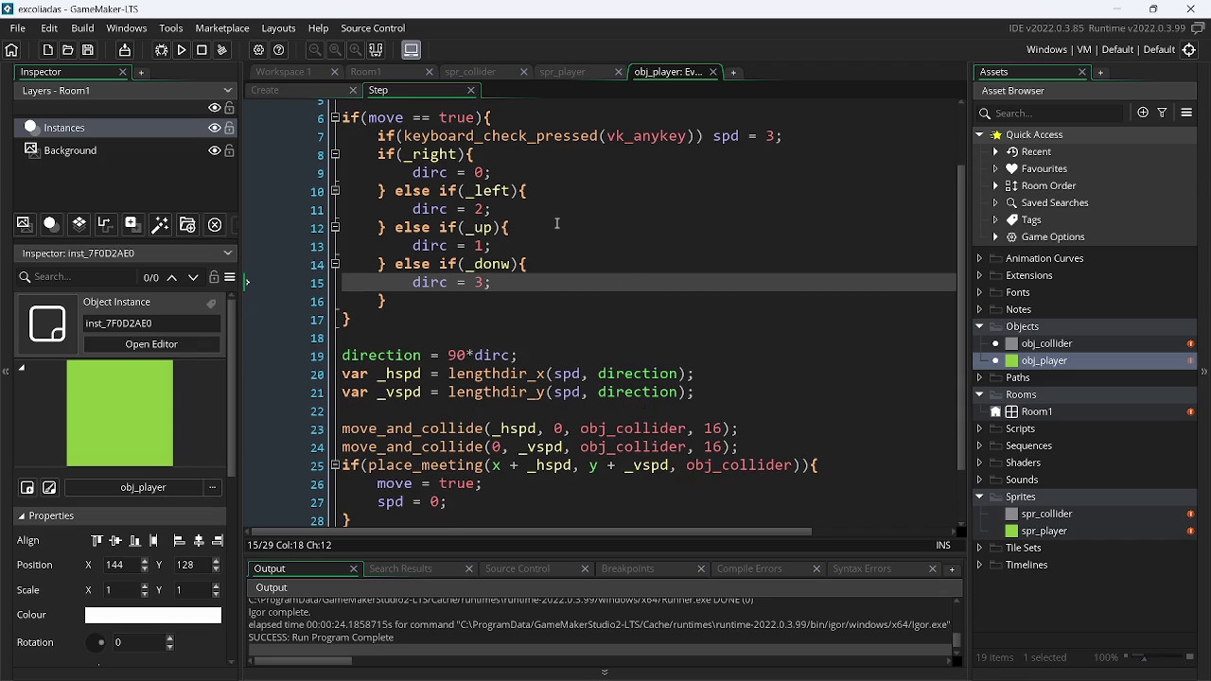
# Remove the if(move == true) wrapper and its closing brace, then unindent the direction checks
pyautogui.moveTo(777, 136)
pyautogui.mouseDown()
pyautogui.moveTo(417, 137)
pyautogui.moveTo(342, 117)
pyautogui.mouseUp()
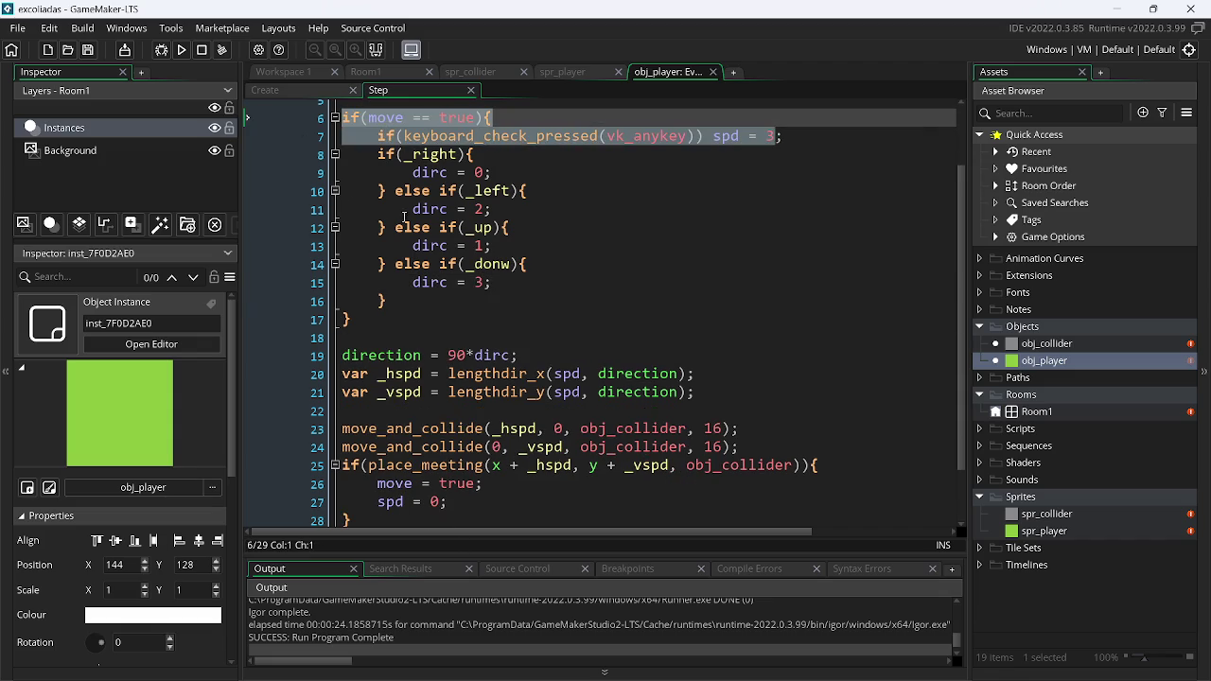
pyautogui.press('BackSpace')
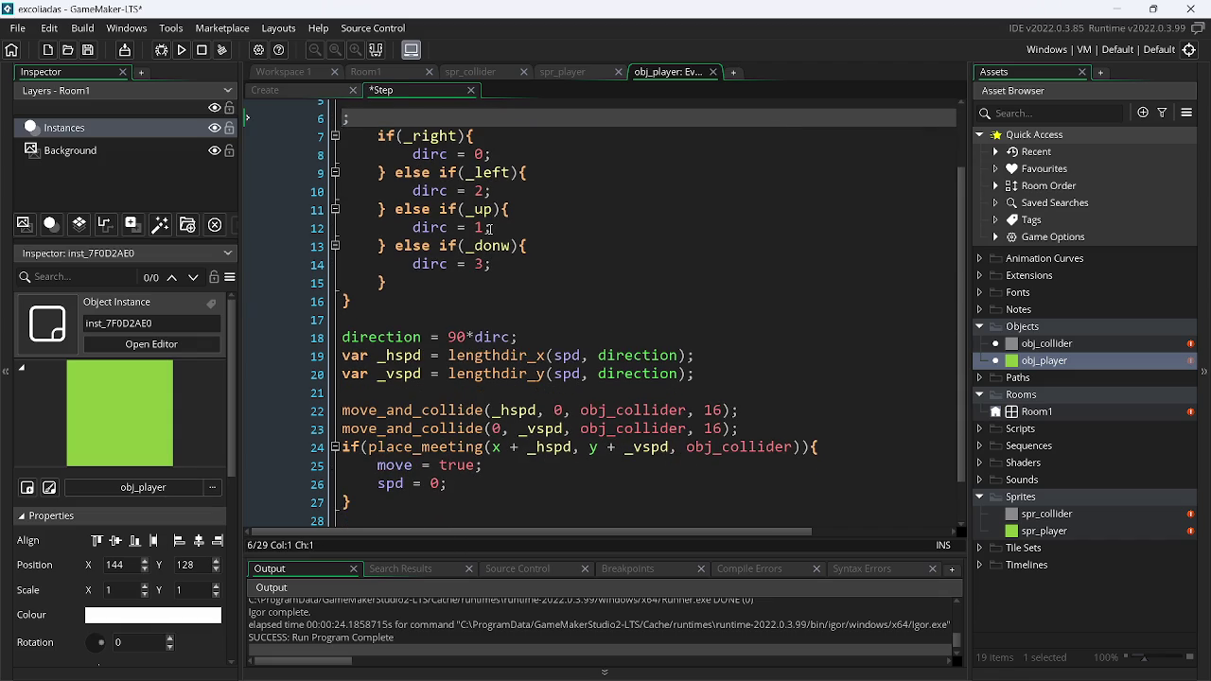
pyautogui.hotkey('ctrl', 'z')
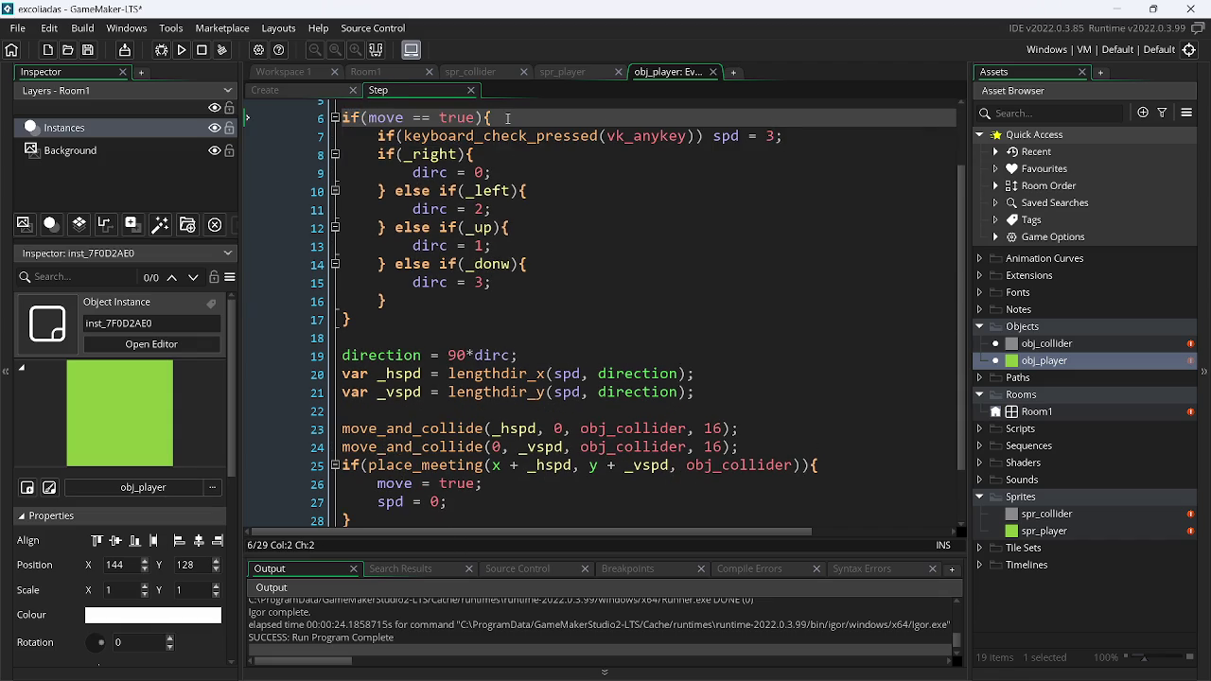
pyautogui.moveTo(508, 118); pyautogui.dragTo(343, 117)
pyautogui.press('BackSpace')
pyautogui.click(316, 137)
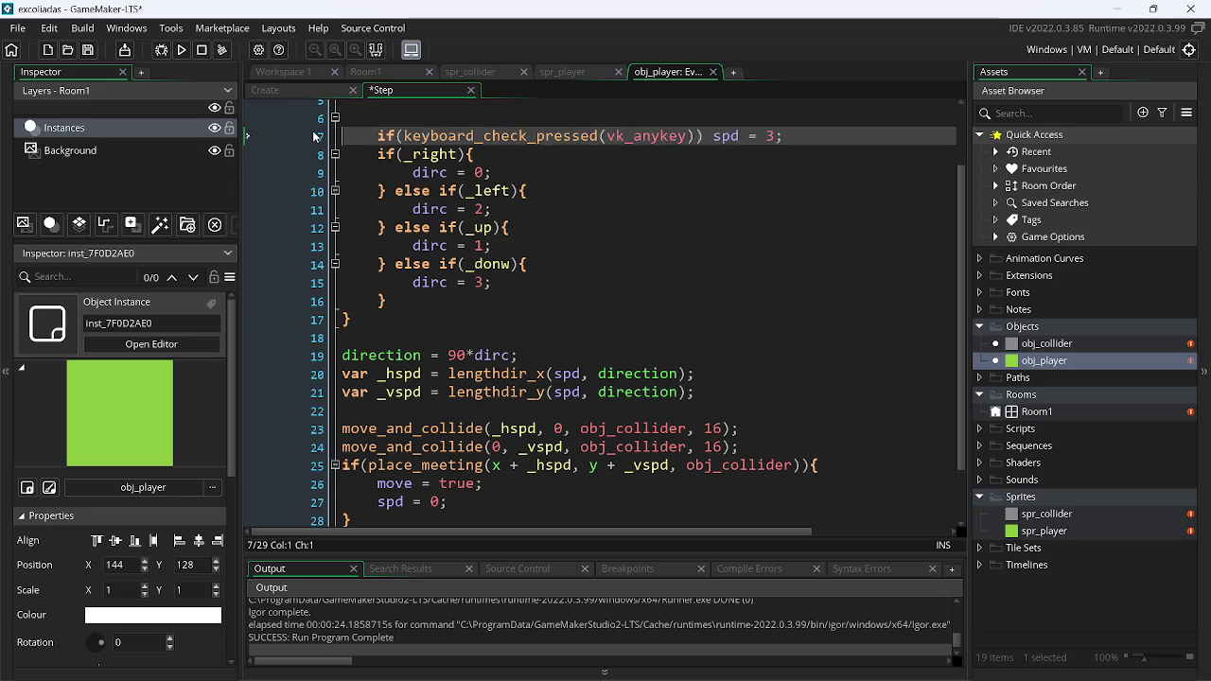
pyautogui.press('Down')
pyautogui.press('Down')
pyautogui.press('Down')
pyautogui.press('Down')
pyautogui.press('Up')
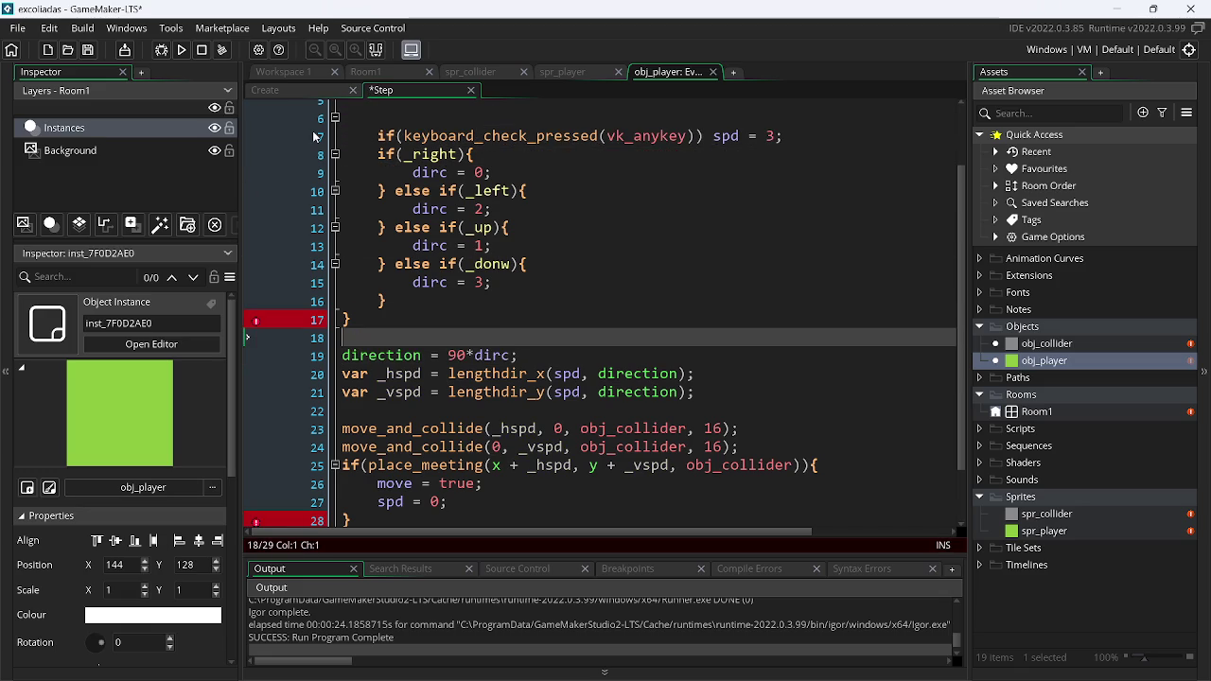
pyautogui.press('BackSpace')
pyautogui.press('BackSpace')
pyautogui.hotkey('shift', 'Up')
pyautogui.hotkey('shift', 'Up')
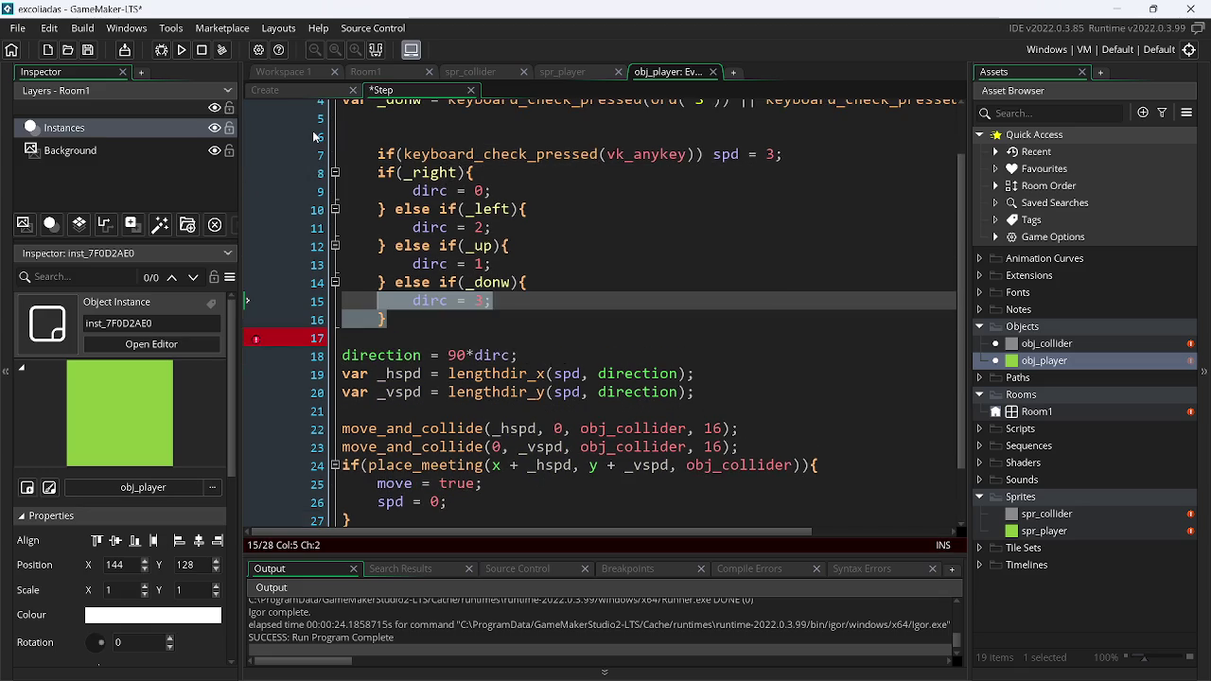
pyautogui.hotkey('shift', 'Up')
pyautogui.hotkey('shift', 'Up')
pyautogui.hotkey('shift', 'Up')
pyautogui.hotkey('shift', 'Left')
pyautogui.hotkey('shift', 'Tab')
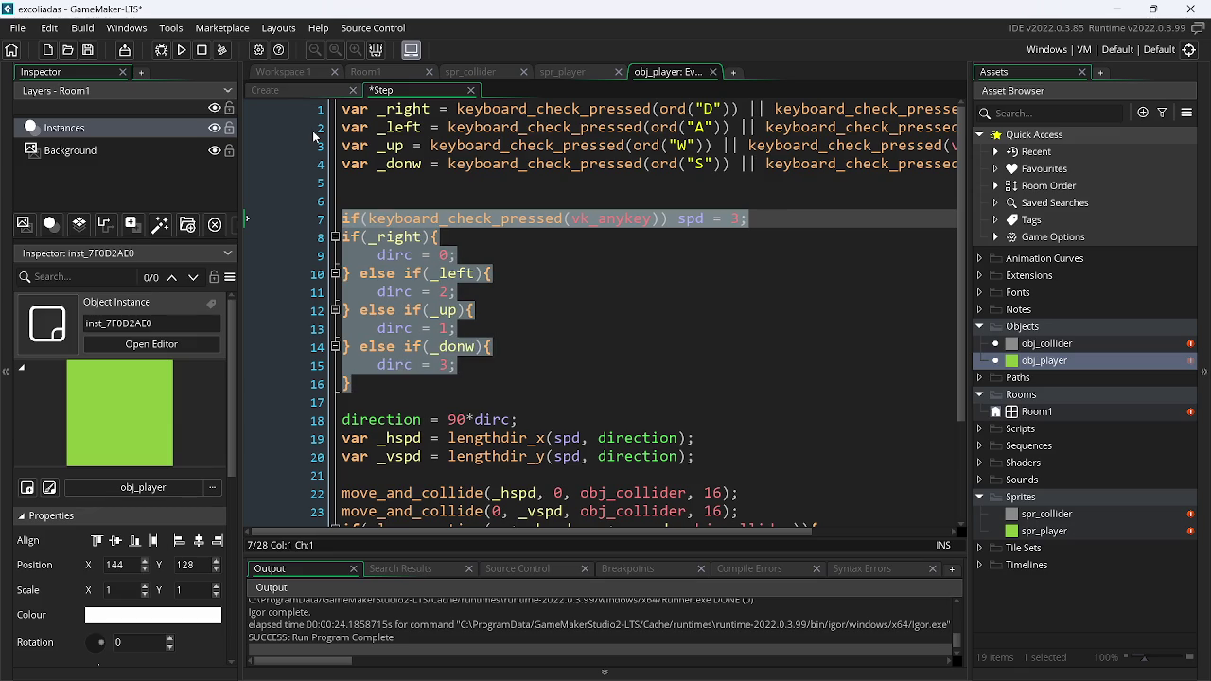
pyautogui.click(505, 259)
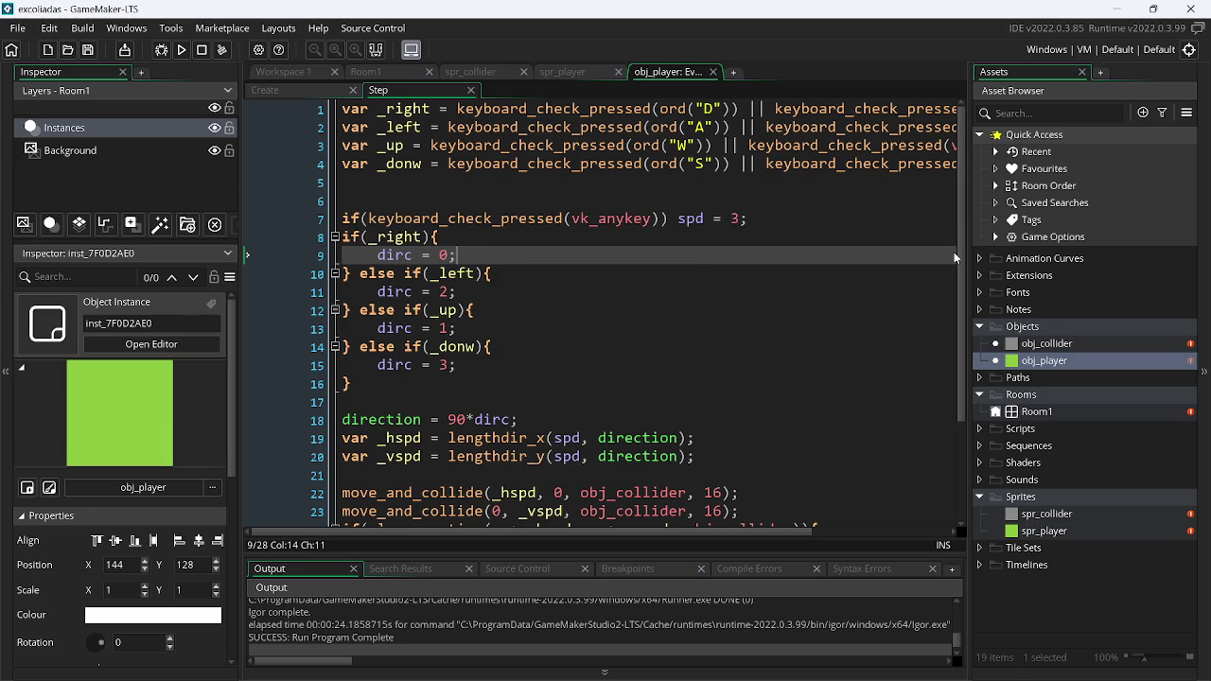
# Delete the place_meeting collision block at the end of the Step code
pyautogui.moveTo(961, 269); pyautogui.dragTo(959, 377)
pyautogui.moveTo(355, 464)
pyautogui.mouseDown()
pyautogui.moveTo(377, 445)
pyautogui.moveTo(374, 427)
pyautogui.moveTo(349, 416)
pyautogui.mouseUp()
pyautogui.press('BackSpace')
pyautogui.press('BackSpace')
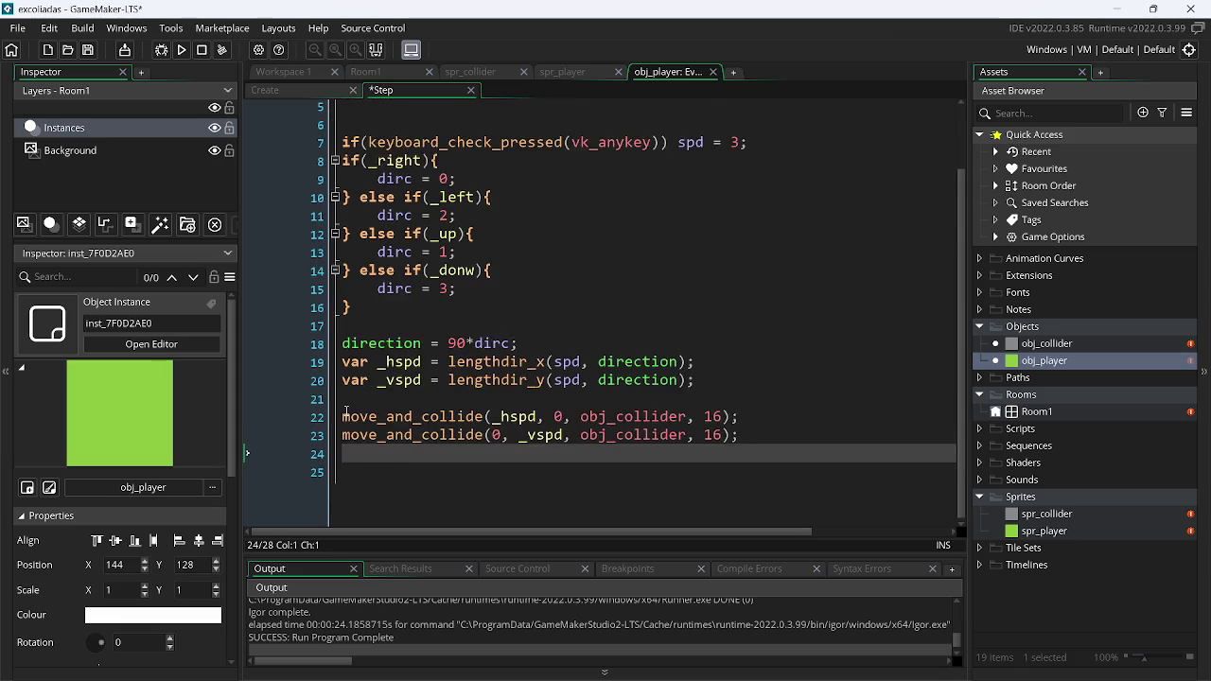
# Delete the move = true line from obj_player's Create event
pyautogui.click(307, 93)
pyautogui.moveTo(447, 147); pyautogui.dragTo(261, 164)
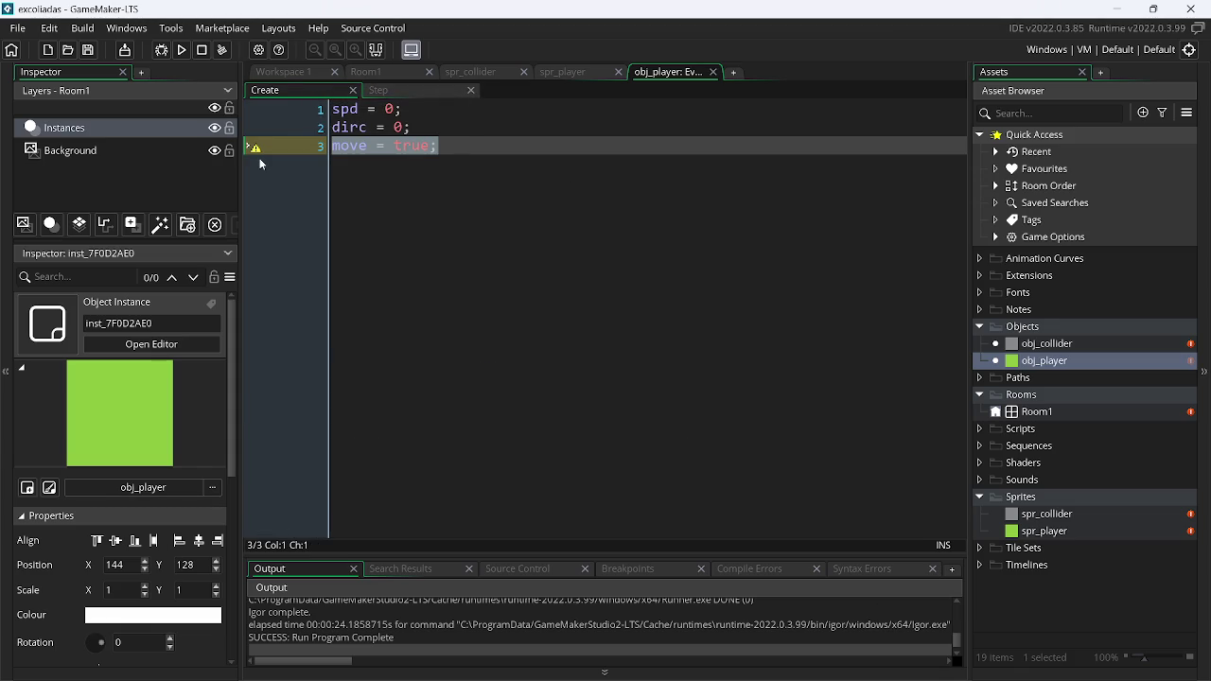
pyautogui.press('BackSpace')
pyautogui.press('BackSpace')
pyautogui.click(415, 95)
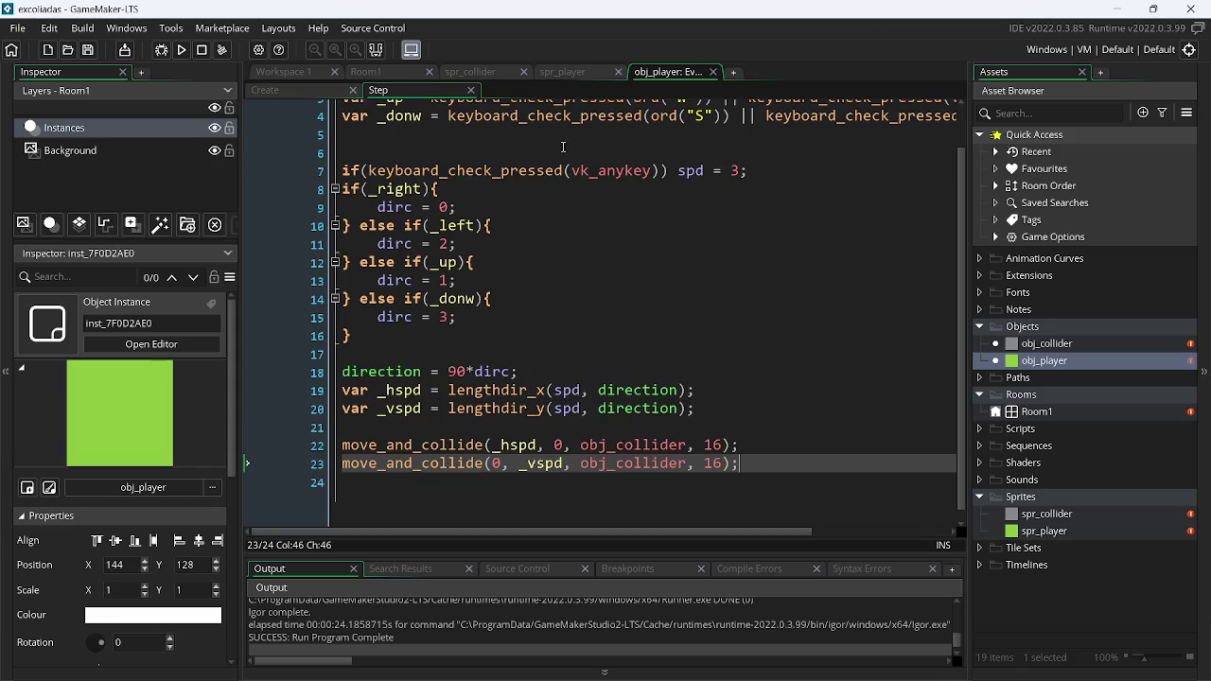
# Run the game and steer the green player around with WASD, then close it
pyautogui.click(181, 49)
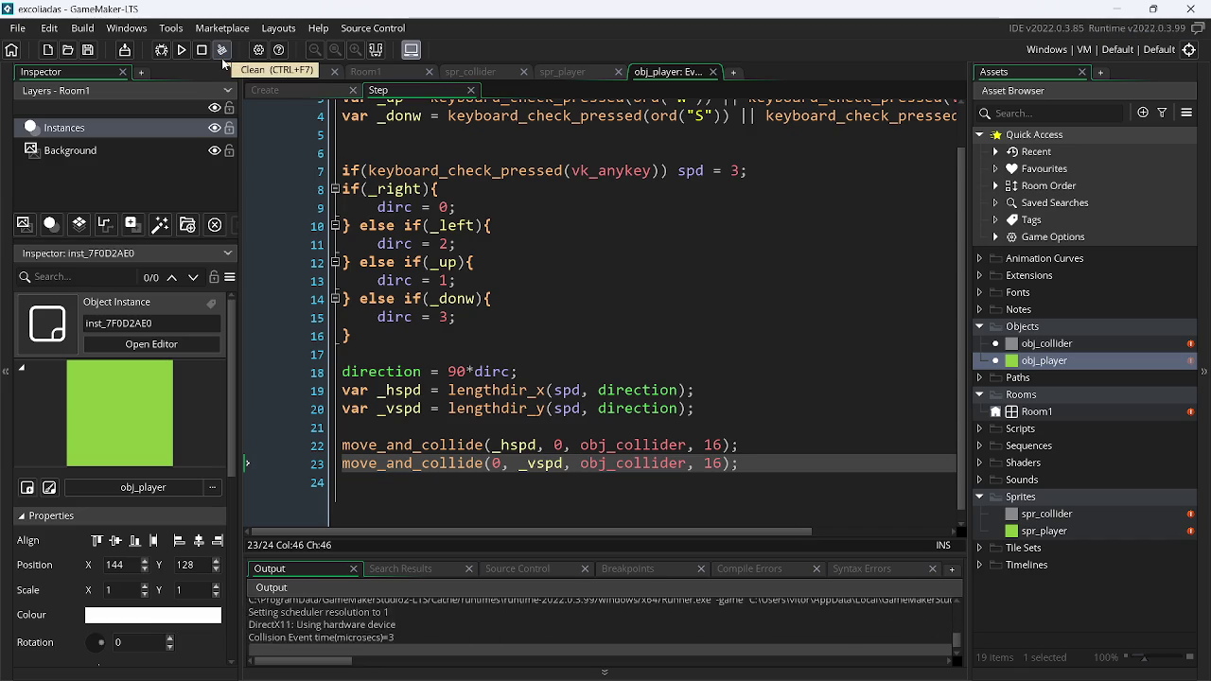
pyautogui.press('d')
pyautogui.press('s')
pyautogui.press('a')
pyautogui.press('d')
pyautogui.press('w')
pyautogui.press('a')
pyautogui.press('s')
pyautogui.press('s')
pyautogui.press('a')
pyautogui.press('w')
pyautogui.press('w')
pyautogui.press('a')
pyautogui.press('s')
pyautogui.press('d')
pyautogui.press('s')
pyautogui.press('a')
pyautogui.press('d')
pyautogui.press('a')
pyautogui.press('d')
pyautogui.press('w')
pyautogui.press('s')
pyautogui.press('d')
pyautogui.press('d')
pyautogui.press('a')
pyautogui.press('a')
pyautogui.press('a')
pyautogui.press('d')
pyautogui.press('s')
pyautogui.press('a')
pyautogui.press('a')
pyautogui.press('w')
pyautogui.press('d')
pyautogui.press('d')
pyautogui.press('d')
pyautogui.press('d')
pyautogui.press('s')
pyautogui.press('a')
pyautogui.press('w')
pyautogui.press('a')
pyautogui.press('a')
pyautogui.press('s')
pyautogui.press('w')
pyautogui.press('w')
pyautogui.press('d')
pyautogui.press('d')
pyautogui.press('s')
pyautogui.press('d')
pyautogui.press('w')
pyautogui.press('w')
pyautogui.press('a')
pyautogui.hotkey('alt', 'F4')
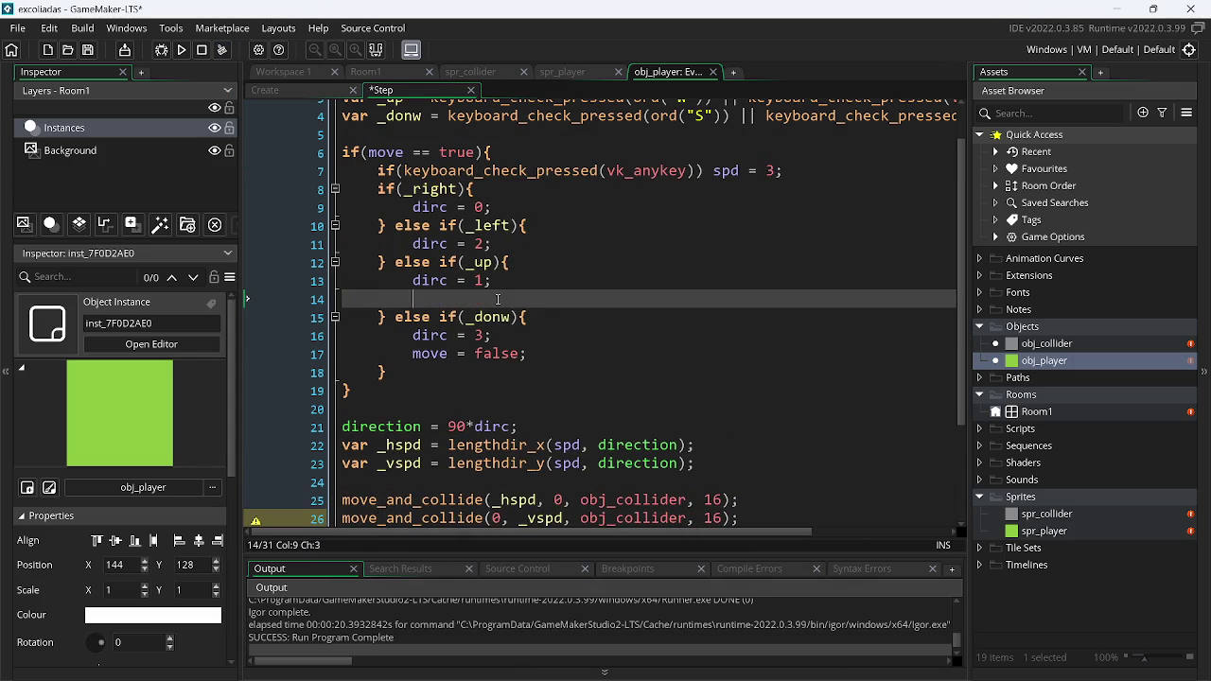
# Paste move = false; under each direction and add move = true; back to Create
pyautogui.write('move = false;')
pyautogui.write('move = false;')
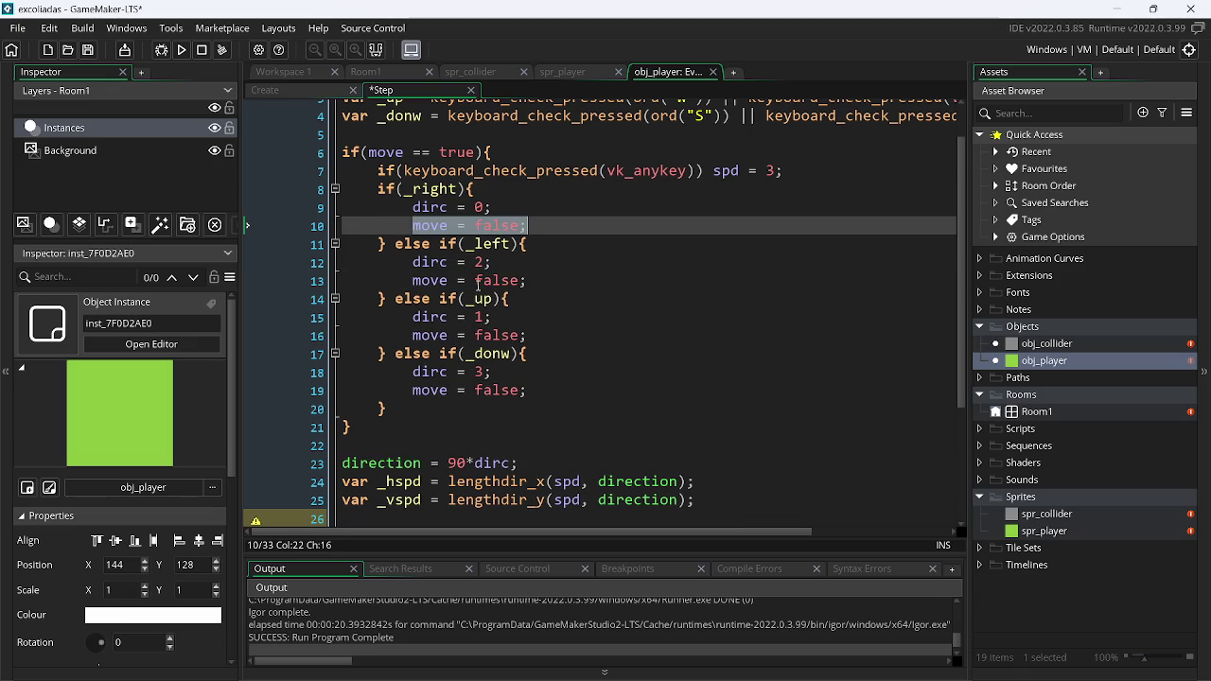
pyautogui.click(320, 89)
pyautogui.write('move = true;')
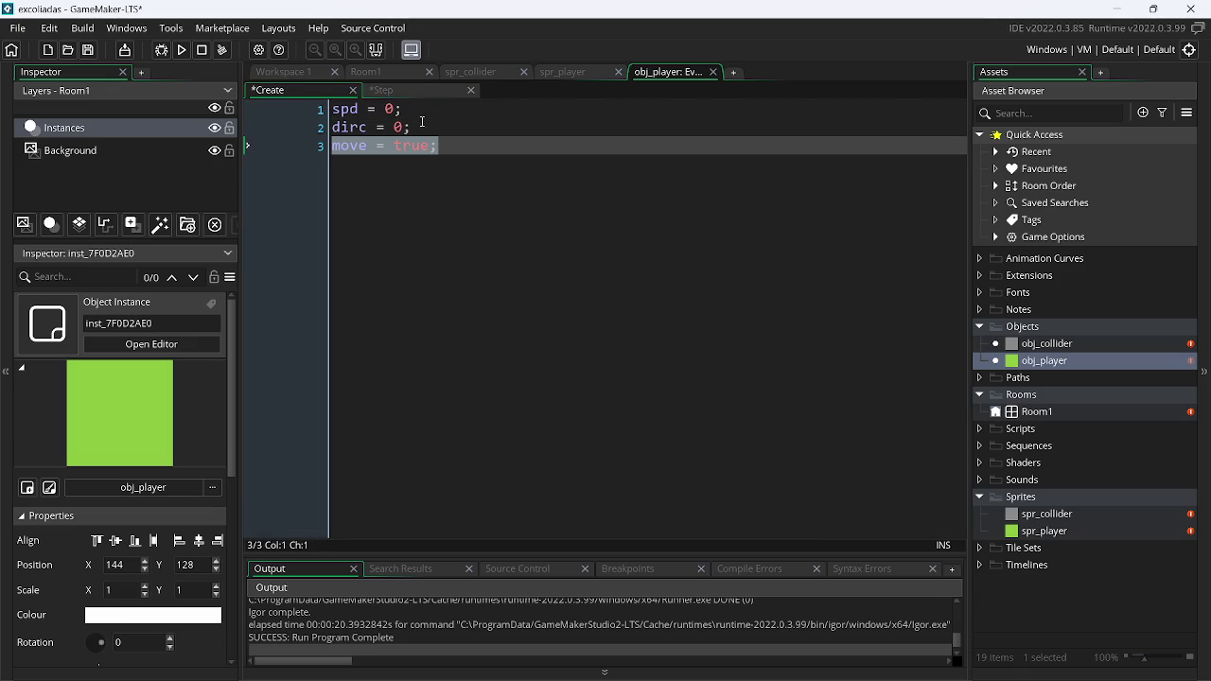
pyautogui.click(397, 90)
# Delete the spd = 0; line from the place_meeting block
pyautogui.click(518, 246)
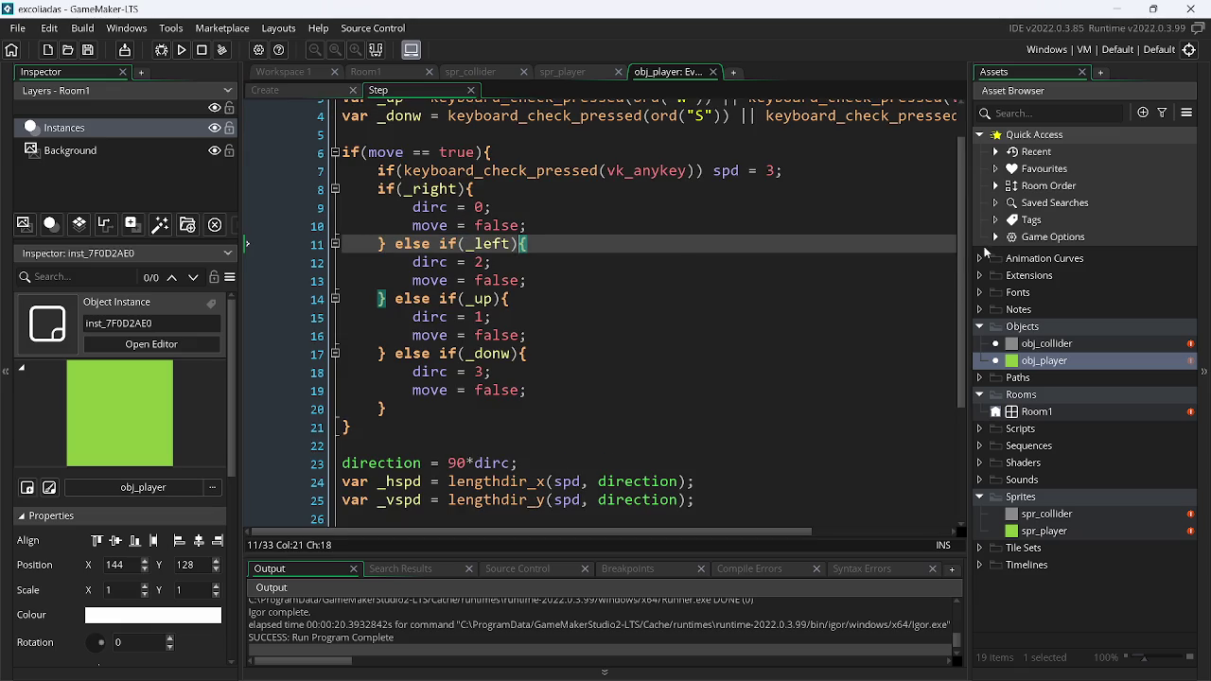
pyautogui.scroll(-3, 945, 416)
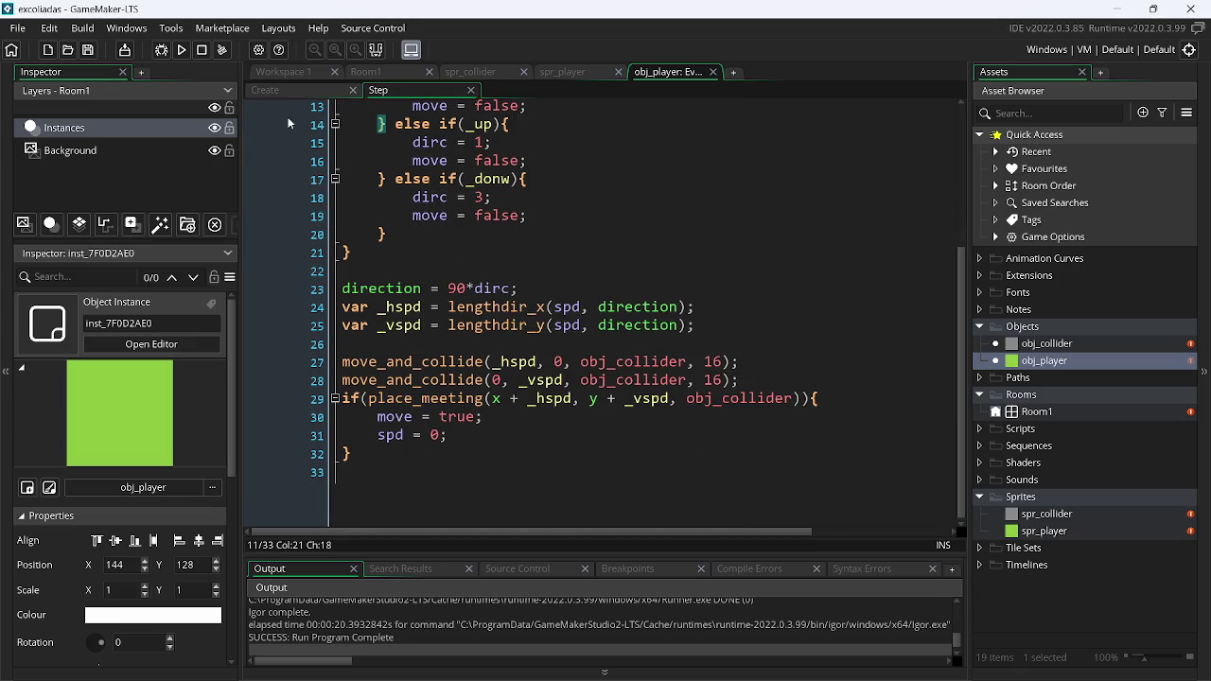
pyautogui.moveTo(530, 417); pyautogui.dragTo(541, 436)
pyautogui.press('BackSpace')
# Run the game and test sliding the player right, left and right again
pyautogui.click(181, 51)
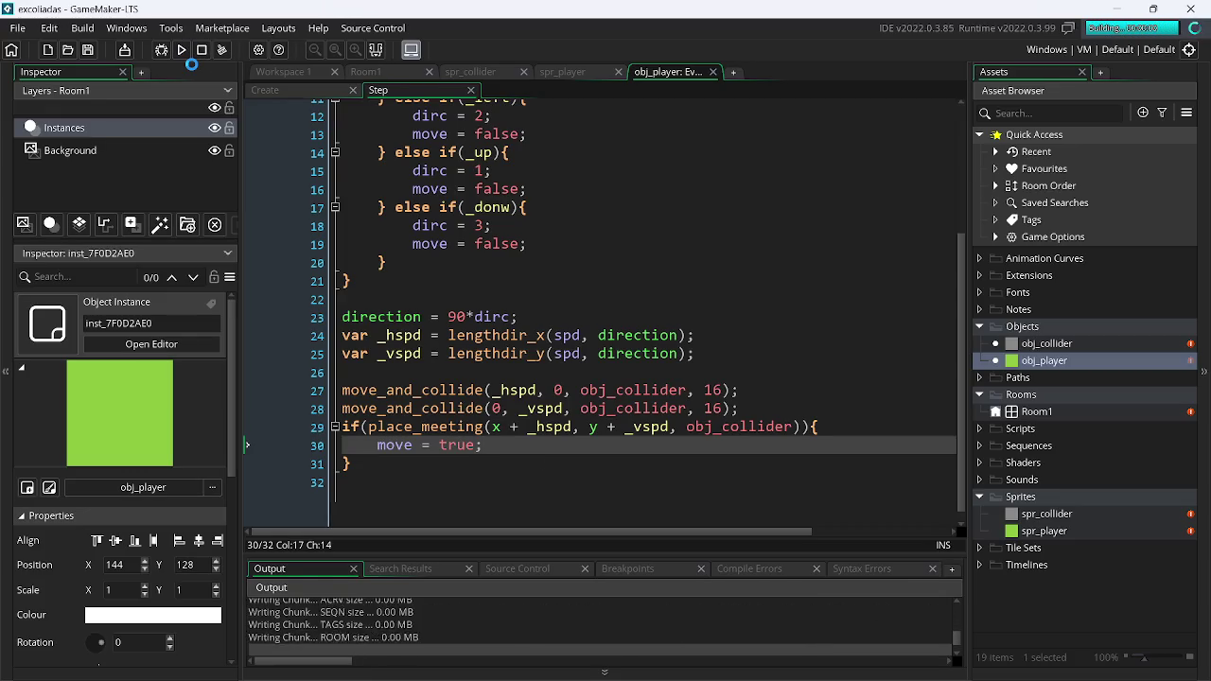
pyautogui.press('Right')
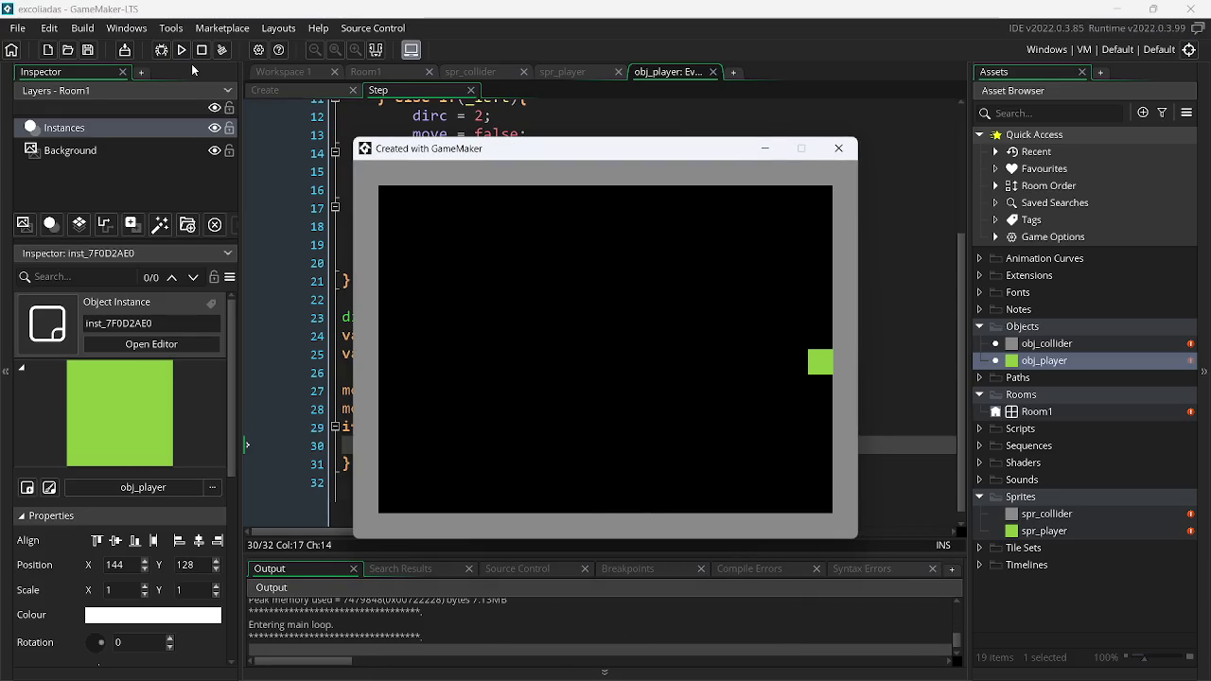
pyautogui.press('Left')
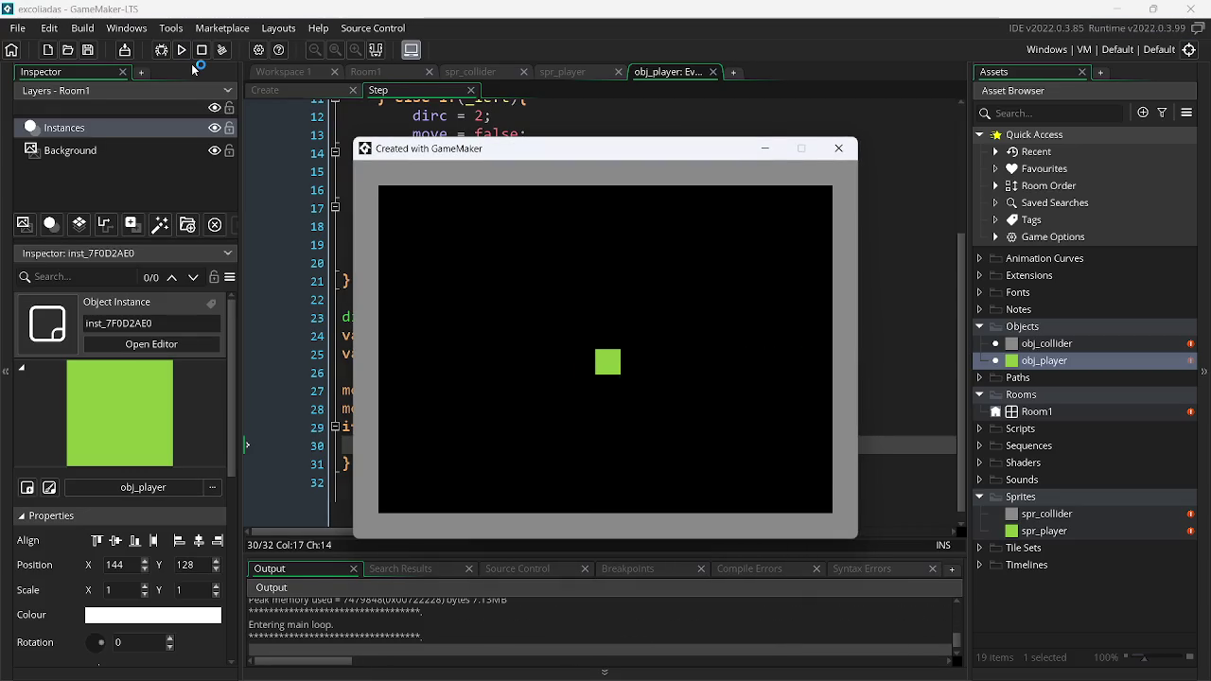
pyautogui.press('Right')
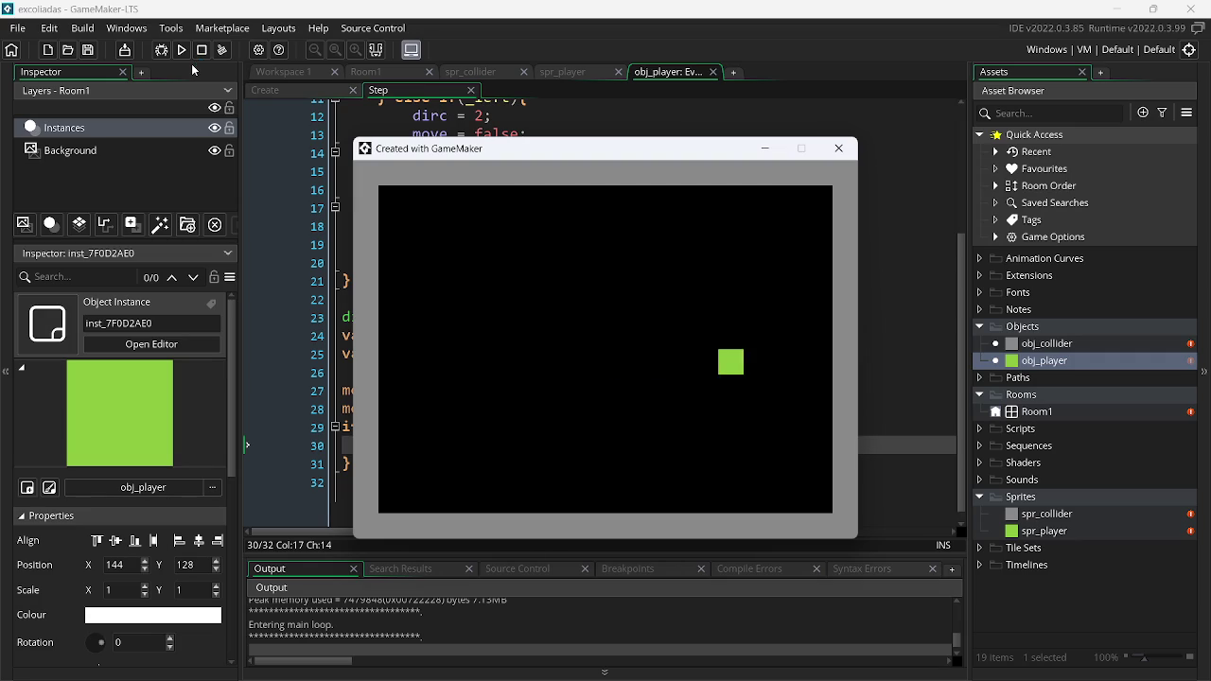
pyautogui.press('Escape')
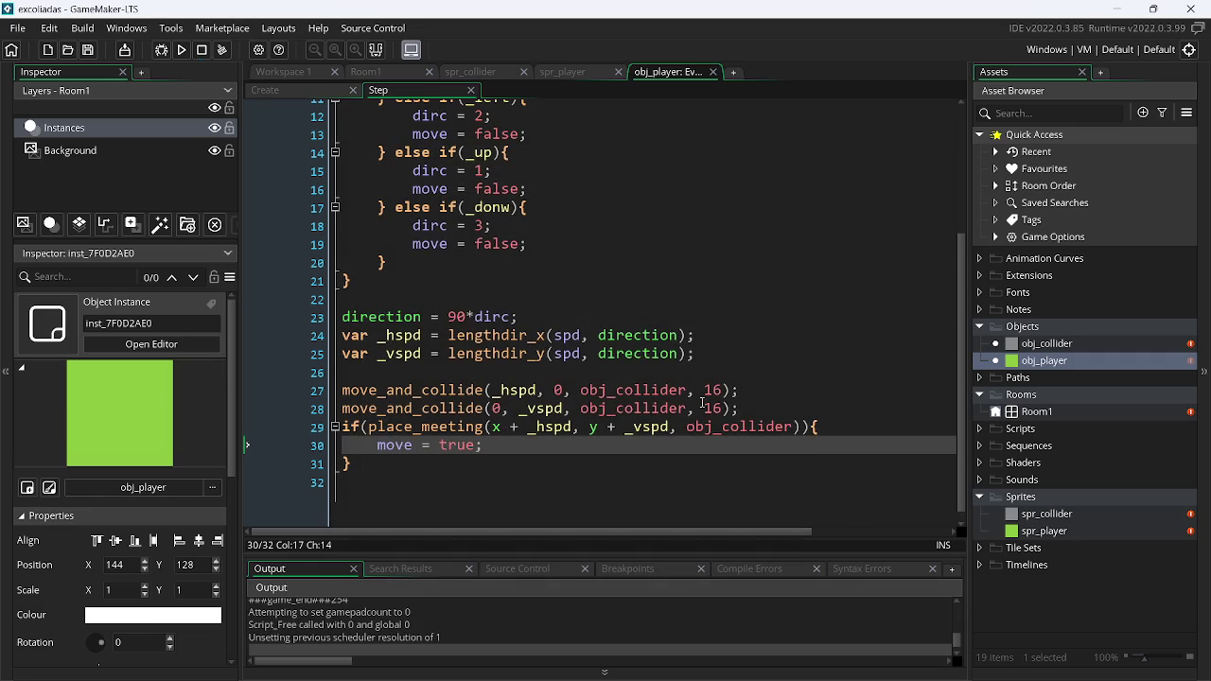
pyautogui.scroll(1, 586, 177)
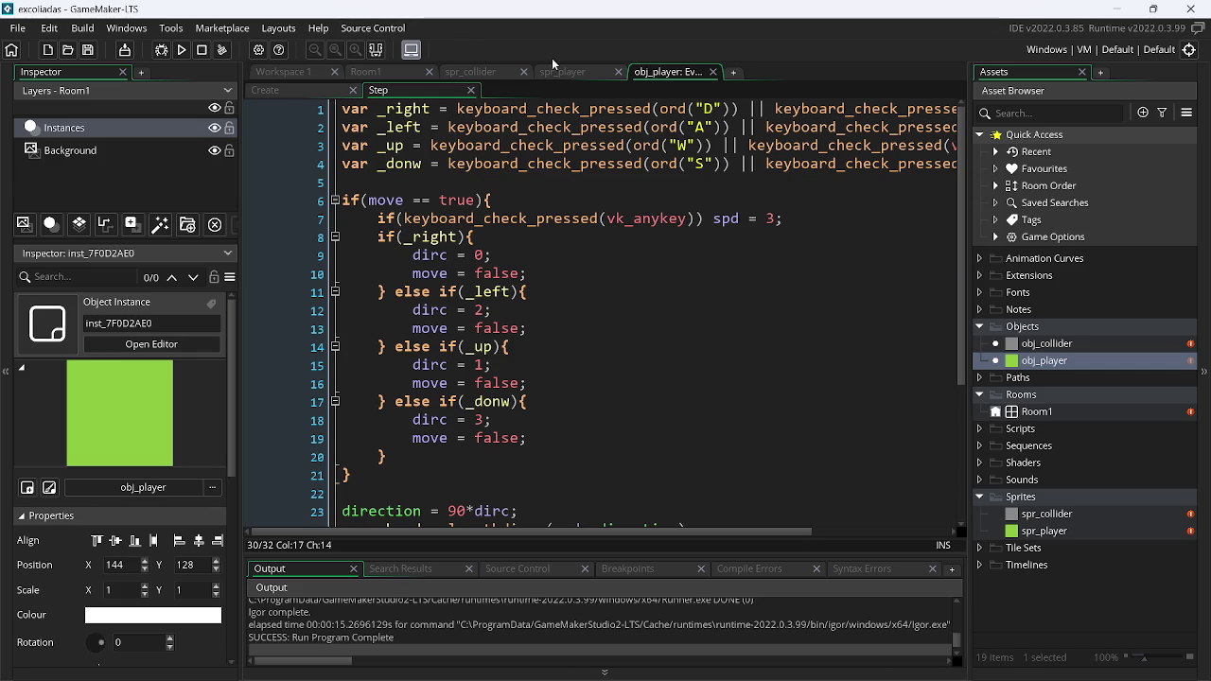
pyautogui.click(393, 30)
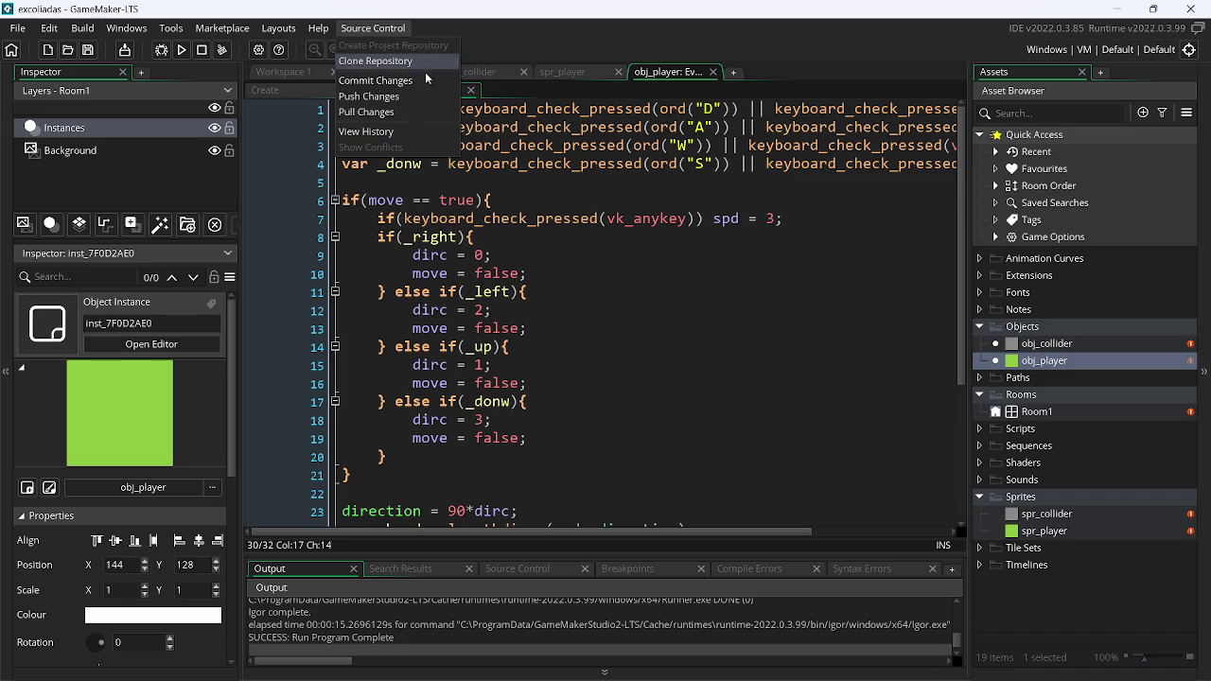
pyautogui.click(783, 329)
pyautogui.moveTo(962, 309)
pyautogui.mouseDown()
pyautogui.moveTo(961, 450)
pyautogui.moveTo(961, 308)
pyautogui.mouseUp()
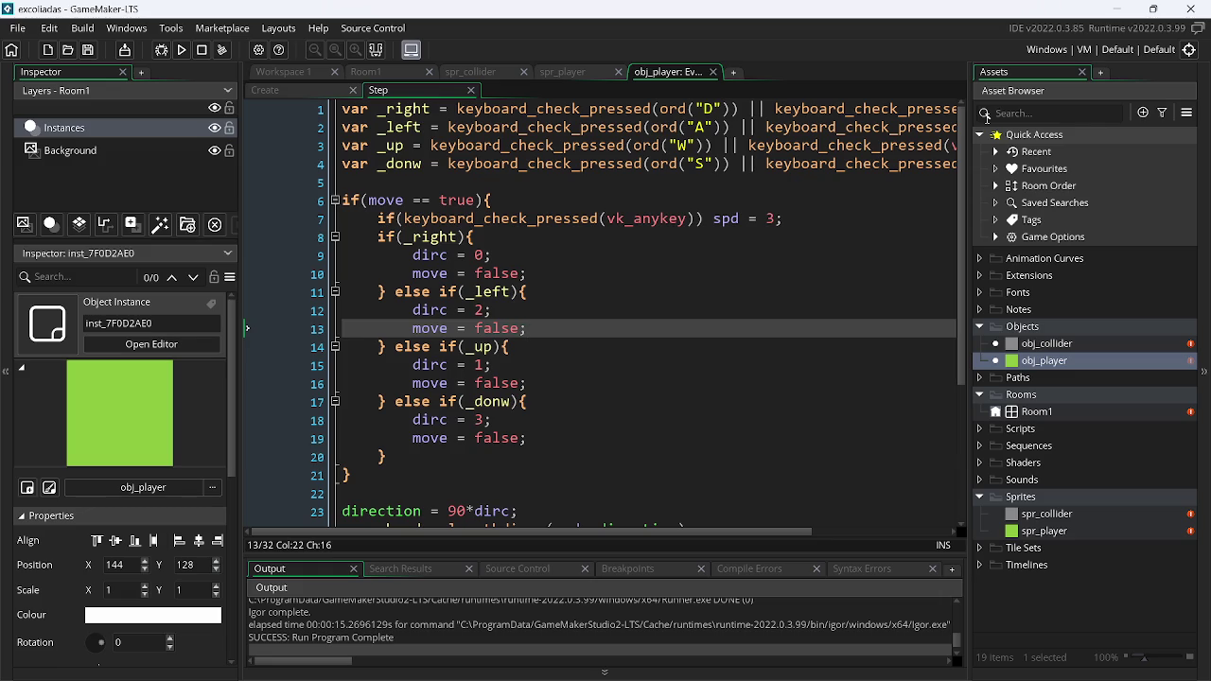
# In Room1, nudge the player one cell and add colliders right of it and on the left, the left one double height
pyautogui.click(392, 66)
pyautogui.moveTo(593, 334)
pyautogui.mouseDown()
pyautogui.moveTo(623, 365)
pyautogui.moveTo(613, 334)
pyautogui.mouseUp()
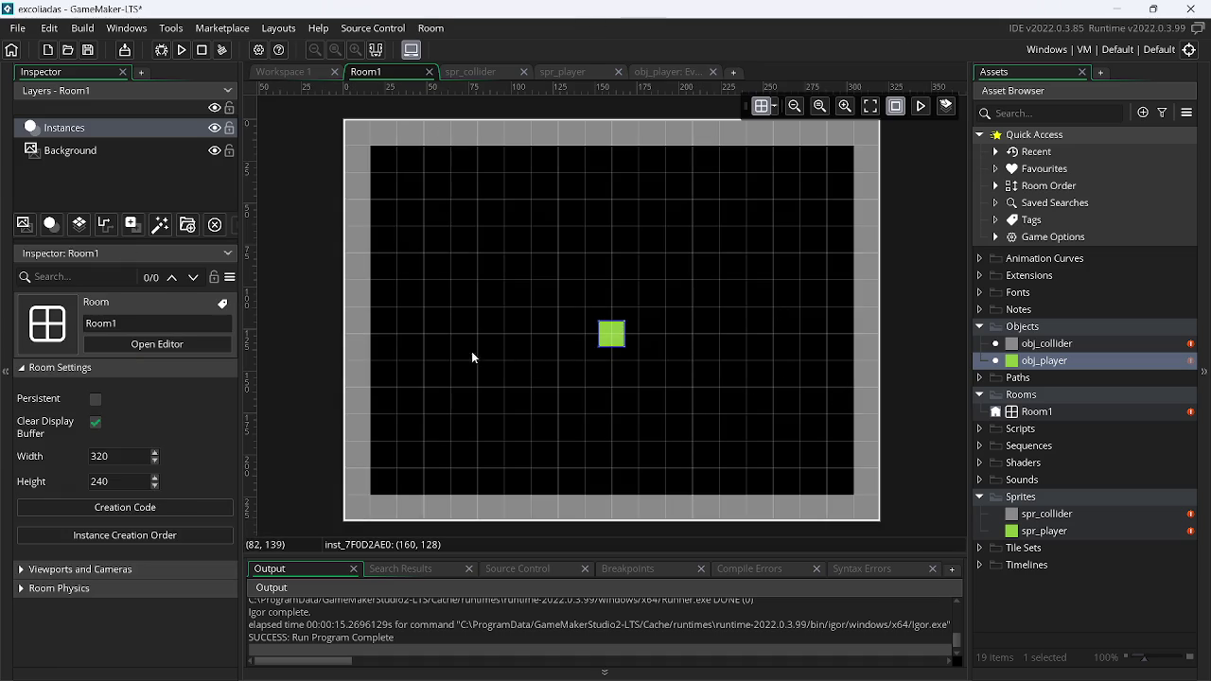
pyautogui.click(1048, 346)
pyautogui.moveTo(1047, 347)
pyautogui.mouseDown()
pyautogui.moveTo(1032, 358)
pyautogui.moveTo(768, 343)
pyautogui.moveTo(762, 319)
pyautogui.moveTo(774, 322)
pyautogui.mouseUp()
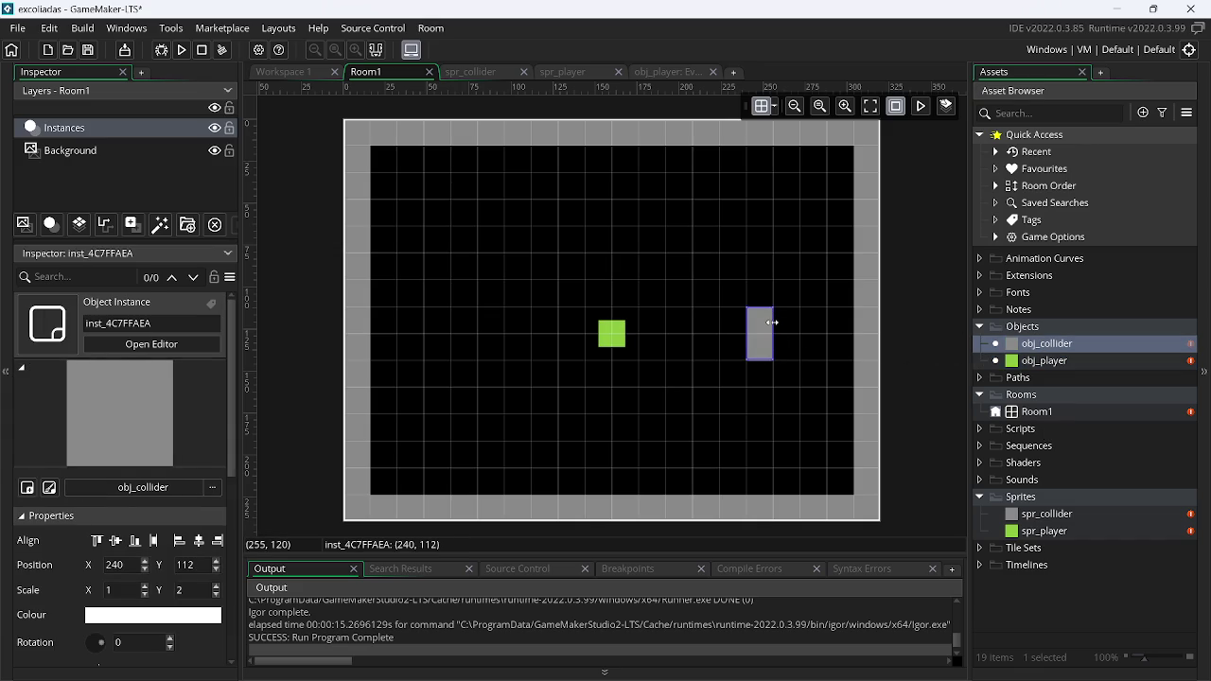
pyautogui.click(462, 369)
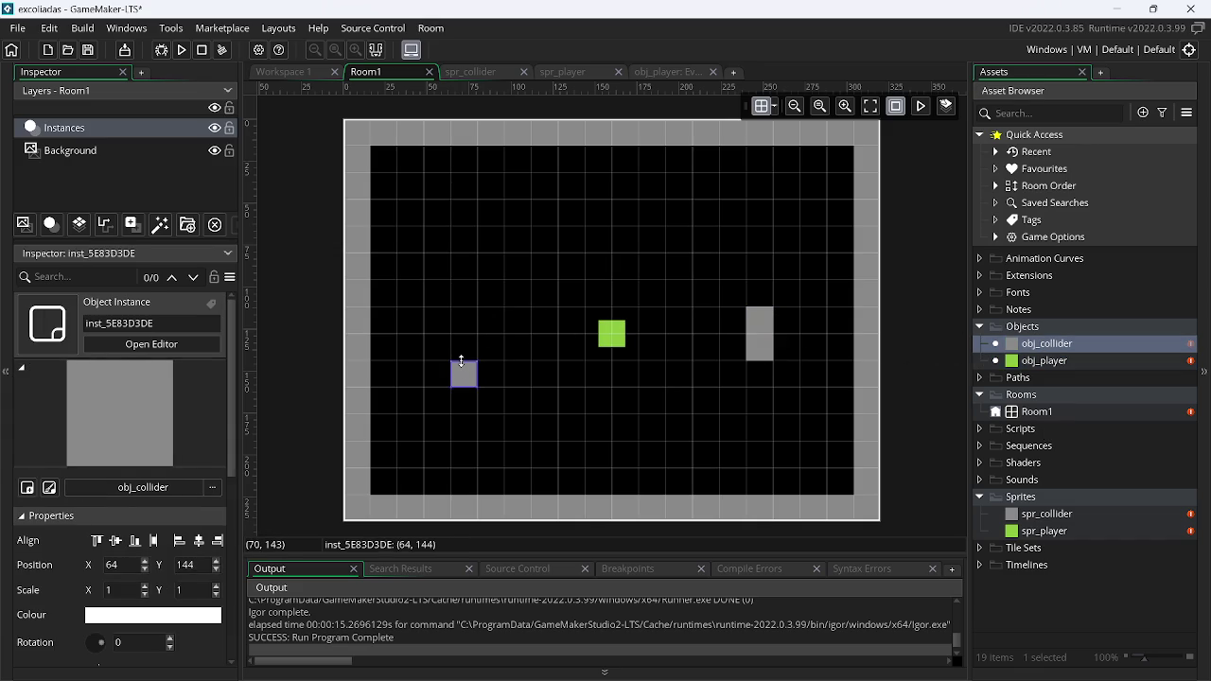
pyautogui.moveTo(462, 362)
pyautogui.mouseDown()
pyautogui.moveTo(463, 334)
pyautogui.moveTo(477, 329)
pyautogui.mouseUp()
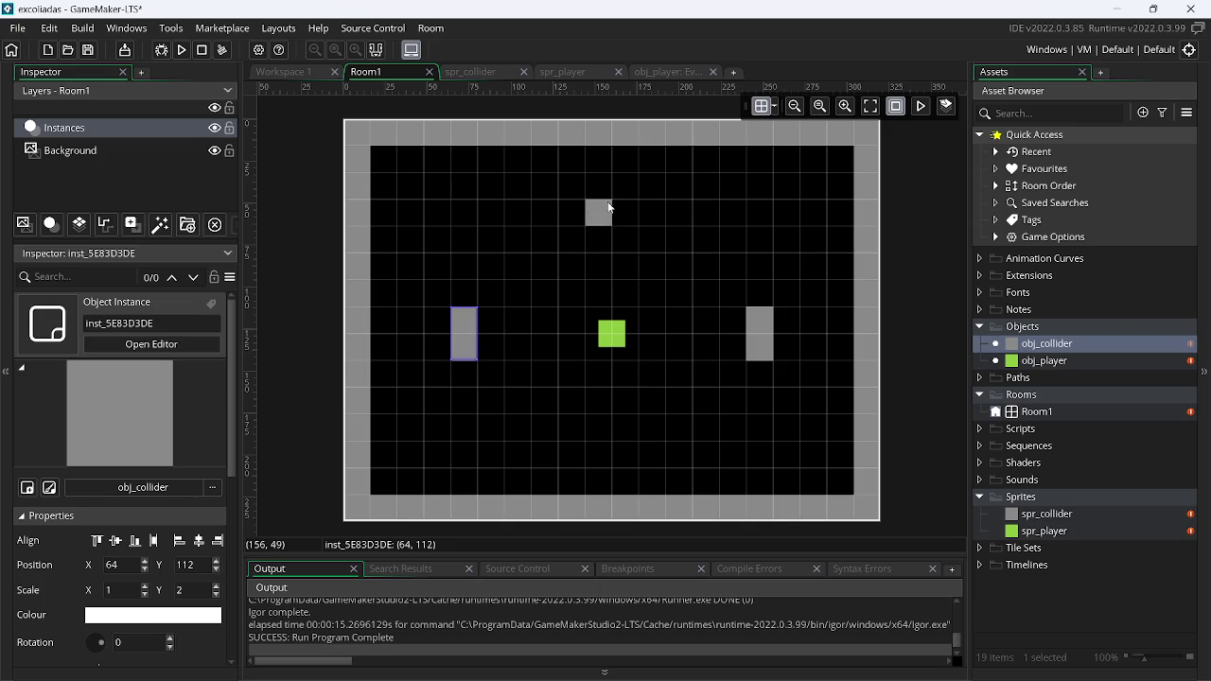
# Add a two-cell-wide top collider and a two-cell-tall upper-left collider, and delete the lower-left block
pyautogui.click(722, 214)
pyautogui.moveTo(719, 210); pyautogui.dragTo(694, 212)
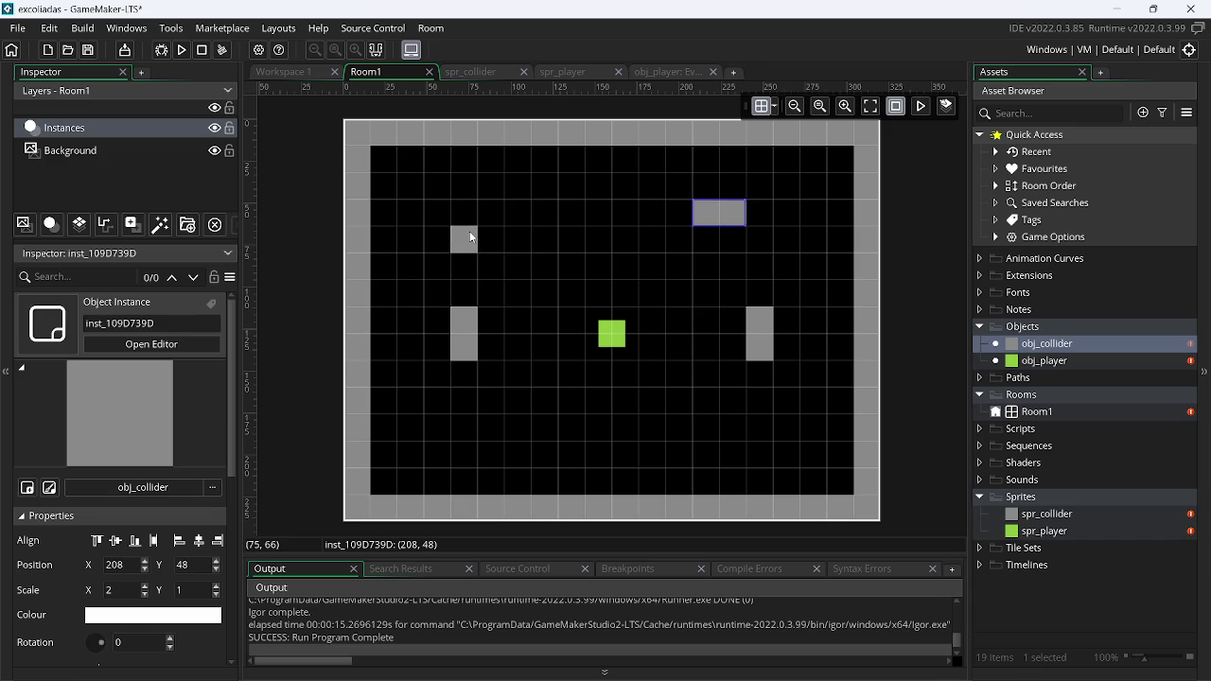
pyautogui.click(472, 263)
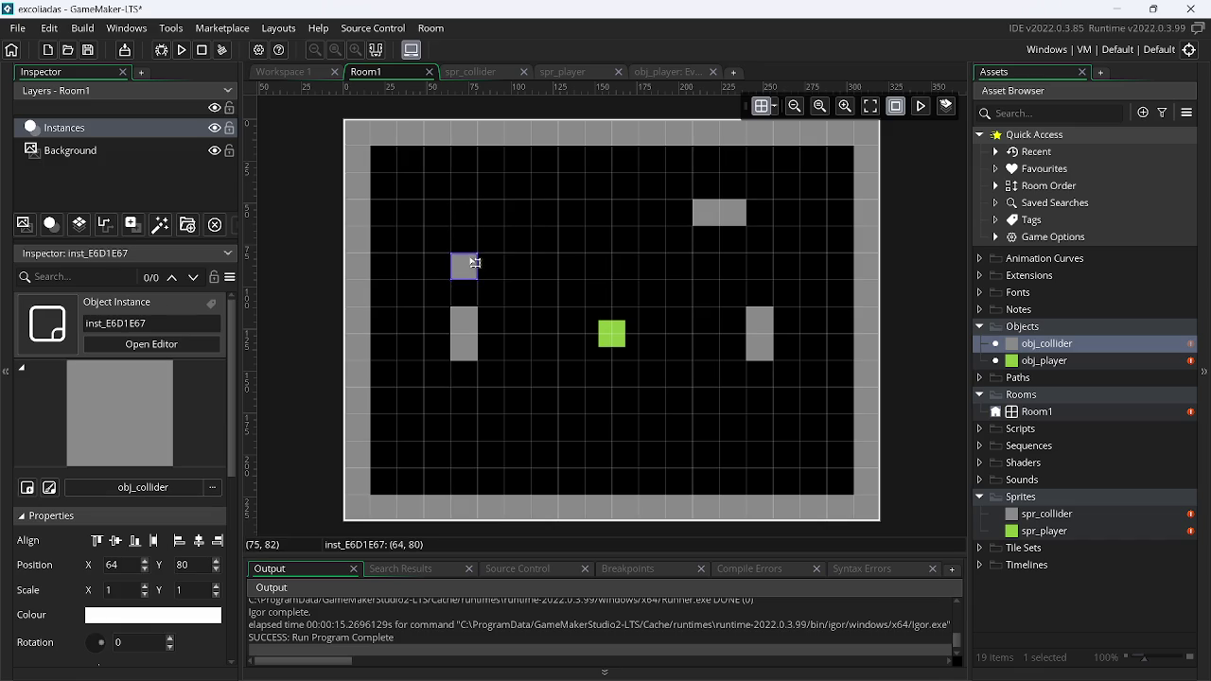
pyautogui.moveTo(465, 253)
pyautogui.mouseDown()
pyautogui.moveTo(465, 213)
pyautogui.moveTo(466, 227)
pyautogui.mouseUp()
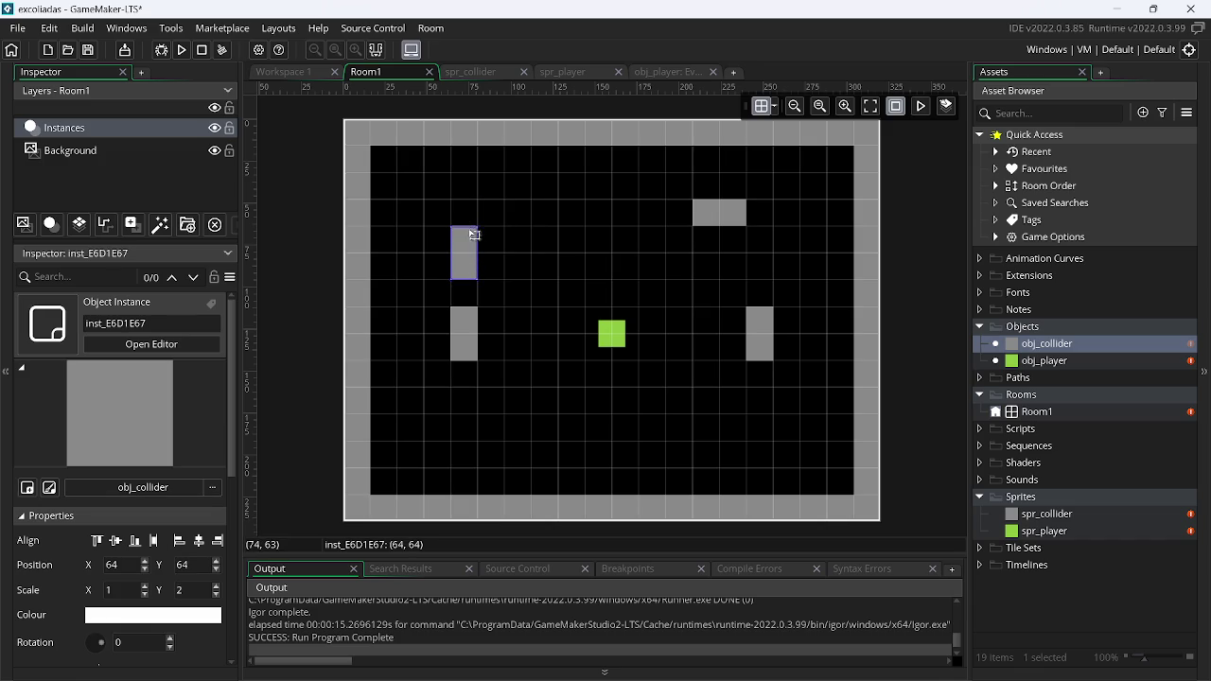
pyautogui.click(466, 331)
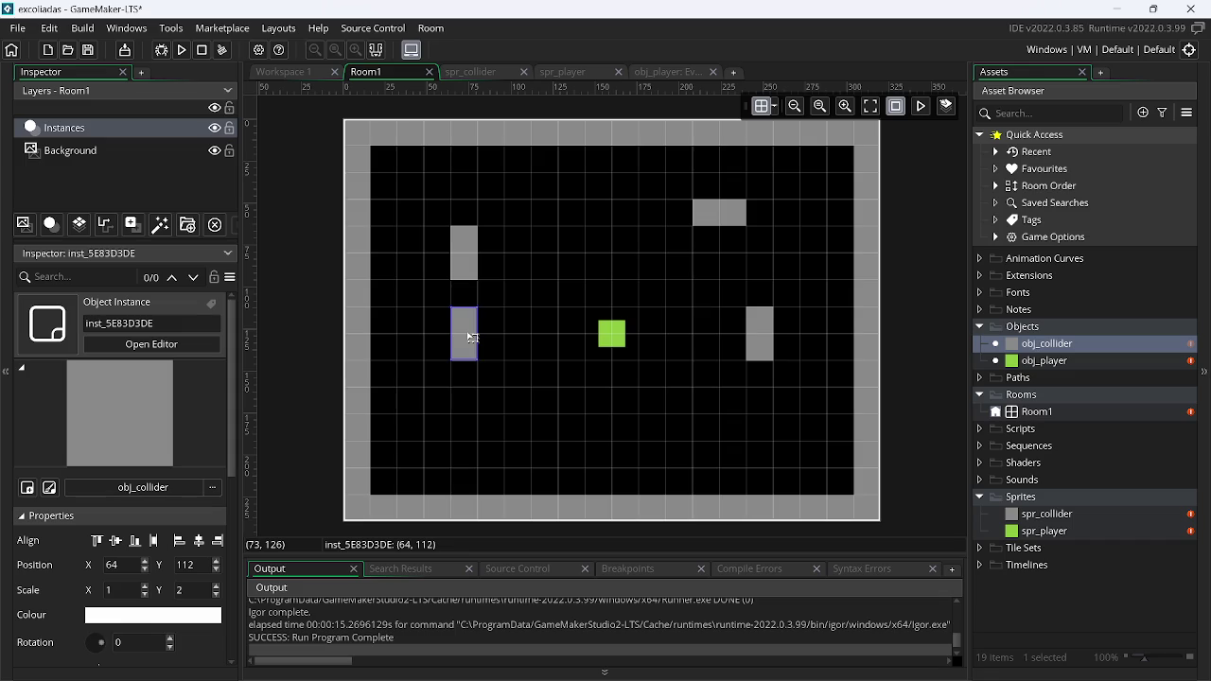
pyautogui.press('Delete')
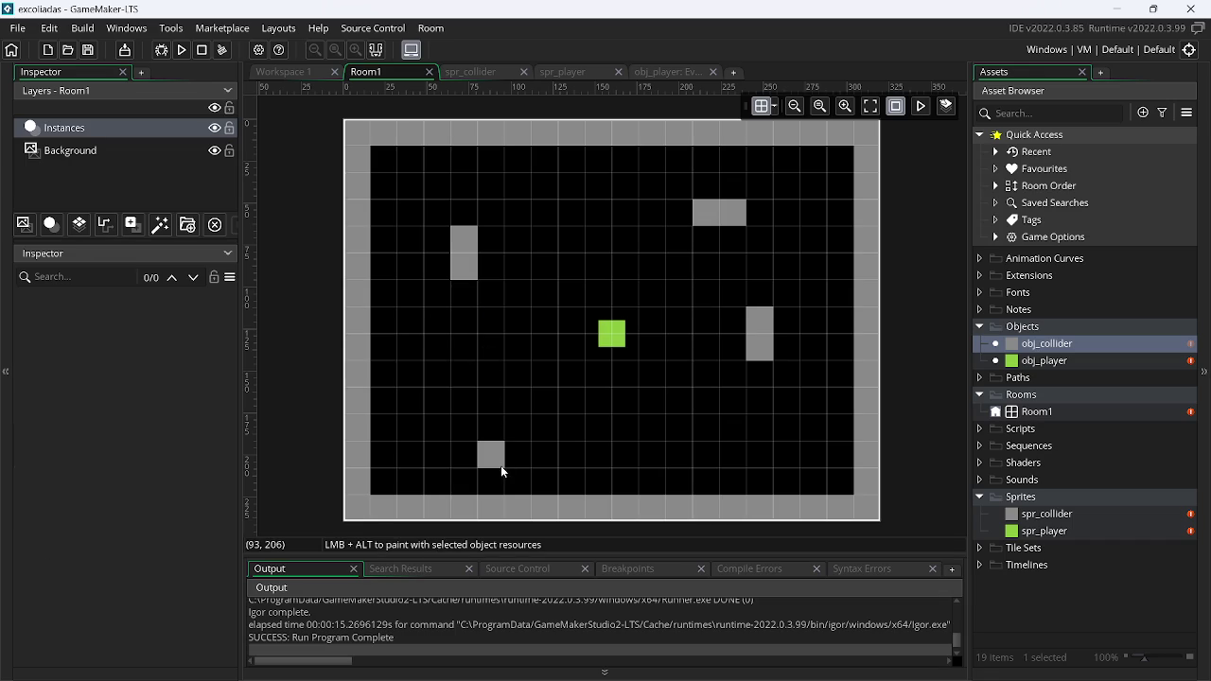
# Widen the bottom collider to two cells, readjust the top collider's position, and run the game
pyautogui.click(492, 442)
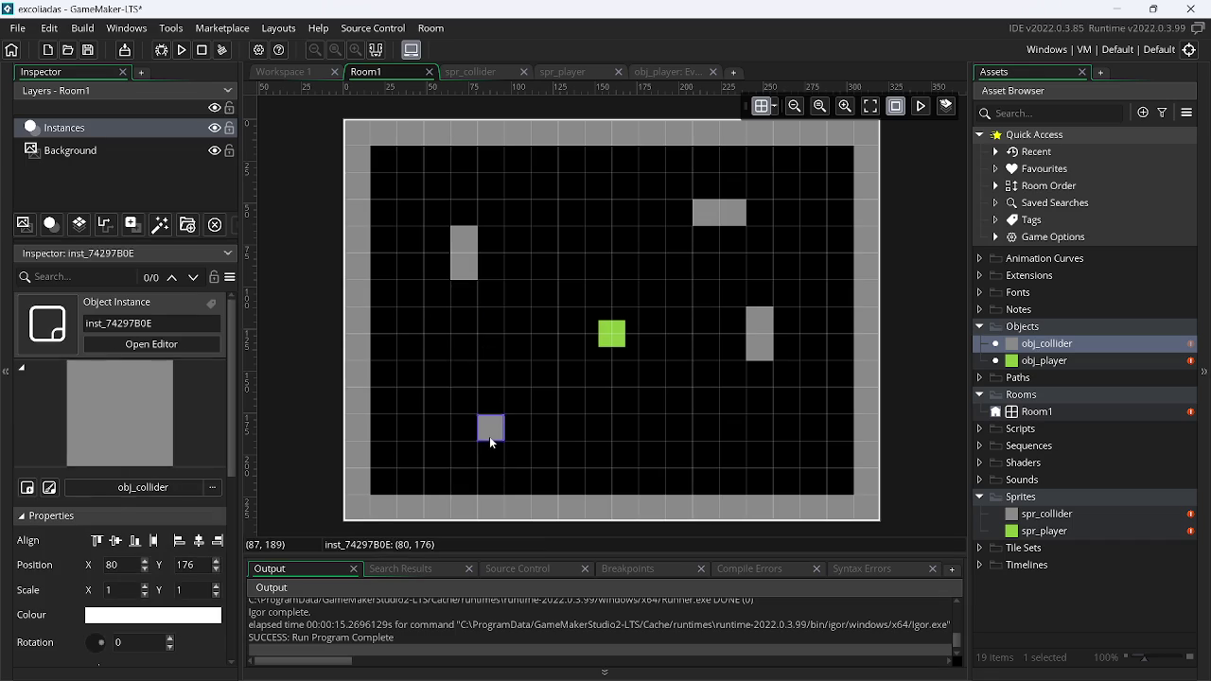
pyautogui.moveTo(504, 428); pyautogui.dragTo(528, 428)
pyautogui.moveTo(725, 211); pyautogui.dragTo(734, 250)
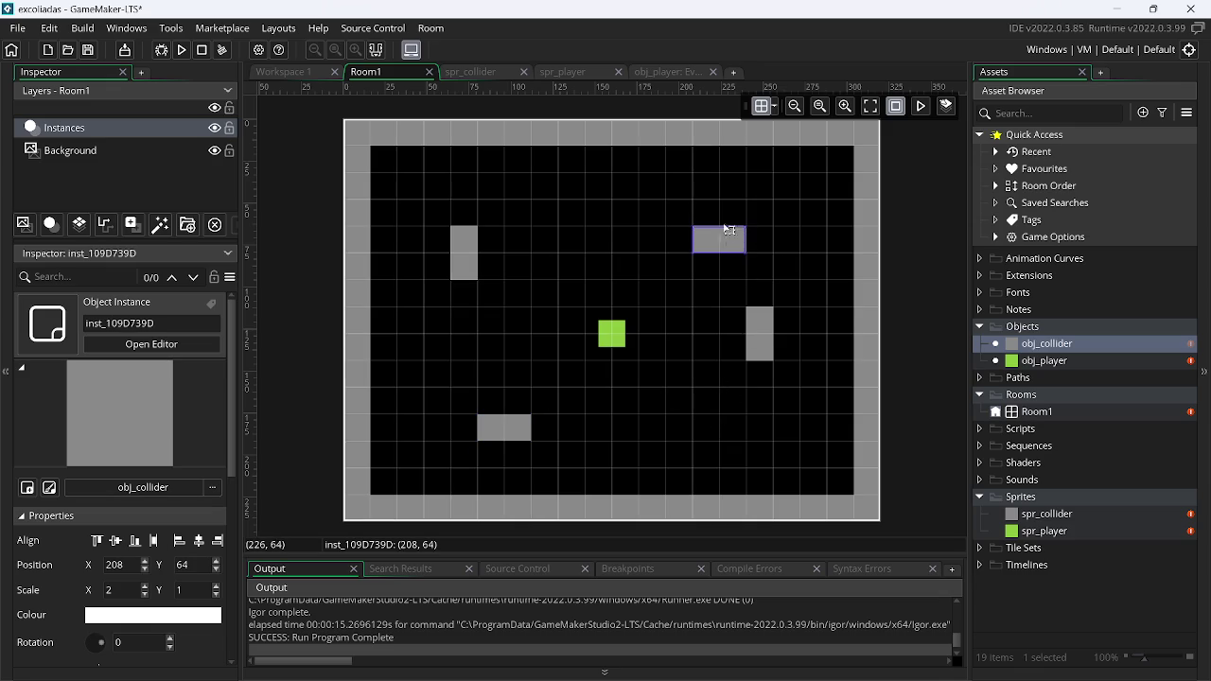
pyautogui.moveTo(729, 234); pyautogui.dragTo(729, 207)
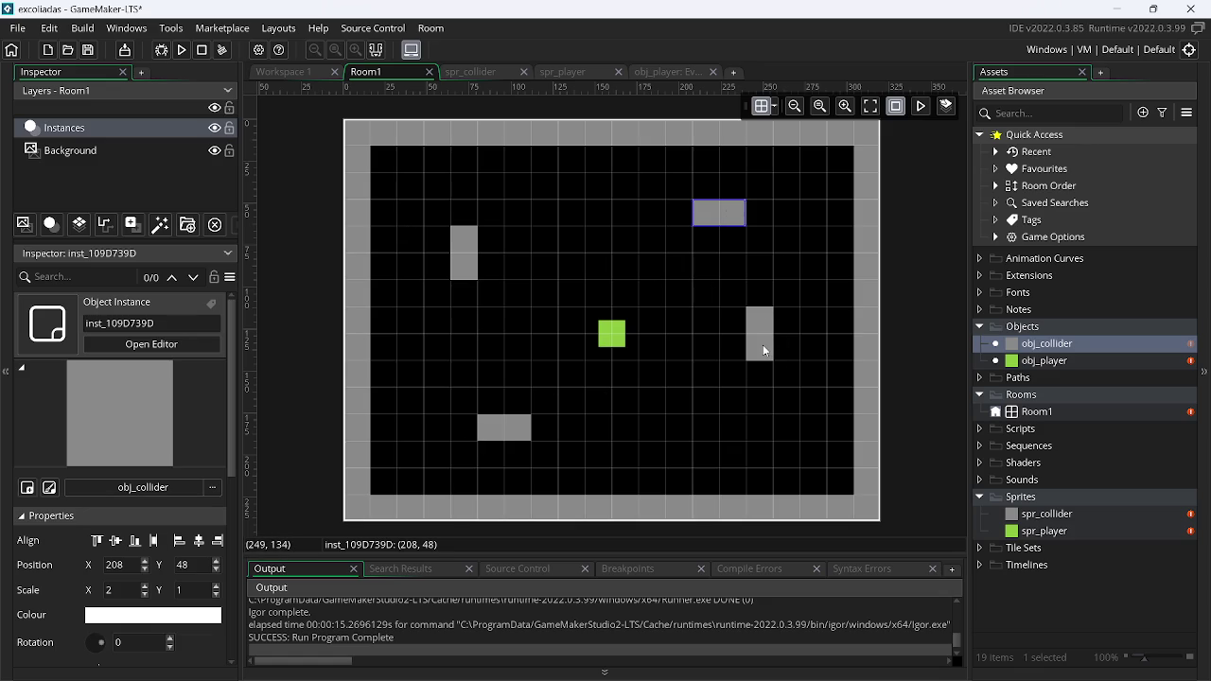
pyautogui.click(182, 49)
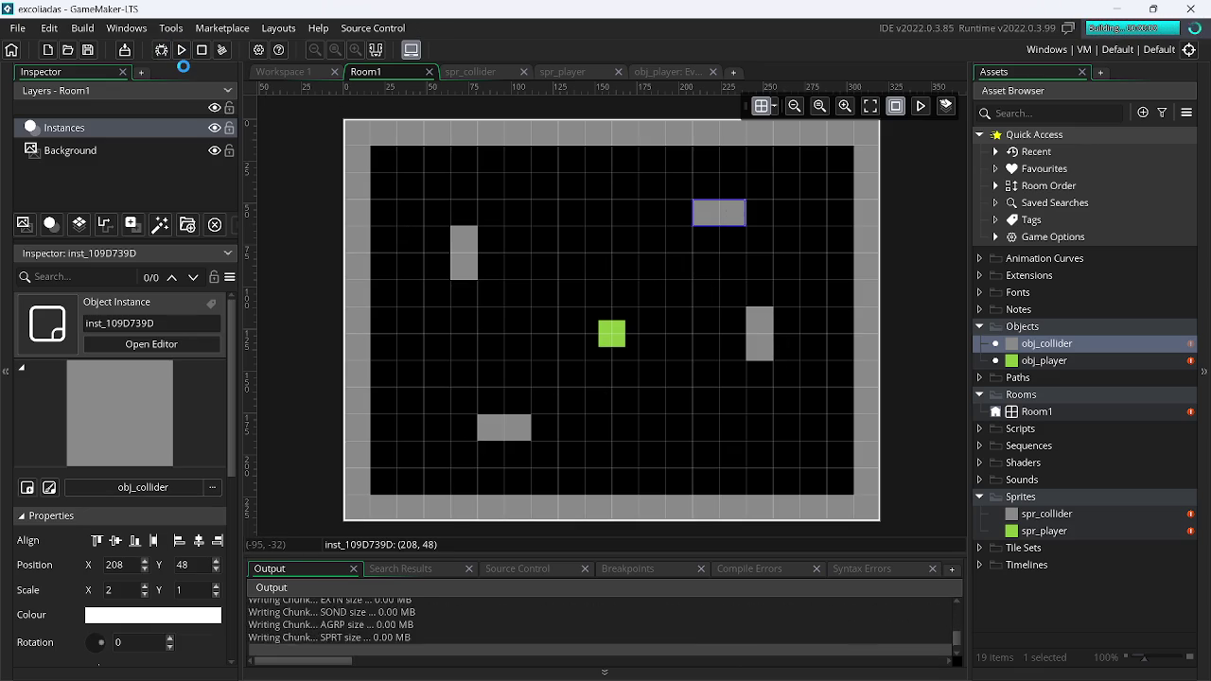
# Test the player moving right, up and left, close the game, and place another collider in the room
pyautogui.press('Right')
pyautogui.press('Up')
pyautogui.press('Left')
pyautogui.press('Right')
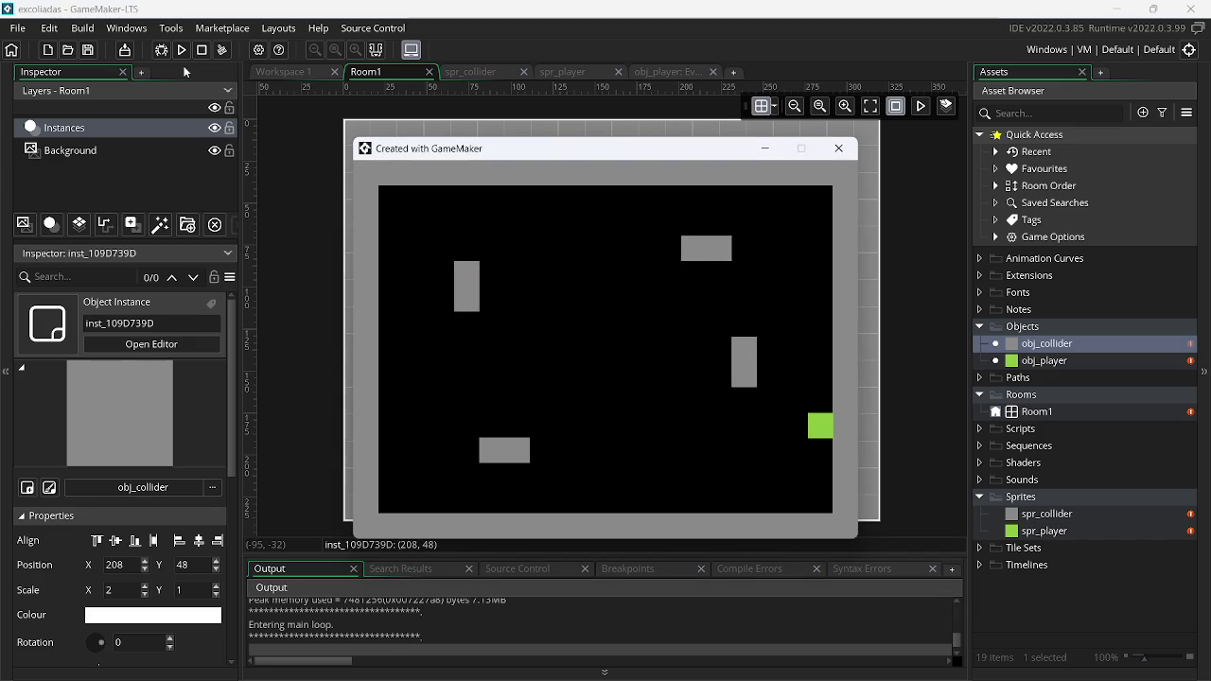
pyautogui.press('Escape')
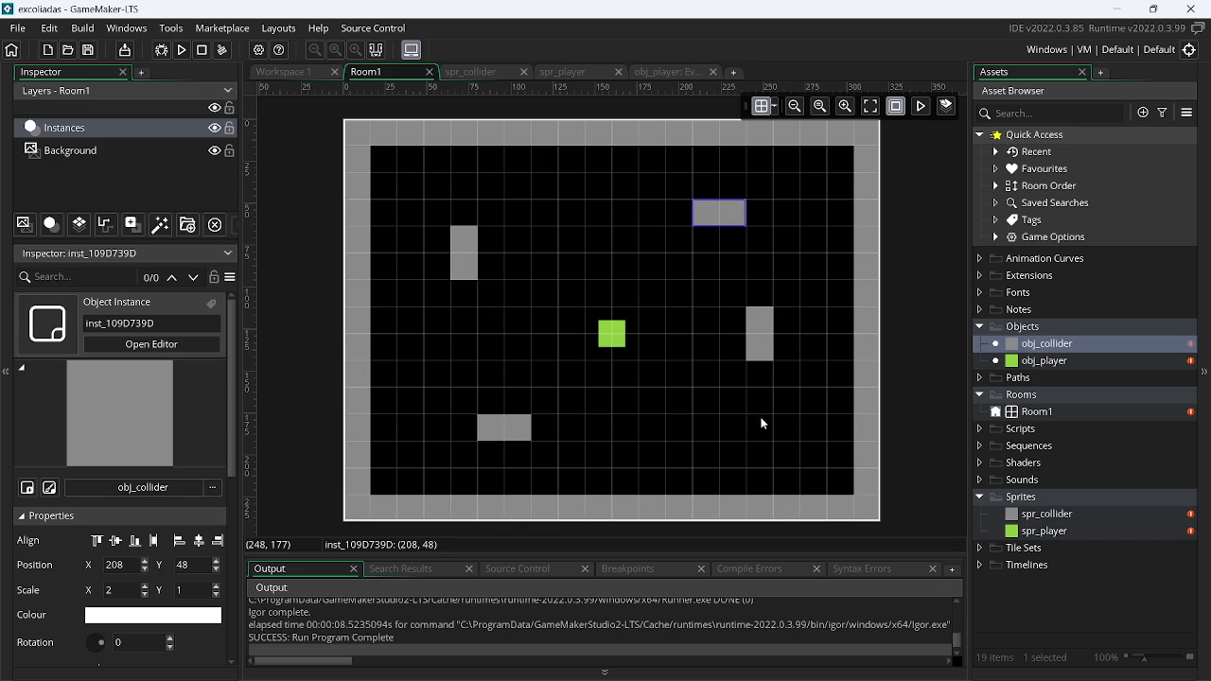
pyautogui.keyDown('alt'); pyautogui.click(761, 428); pyautogui.keyUp('alt')
# Move the new collider up one cell, run the game, and steer the player into the colliders
pyautogui.moveTo(762, 436); pyautogui.dragTo(767, 412)
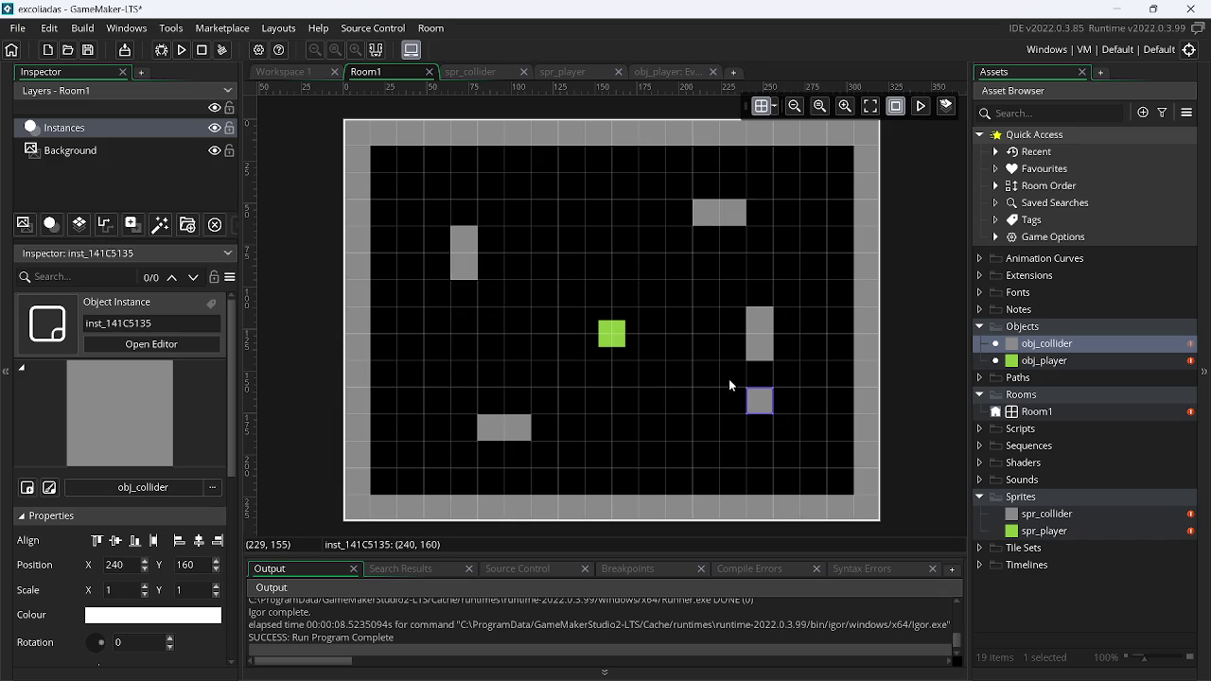
pyautogui.click(183, 52)
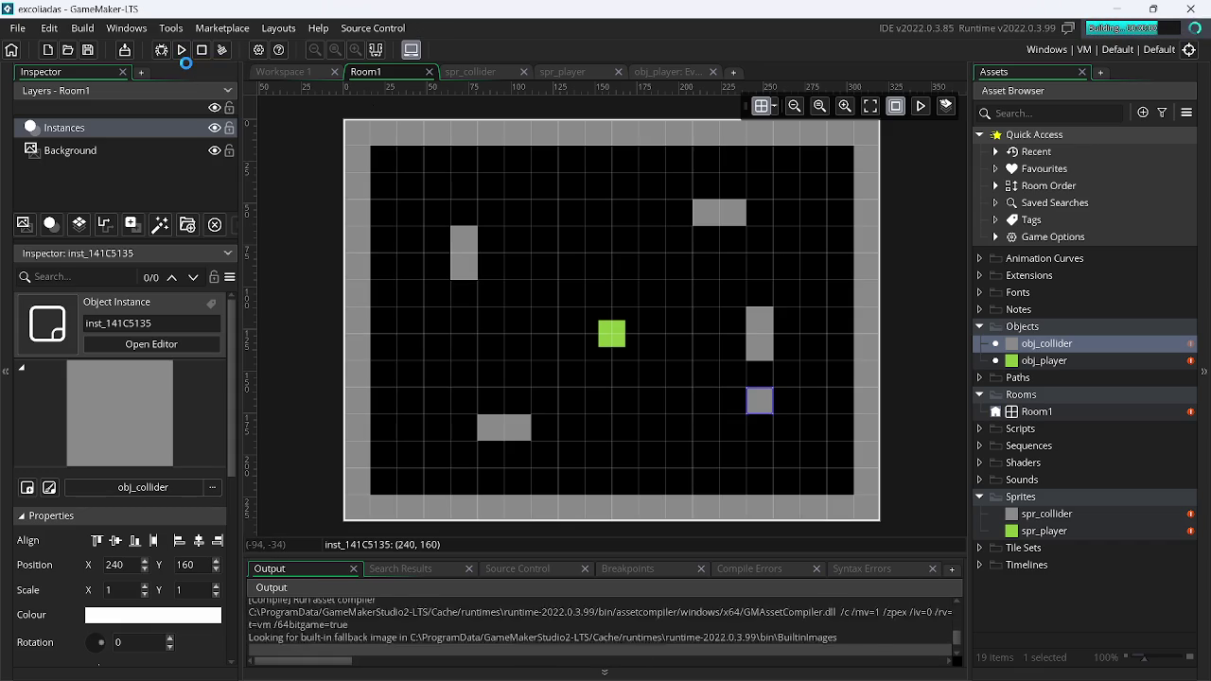
pyautogui.press('Right')
pyautogui.press('Up')
pyautogui.press('Left')
pyautogui.press('Down')
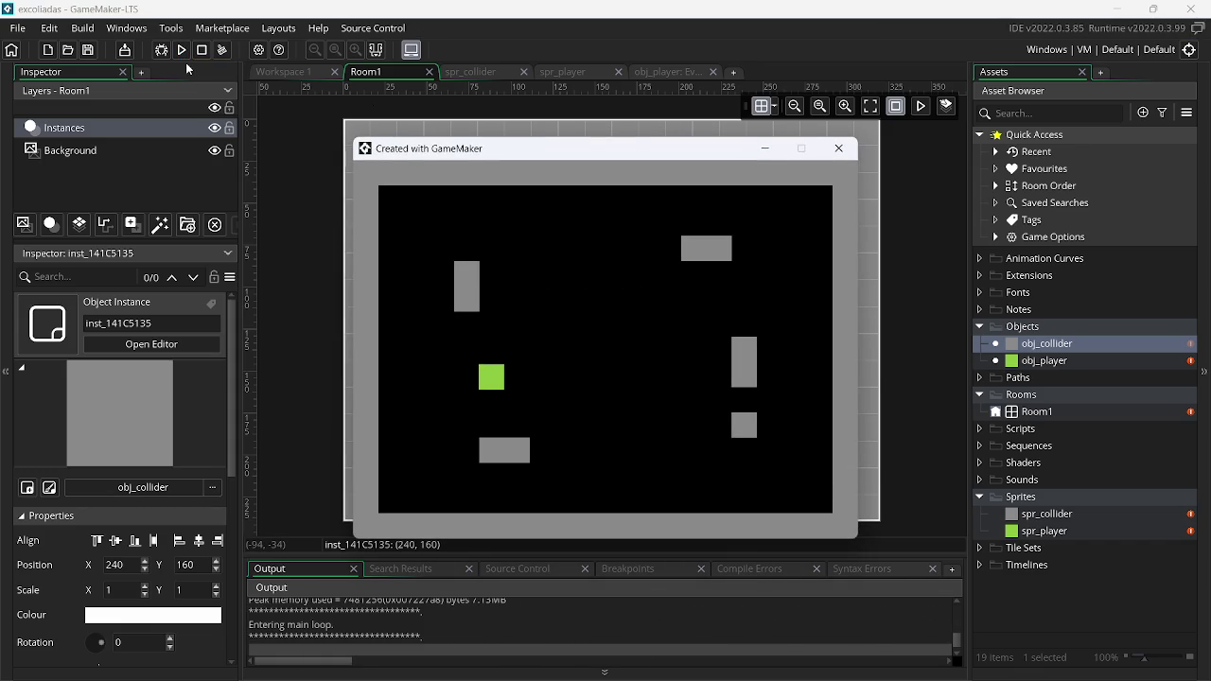
pyautogui.press('Right')
pyautogui.press('Down')
# Keep steering the player against the left, lower and new colliders, then close the game
pyautogui.press('Up')
pyautogui.press('Up')
pyautogui.press('Left')
pyautogui.press('Down')
pyautogui.press('Right')
pyautogui.press('Up')
pyautogui.press('Left')
pyautogui.press('Down')
pyautogui.press('Right')
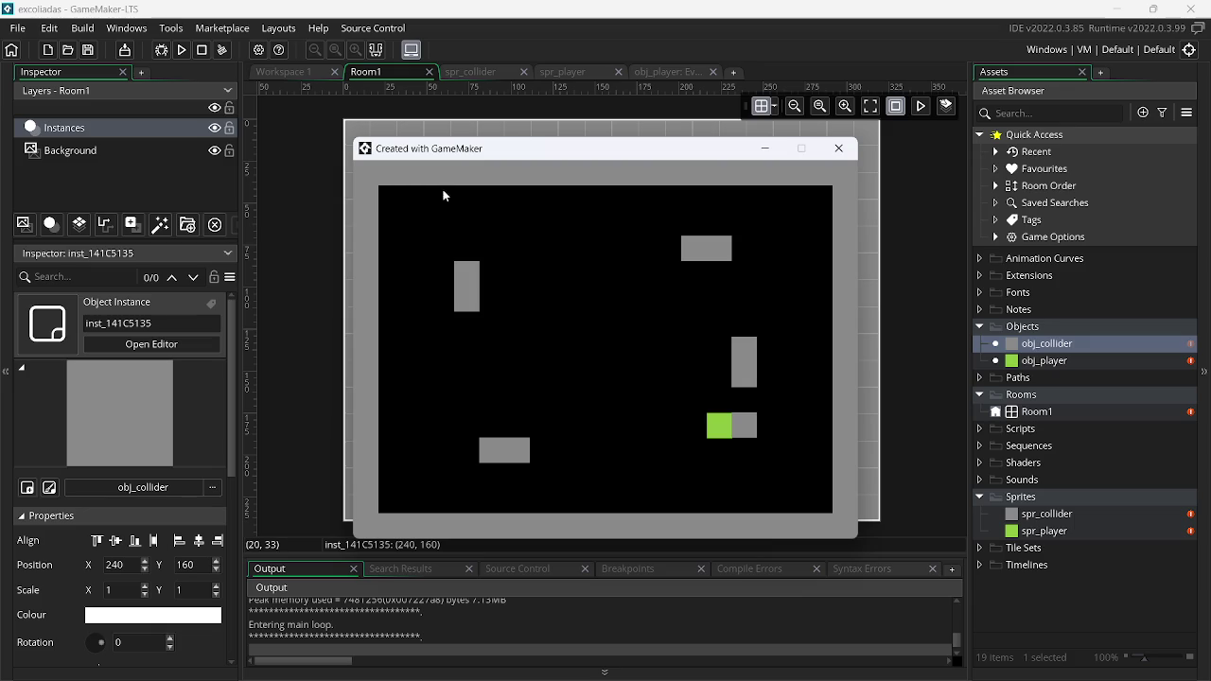
pyautogui.click(837, 148)
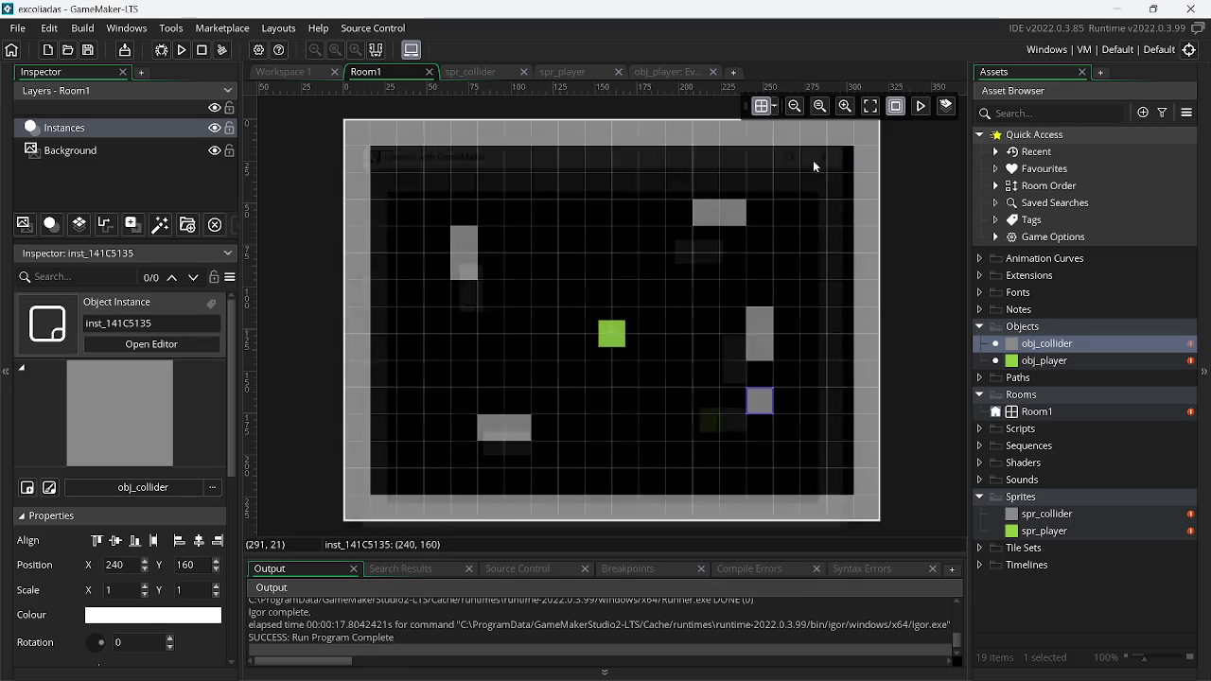
# Change spd = 3 to spd = 5 in obj_player's Step event and run the game with F5
pyautogui.click(667, 72)
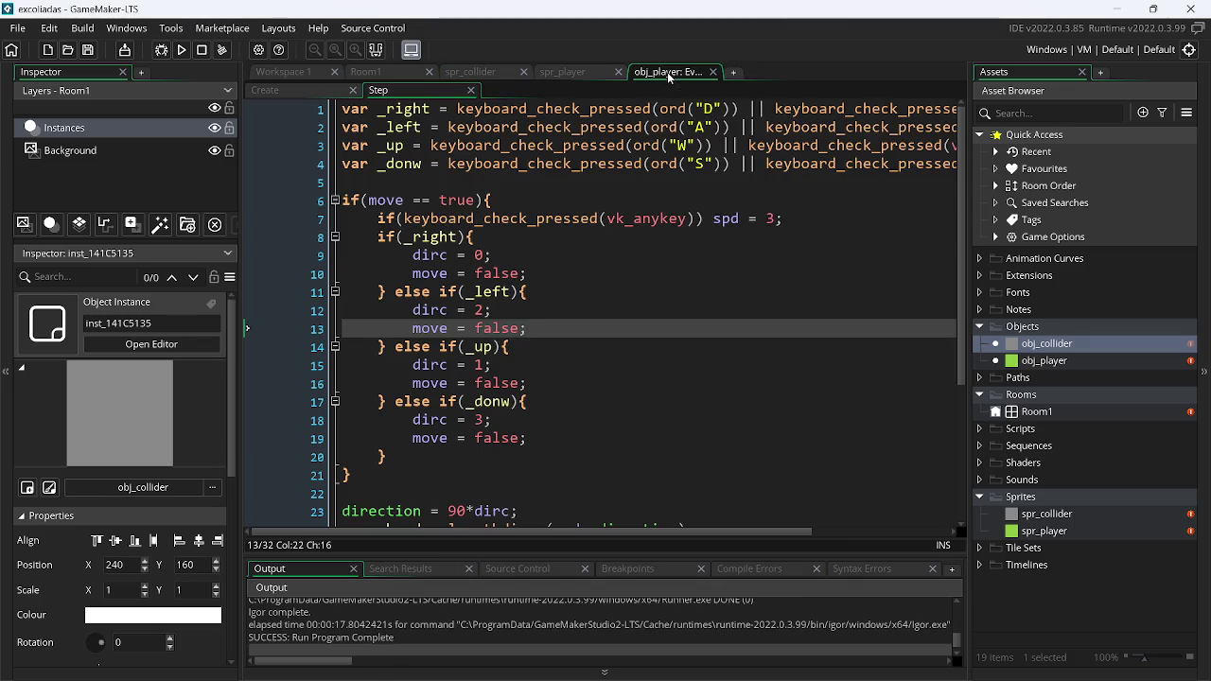
pyautogui.click(331, 95)
pyautogui.click(403, 88)
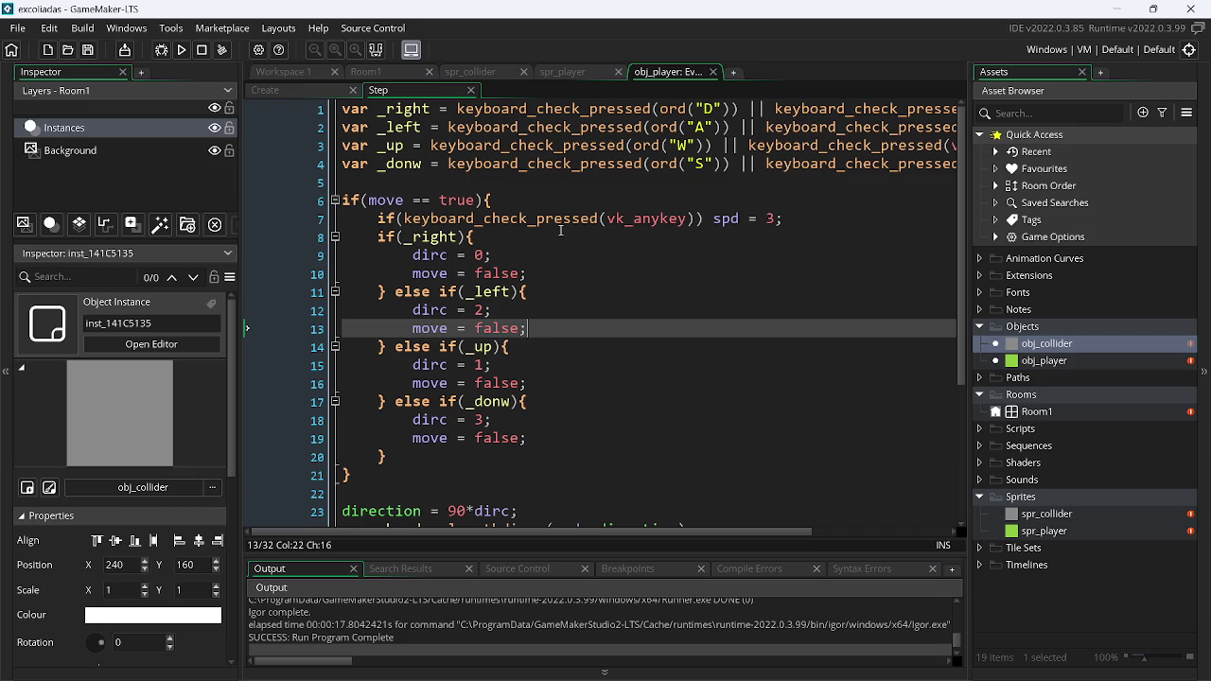
pyautogui.click(776, 226)
pyautogui.press('BackSpace')
pyautogui.write('5')
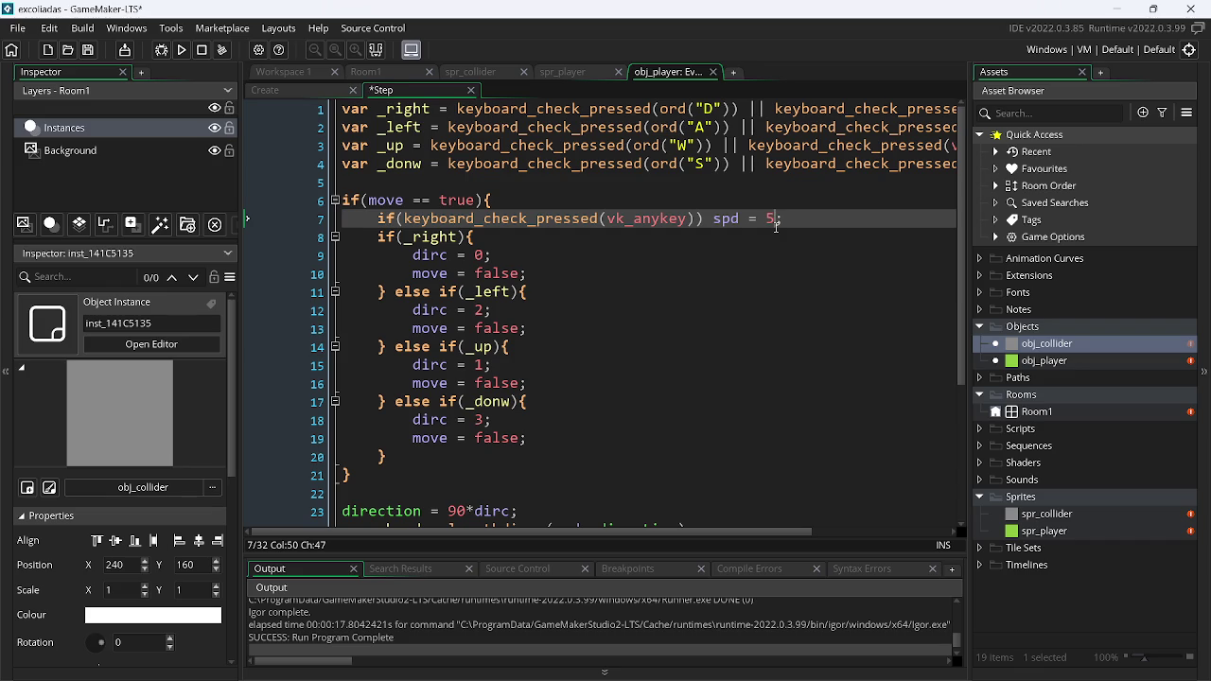
pyautogui.press('F5')
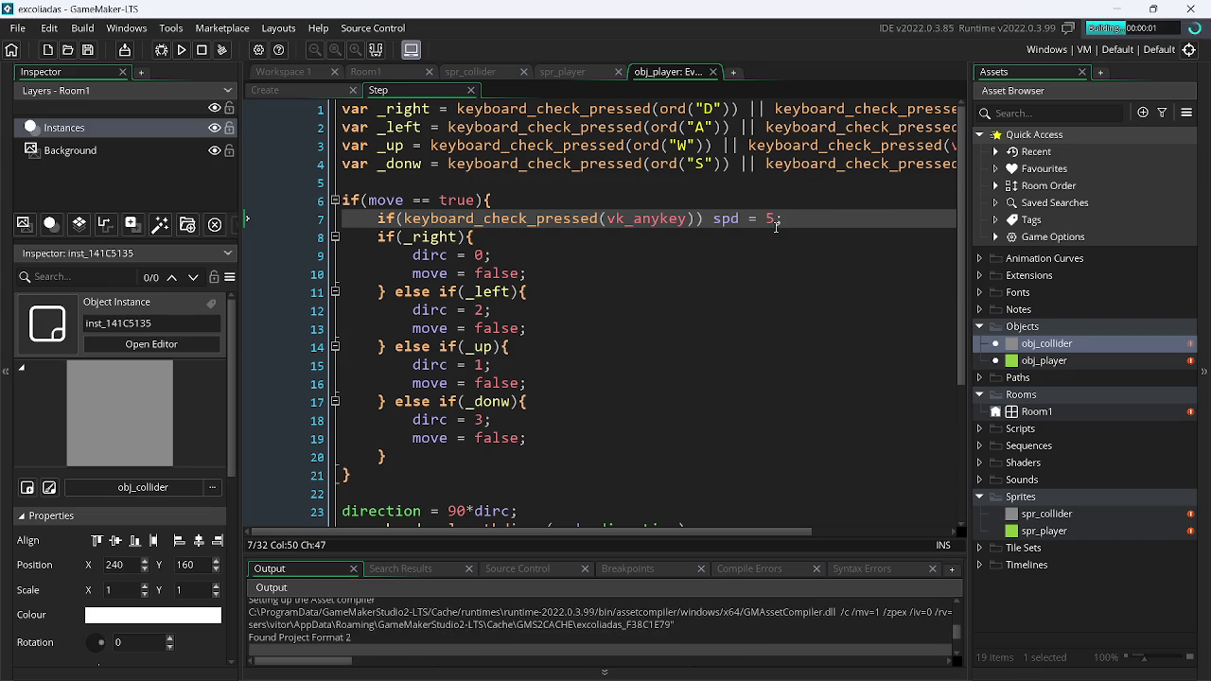
# Drive the speed-5 player around the room with WASD, then close the game with Alt+F4
pyautogui.press('d')
pyautogui.press('w')
pyautogui.press('a')
pyautogui.press('s')
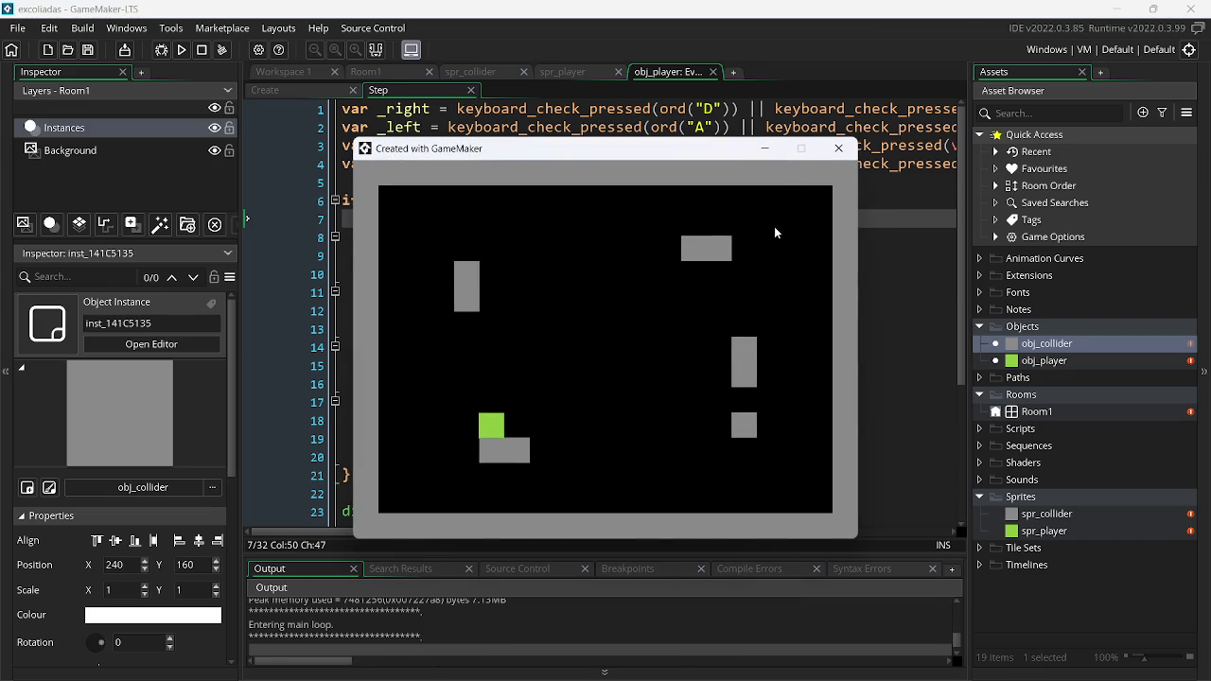
pyautogui.press('d')
pyautogui.press('w')
pyautogui.press('a')
pyautogui.press('s')
pyautogui.press('d')
pyautogui.press('w')
pyautogui.press('a')
pyautogui.press('s')
pyautogui.press('d')
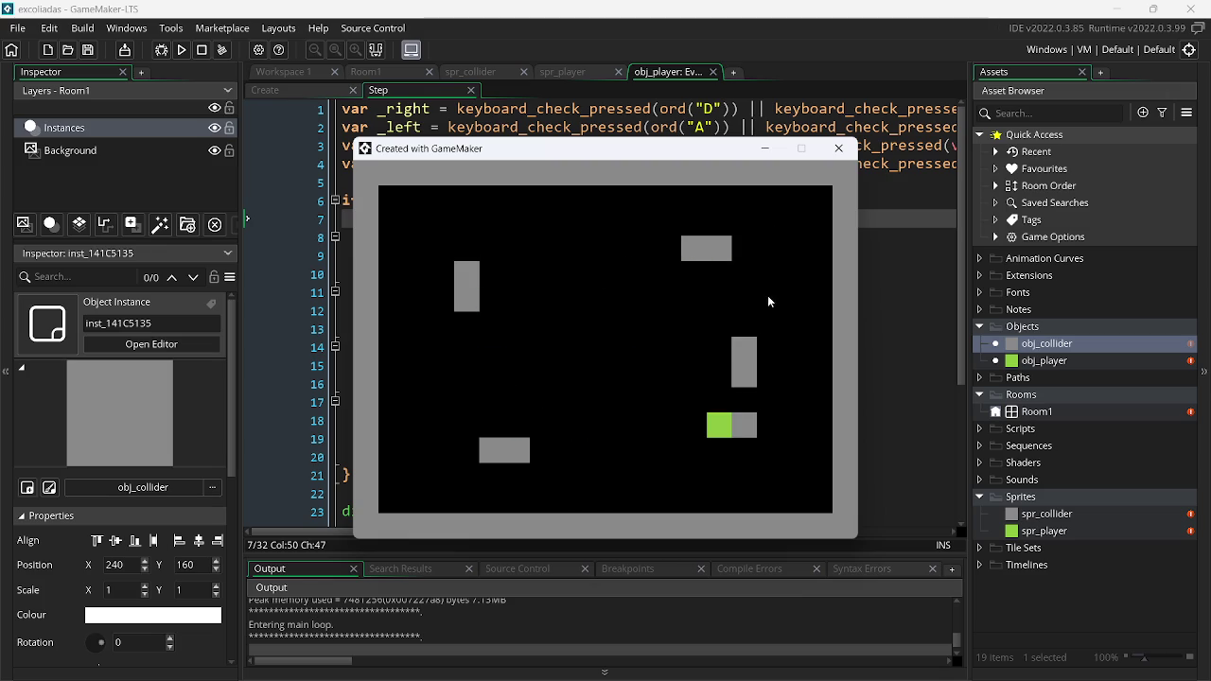
pyautogui.hotkey('alt', 'F4')
# Rerun the game and steer the player with WASD against every collider block, then close it
pyautogui.click(643, 336)
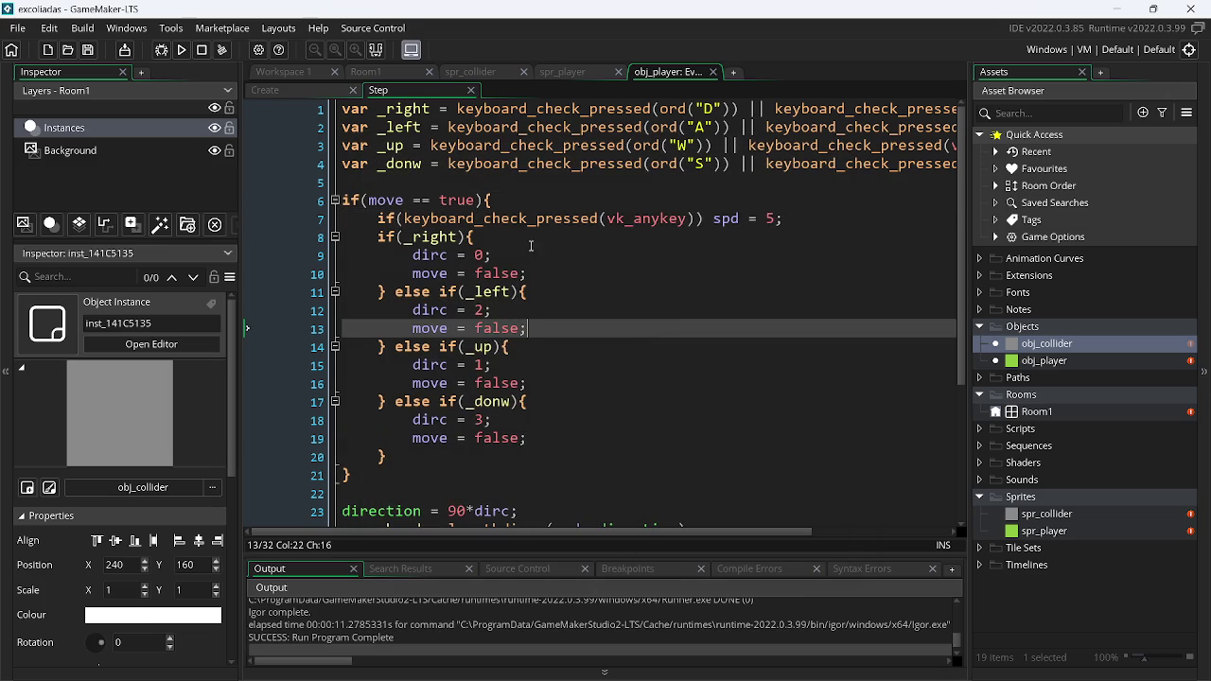
pyautogui.click(180, 50)
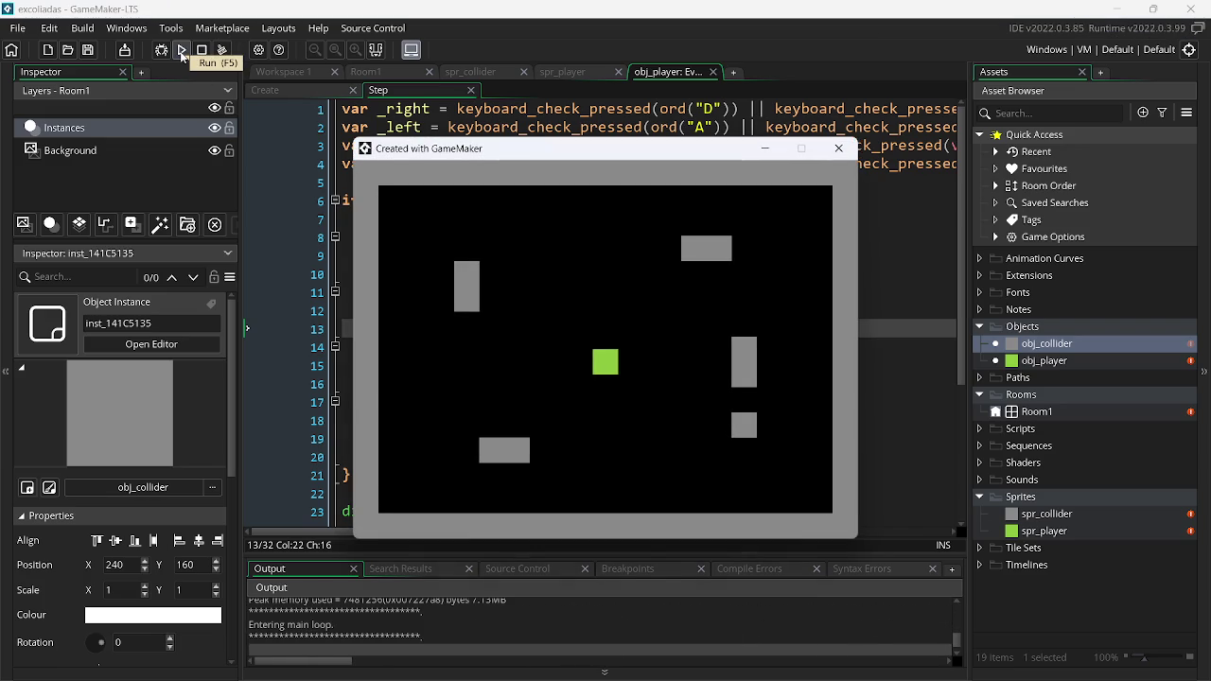
pyautogui.press('d')
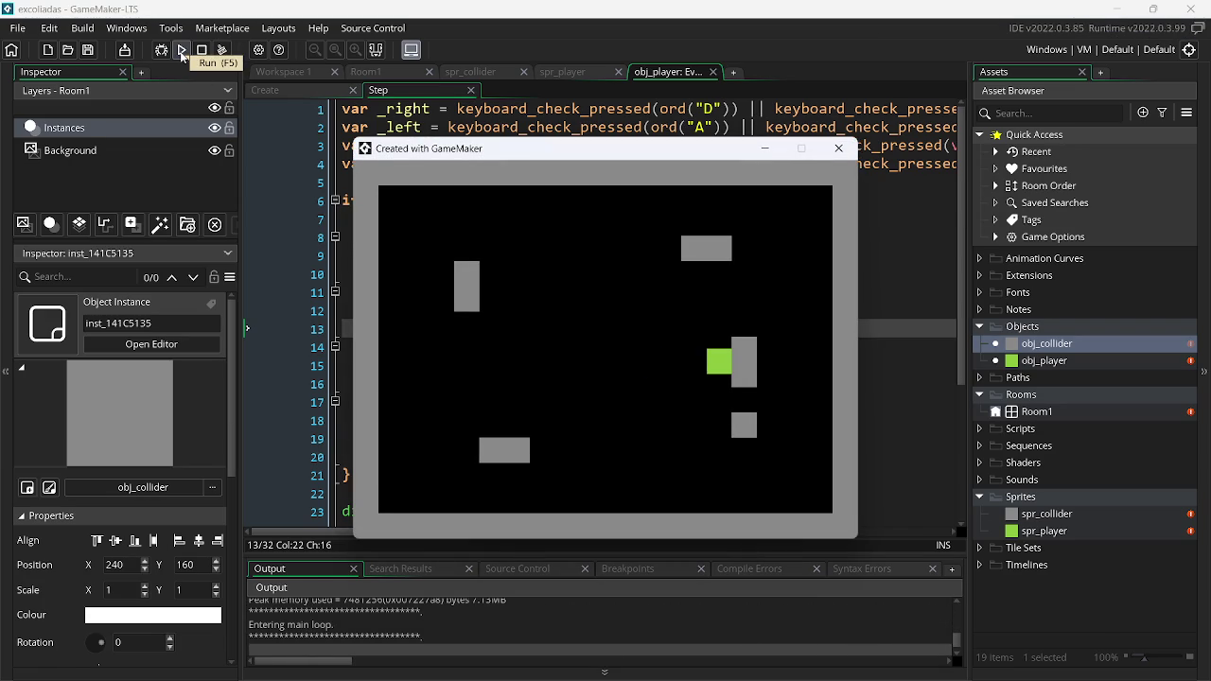
pyautogui.press('w')
pyautogui.press('a')
pyautogui.press('d')
pyautogui.press('a')
pyautogui.press('s')
pyautogui.press('d')
pyautogui.press('w')
pyautogui.press('a')
pyautogui.press('s')
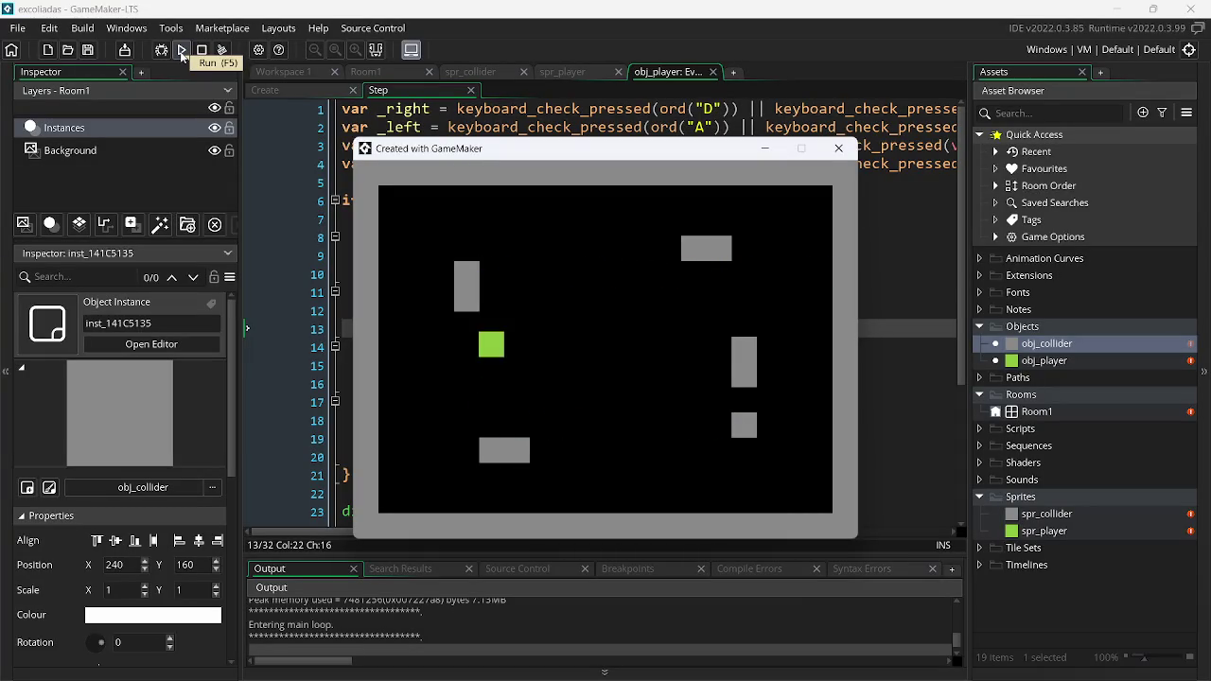
pyautogui.press('d')
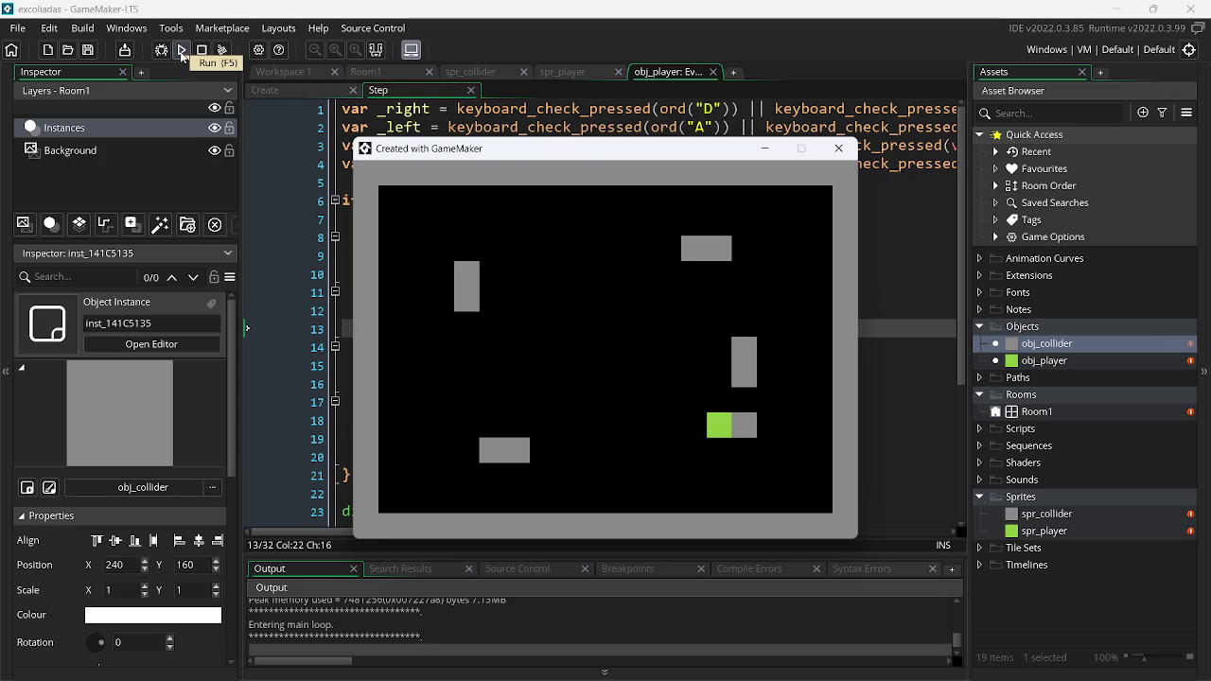
pyautogui.press('a')
pyautogui.press('d')
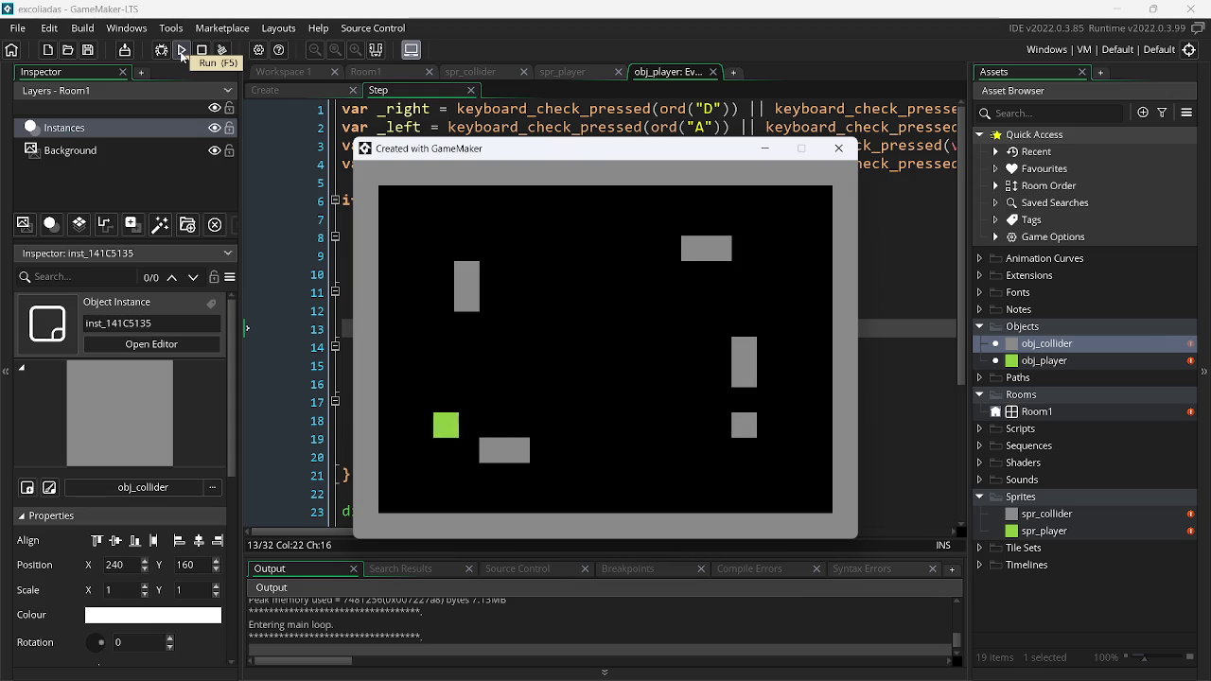
pyautogui.press('w')
pyautogui.press('a')
pyautogui.press('s')
pyautogui.press('d')
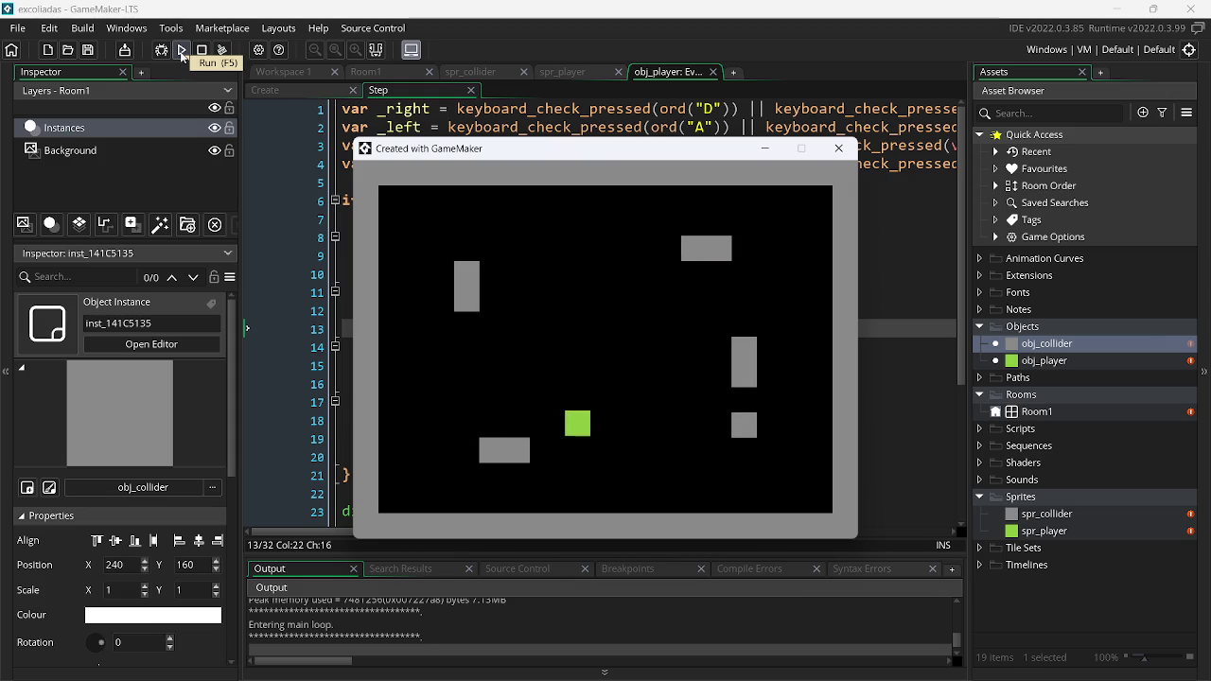
pyautogui.press('w')
pyautogui.press('a')
pyautogui.press('s')
pyautogui.press('d')
pyautogui.press('w')
pyautogui.press('w')
pyautogui.press('a')
pyautogui.press('s')
pyautogui.press('d')
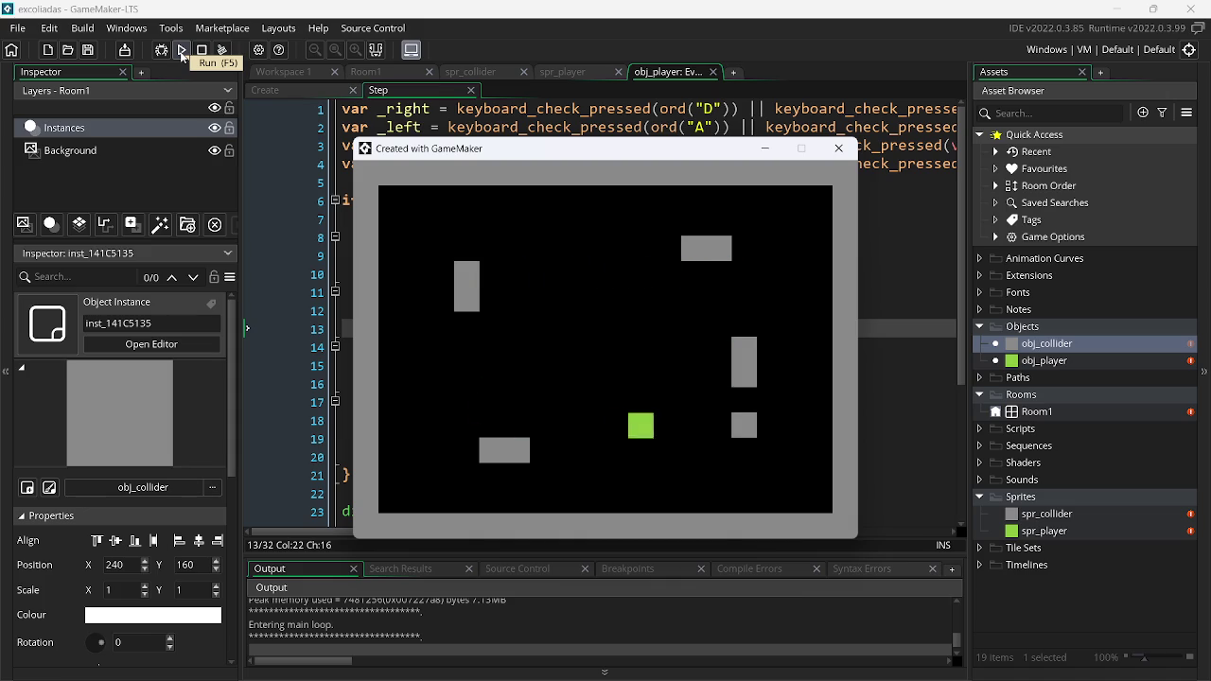
pyautogui.press('w')
pyautogui.press('a')
pyautogui.press('s')
pyautogui.press('d')
pyautogui.press('w')
pyautogui.press('a')
pyautogui.press('s')
pyautogui.press('w')
pyautogui.press('w')
pyautogui.press('s')
pyautogui.press('d')
pyautogui.press('w')
pyautogui.press('a')
pyautogui.press('s')
pyautogui.press('d')
pyautogui.press('w')
pyautogui.press('a')
pyautogui.press('s')
pyautogui.press('d')
pyautogui.press('w')
pyautogui.press('a')
pyautogui.press('a')
pyautogui.press('s')
pyautogui.press('d')
pyautogui.press('w')
pyautogui.press('a')
pyautogui.press('s')
pyautogui.press('d')
pyautogui.press('w')
pyautogui.press('a')
pyautogui.click(202, 49)
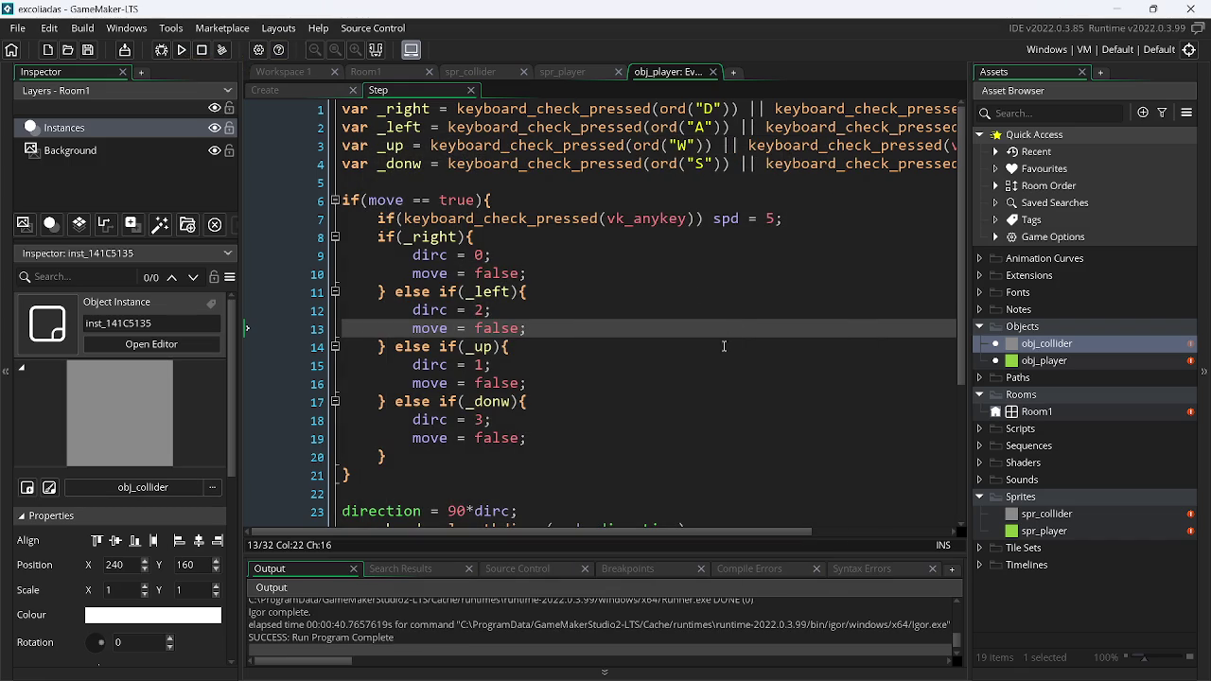
# Stage all changed files and commit them with the message 'Controles e movimentação do player'
pyautogui.click(375, 29)
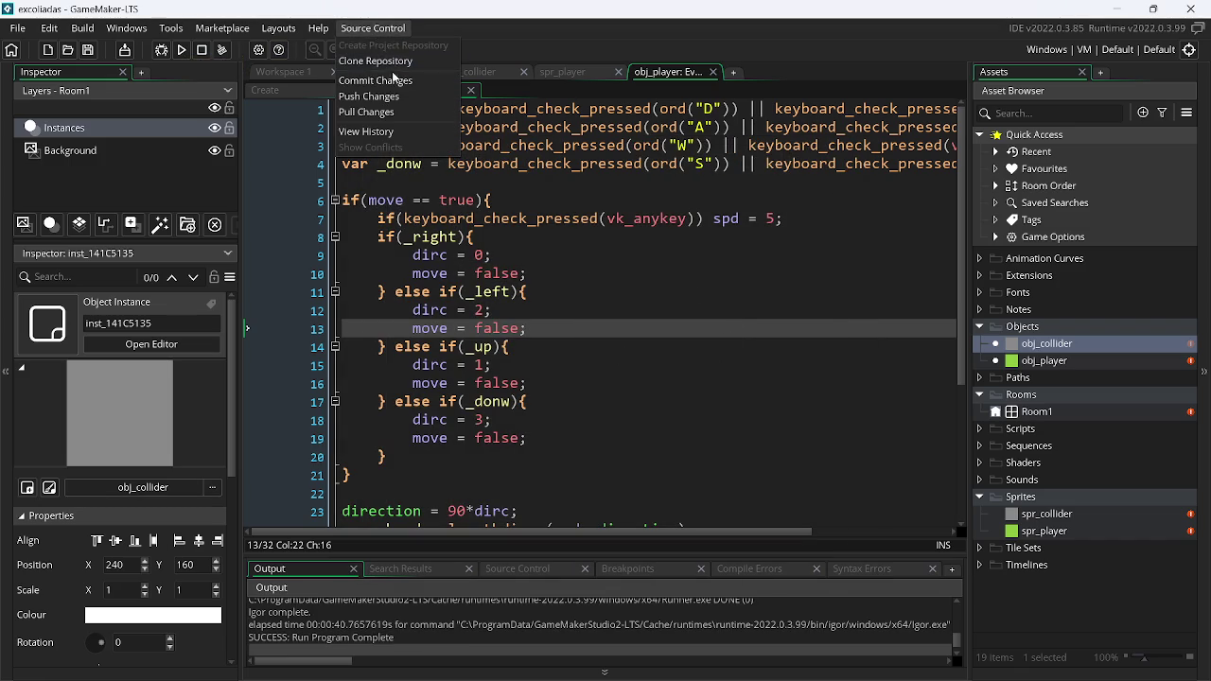
pyautogui.click(395, 75)
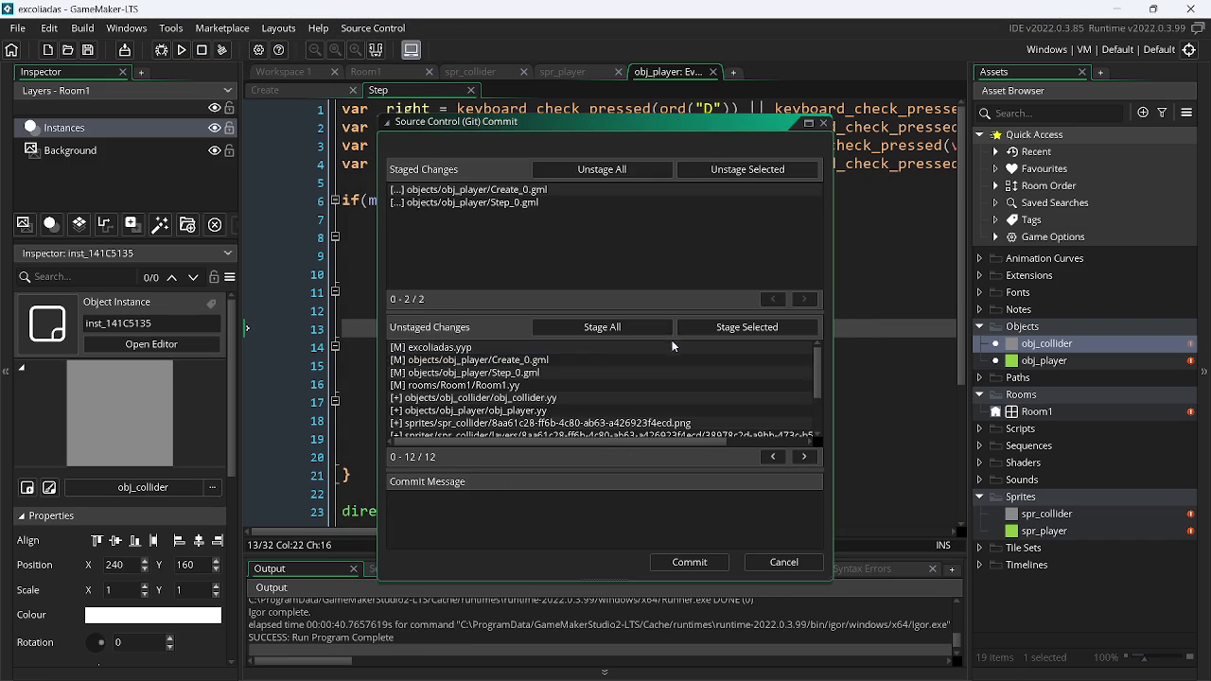
pyautogui.click(606, 327)
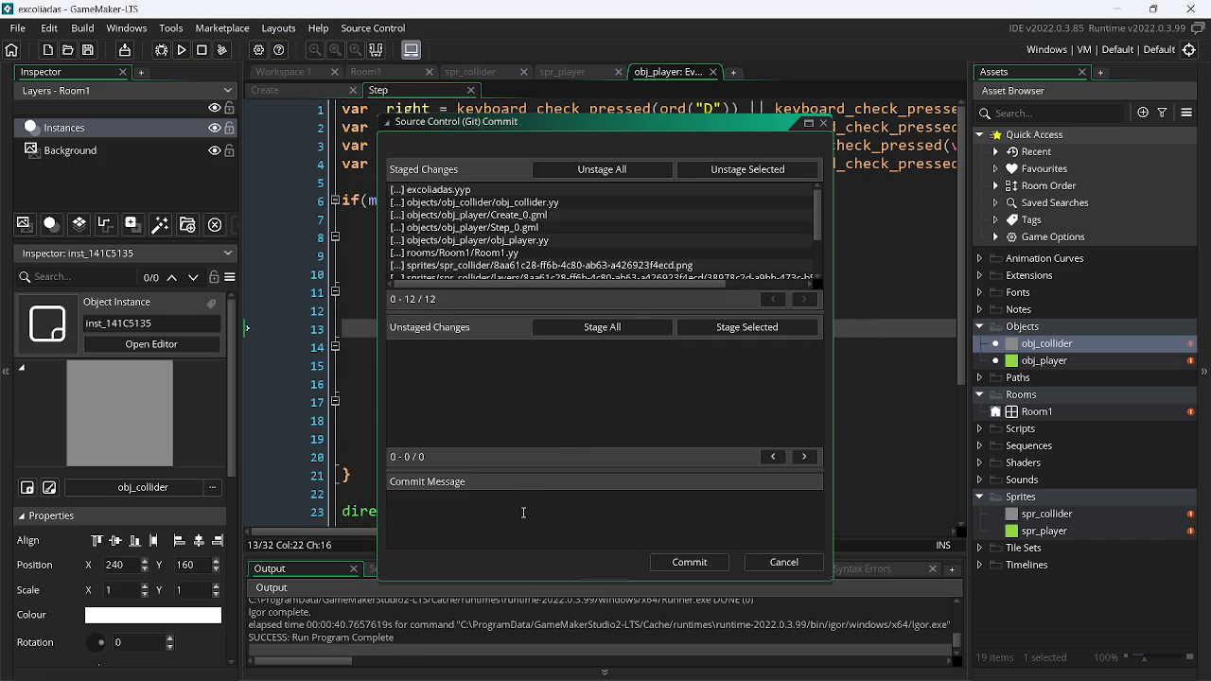
pyautogui.write('Contre')
pyautogui.press('BackSpace')
pyautogui.write('oles e')
pyautogui.write(' movimen')
pyautogui.write('tação d')
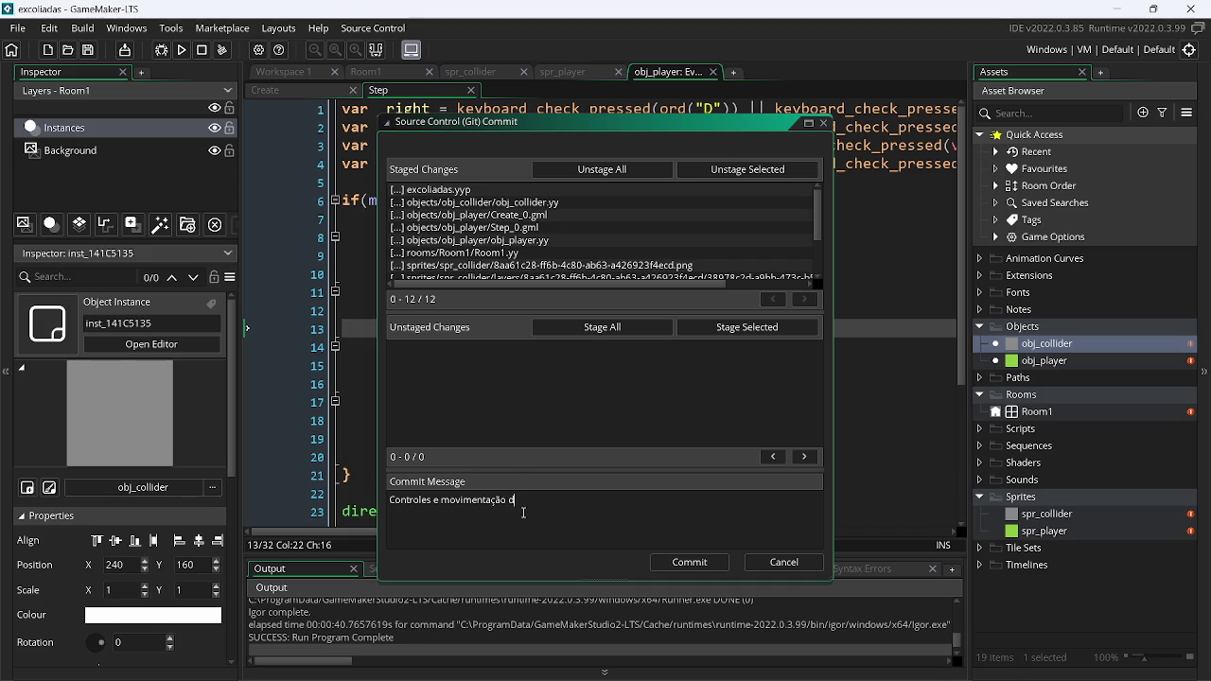
pyautogui.write('o player')
pyautogui.click(683, 564)
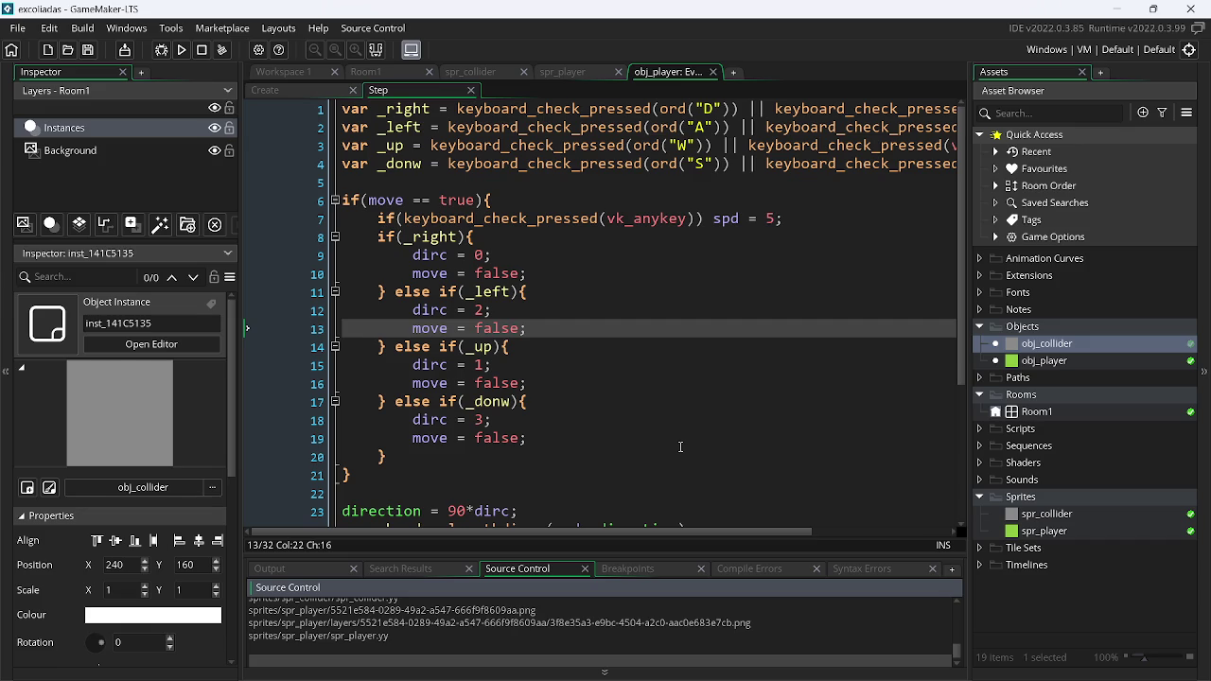
# Review obj_player's Step code, glance at the Create event, and return to Step
pyautogui.click(671, 371)
pyautogui.scroll(-4, 966, 282)
pyautogui.scroll(4, 966, 282)
pyautogui.scroll(-4, 966, 282)
pyautogui.scroll(4, 966, 282)
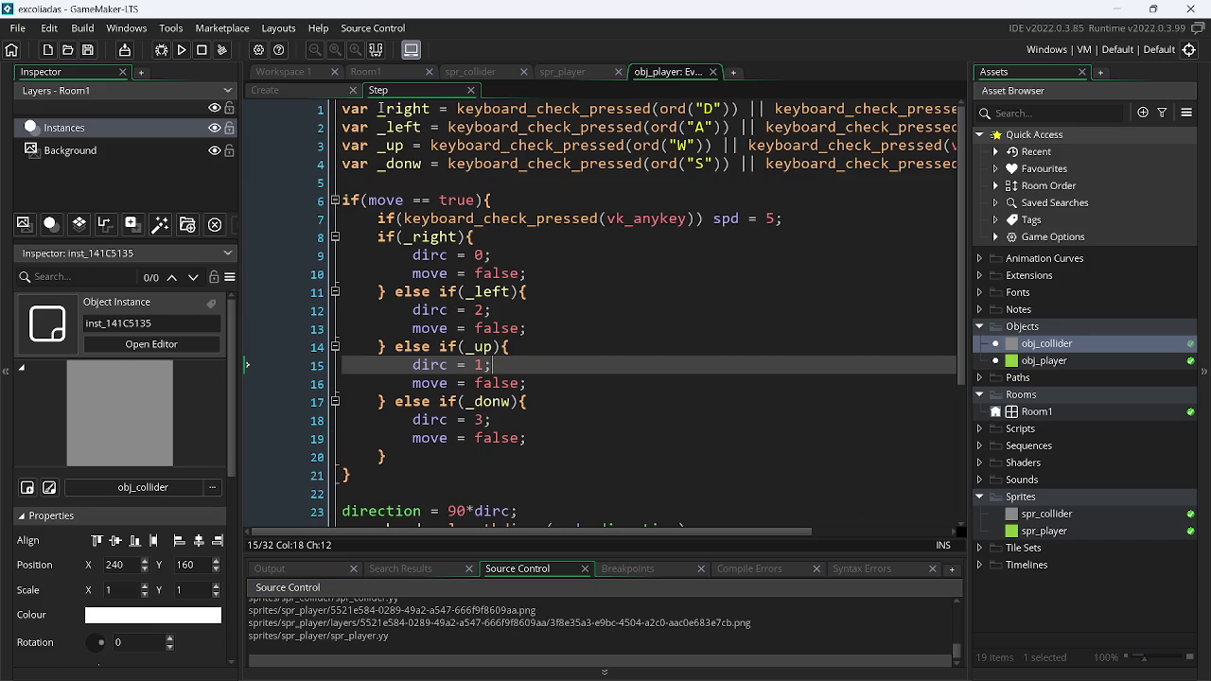
pyautogui.click(304, 85)
pyautogui.click(415, 89)
pyautogui.click(635, 256)
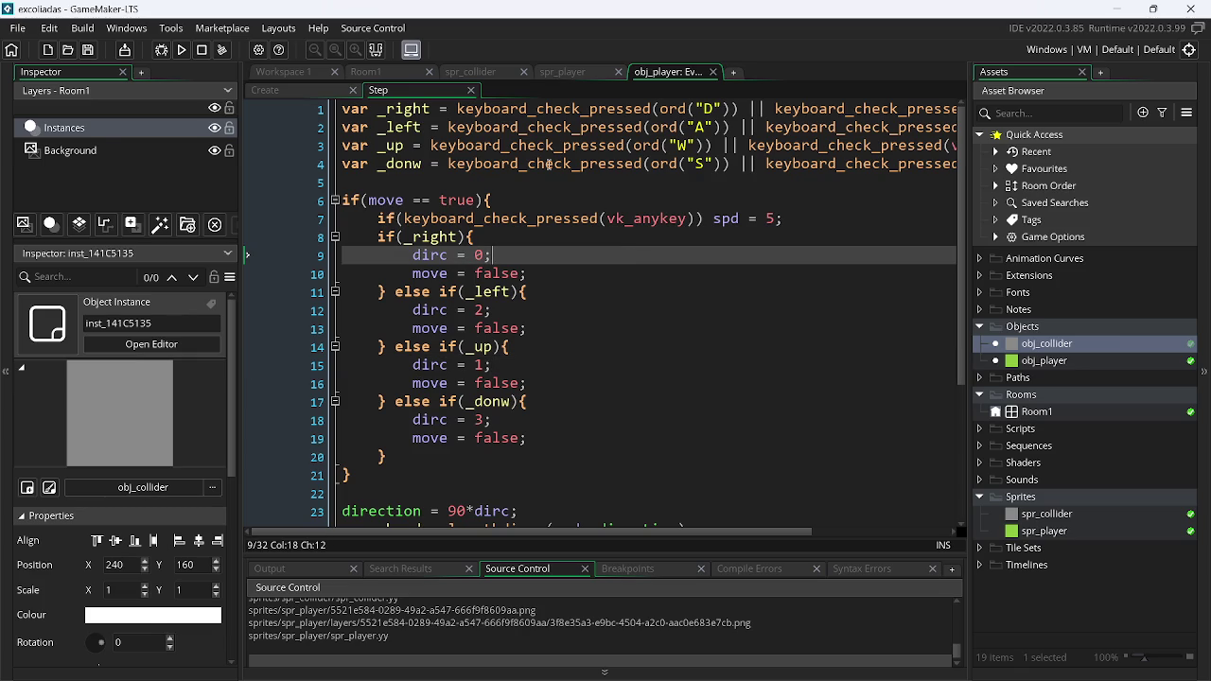
# Switch to Chrome and bring up the EXCOLIADAS - GDD Google Doc
pyautogui.hotkey('alt', 'Tab')
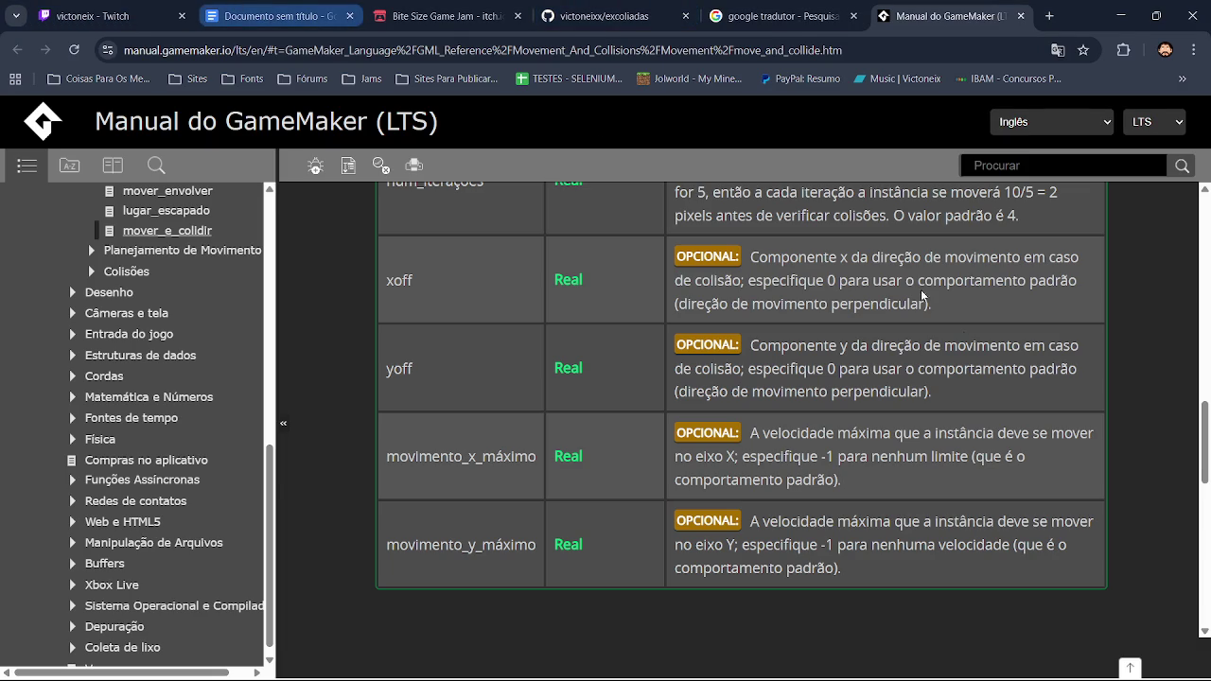
pyautogui.hotkey('ctrl', '2')
pyautogui.scroll(-1, 540, 436)
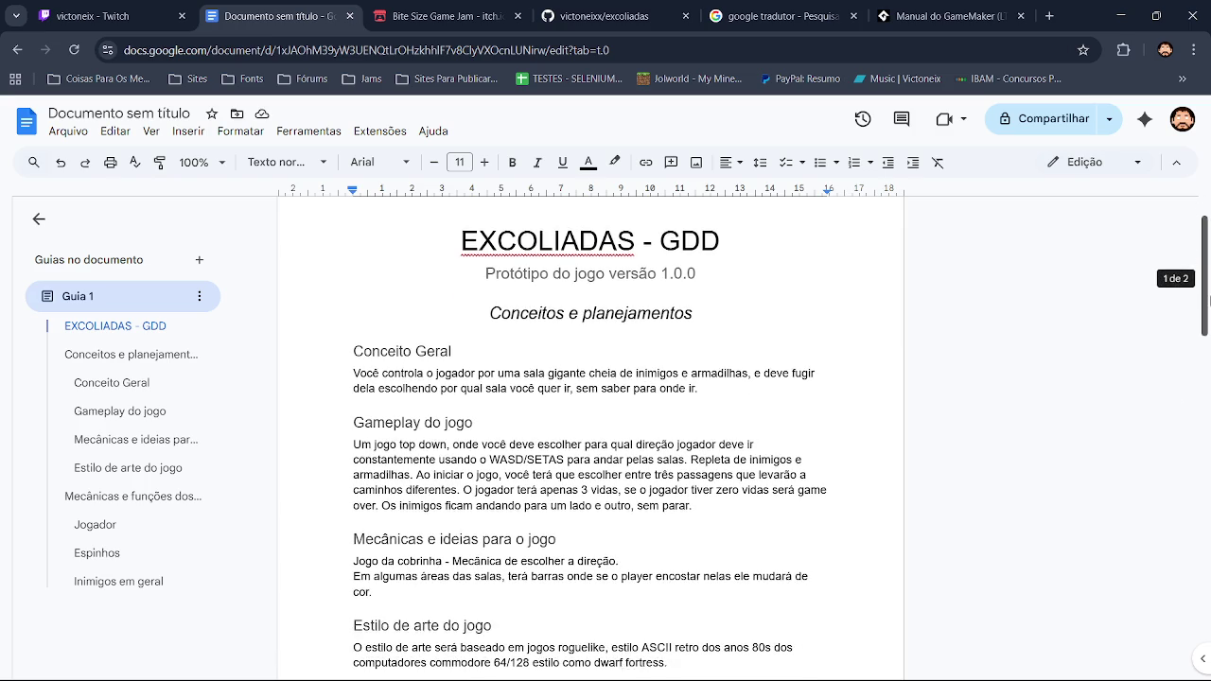
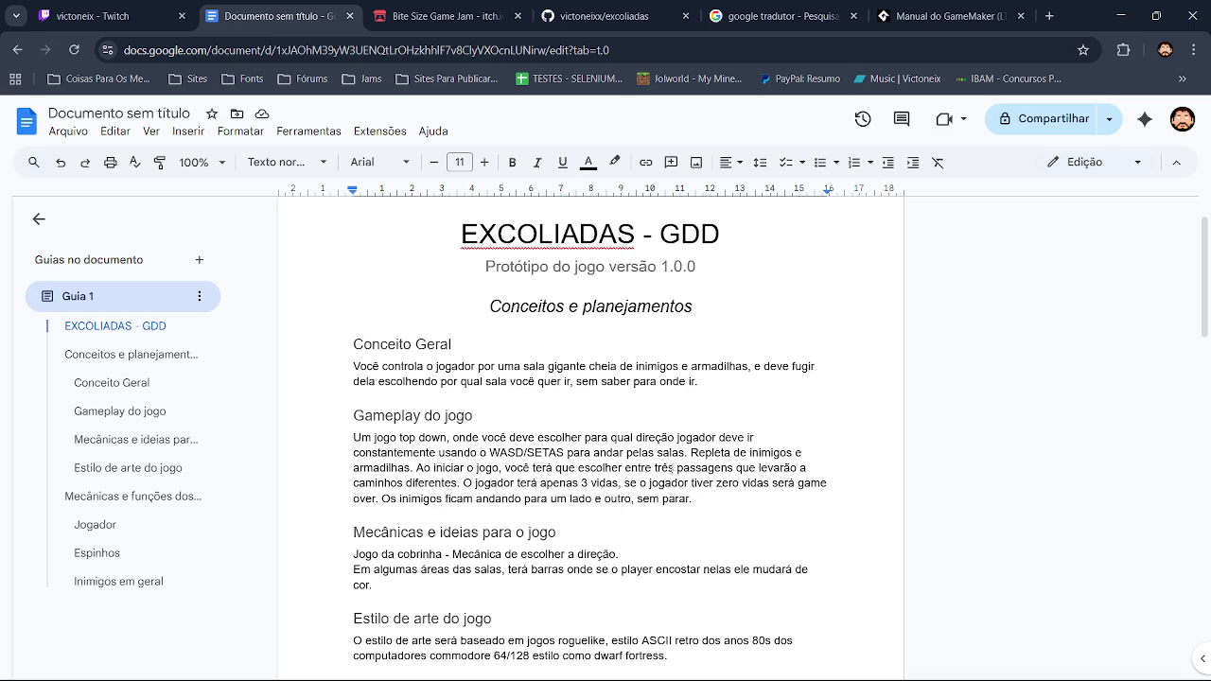
# After 'salas.' in the Gameplay paragraph, add 'quando colidir com uma parede você podera escolhaer uma nova direção'
pyautogui.click(687, 453)
pyautogui.write(',')
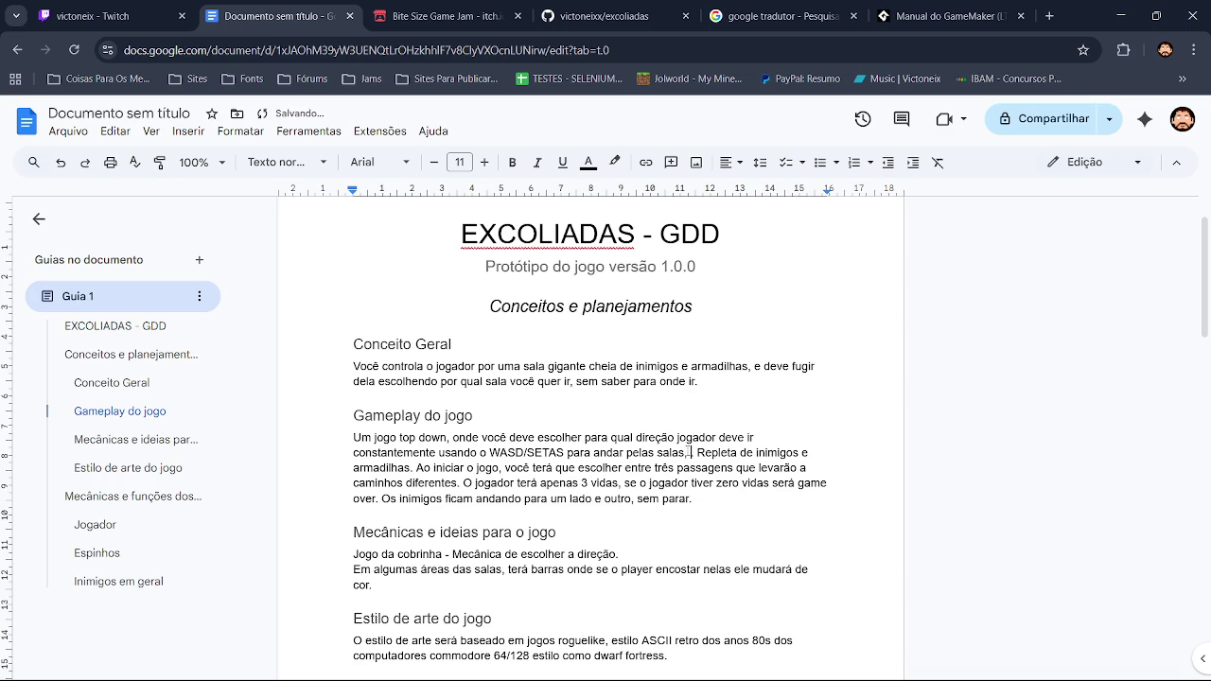
pyautogui.write('qaundo ')
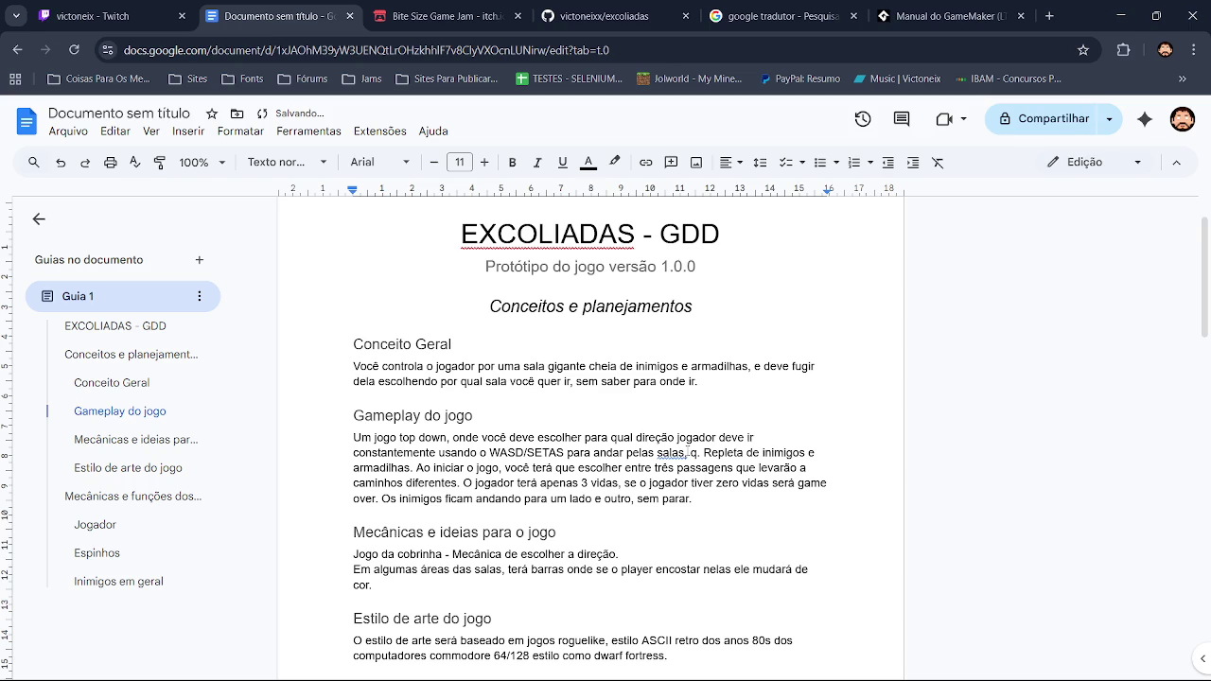
pyautogui.write('em')
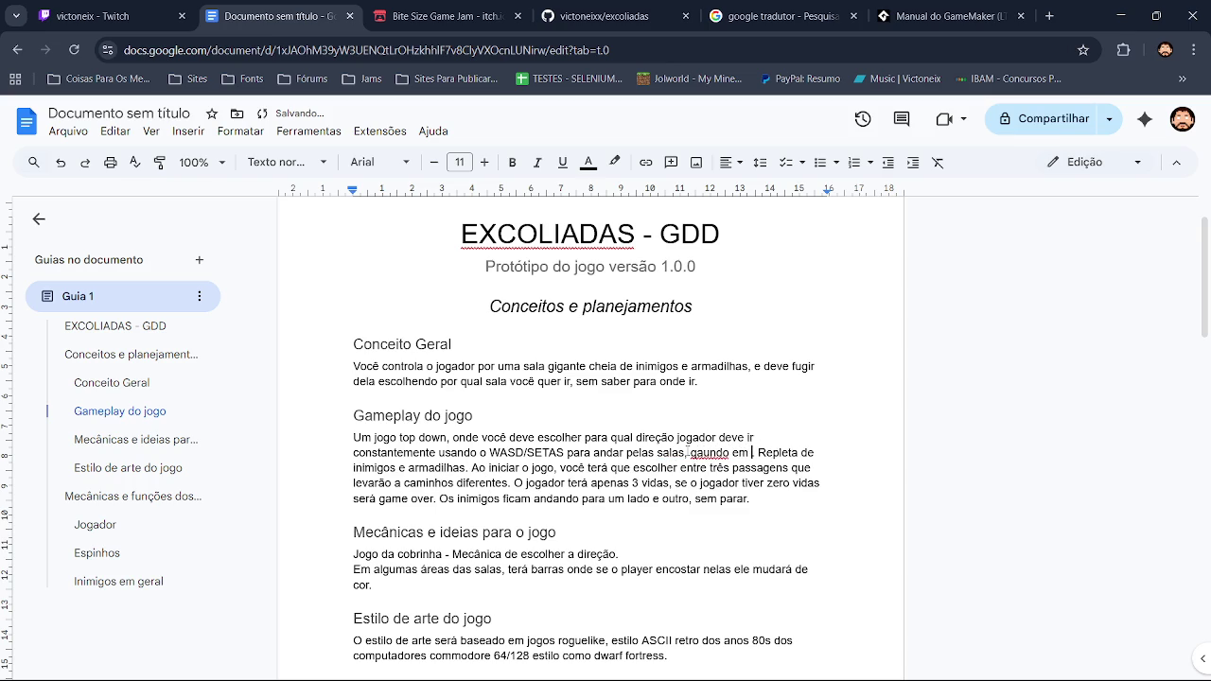
pyautogui.press('BackSpace')
pyautogui.press('BackSpace')
pyautogui.press('BackSpace')
pyautogui.write('coli')
pyautogui.write('dir ')
pyautogui.write('com uma pa')
pyautogui.write('rede você')
pyautogui.write(' podera')
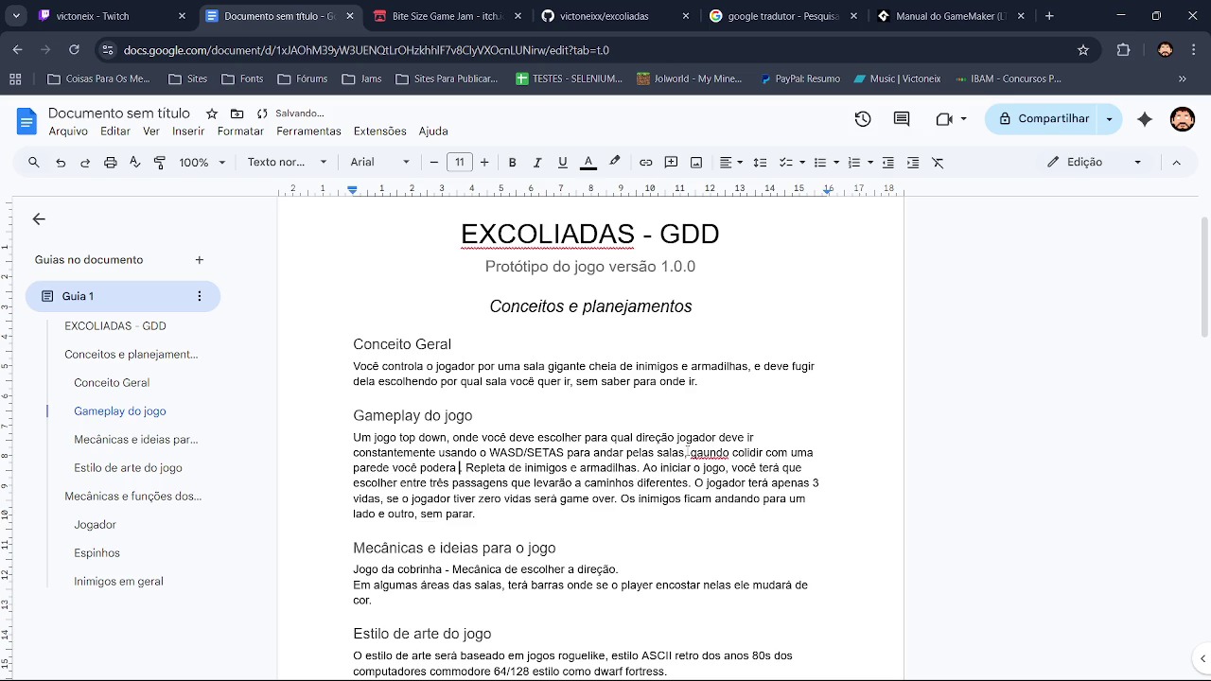
pyautogui.write(' escolh')
pyautogui.write('aer uma no')
pyautogui.write('v')
pyautogui.write('a dire')
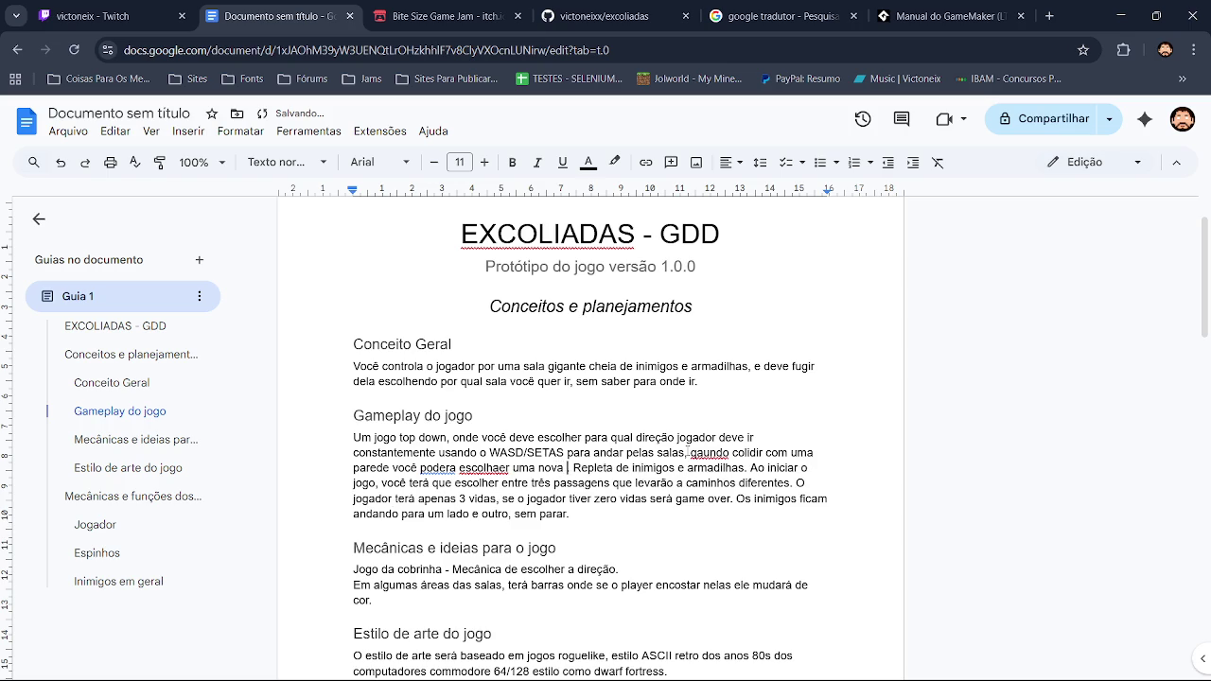
pyautogui.write('ção')
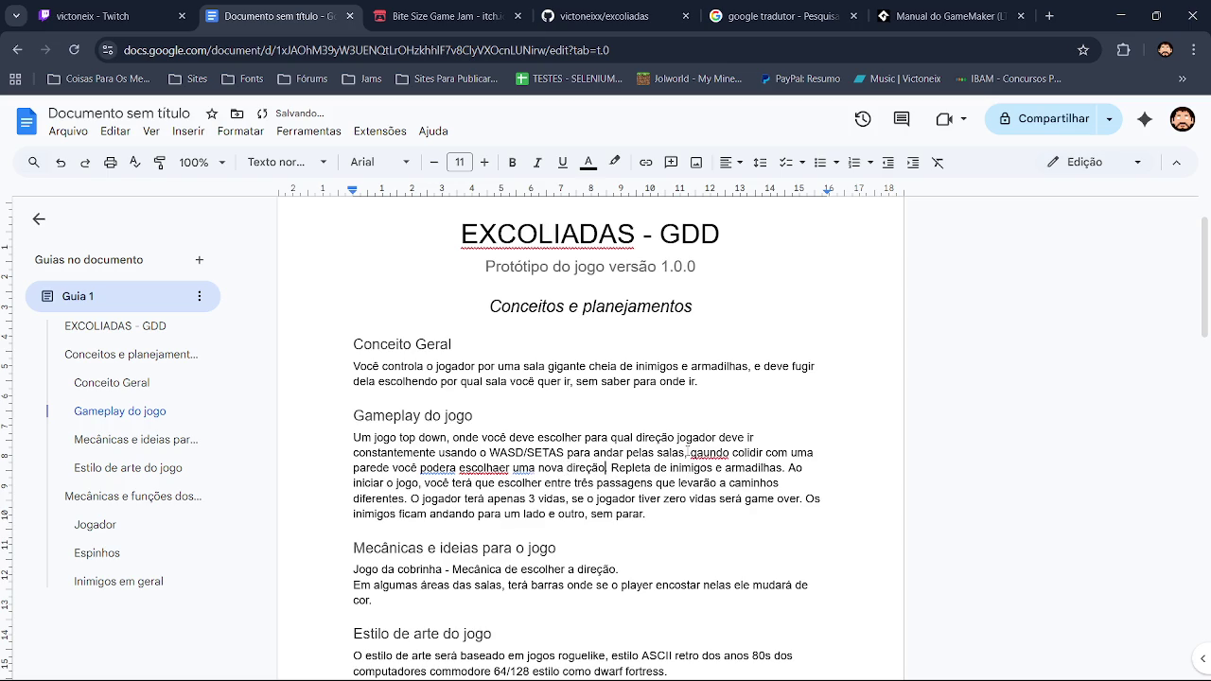
pyautogui.click(697, 268)
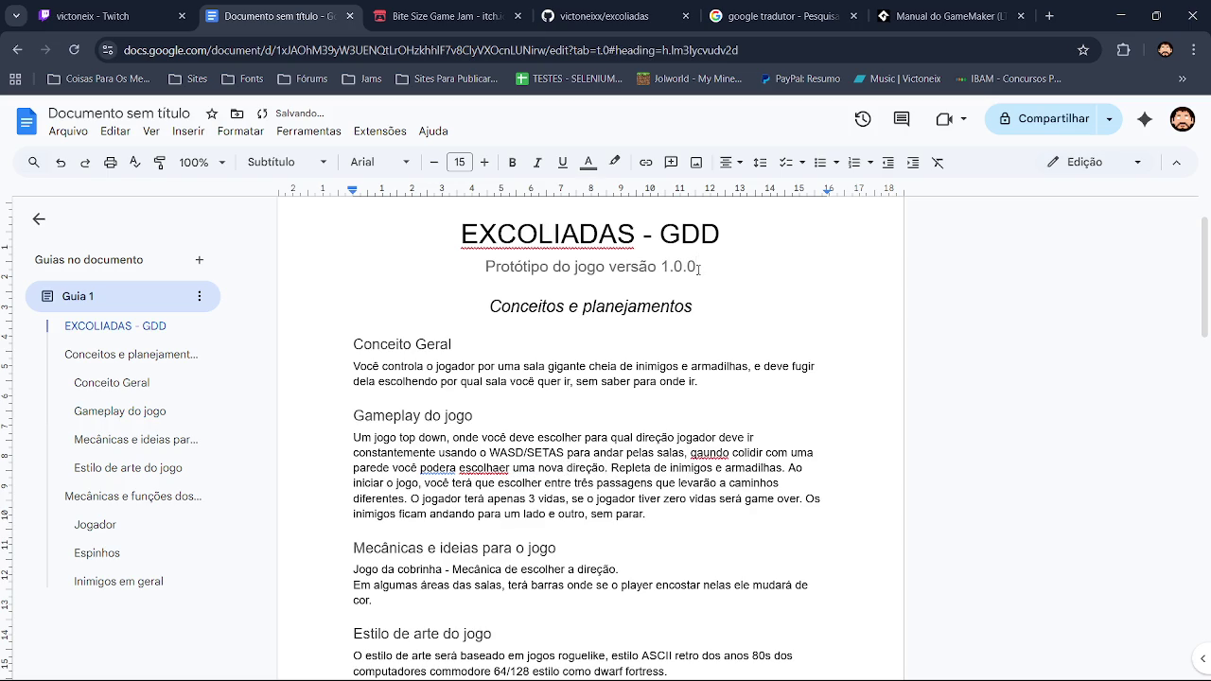
# Change the version to 1.0.1 and correct 'escolhaer' to 'escolher' and 'podera' to 'poderá'
pyautogui.press('BackSpace')
pyautogui.write('1')
pyautogui.click(478, 467)
pyautogui.click(487, 446)
pyautogui.click(433, 468)
pyautogui.click(446, 449)
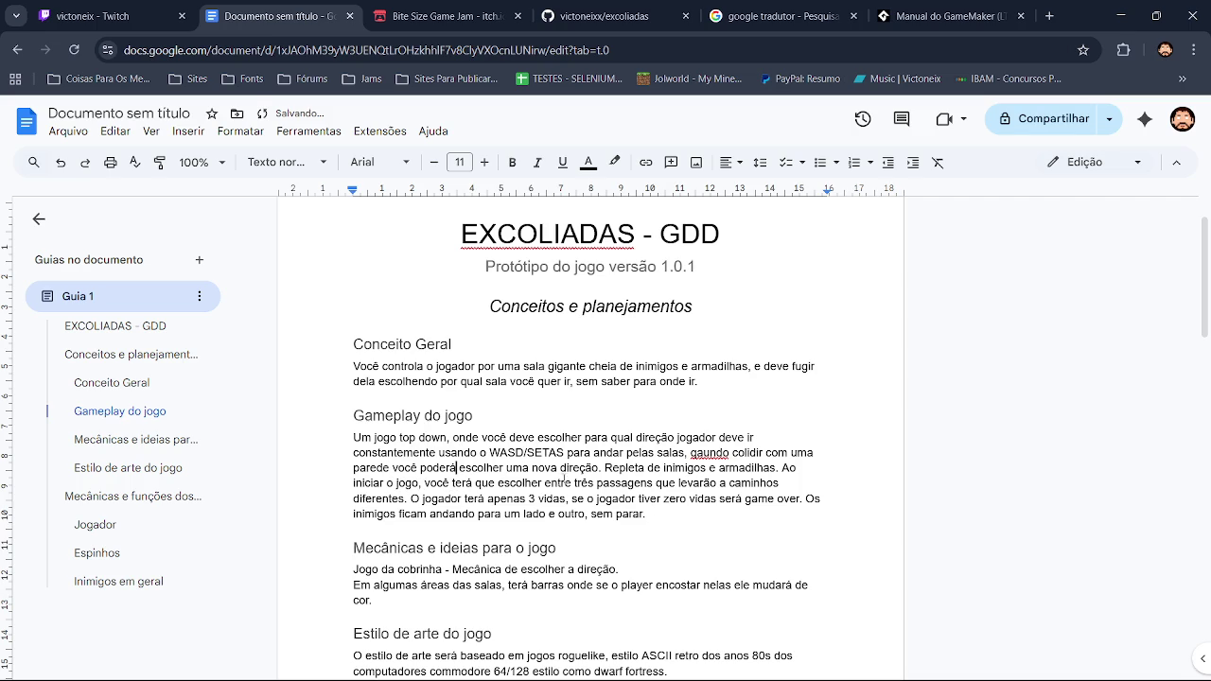
# Insert 'As sala' before 'Repleta' and remove the accidental link it created
pyautogui.click(605, 469)
pyautogui.doubleClick(623, 469)
pyautogui.click(602, 469)
pyautogui.write('As sala')
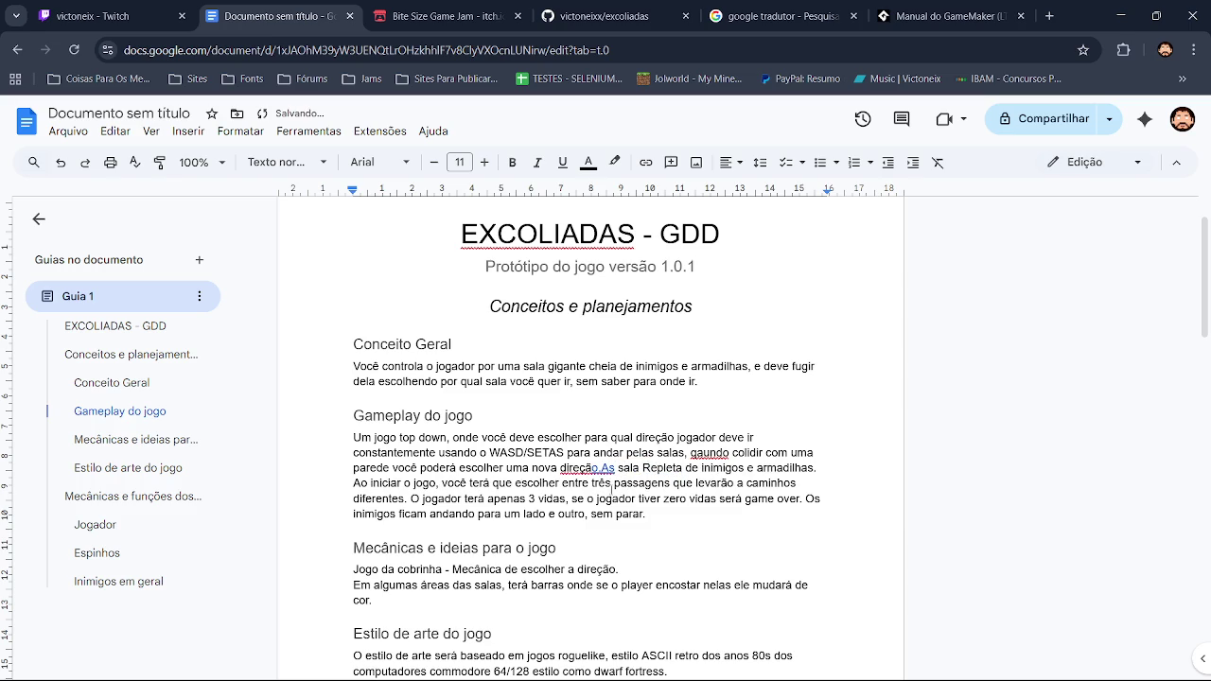
pyautogui.click(602, 468)
pyautogui.press('BackSpace')
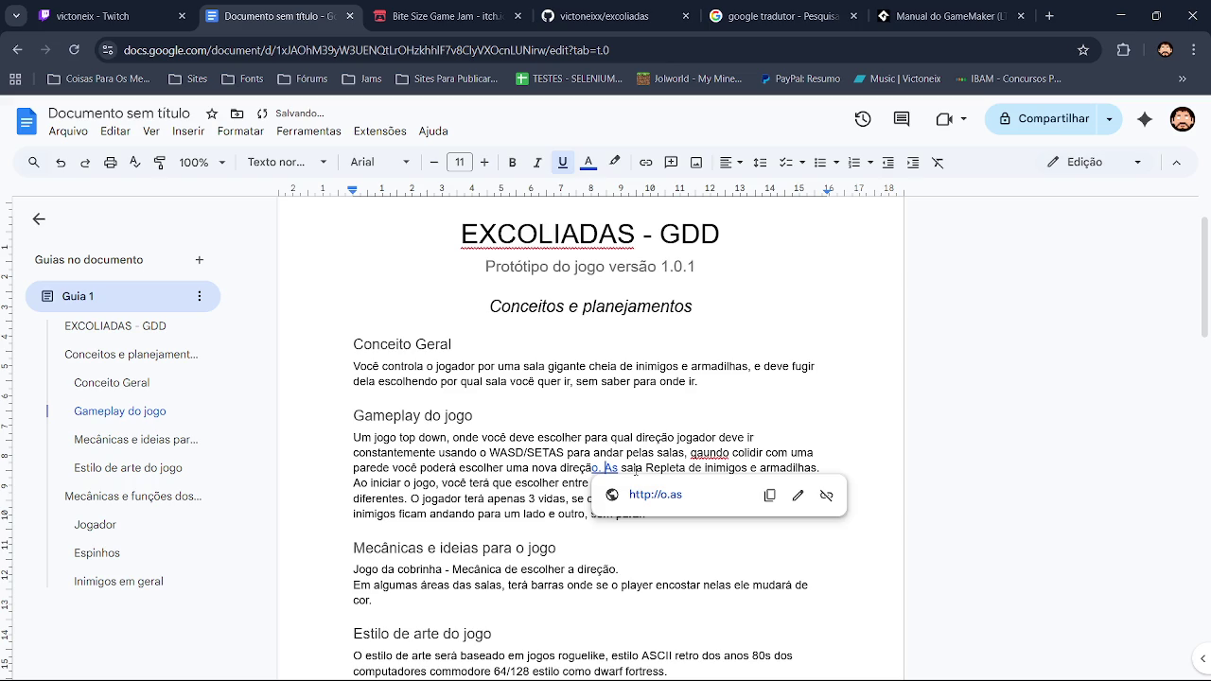
pyautogui.press('Up')
pyautogui.press('Up')
pyautogui.press('Up')
pyautogui.click(614, 468)
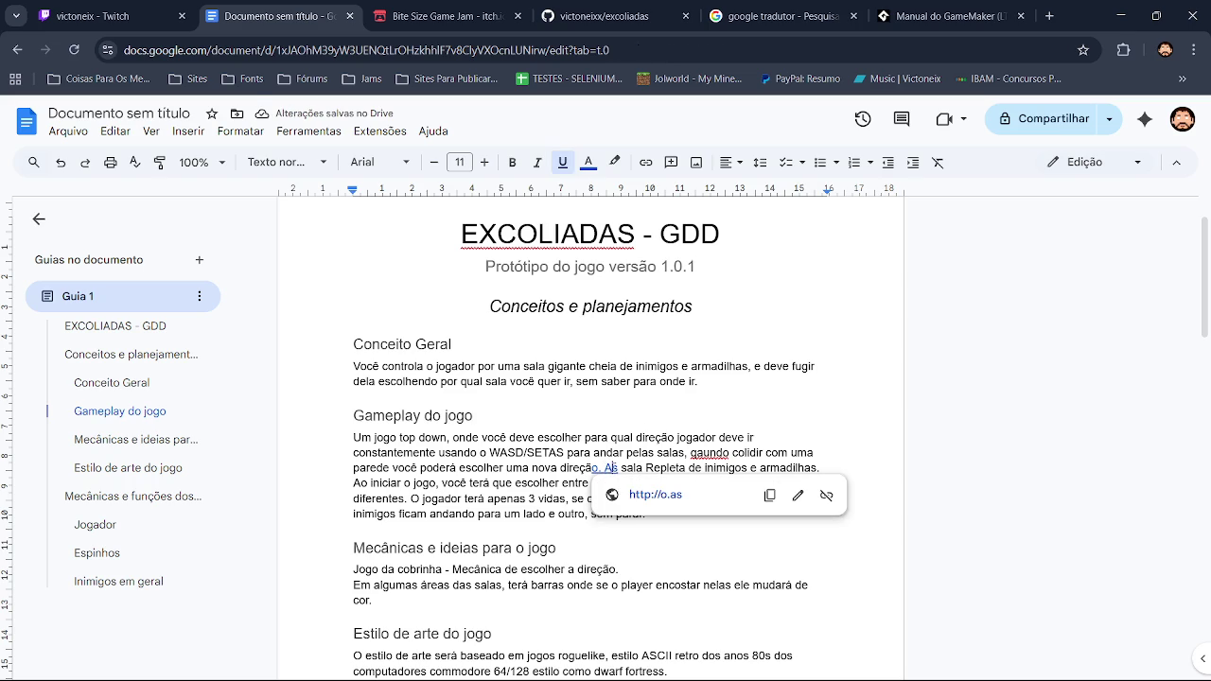
pyautogui.click(826, 495)
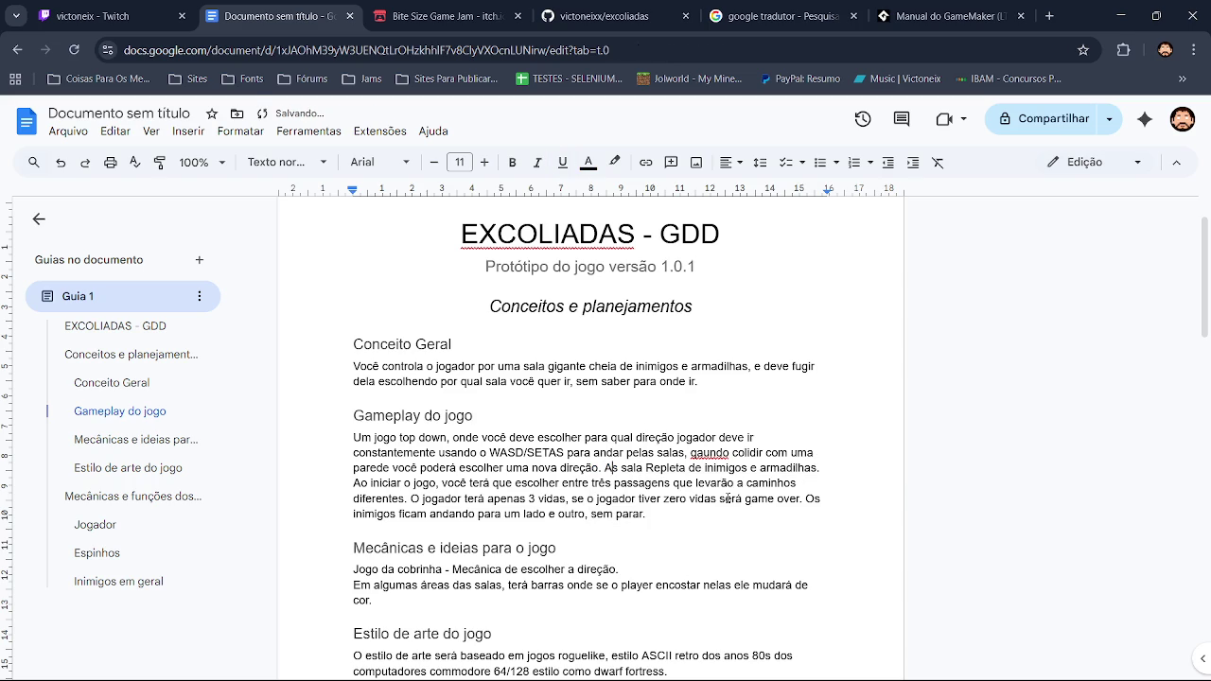
# Complete the sentence as 'As salas estão repletas' and correct 'gaundo' to 'quando'
pyautogui.click(645, 467)
pyautogui.write('s estão')
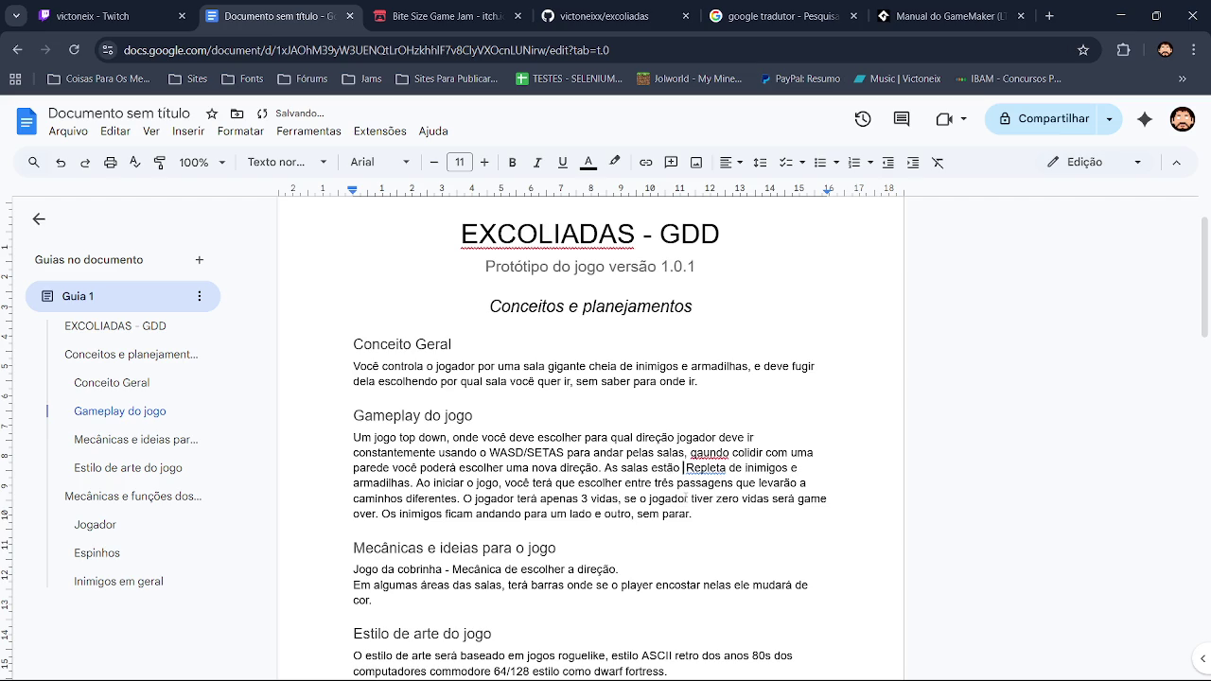
pyautogui.press('Delete')
pyautogui.write('r')
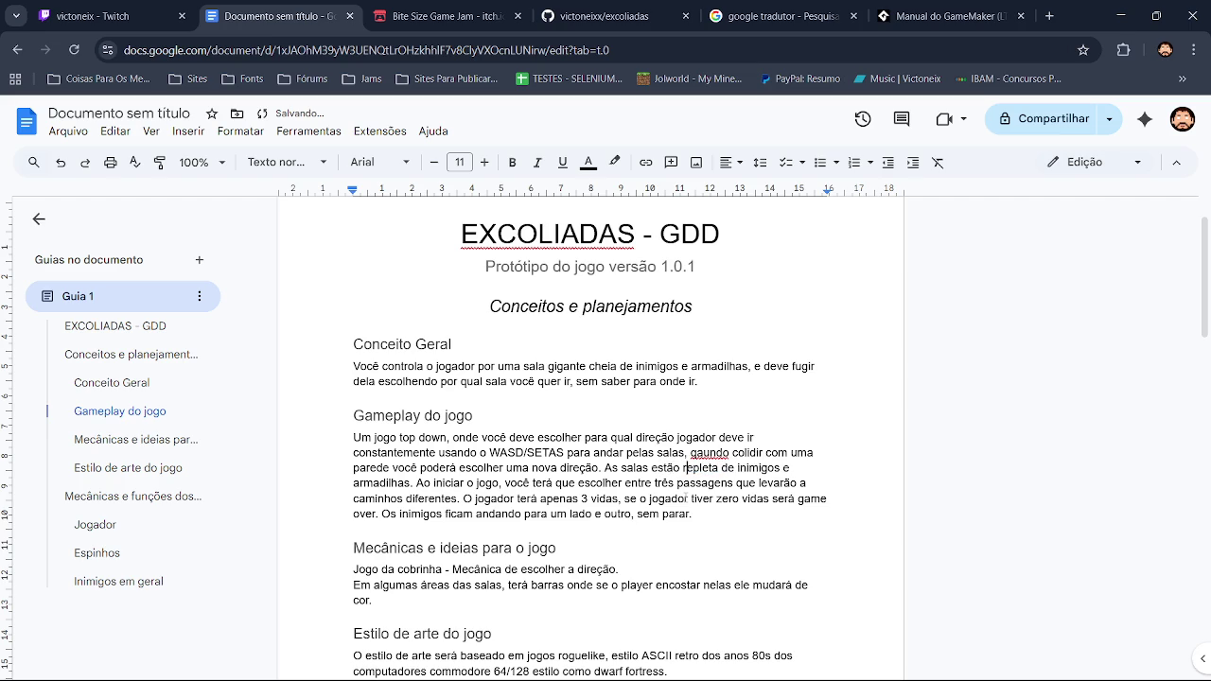
pyautogui.click(708, 452)
pyautogui.click(717, 427)
pyautogui.click(705, 467)
pyautogui.click(717, 446)
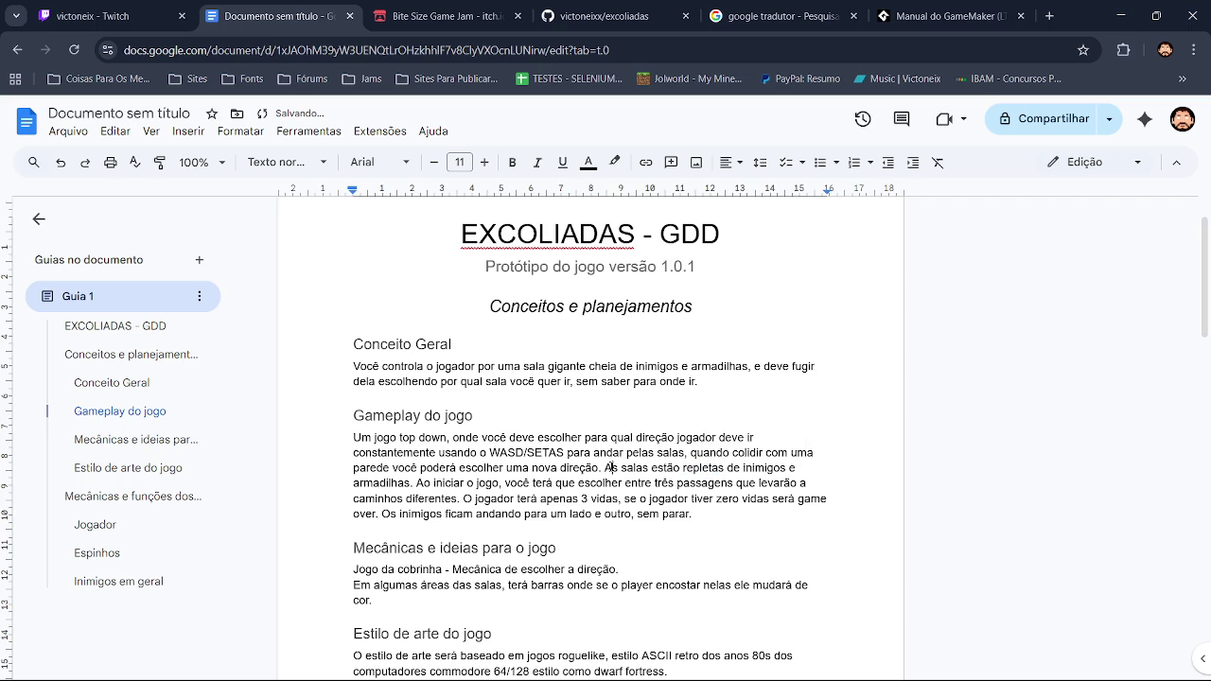
# Start a new paragraph at 'As salas estão repletas' and look over the document
pyautogui.press('Return')
pyautogui.press('Return')
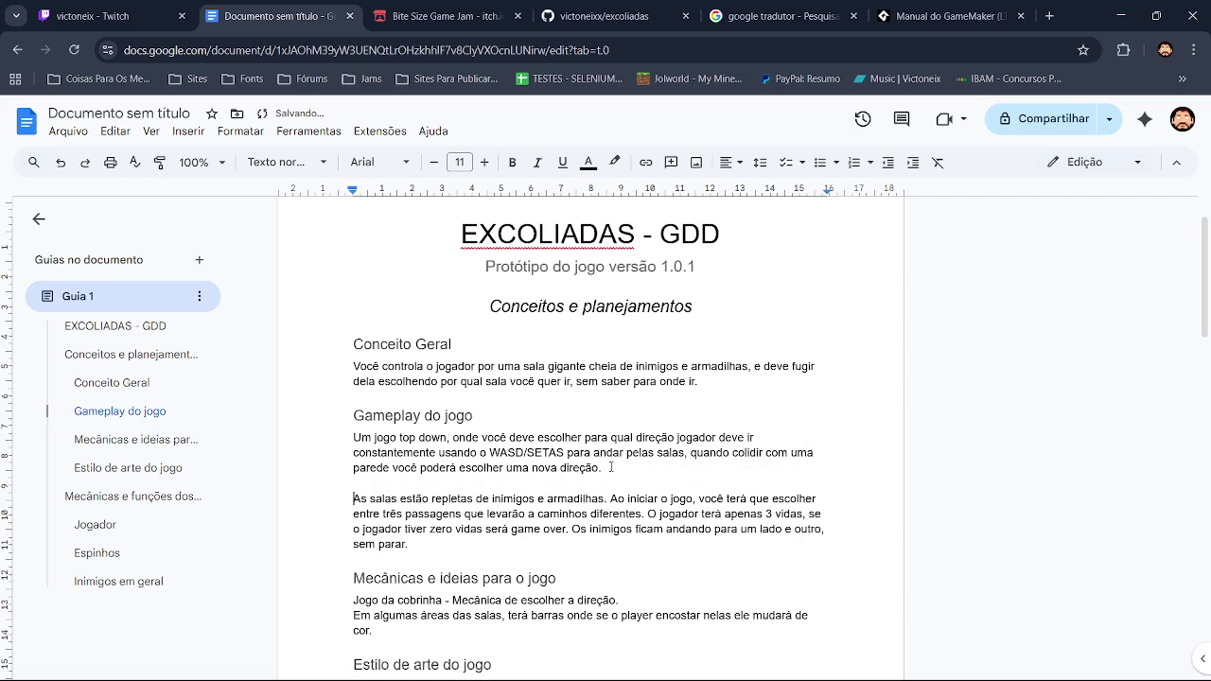
pyautogui.scroll(-1, 1202, 284)
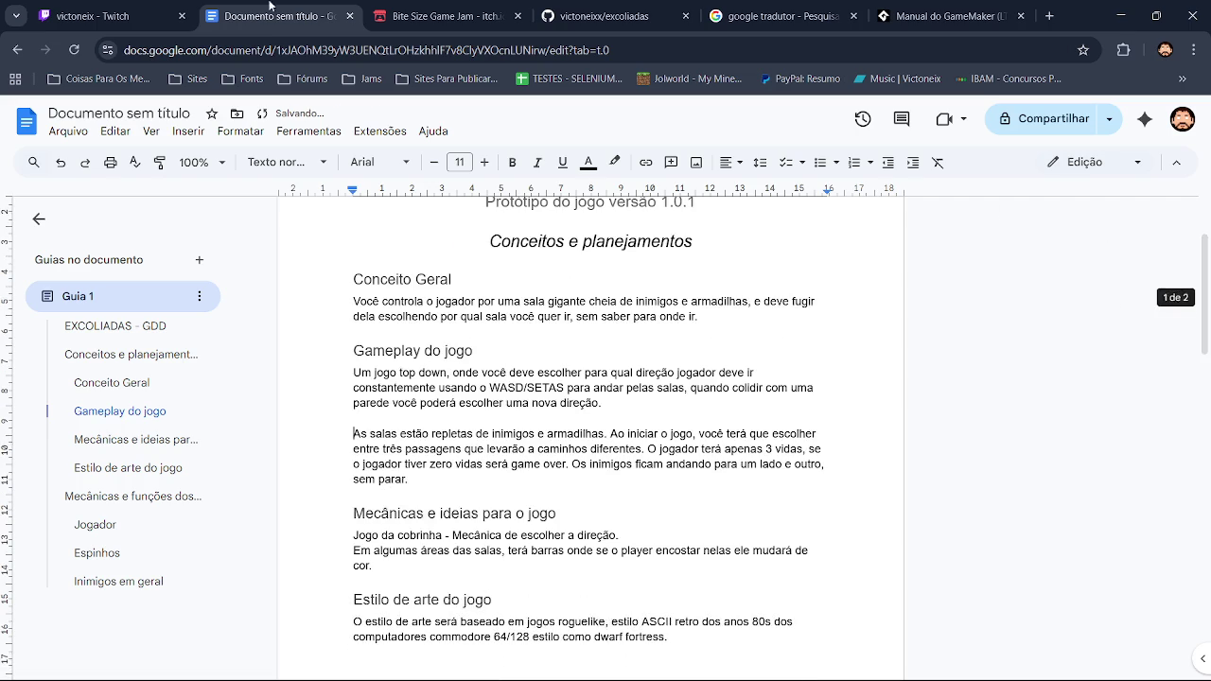
pyautogui.click(165, 7)
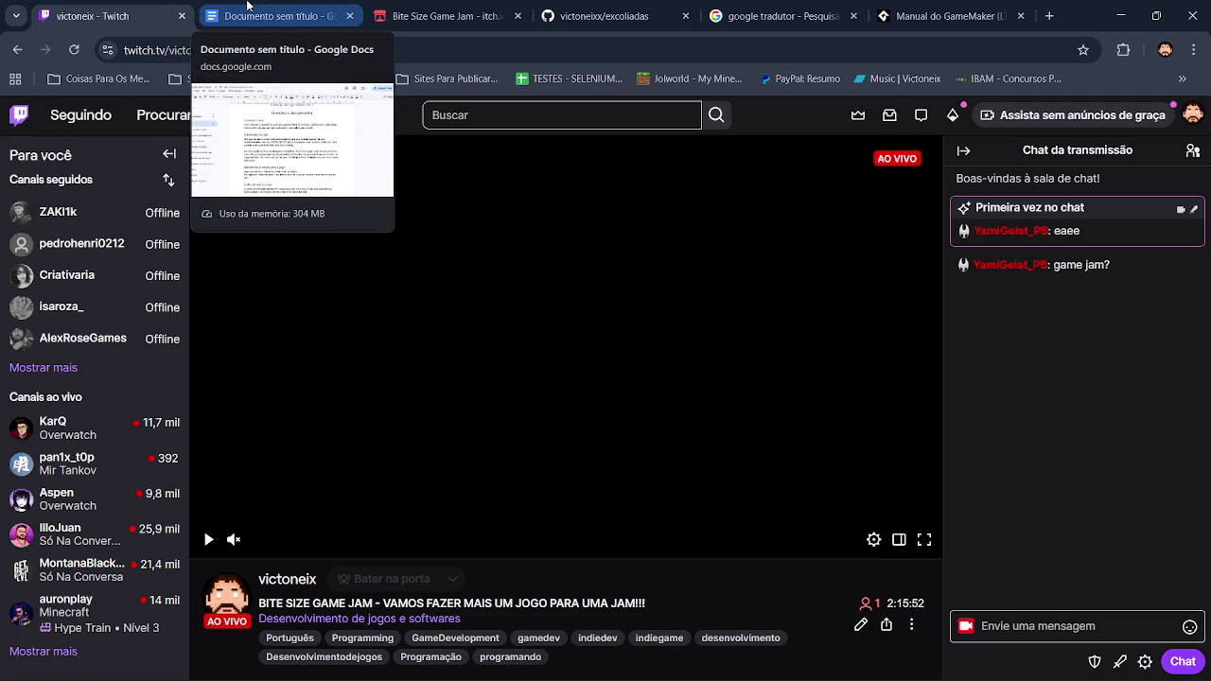
pyautogui.click(248, 6)
pyautogui.scroll(-2, 1205, 392)
pyautogui.scroll(-5, 1206, 393)
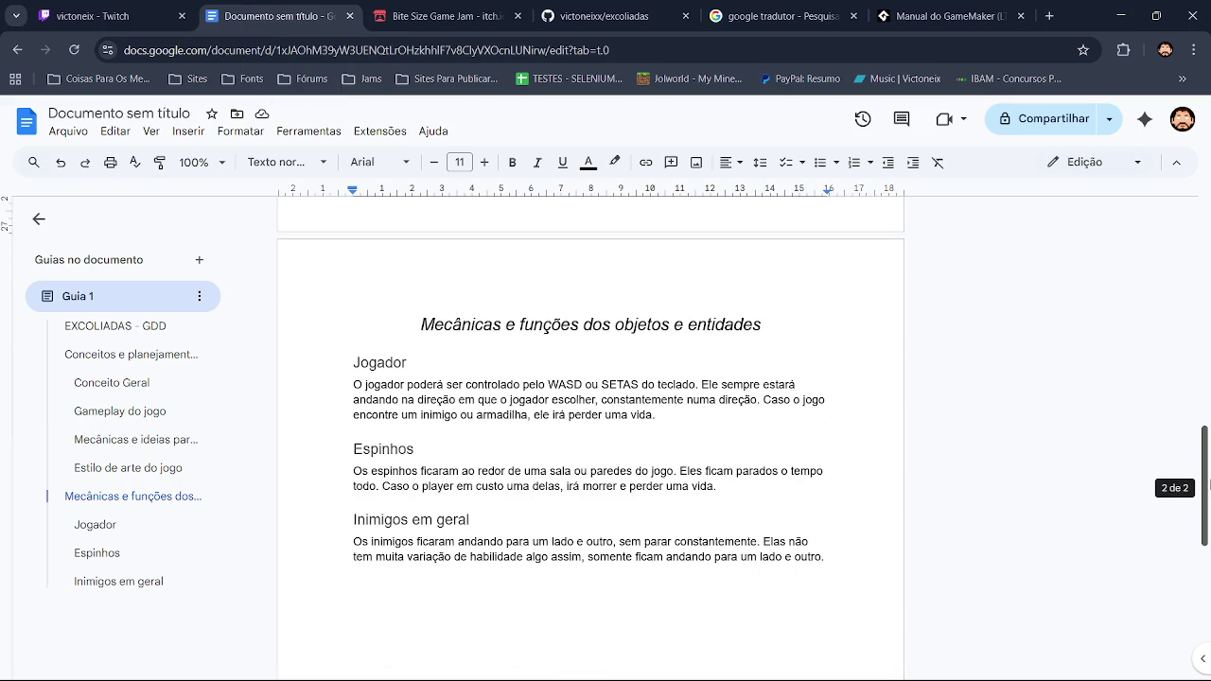
pyautogui.scroll(10, 1208, 483)
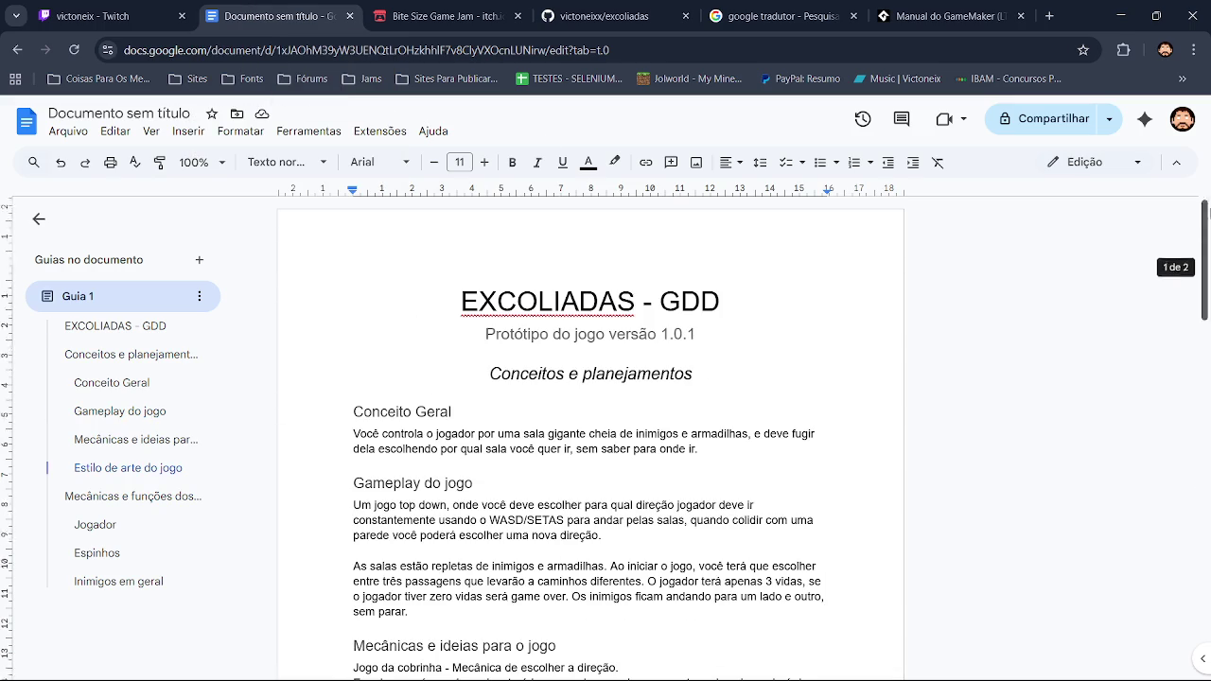
pyautogui.click(1124, 7)
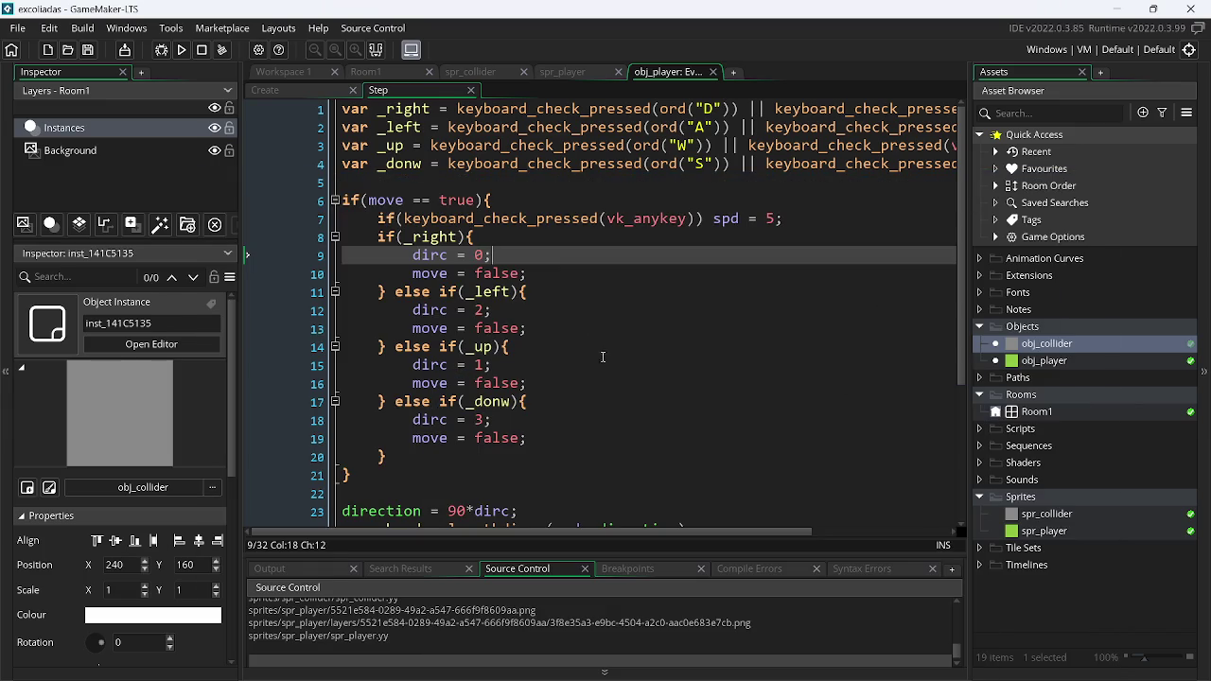
# Open Room1 and create a new sprite, naming it with the prefix spr_
pyautogui.click(392, 75)
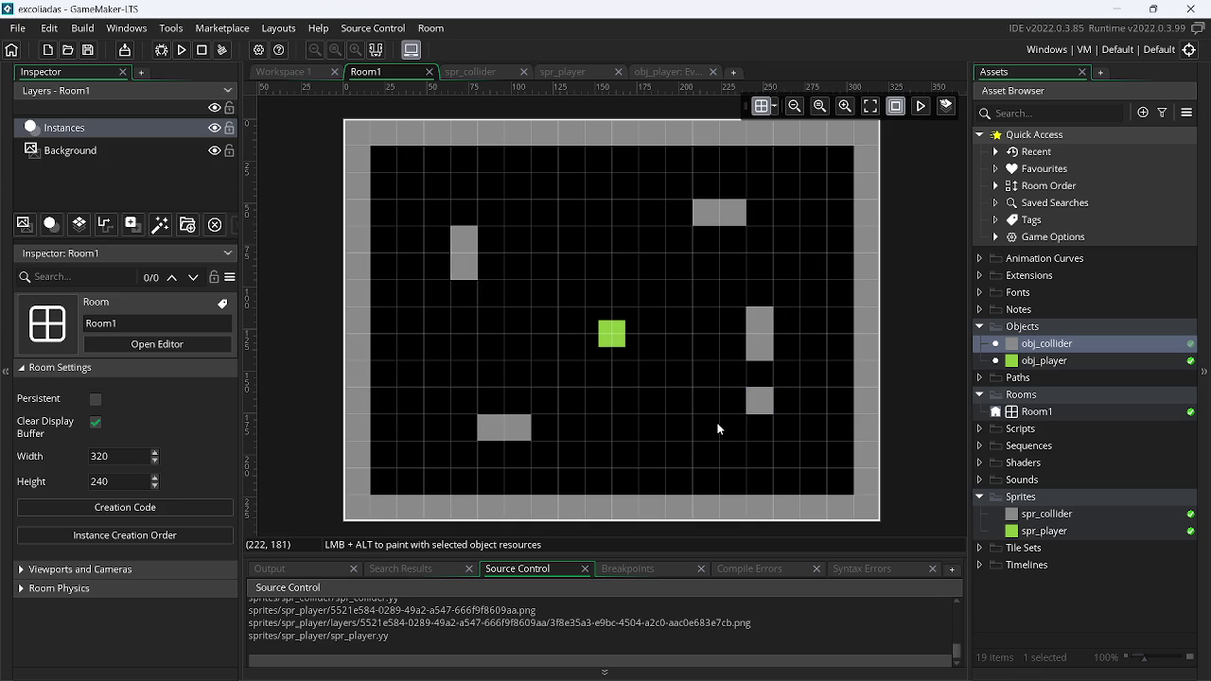
pyautogui.rightClick(1055, 534)
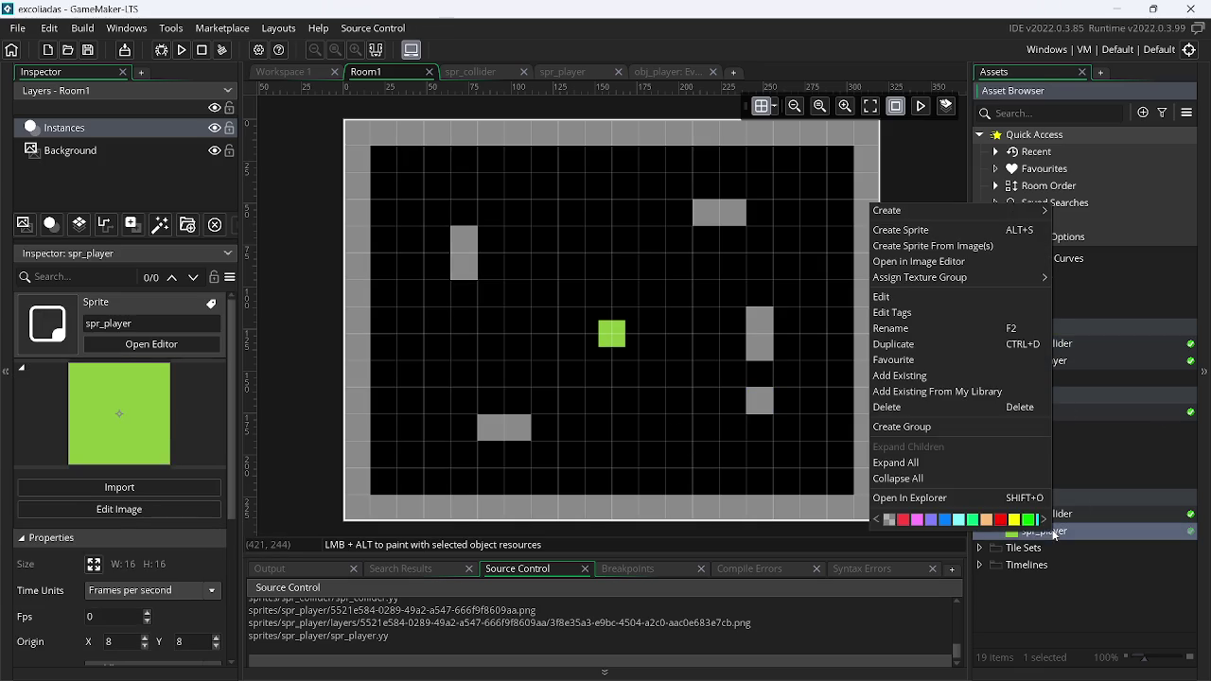
pyautogui.click(916, 232)
pyautogui.write('spr_')
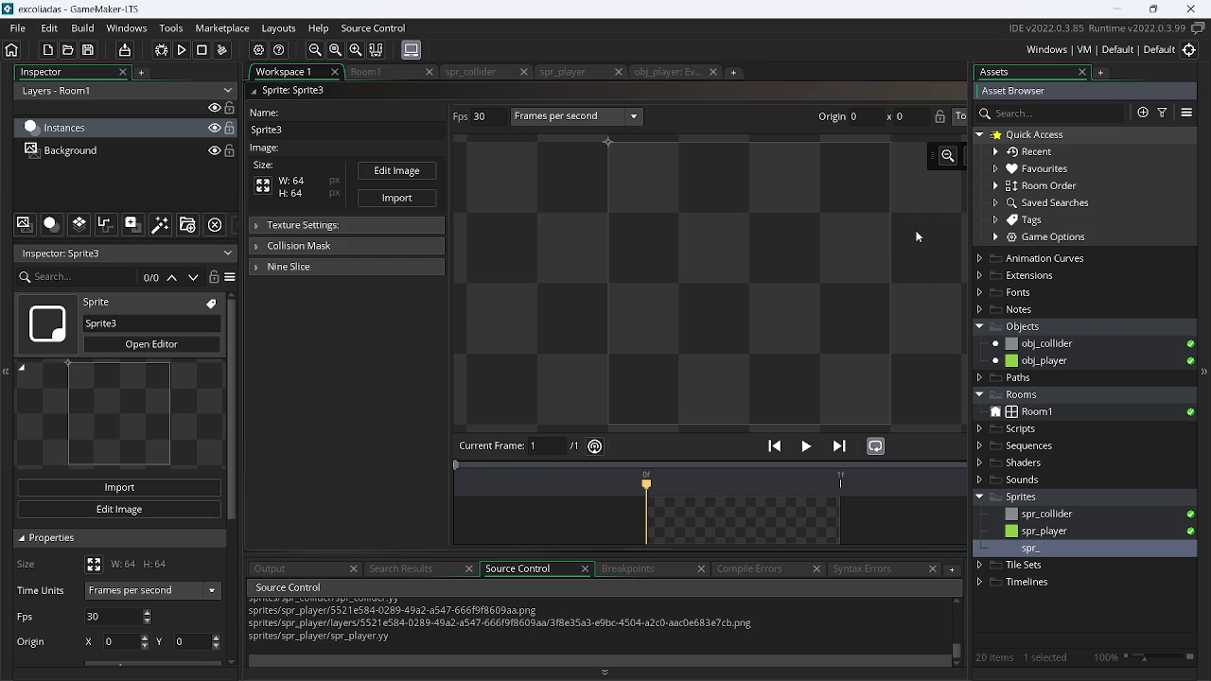
# Check the GDD and complete the sprite name as spr_spyk
pyautogui.hotkey('alt', 'Tab')
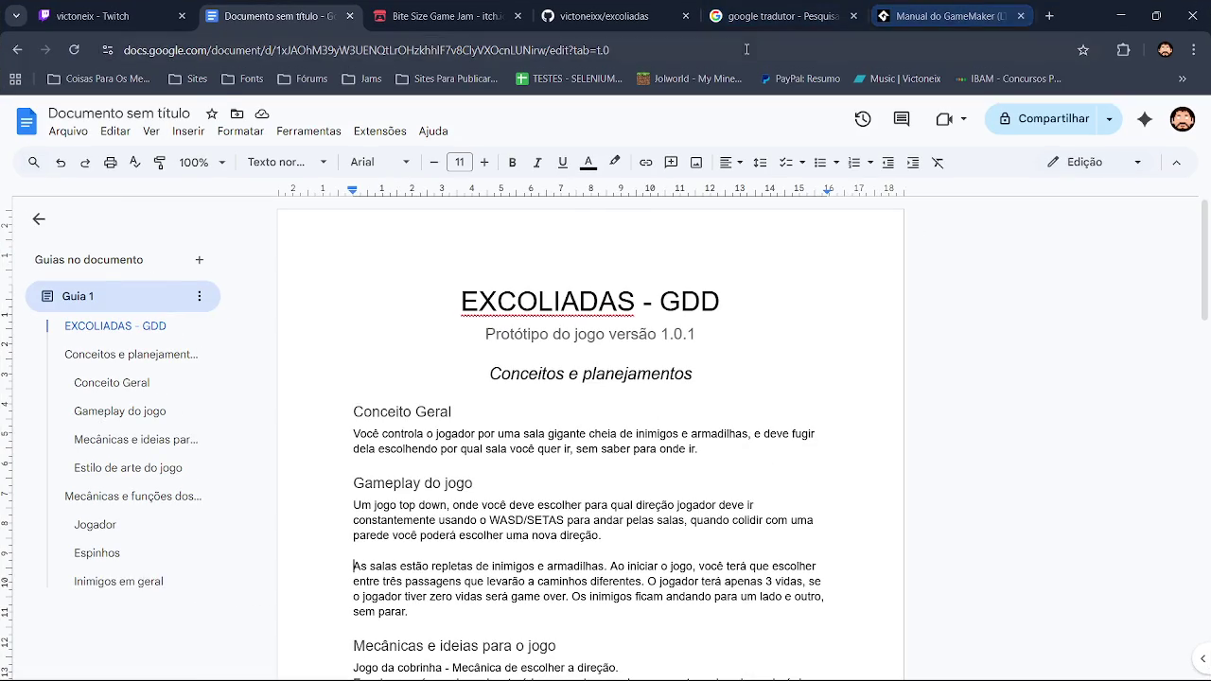
pyautogui.hotkey('alt', 'Tab')
pyautogui.click(319, 129)
pyautogui.write('spr_s')
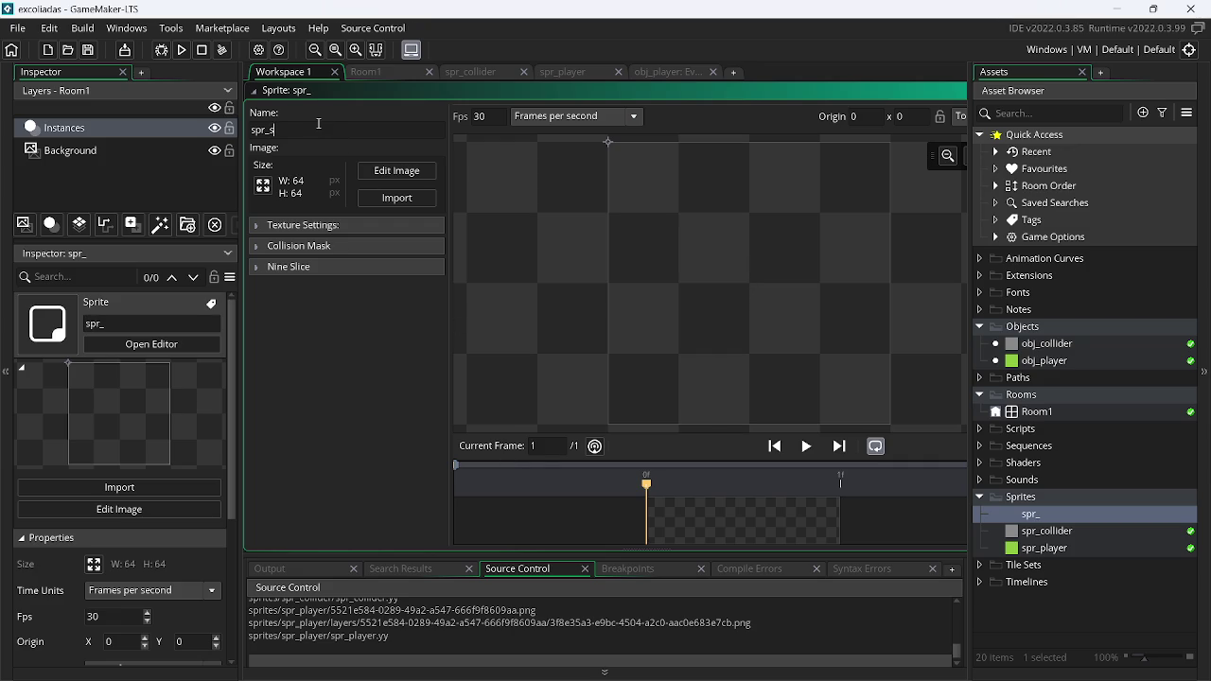
pyautogui.write('pyk')
pyautogui.hotkey('alt', 'Tab')
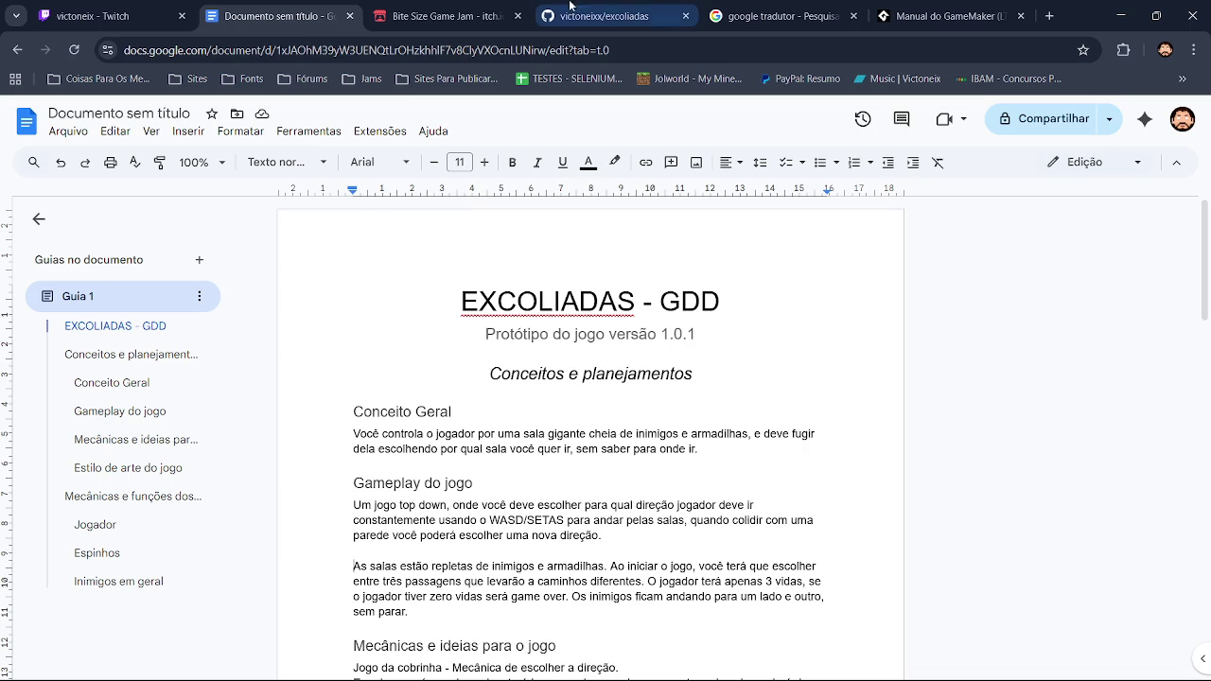
# Translate 'espinho' into English in Google Translate, getting 'thorn', after also trying 'faixa'
pyautogui.click(747, 6)
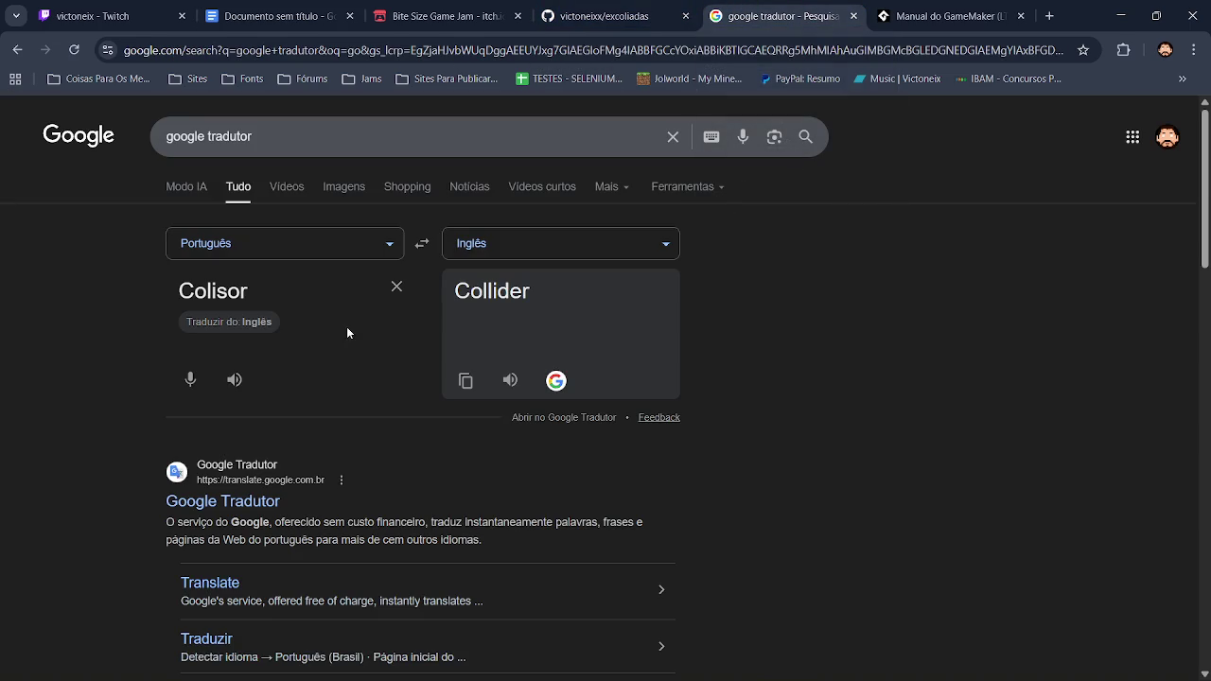
pyautogui.click(397, 290)
pyautogui.write('espinho')
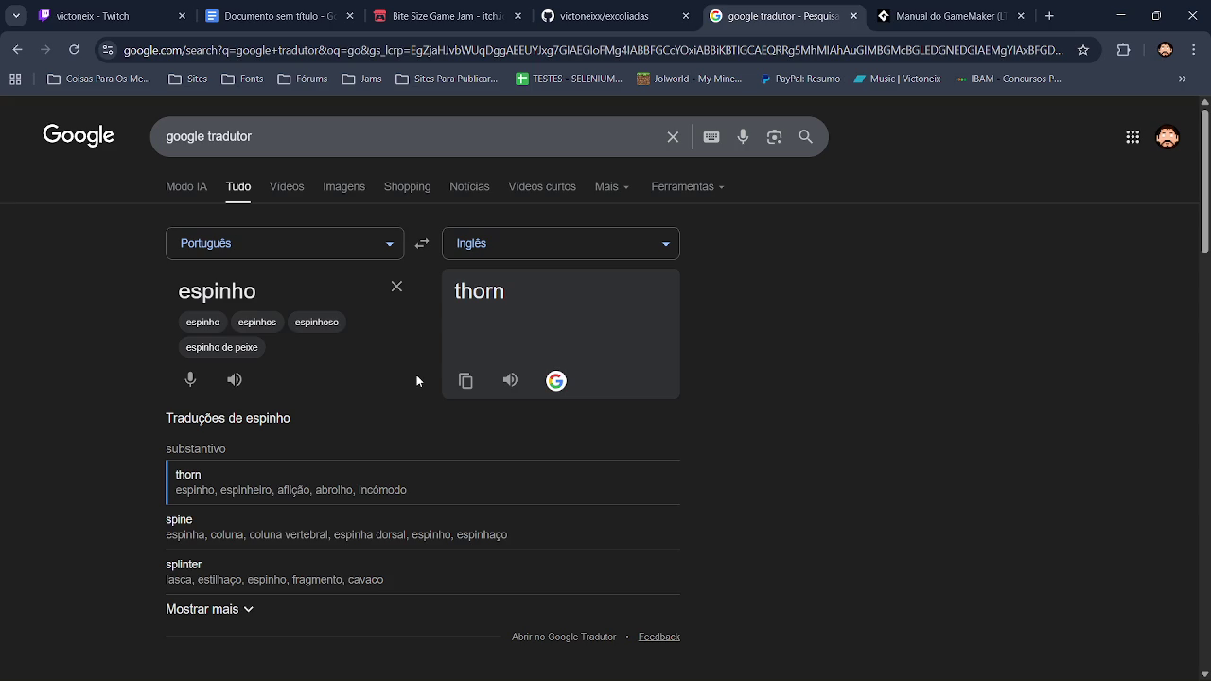
pyautogui.click(399, 288)
pyautogui.write('faix')
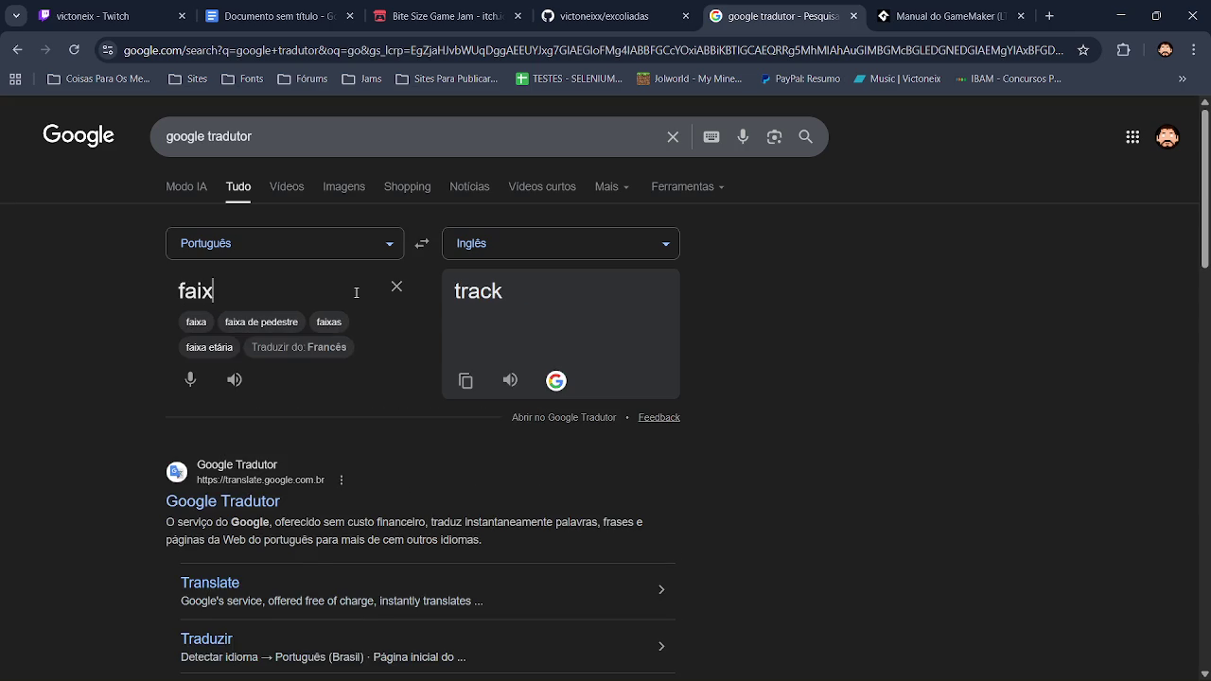
pyautogui.write('ca')
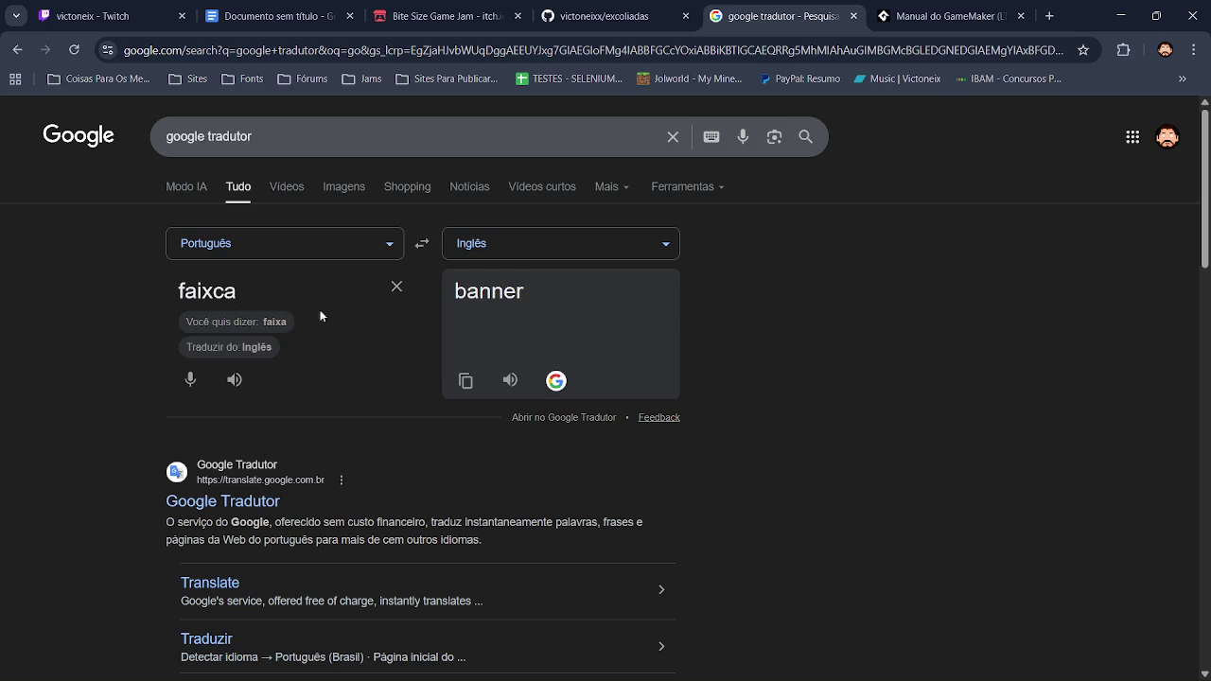
pyautogui.click(276, 322)
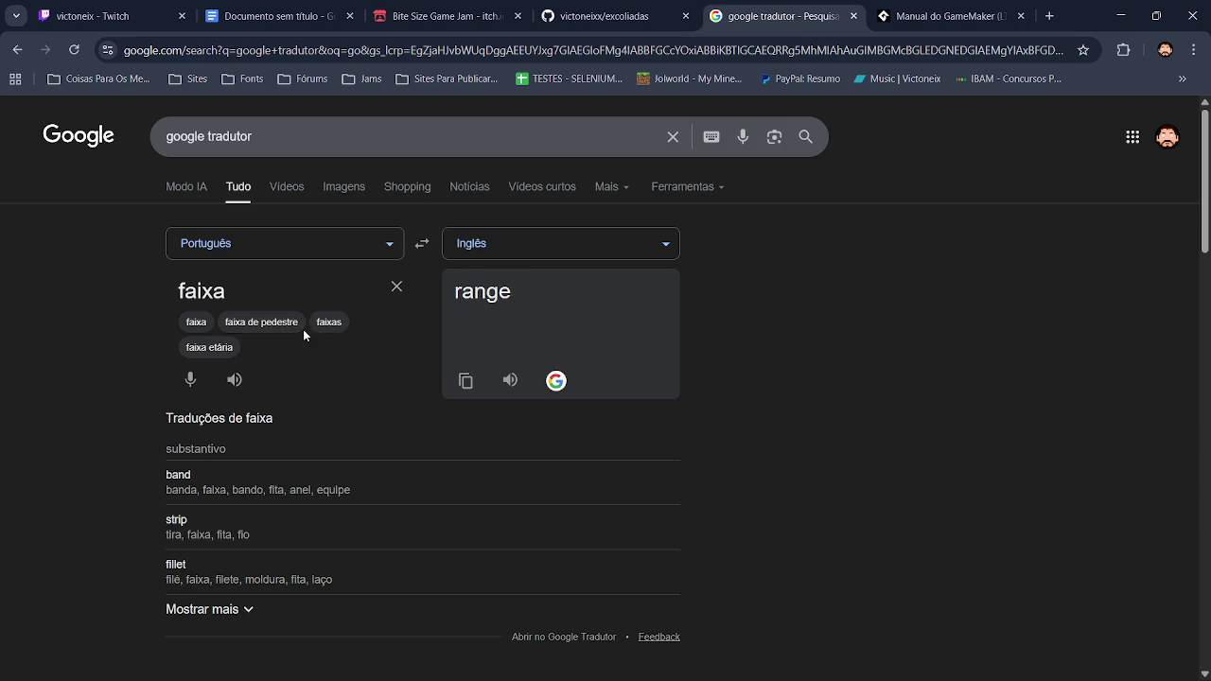
pyautogui.click(397, 287)
pyautogui.write('espinho')
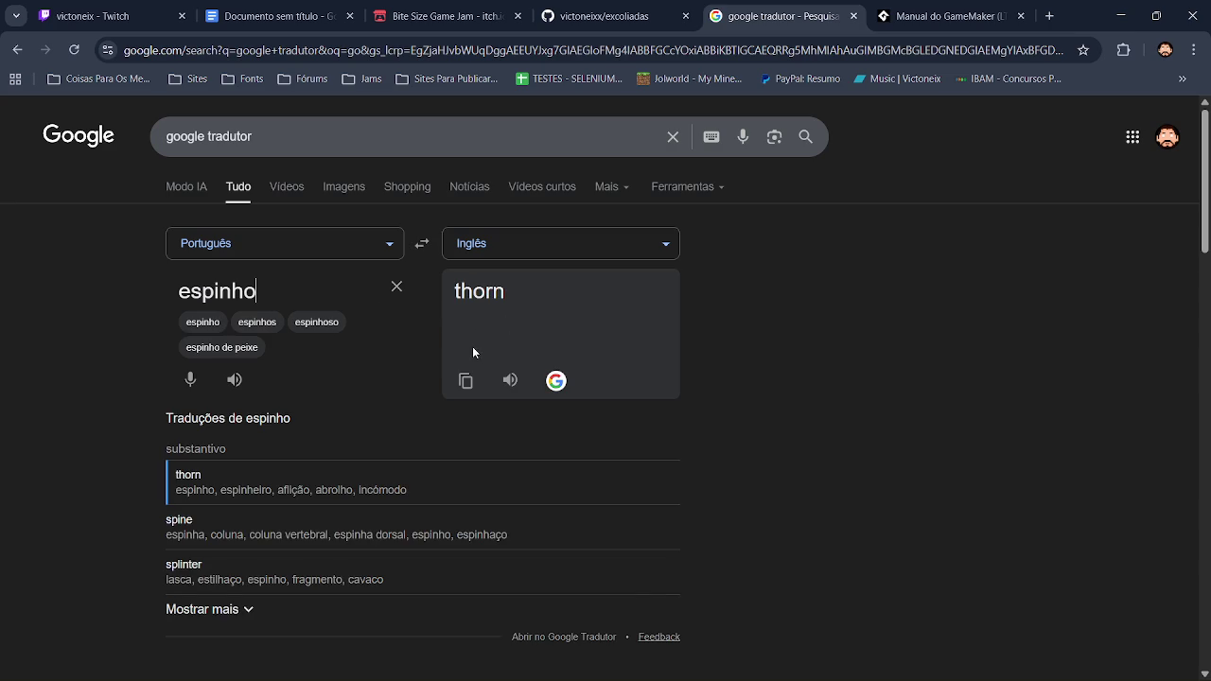
pyautogui.hotkey('alt', 'Tab')
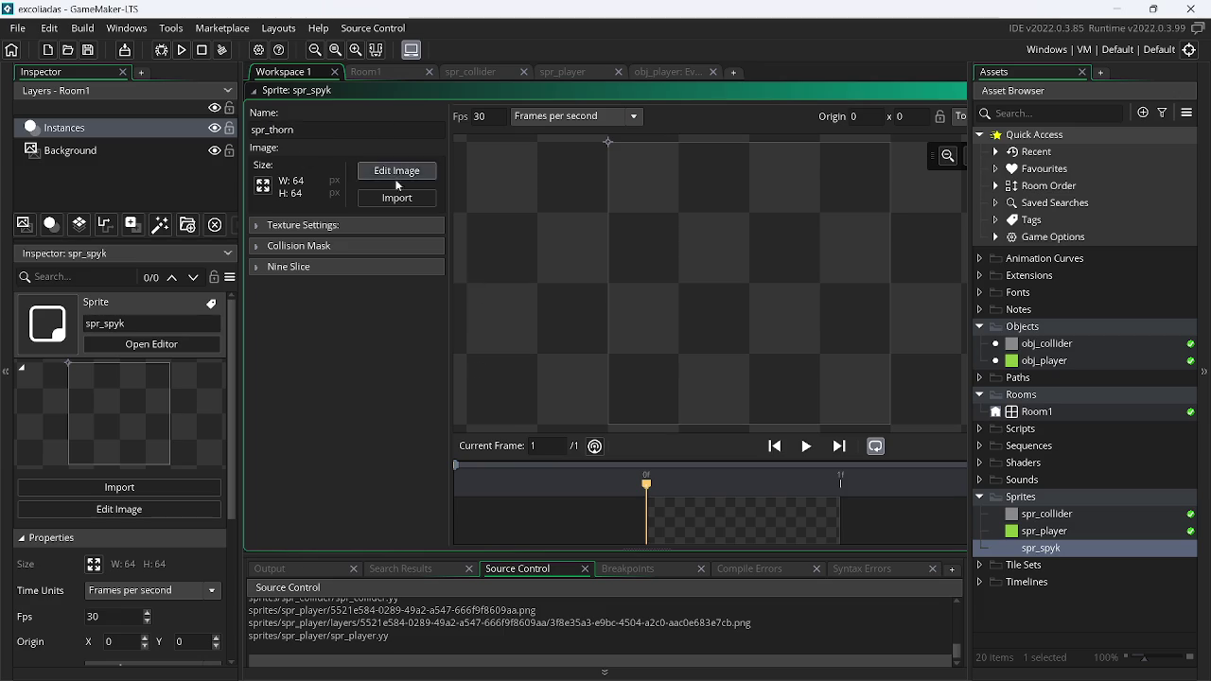
# Confirm the name spr_thorn, set the animation speed to 0, and resize the sprite to 16x16
pyautogui.press('Return')
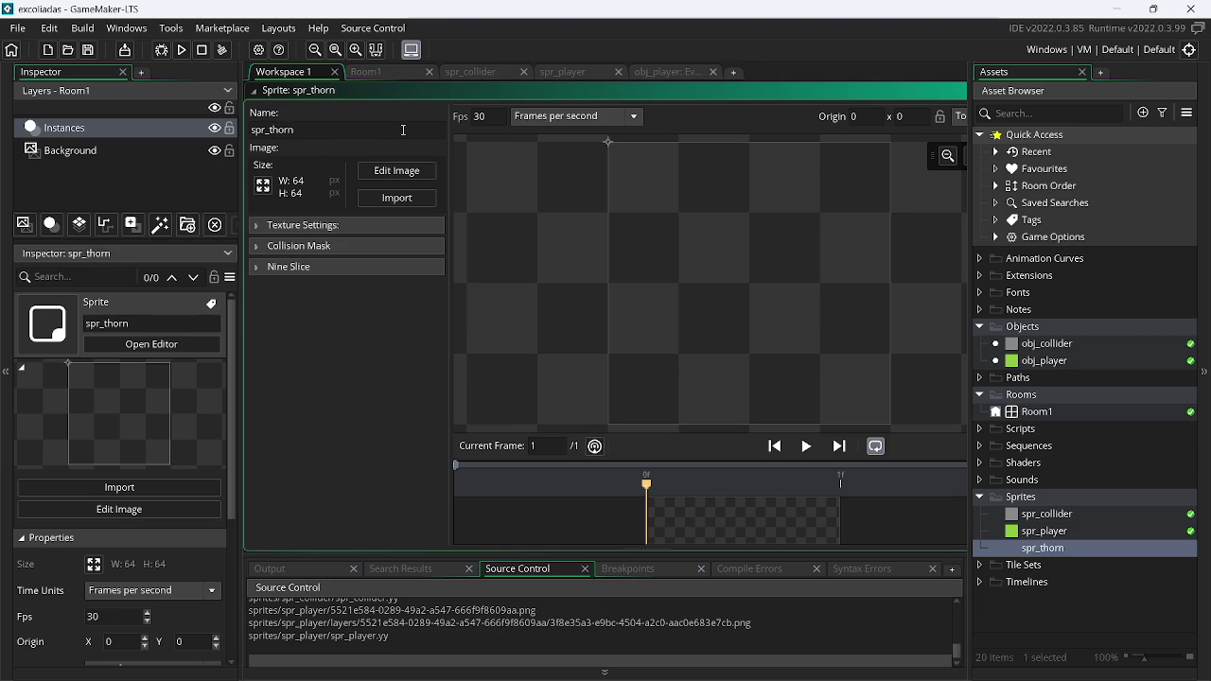
pyautogui.doubleClick(479, 117)
pyautogui.write('0')
pyautogui.click(263, 186)
pyautogui.write('16')
pyautogui.press('Return')
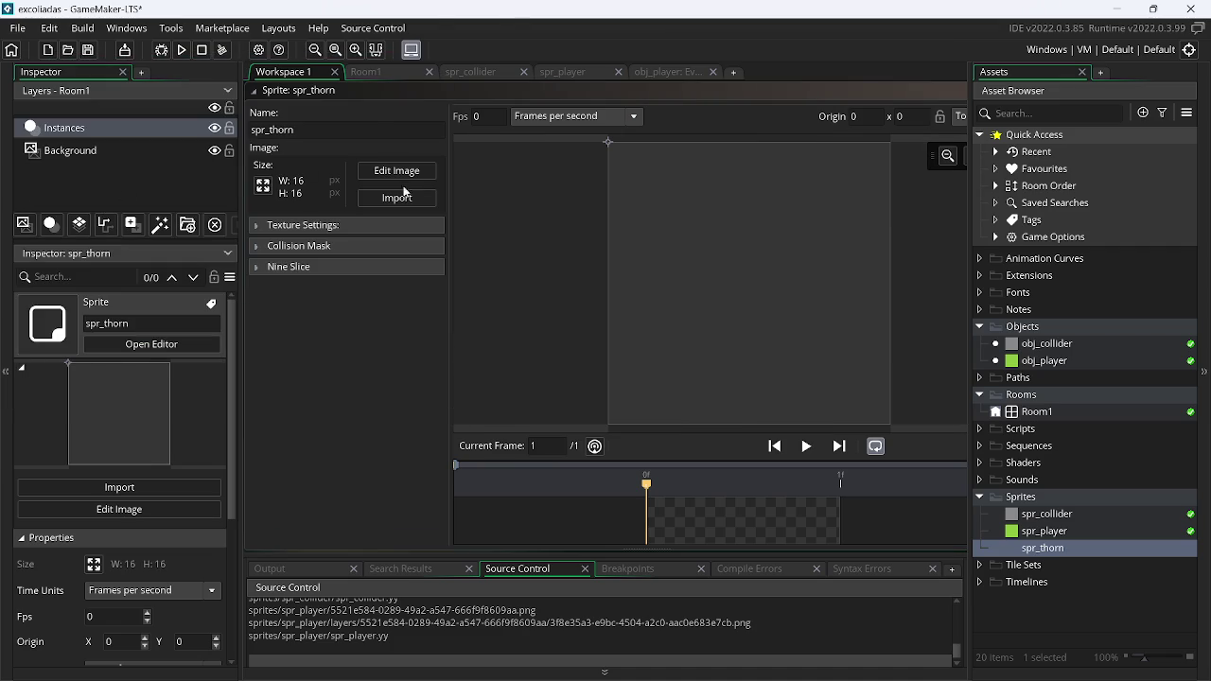
# Fill the whole 16x16 sprite canvas with a magenta filled rectangle
pyautogui.click(401, 173)
pyautogui.click(785, 431)
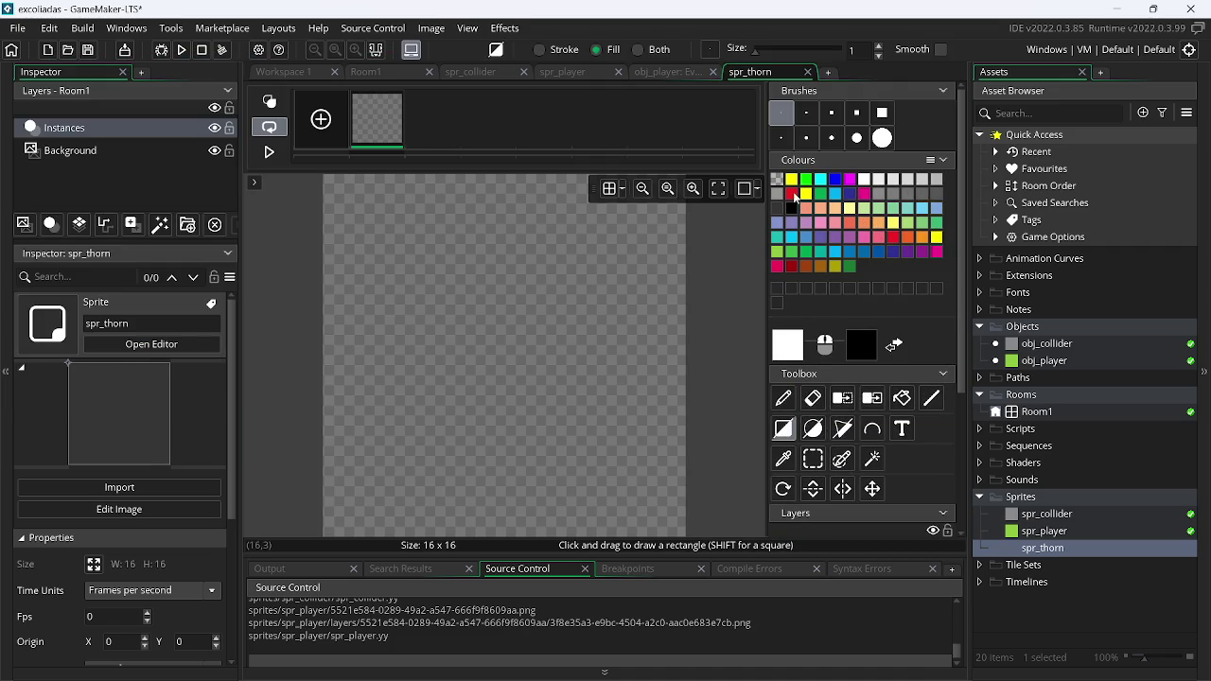
pyautogui.click(777, 268)
pyautogui.click(334, 202)
pyautogui.moveTo(334, 199); pyautogui.dragTo(778, 606)
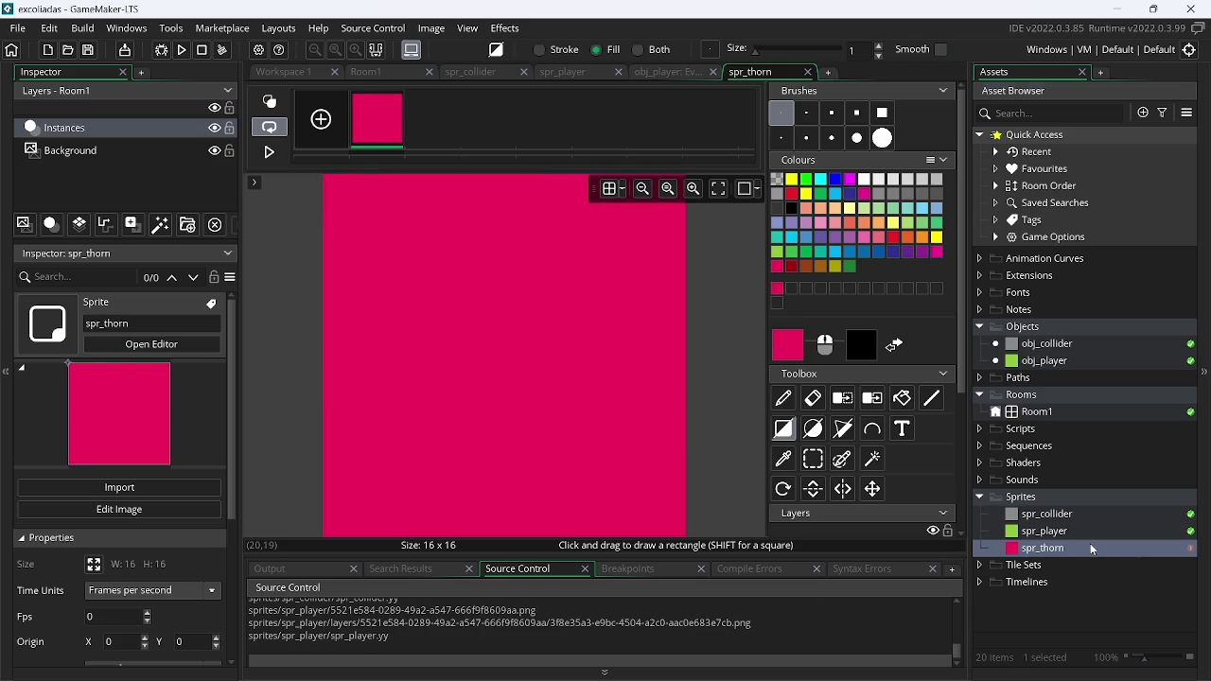
# Open spr_thorn's window and rearrange the workspace windows
pyautogui.doubleClick(1092, 550)
pyautogui.rightClick(651, 138)
pyautogui.moveTo(672, 159)
pyautogui.click(800, 178)
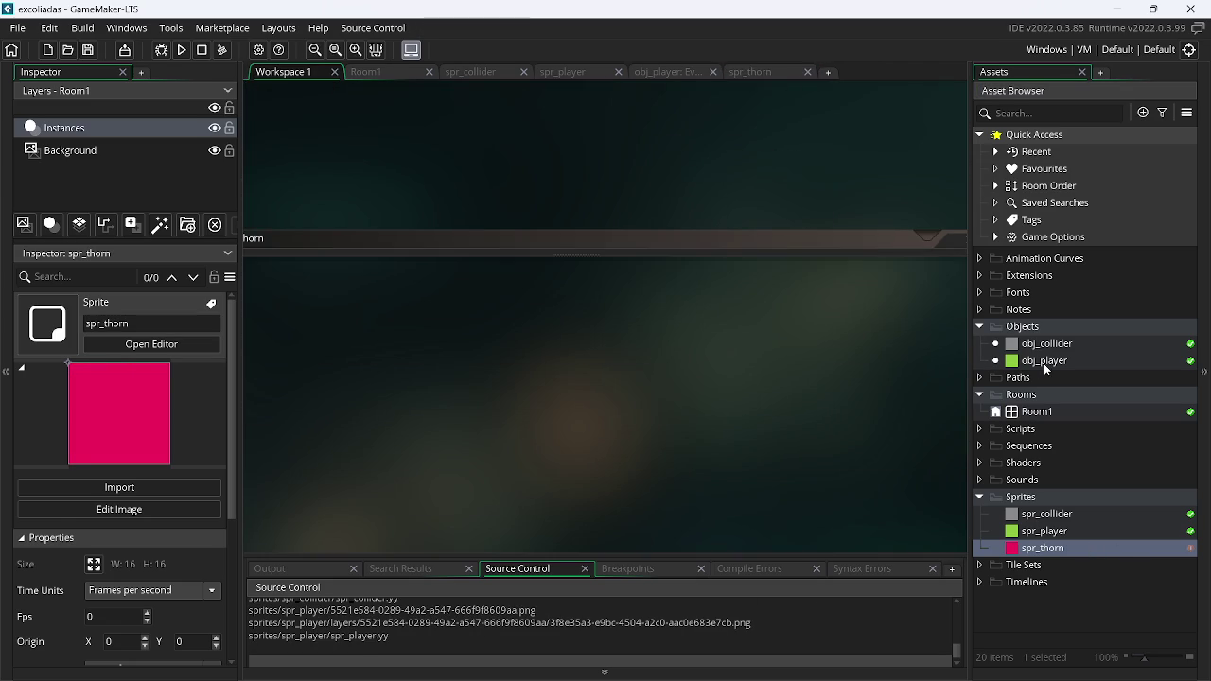
# Create an object named obj_thorn and assign spr_thorn as its sprite
pyautogui.rightClick(1045, 361)
pyautogui.click(904, 386)
pyautogui.write('obj_tho')
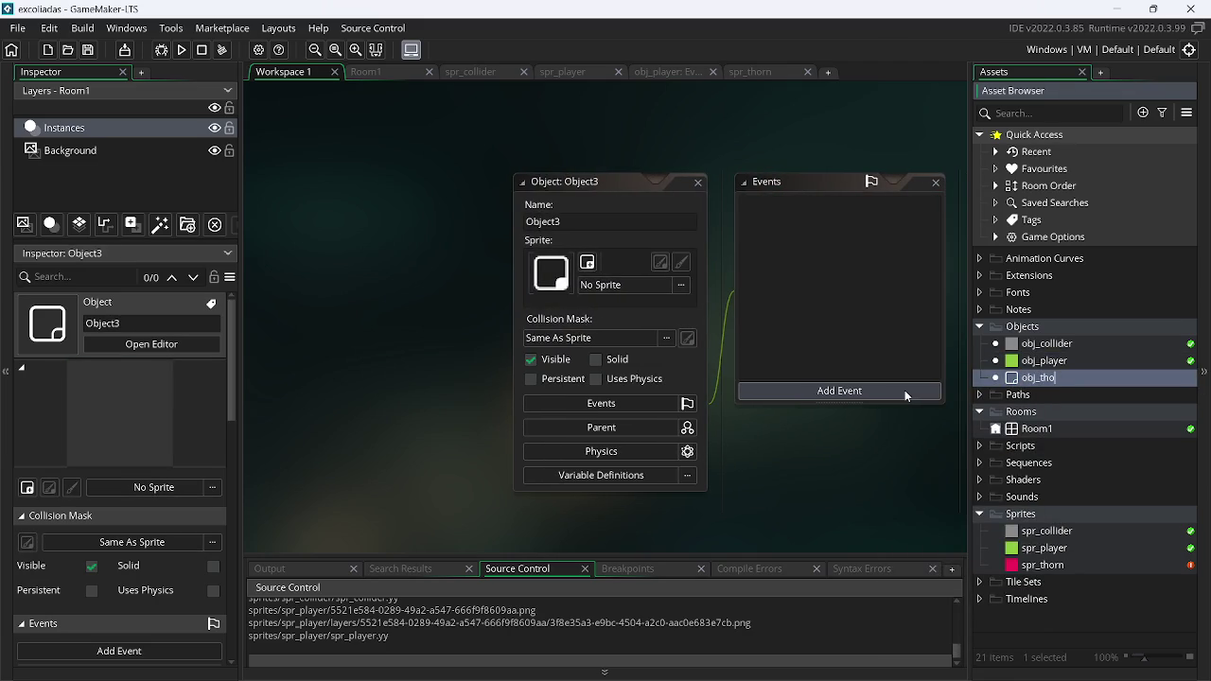
pyautogui.write('rn')
pyautogui.press('Return')
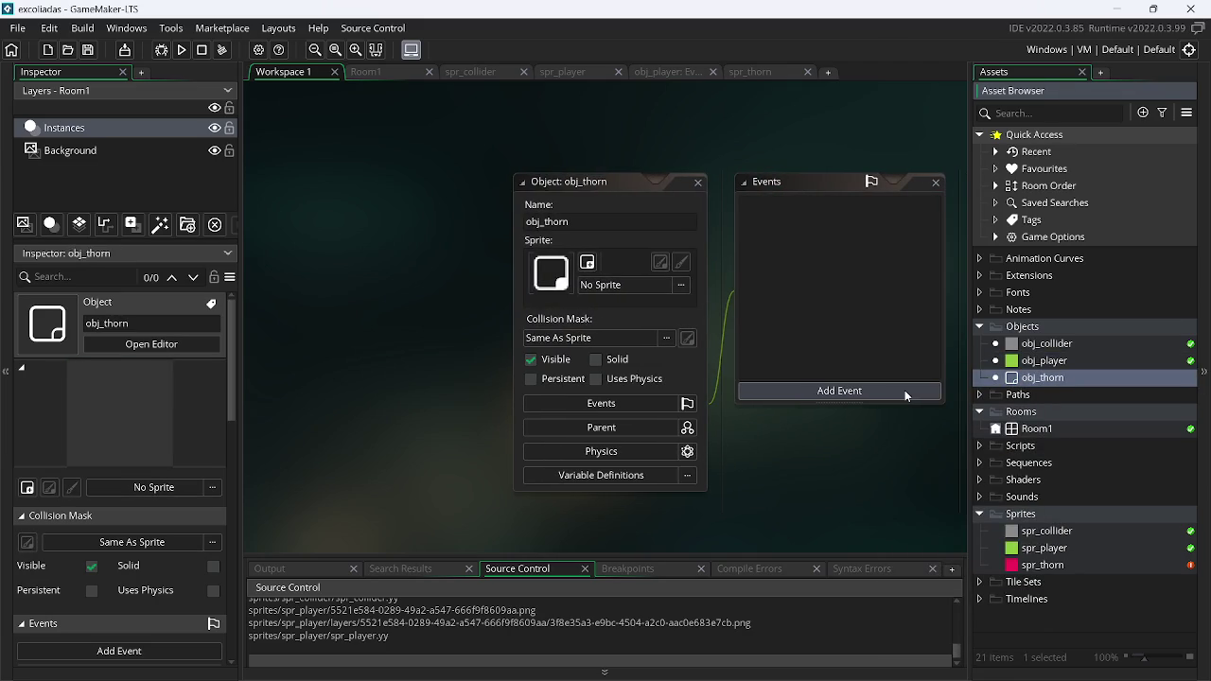
pyautogui.moveTo(1070, 565); pyautogui.dragTo(568, 274)
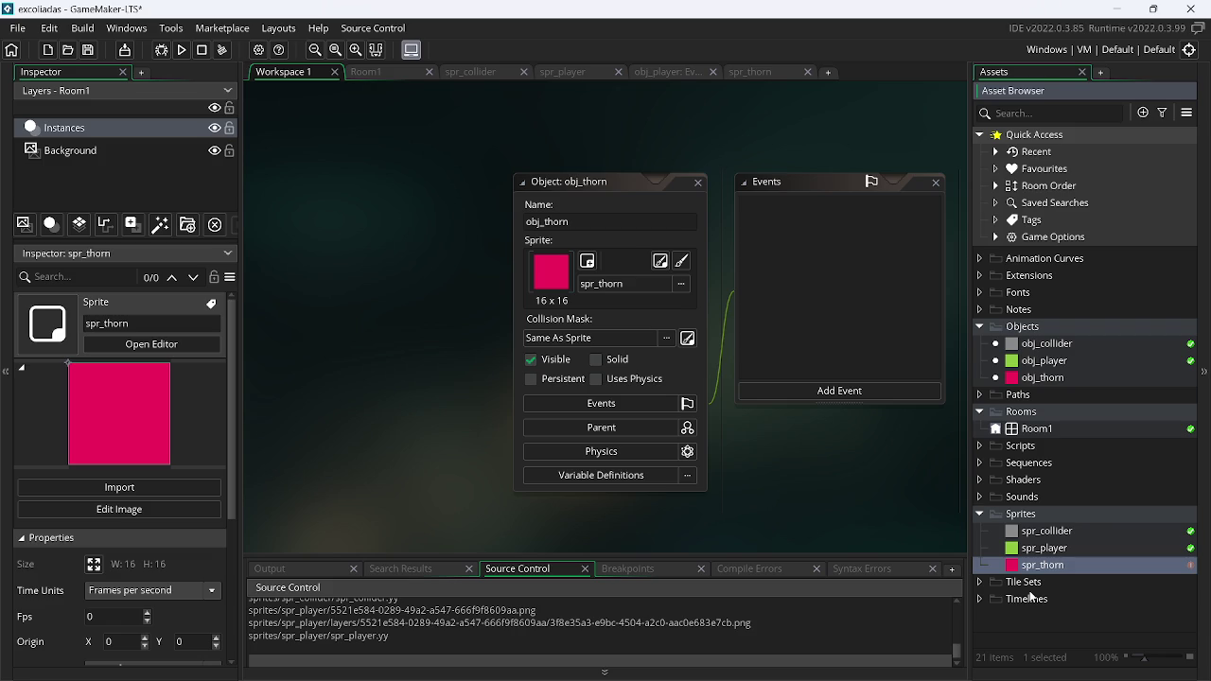
# Collapse the workspace windows and close the spr_collider, spr_player and spr_thorn editors
pyautogui.rightClick(348, 247)
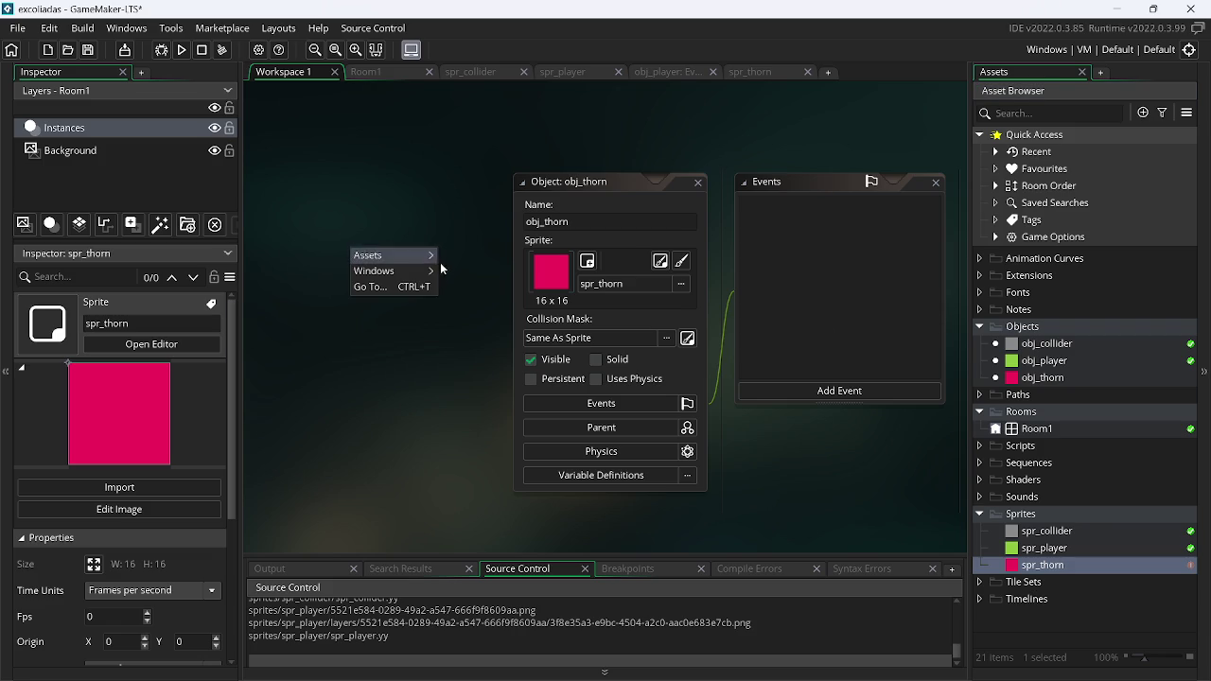
pyautogui.moveTo(417, 272)
pyautogui.click(469, 304)
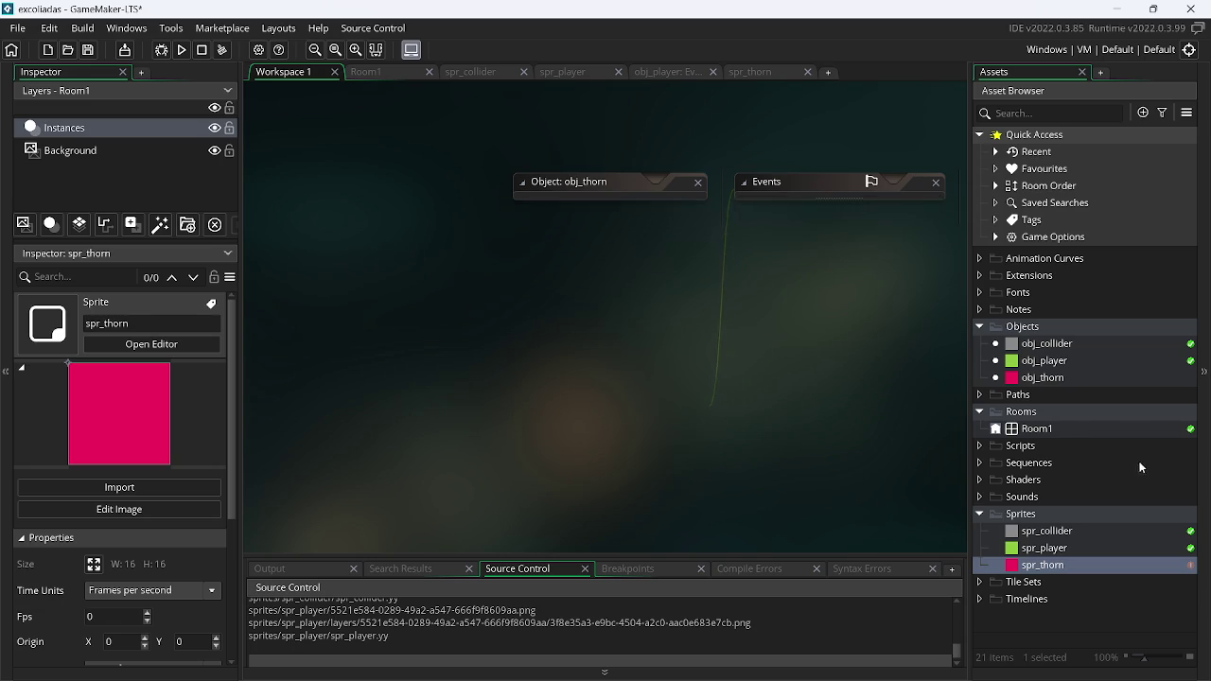
pyautogui.click(1080, 379)
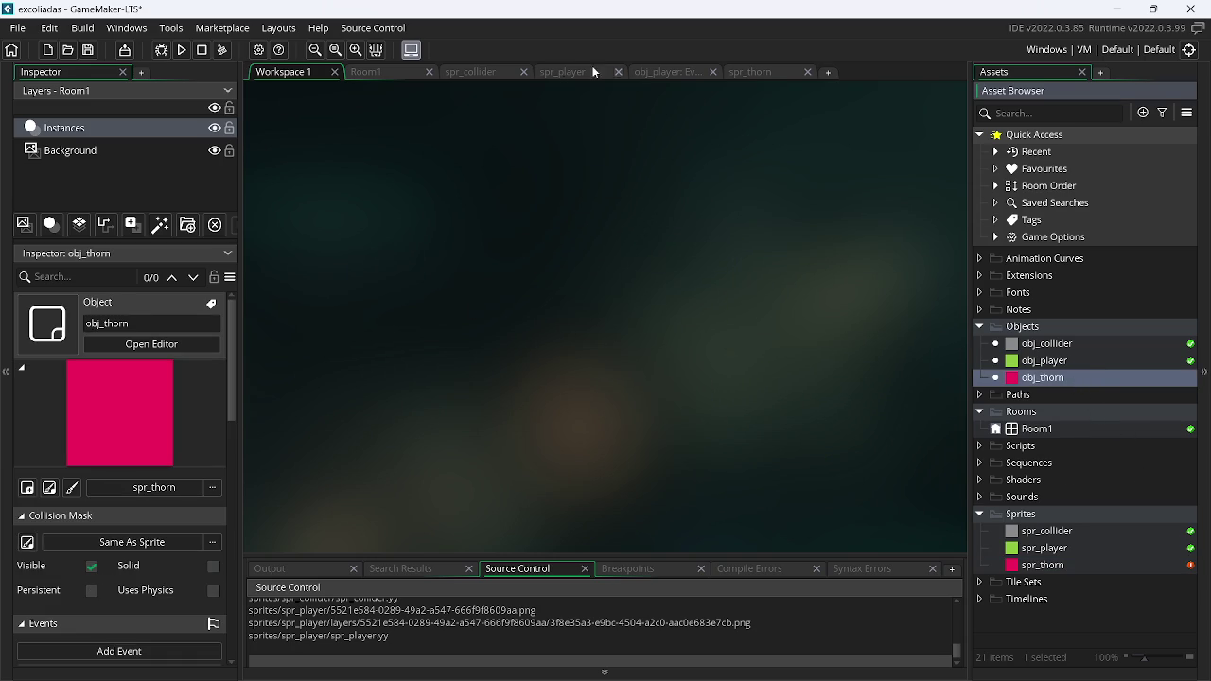
pyautogui.click(522, 73)
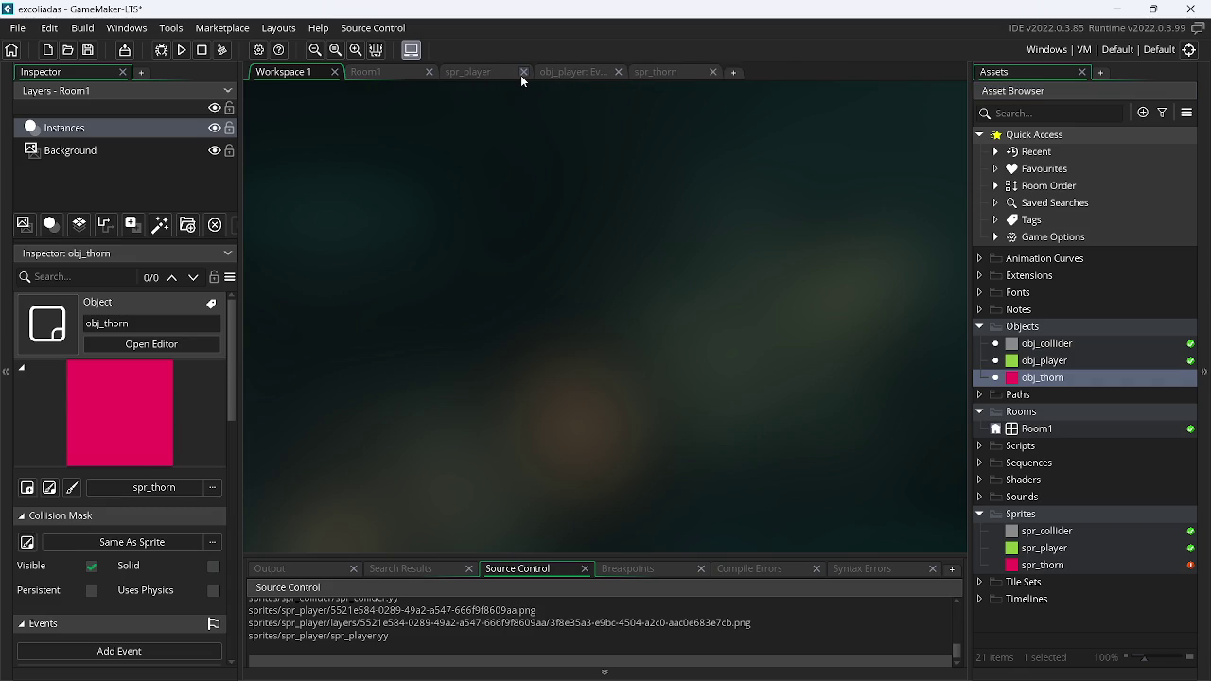
pyautogui.click(522, 73)
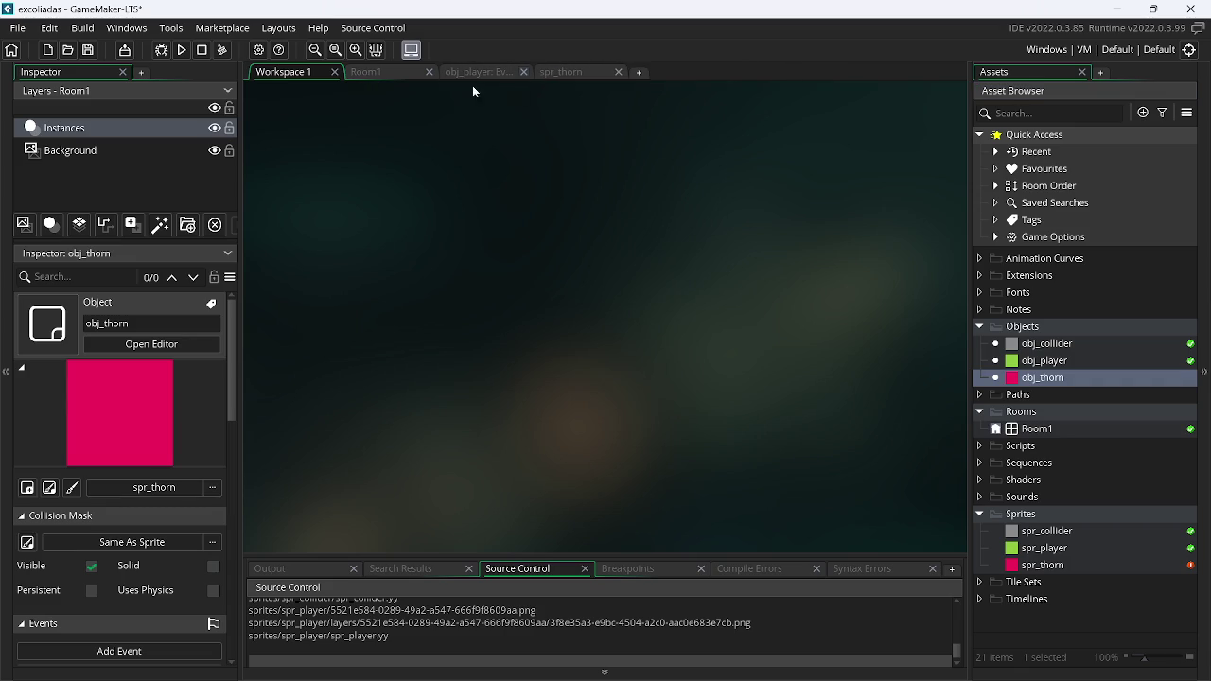
pyautogui.click(619, 71)
pyautogui.click(364, 71)
# Place three obj_thorn instances in Room1, near the top, bottom and right edges
pyautogui.moveTo(969, 440)
pyautogui.mouseDown()
pyautogui.moveTo(577, 378)
pyautogui.moveTo(497, 222)
pyautogui.moveTo(521, 166)
pyautogui.moveTo(498, 171)
pyautogui.mouseUp()
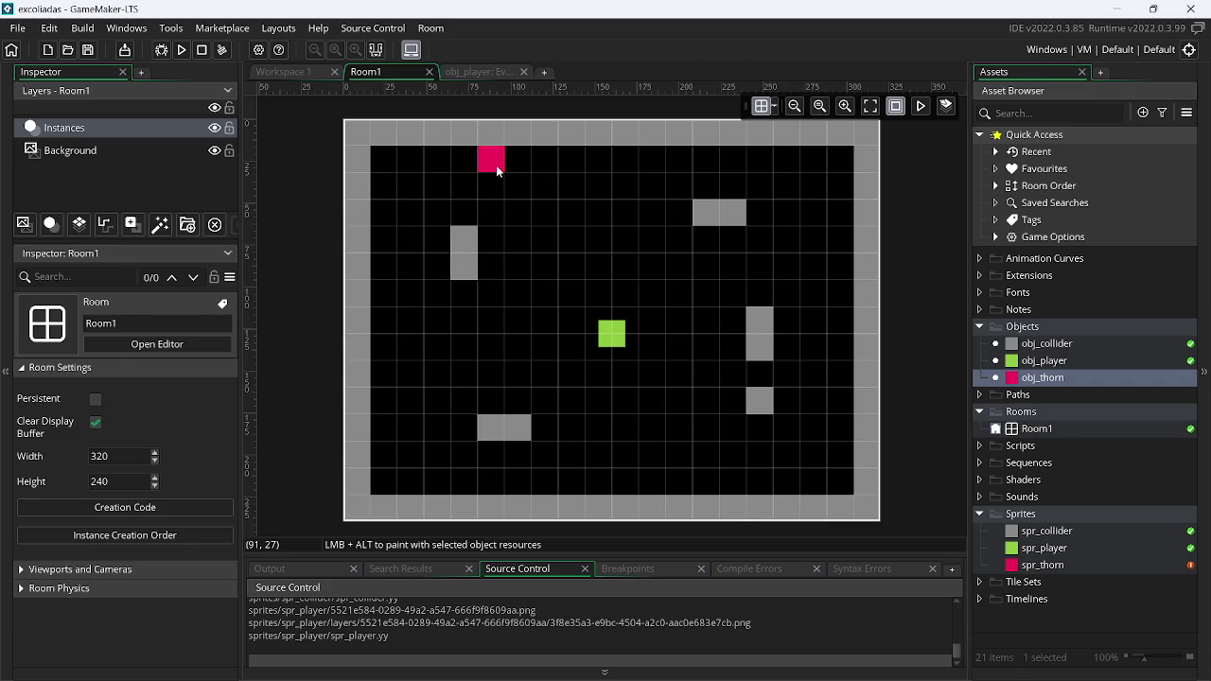
pyautogui.keyDown('alt'); pyautogui.click(572, 455); pyautogui.keyUp('alt')
pyautogui.moveTo(573, 455); pyautogui.dragTo(760, 457)
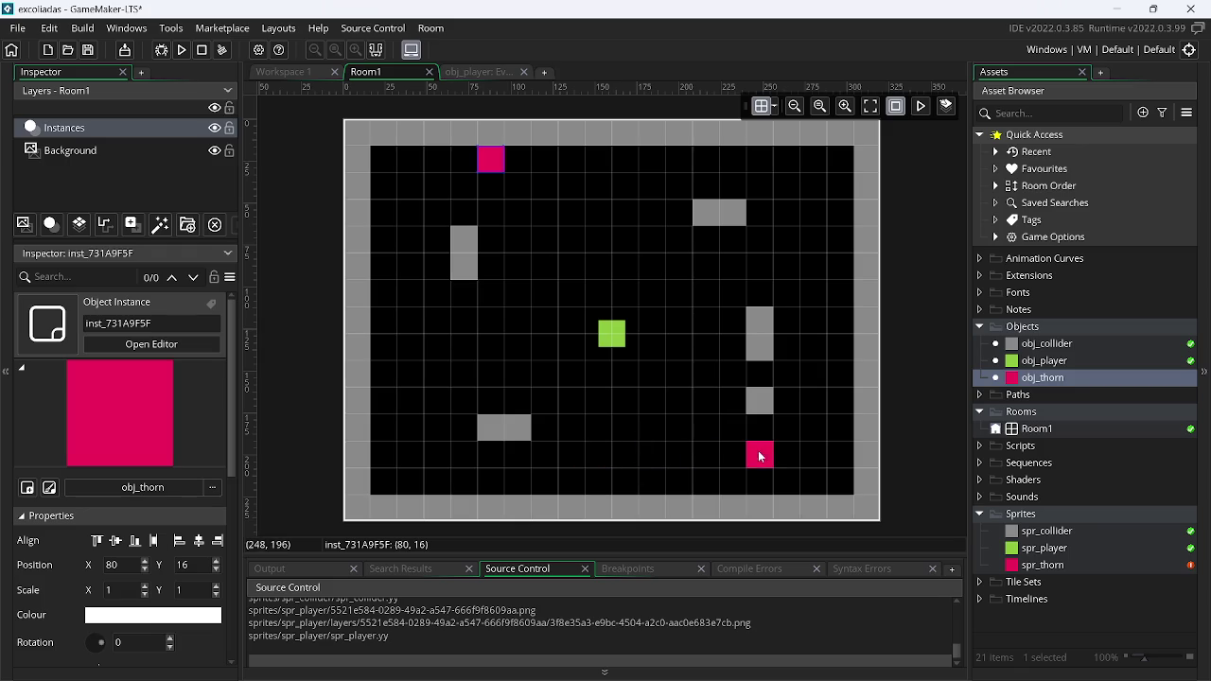
pyautogui.keyDown('alt'); pyautogui.click(735, 482); pyautogui.keyUp('alt')
pyautogui.keyDown('alt'); pyautogui.click(852, 238); pyautogui.keyUp('alt')
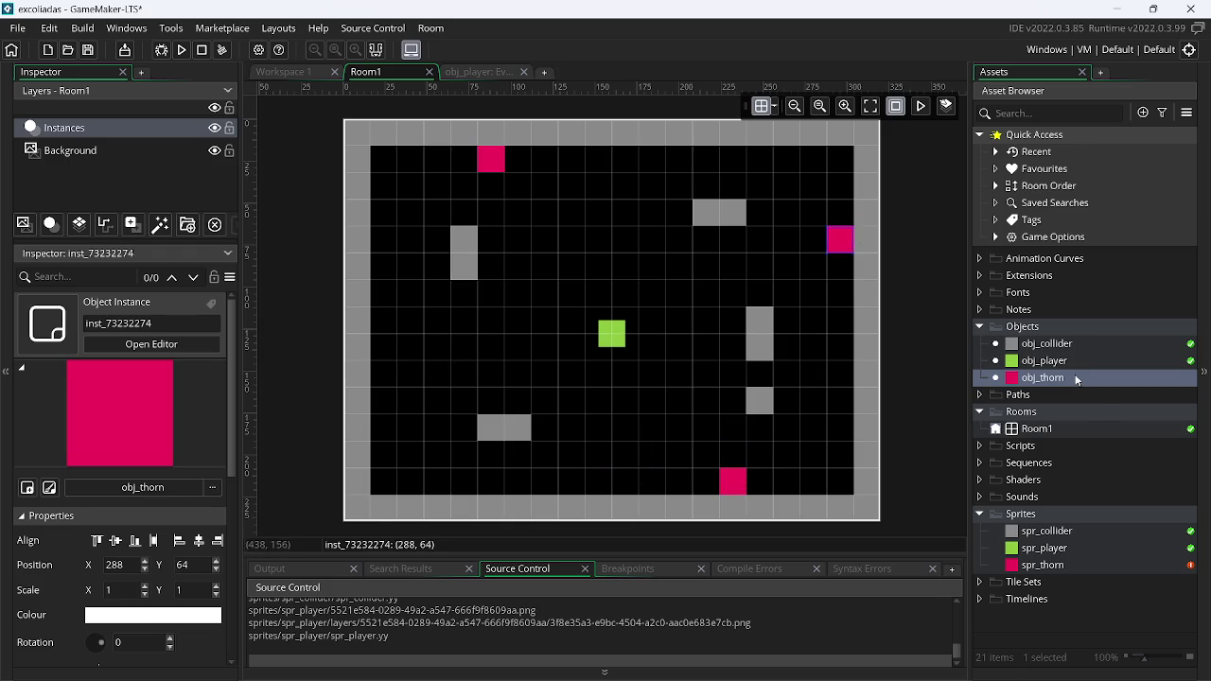
pyautogui.click(478, 73)
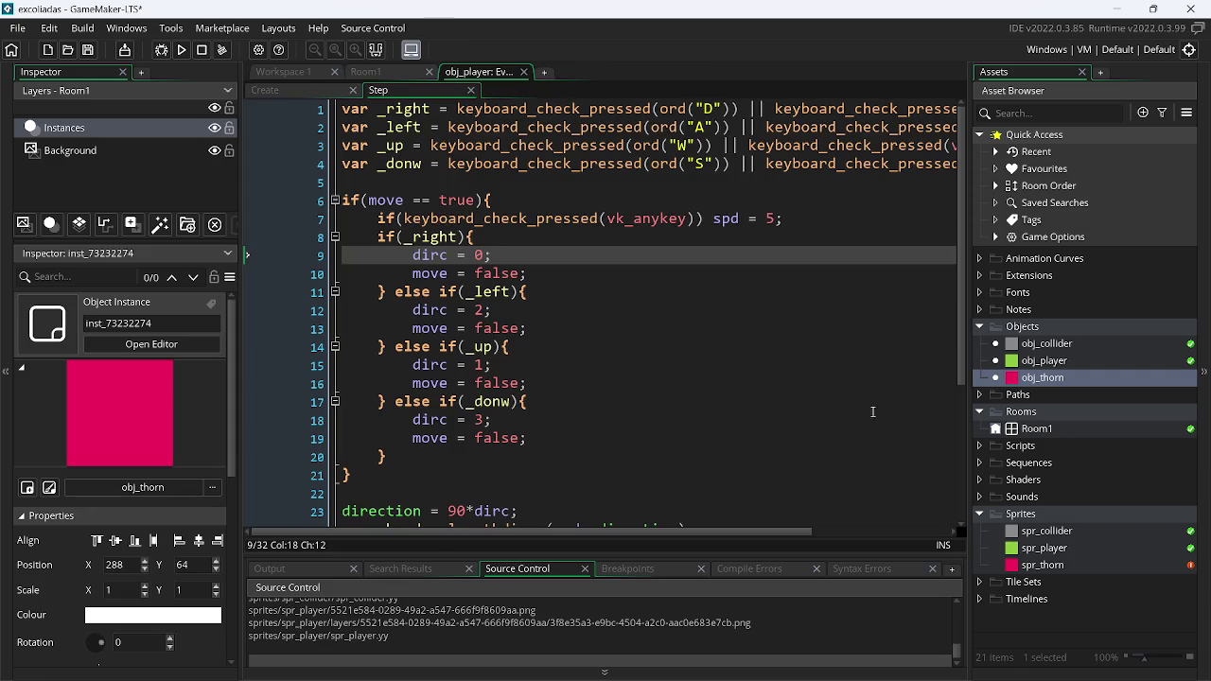
pyautogui.scroll(-4, 954, 329)
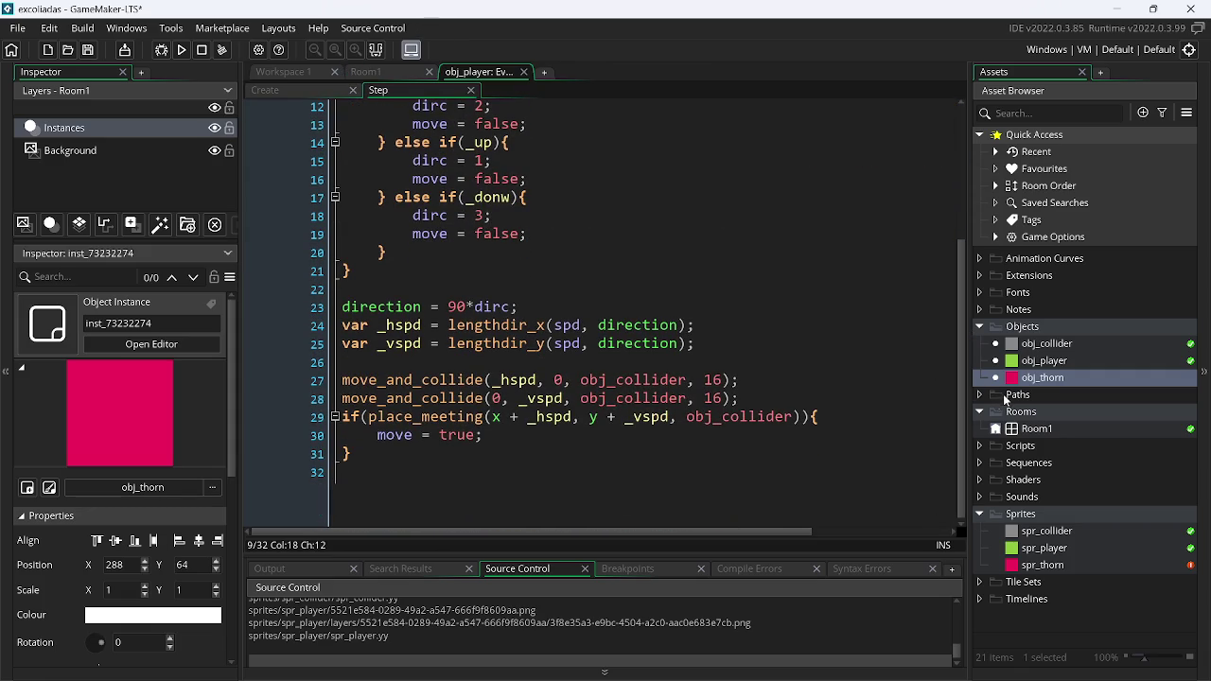
pyautogui.doubleClick(1073, 365)
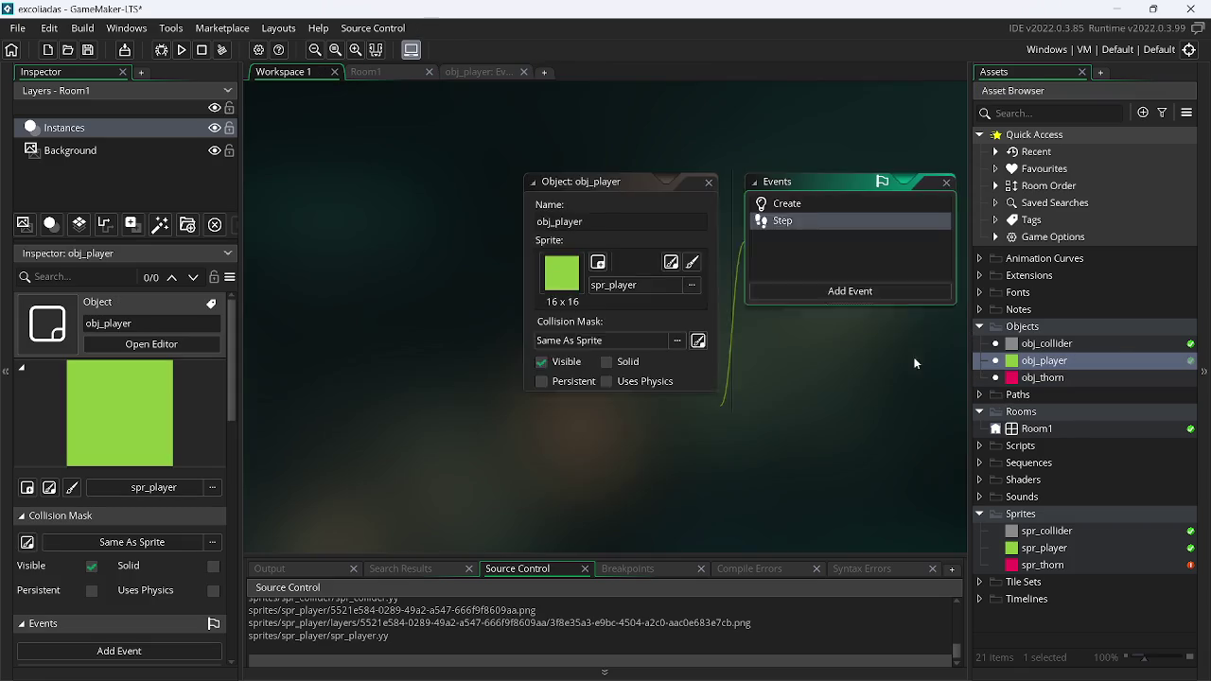
pyautogui.click(582, 391)
pyautogui.moveTo(586, 596)
pyautogui.moveTo(649, 597)
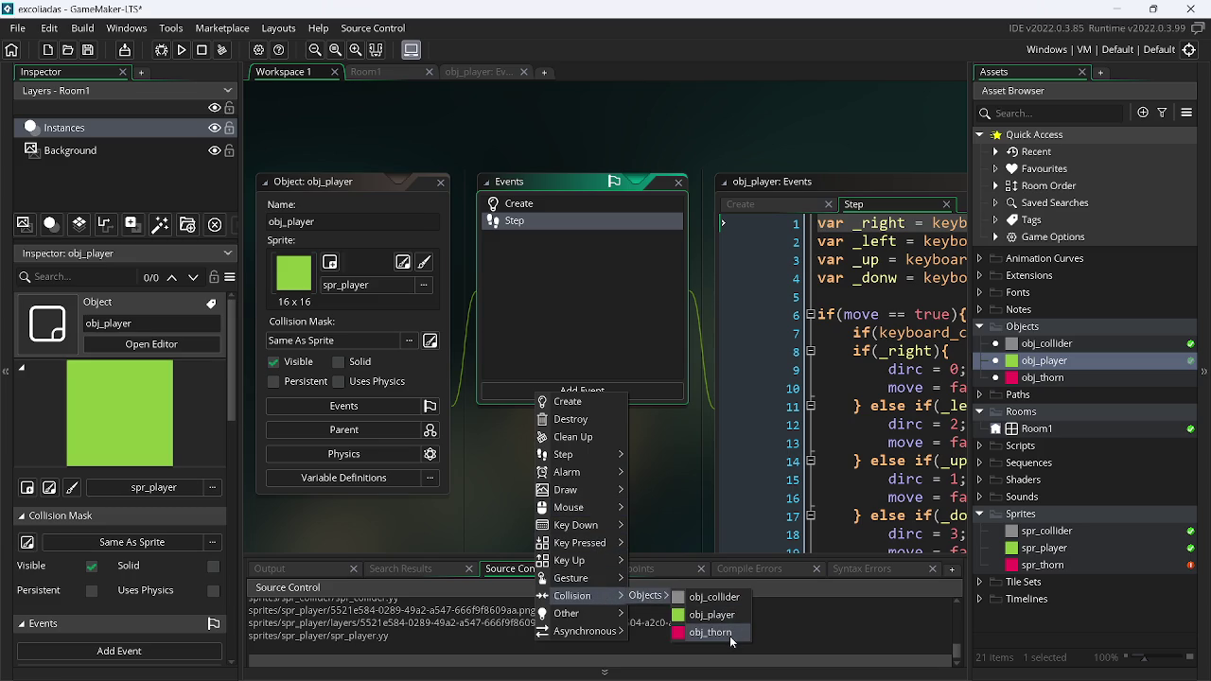
pyautogui.click(698, 642)
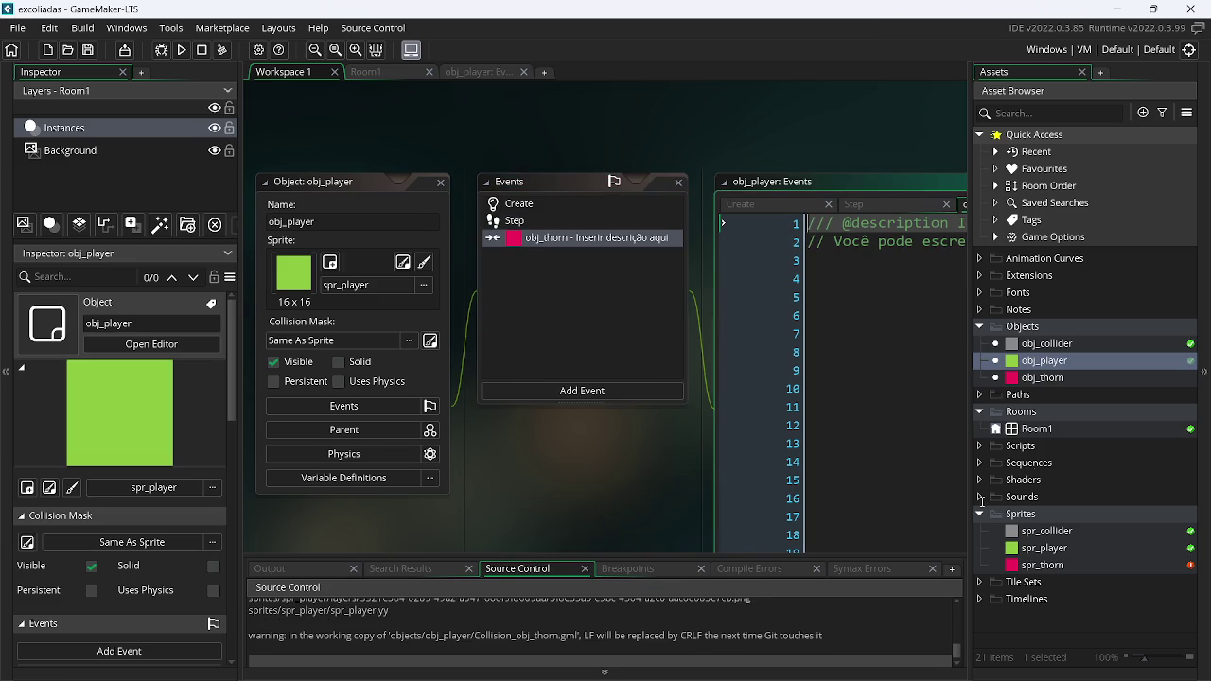
pyautogui.rightClick(1051, 363)
pyautogui.click(947, 408)
pyautogui.click(622, 324)
pyautogui.hotkey('ctrl', 'End')
pyautogui.hotkey('ctrl', 'a')
pyautogui.press('BackSpace')
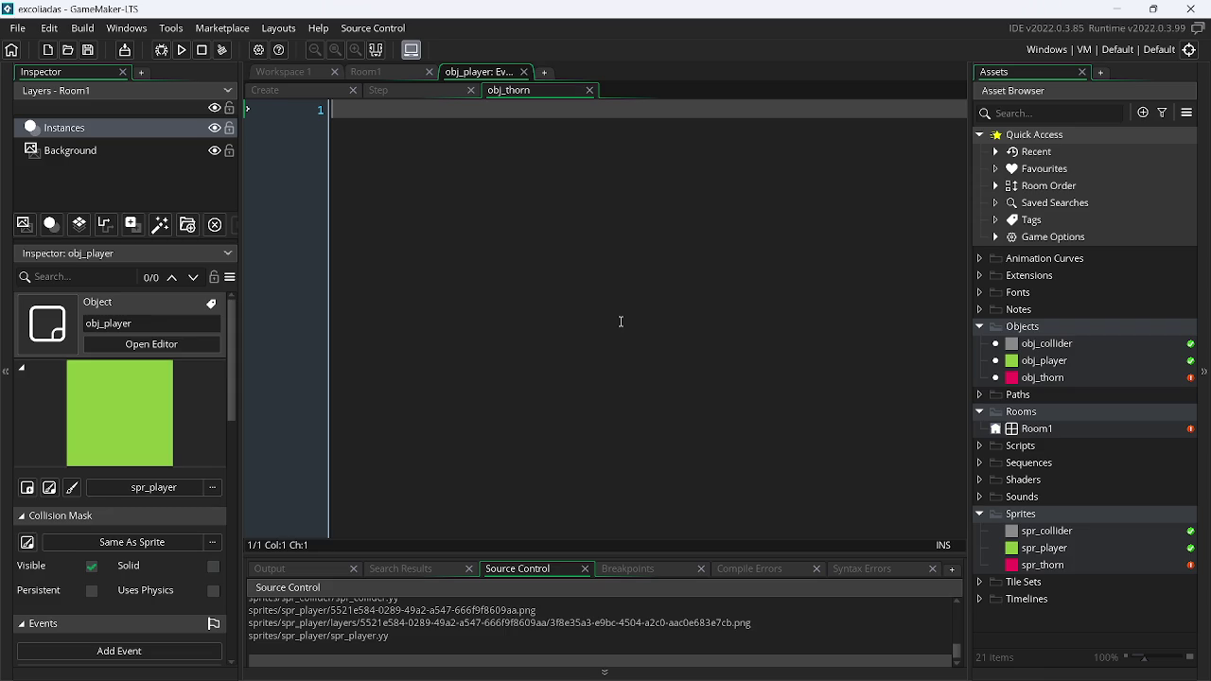
pyautogui.write('x = s')
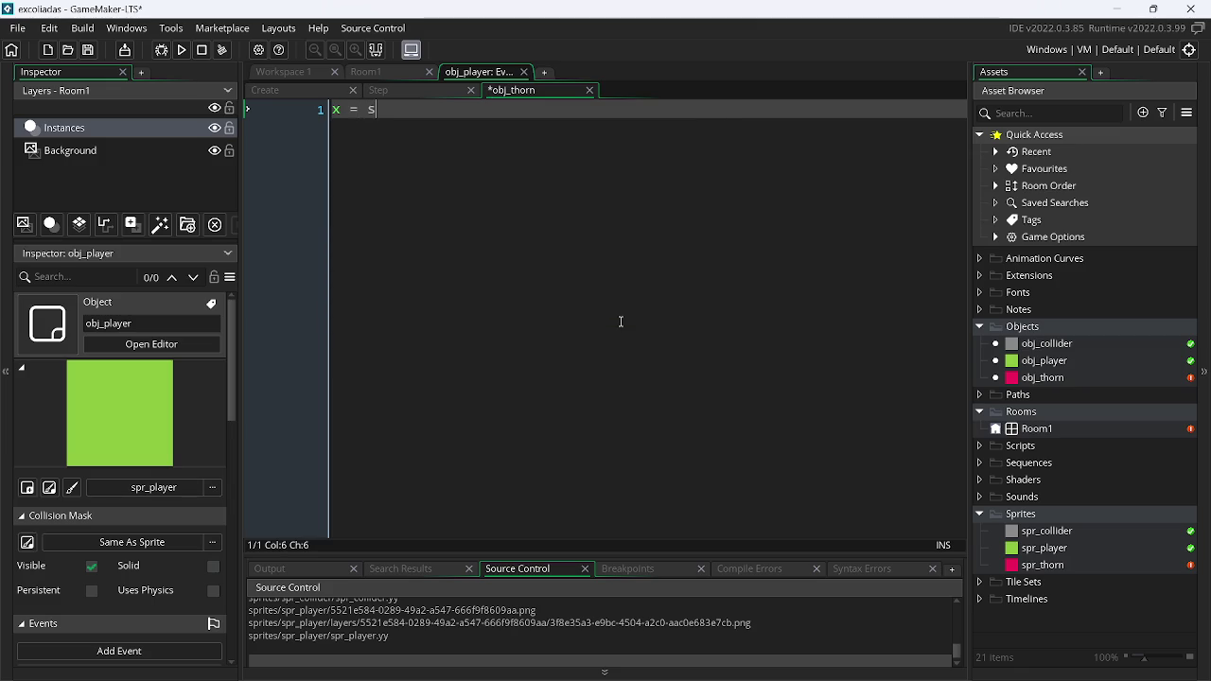
pyautogui.write('ta')
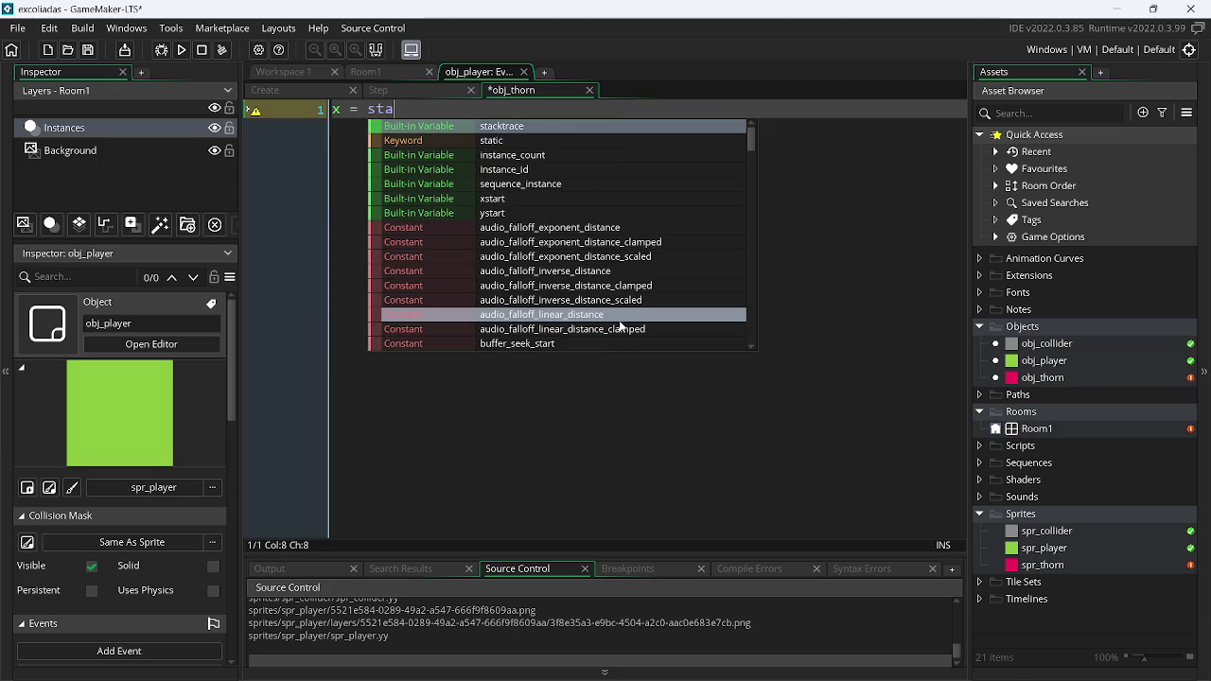
pyautogui.press('BackSpace')
pyautogui.press('BackSpace')
pyautogui.press('BackSpace')
pyautogui.write('xs')
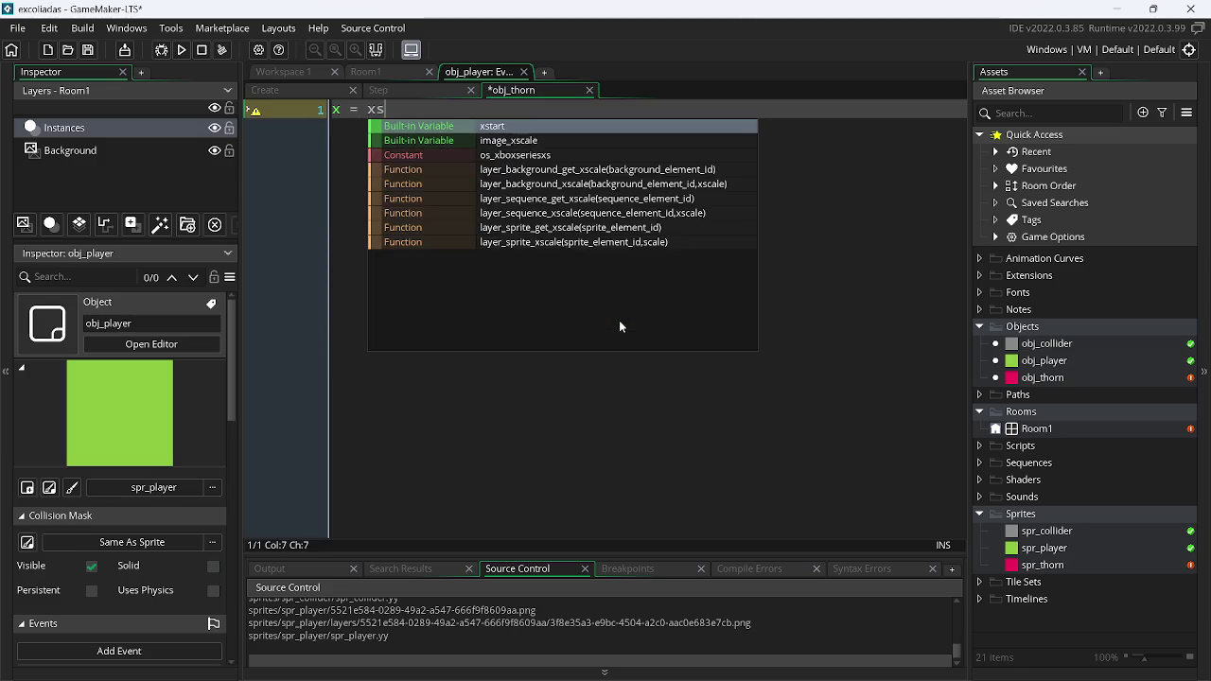
pyautogui.press('Return')
pyautogui.write(';')
pyautogui.hotkey('ctrl', 'd')
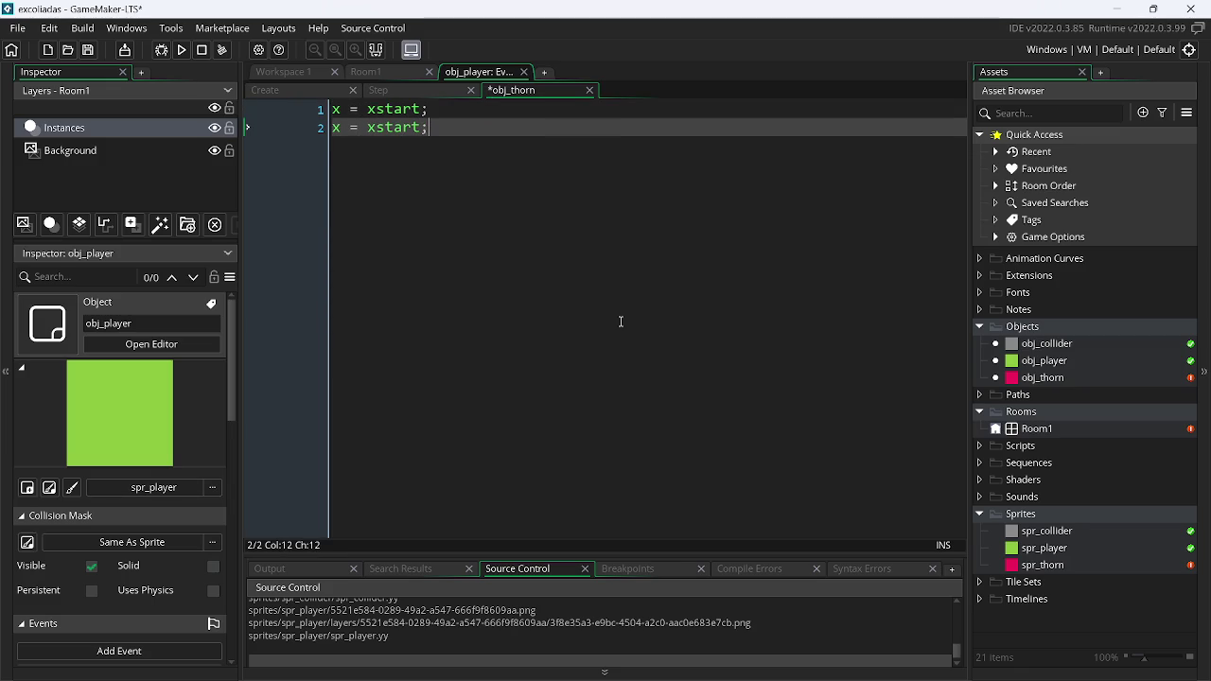
pyautogui.press('Home')
pyautogui.press('Right')
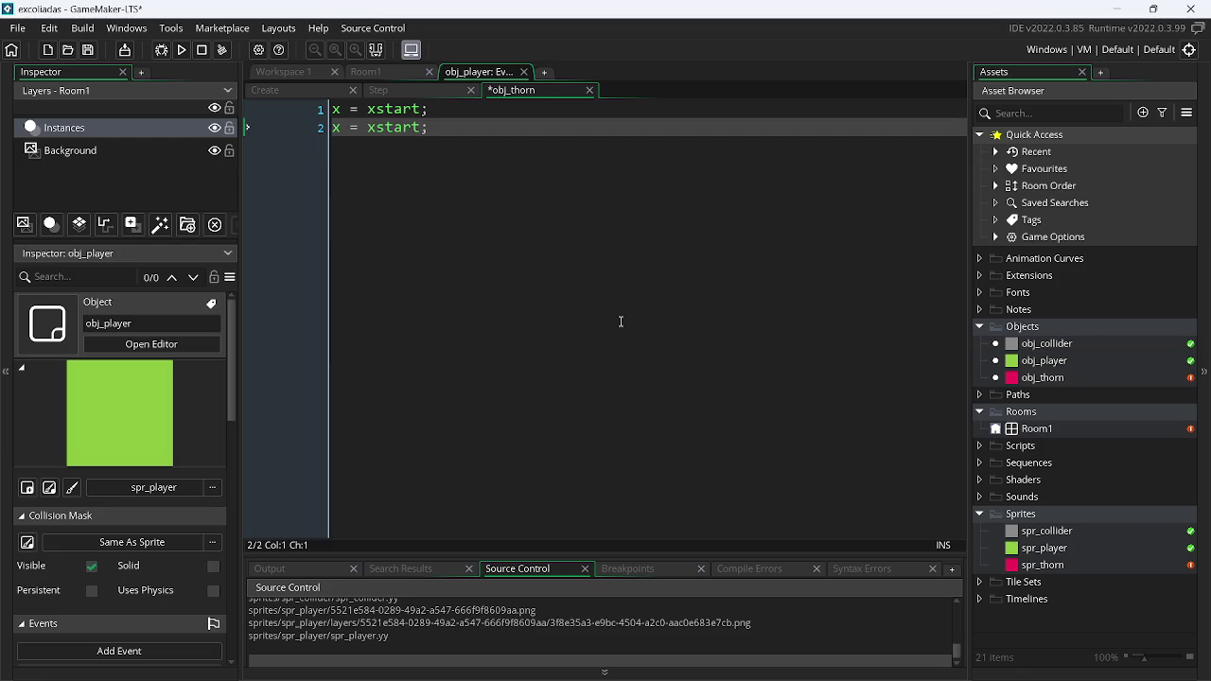
pyautogui.press('End')
pyautogui.hotkey('shift', 'Home')
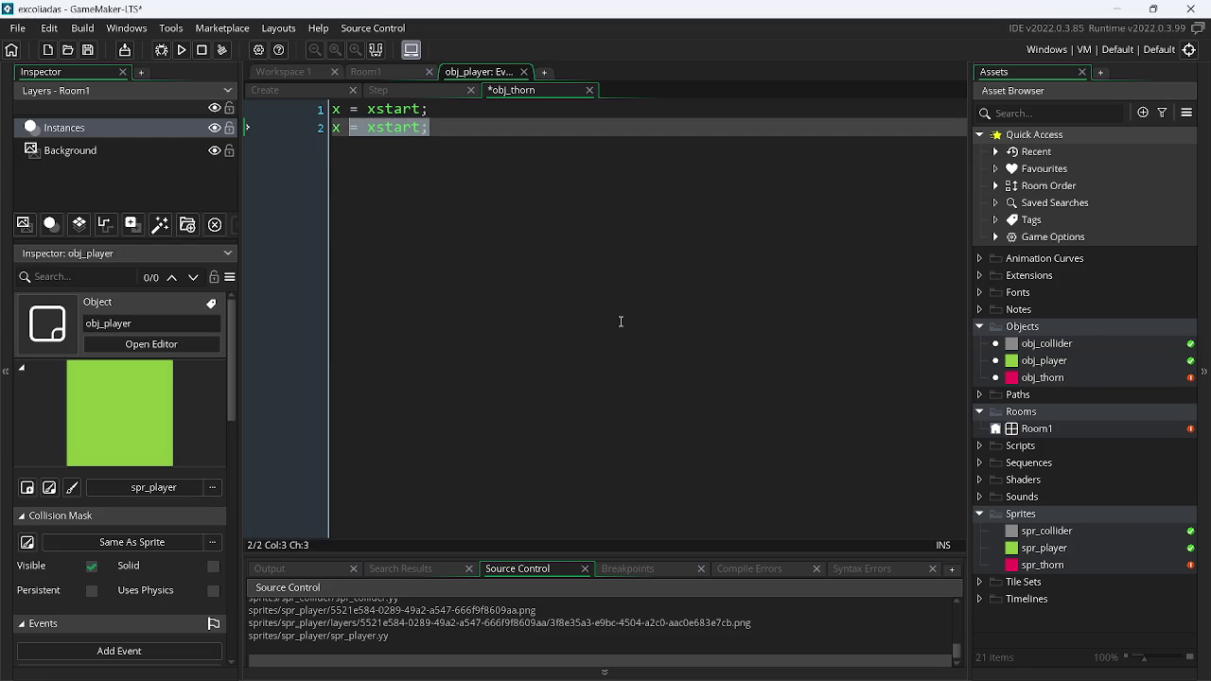
pyautogui.hotkey('ctrl', 'a')
pyautogui.press('Delete')
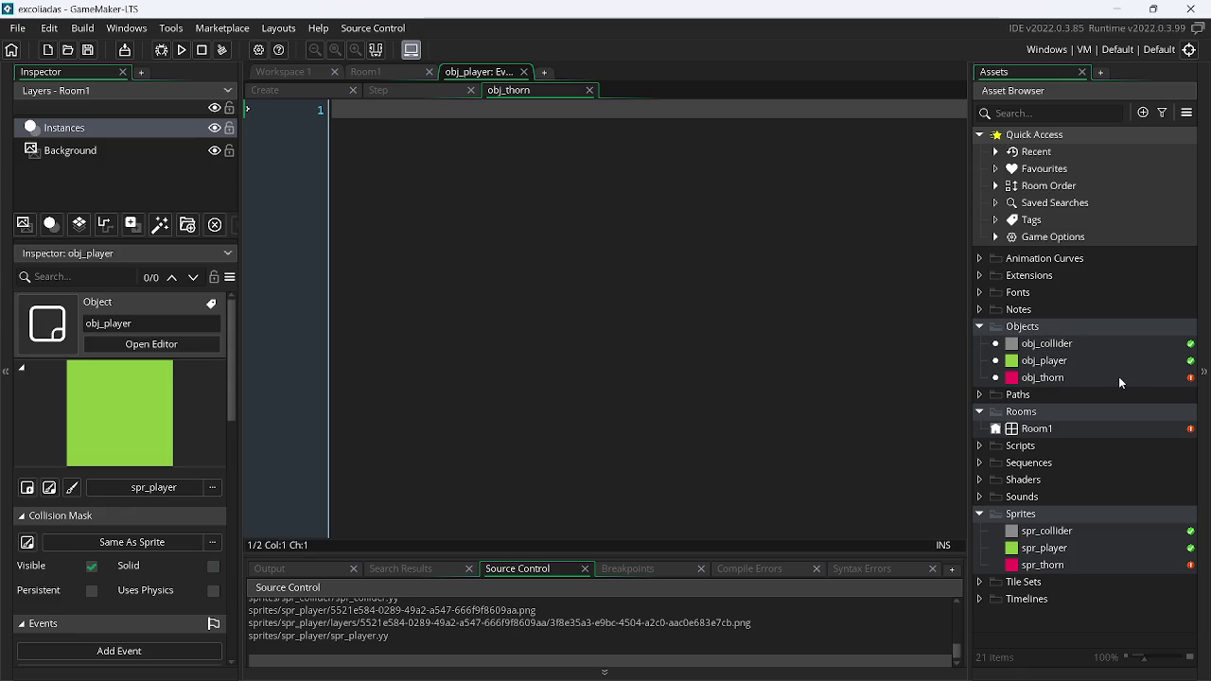
# Create a new script asset named scr_global
pyautogui.rightClick(1034, 452)
pyautogui.moveTo(985, 181)
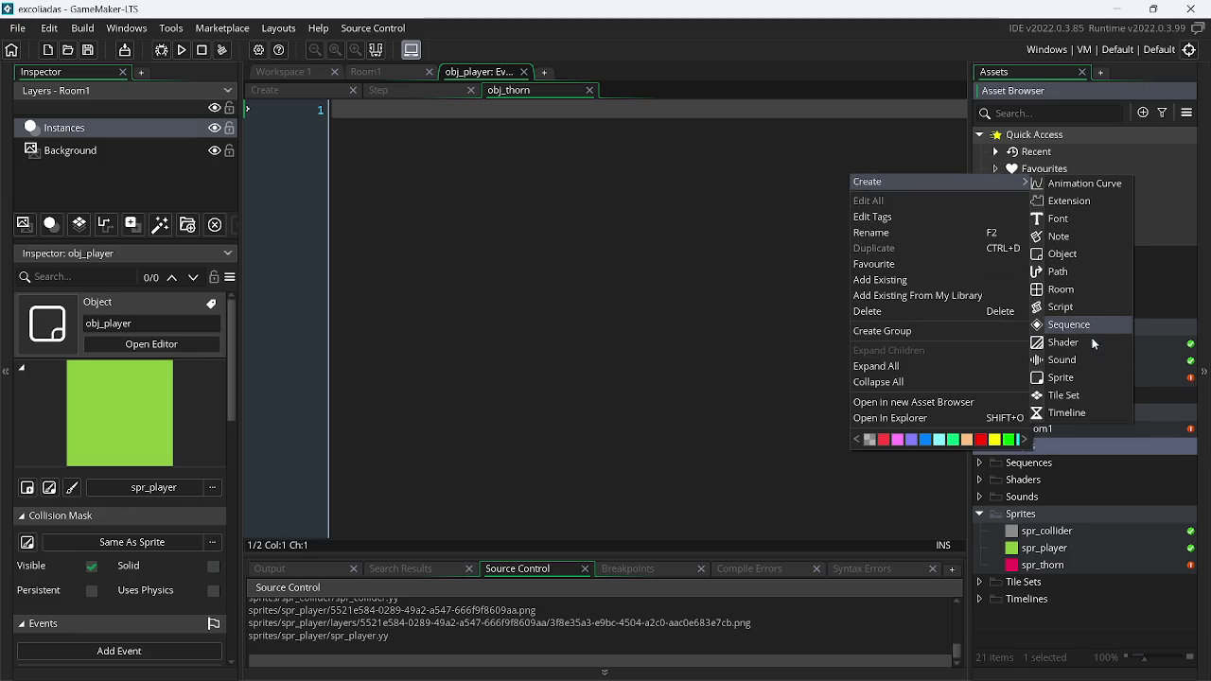
pyautogui.click(1081, 306)
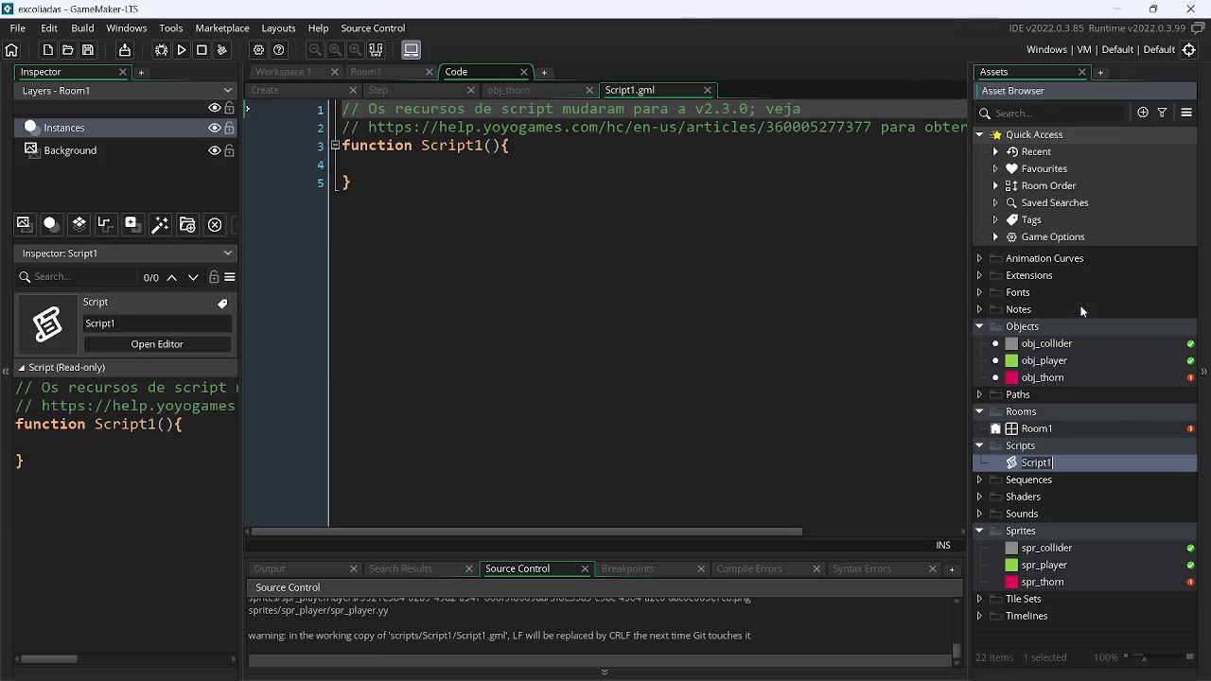
pyautogui.write('global')
pyautogui.press('Left')
pyautogui.press('Left')
pyautogui.press('Left')
pyautogui.write('scr_')
pyautogui.press('Return')
# Replace the script's default code with 'global.death = false;' and save it
pyautogui.click(840, 364)
pyautogui.hotkey('ctrl', 'a')
pyautogui.press('BackSpace')
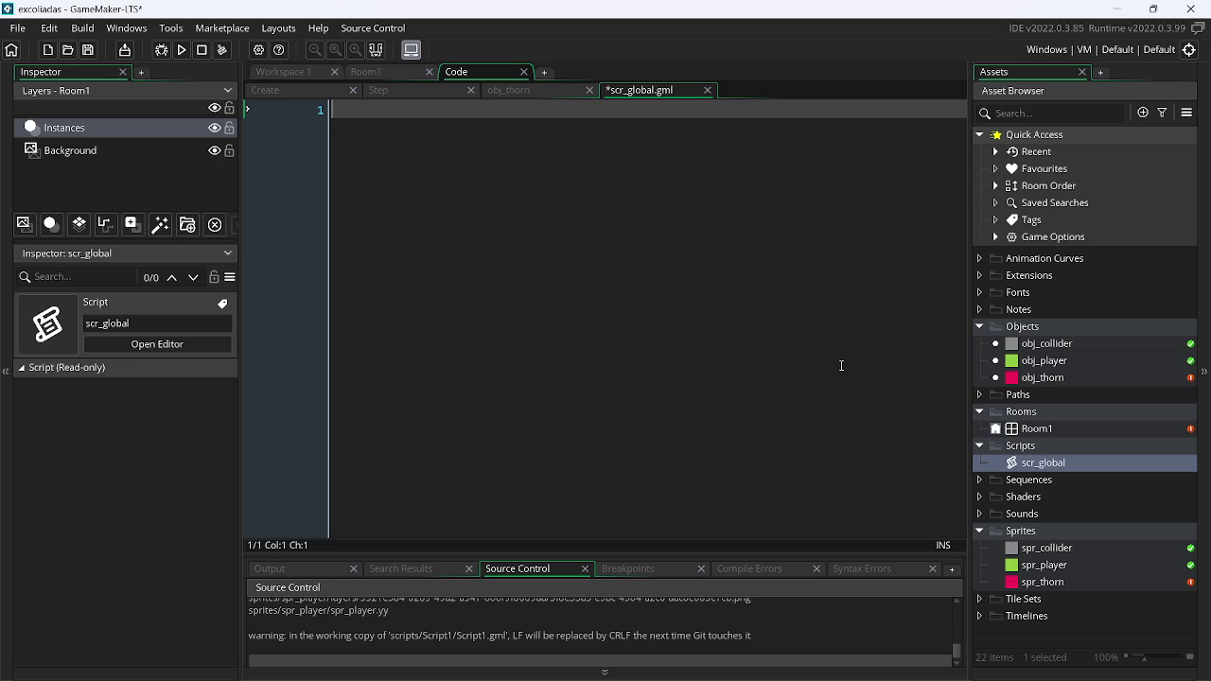
pyautogui.write('global.')
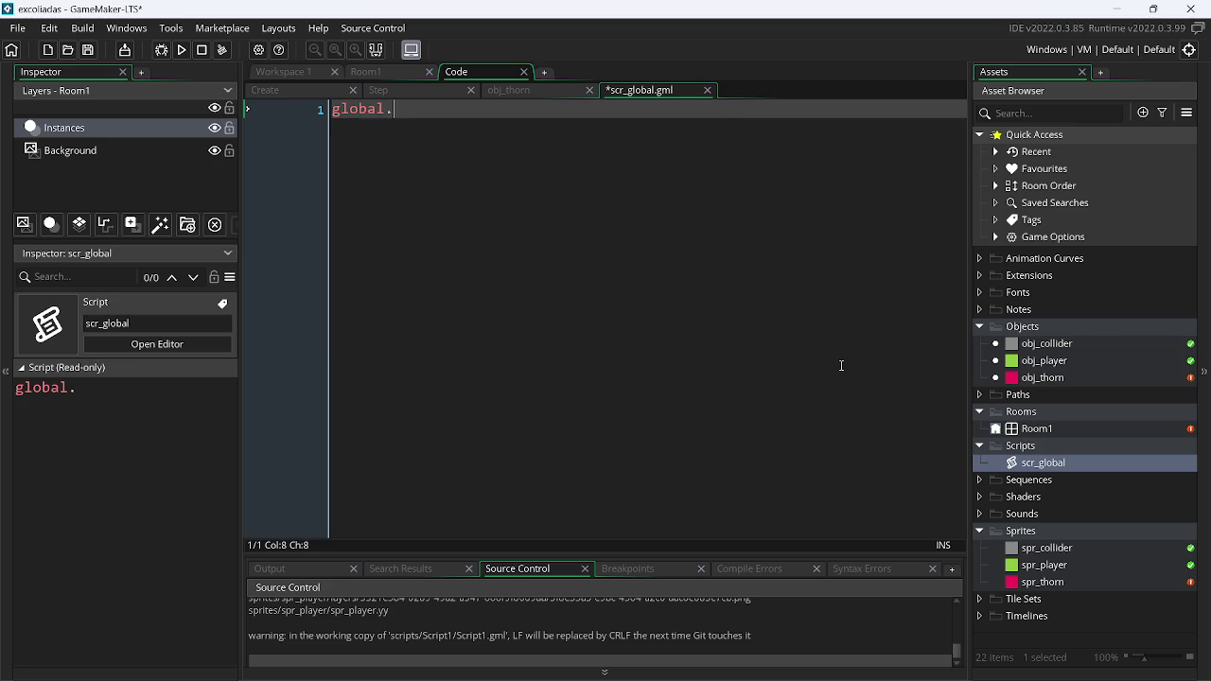
pyautogui.write('death ')
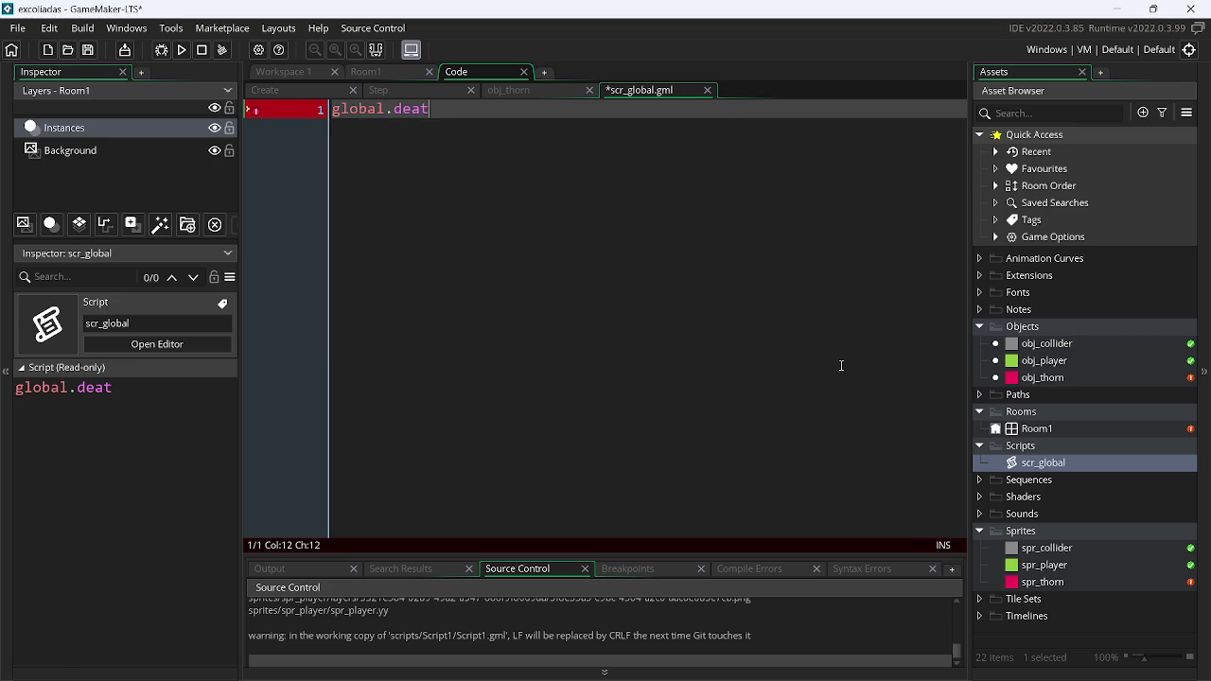
pyautogui.write('= fa')
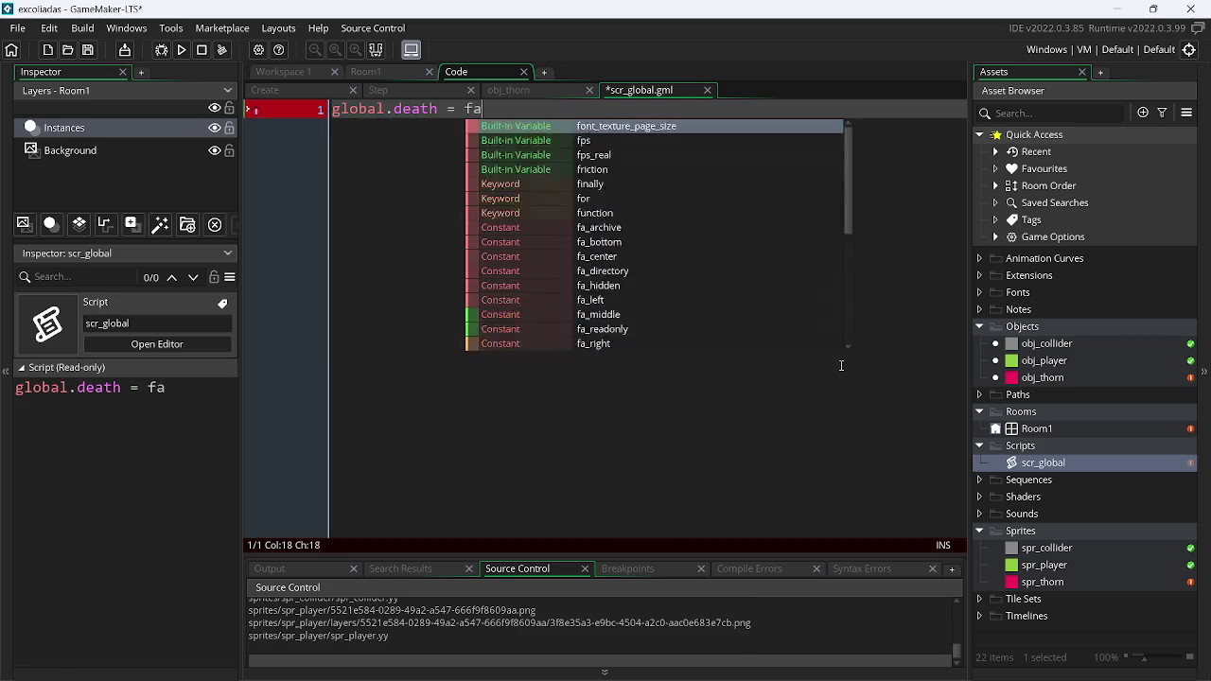
pyautogui.write('lse;')
pyautogui.hotkey('ctrl', 's')
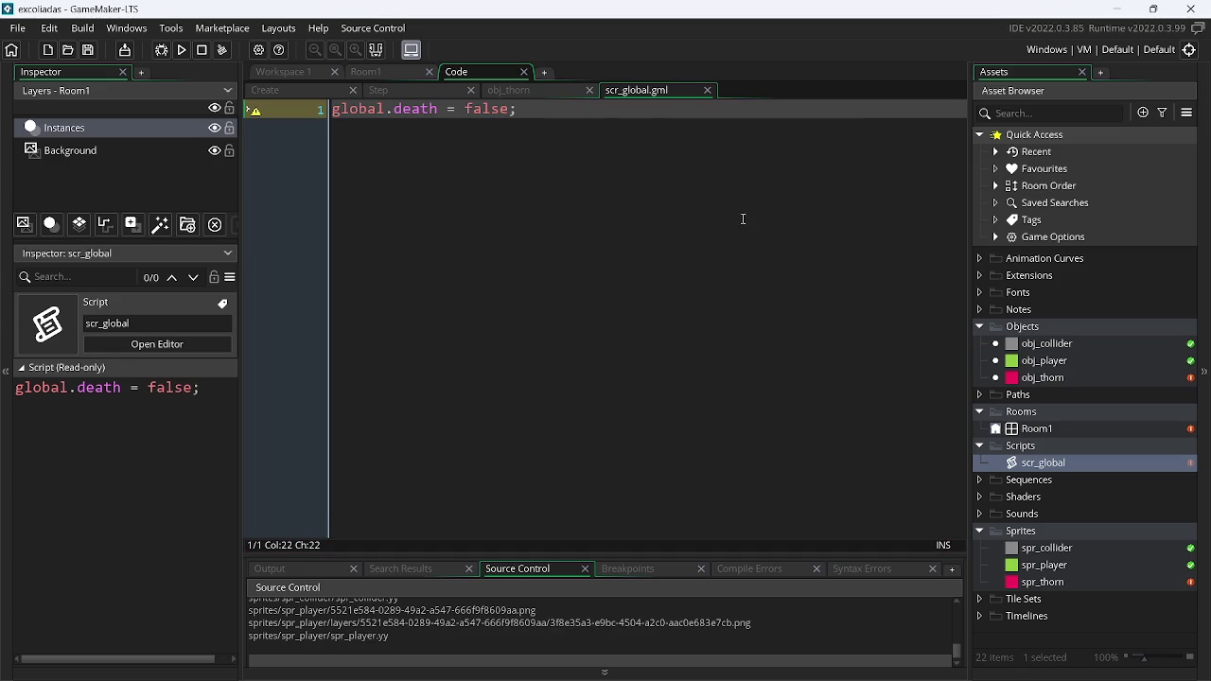
pyautogui.moveTo(613, 95); pyautogui.dragTo(644, 71)
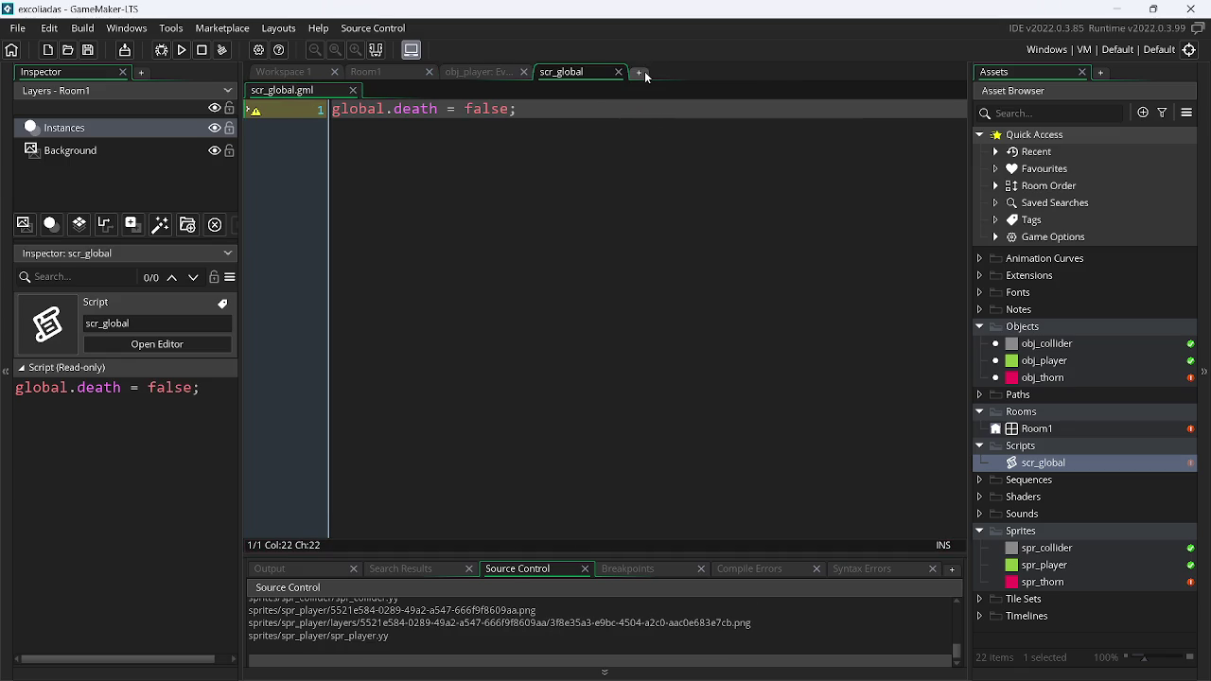
# Change the value to true so the line reads 'global.death = true;'
pyautogui.doubleClick(490, 109)
pyautogui.write('true')
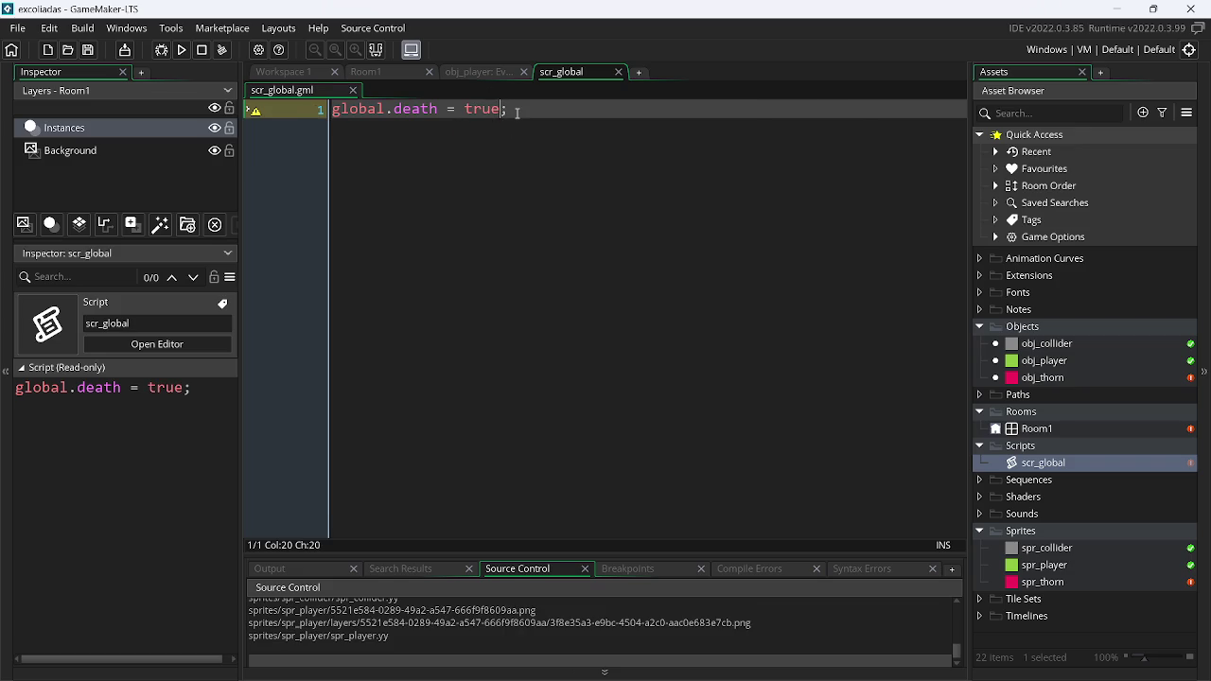
pyautogui.hotkey('ctrl', 'z')
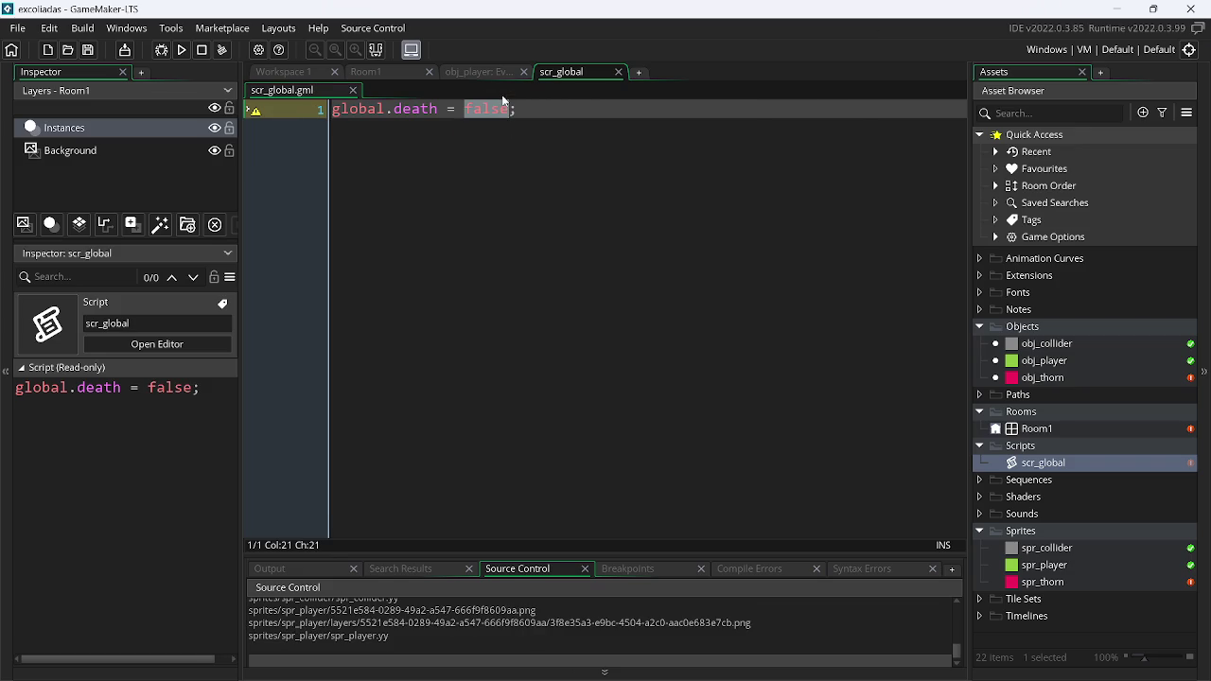
pyautogui.hotkey('ctrl', 'y')
pyautogui.moveTo(530, 111); pyautogui.dragTo(304, 132)
pyautogui.hotkey('ctrl', 'c')
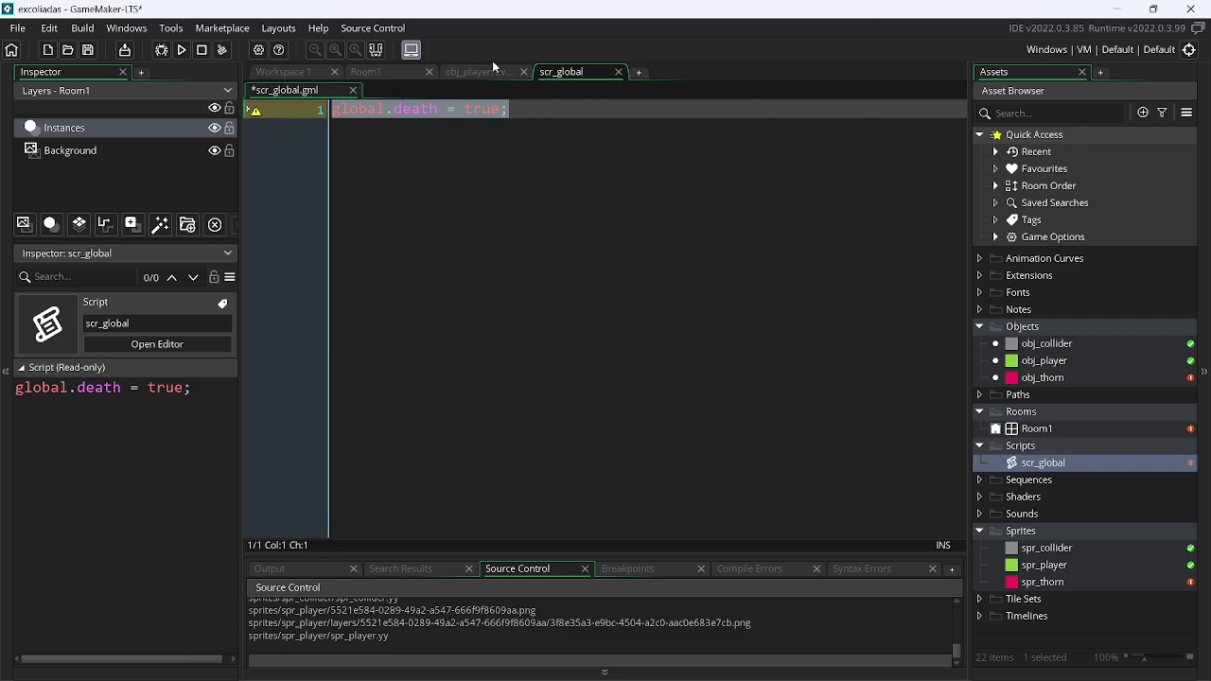
pyautogui.click(498, 72)
pyautogui.click(455, 157)
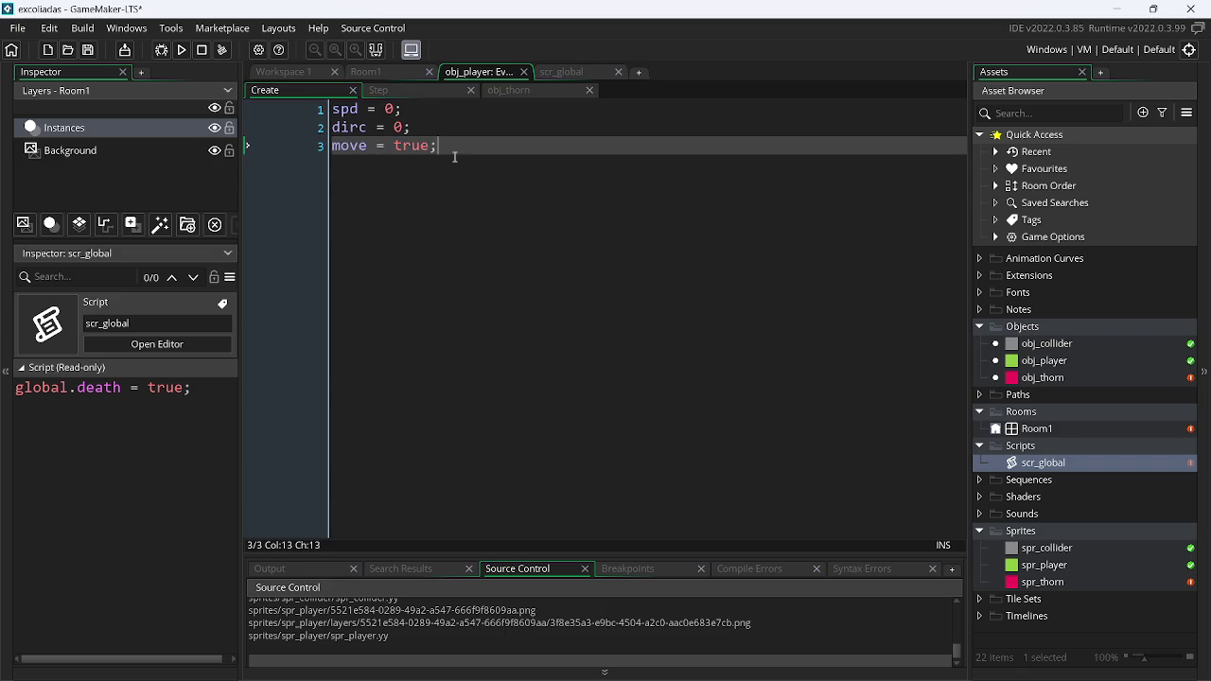
# In obj_player's Create code, add a line setting global.death to false and save
pyautogui.press('Return')
pyautogui.hotkey('ctrl', 'v')
pyautogui.press('Left')
pyautogui.press('BackSpace')
pyautogui.press('BackSpace')
pyautogui.press('BackSpace')
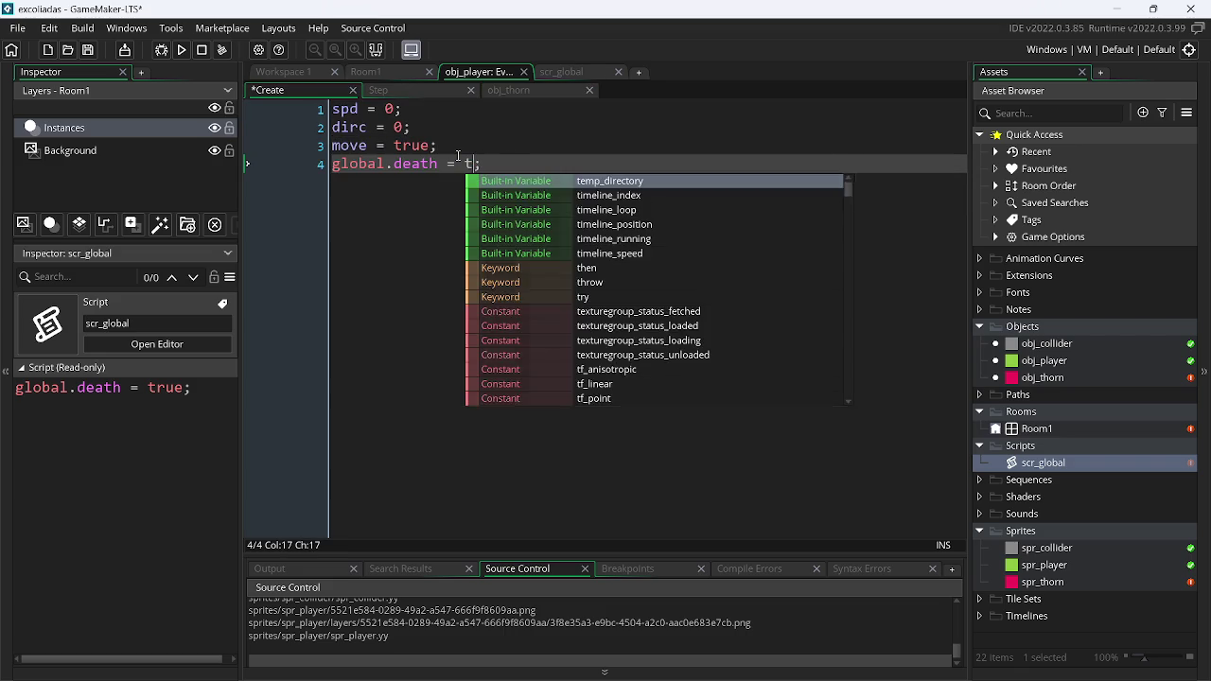
pyautogui.press('BackSpace')
pyautogui.write('false')
pyautogui.hotkey('ctrl', 's')
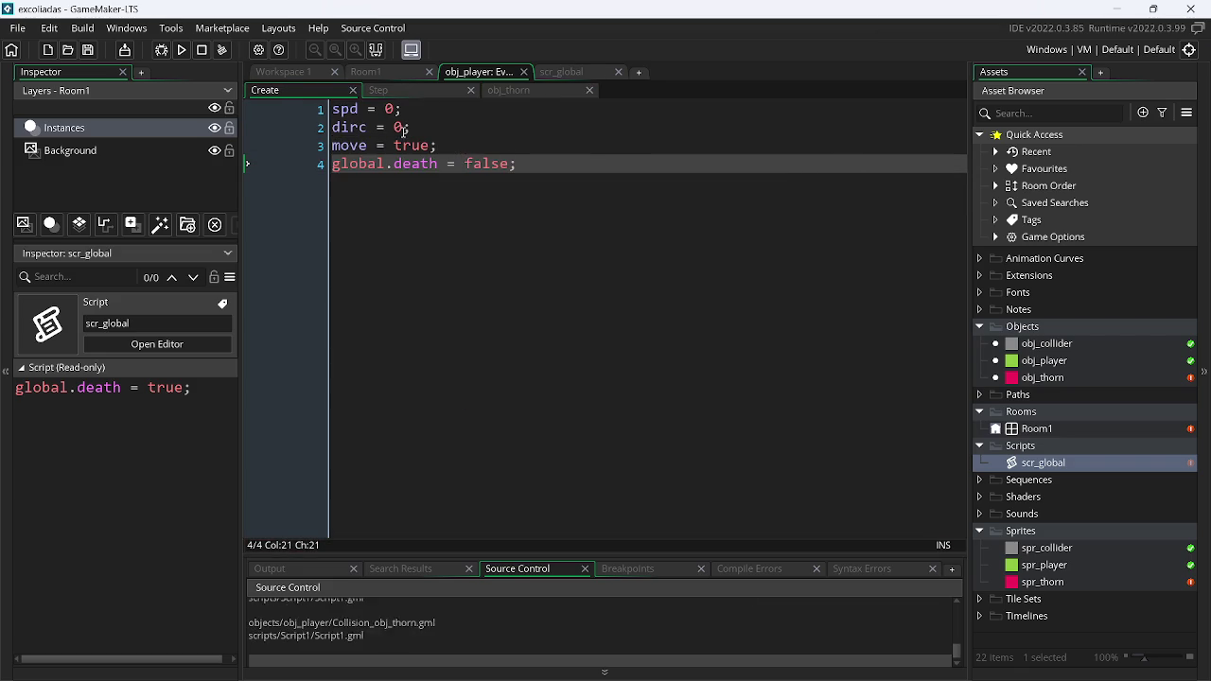
# Insert "if(global.death) exit;" as the first line of obj_player's Step code
pyautogui.click(385, 91)
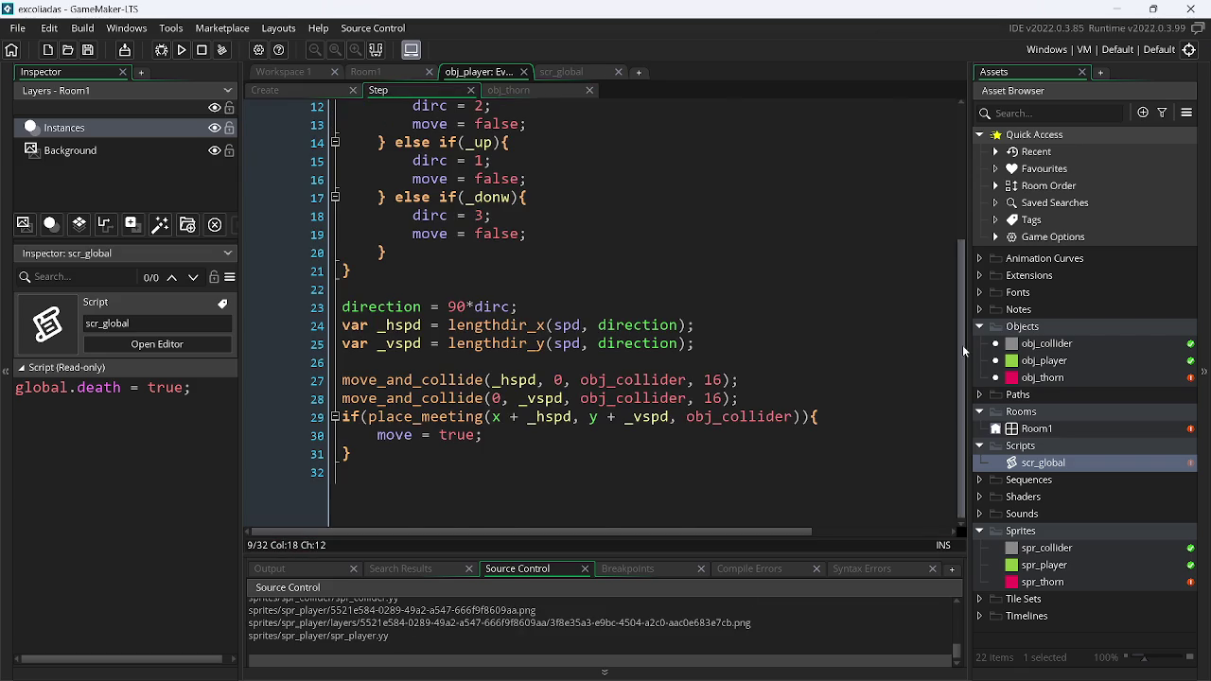
pyautogui.scroll(5, 963, 344)
pyautogui.click(344, 108)
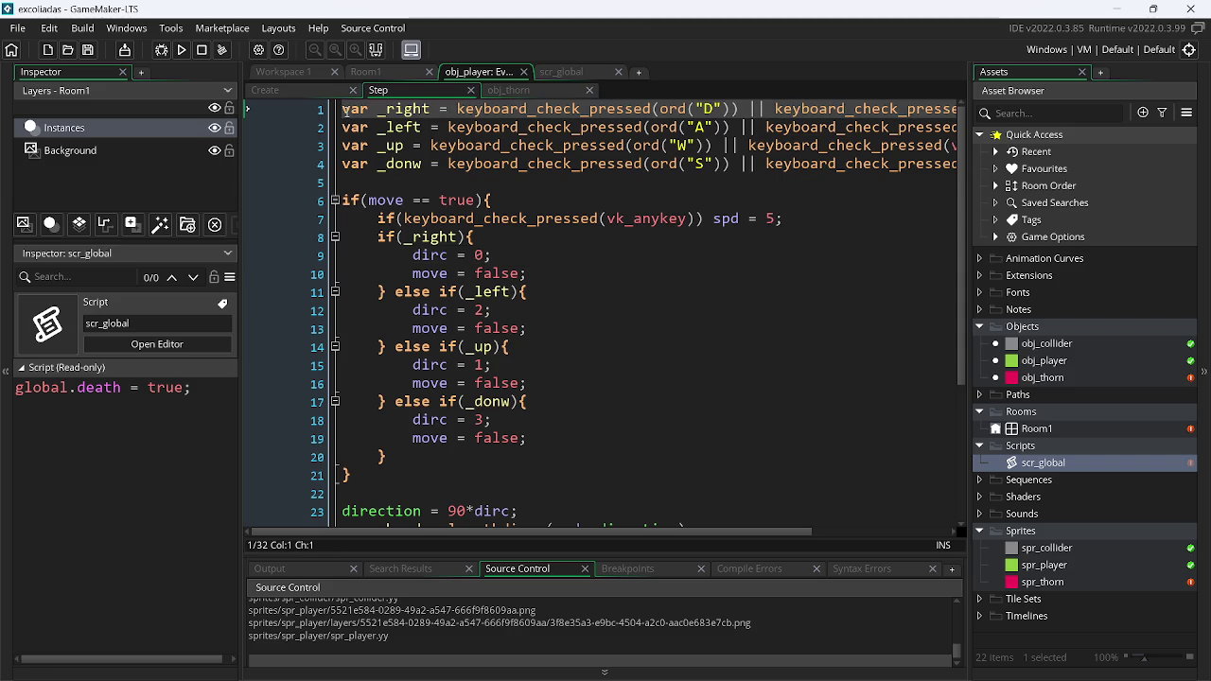
pyautogui.press('Return')
pyautogui.press('Up')
pyautogui.write('if')
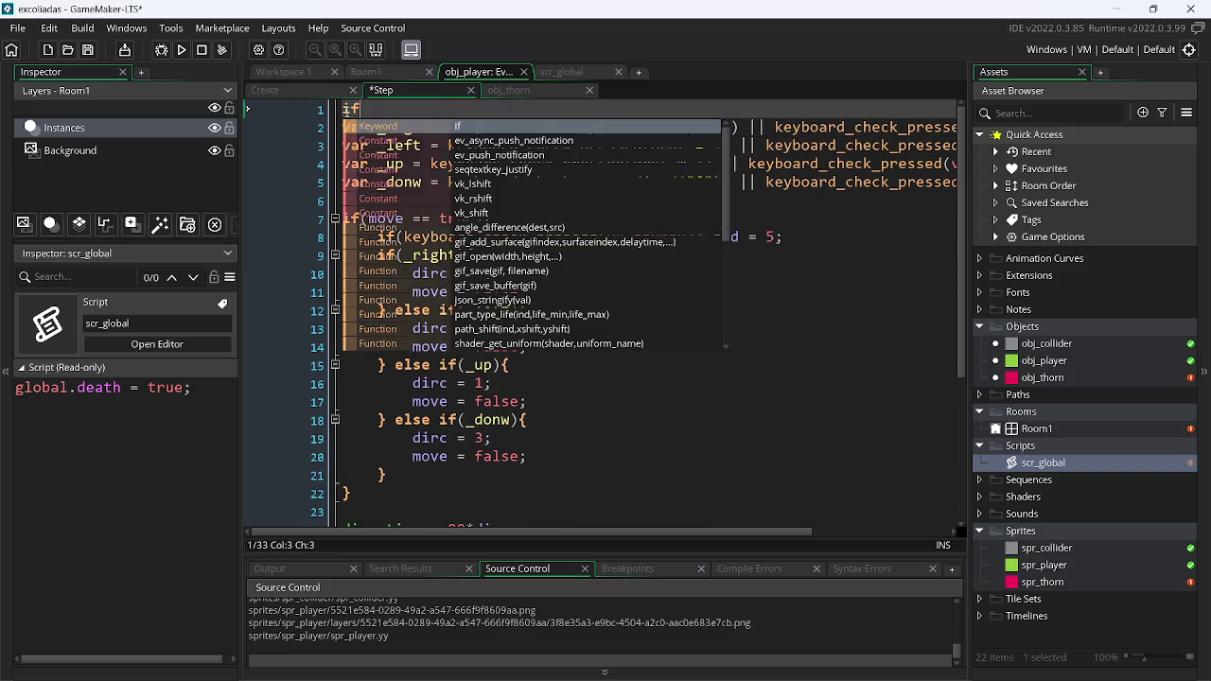
pyautogui.write('()global.')
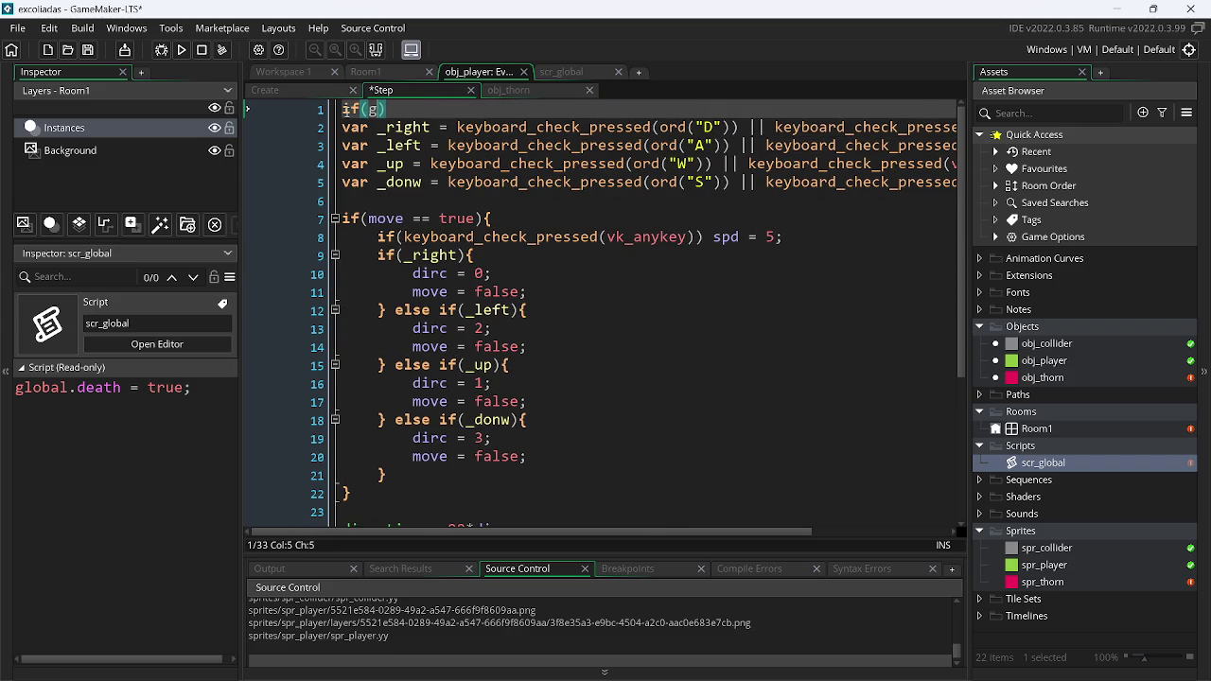
pyautogui.press('Return')
pyautogui.press('Right')
pyautogui.write('exit')
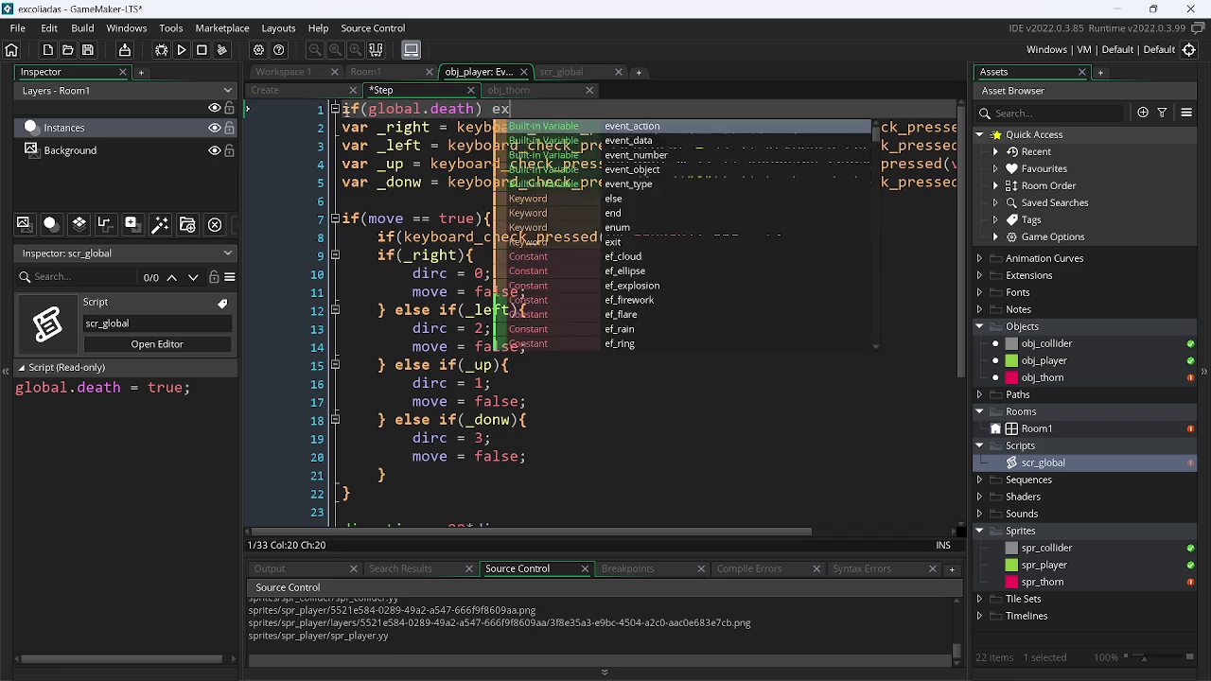
pyautogui.press('Return')
pyautogui.press('BackSpace')
pyautogui.write(';')
# Add "if(global.death) alarm[0] = 60;" above the exit check and save the Step code
pyautogui.click(344, 110)
pyautogui.press('Return')
pyautogui.press('Up')
pyautogui.write('if(')
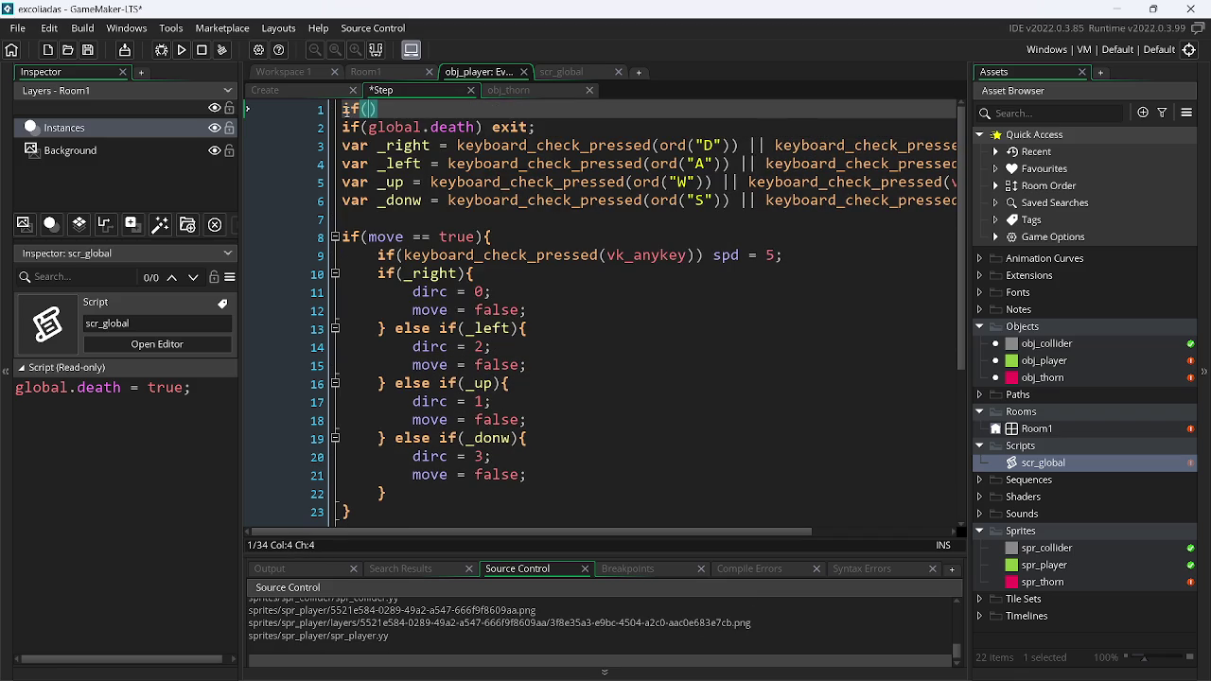
pyautogui.write('glo')
pyautogui.hotkey('ctrl', 'BackSpace')
pyautogui.write('glo')
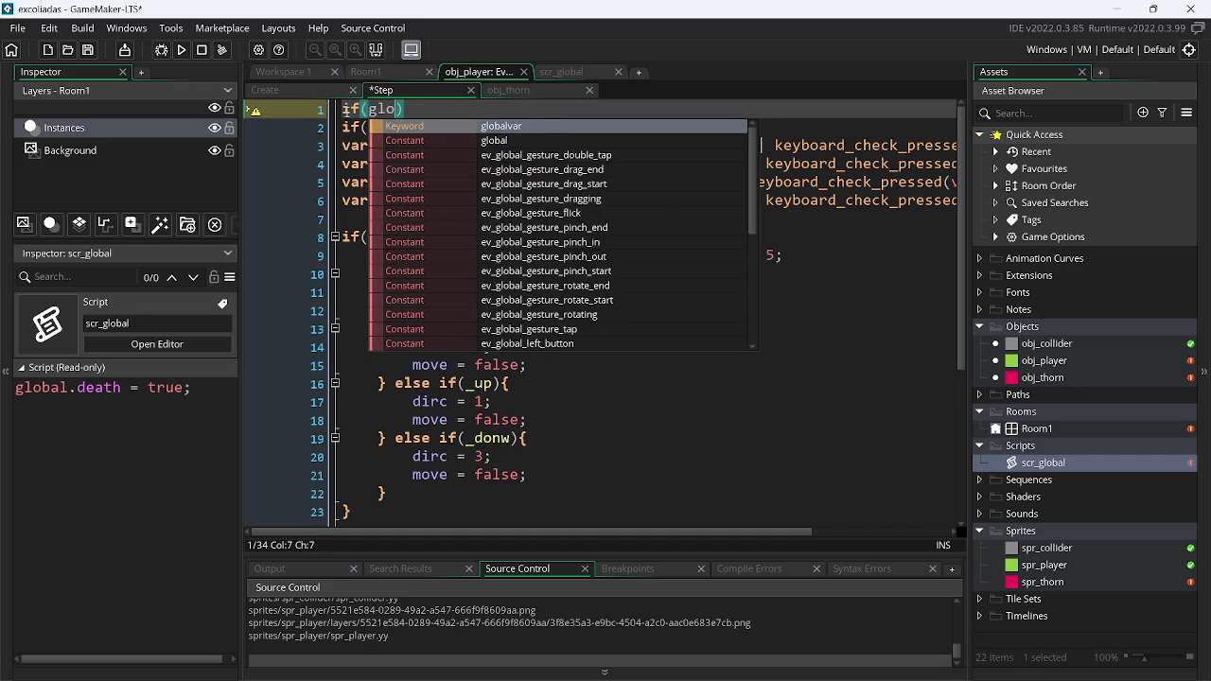
pyautogui.write('bal.')
pyautogui.press('Return')
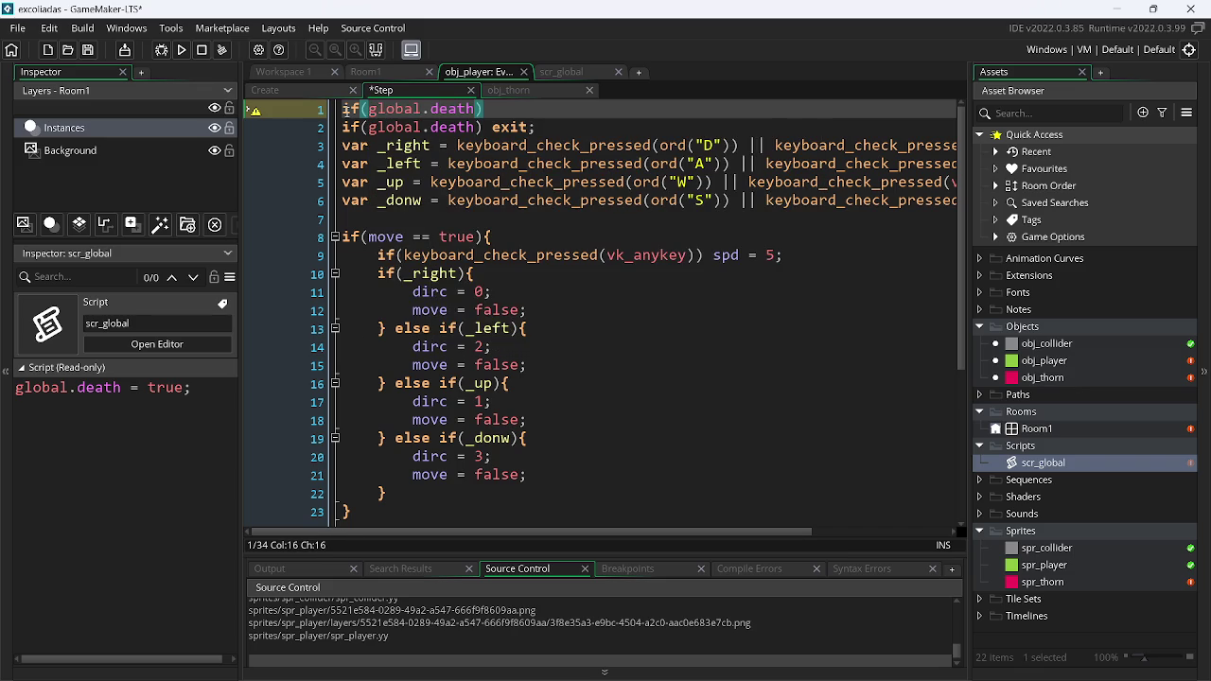
pyautogui.press('End')
pyautogui.write('alarm')
pyautogui.press('Escape')
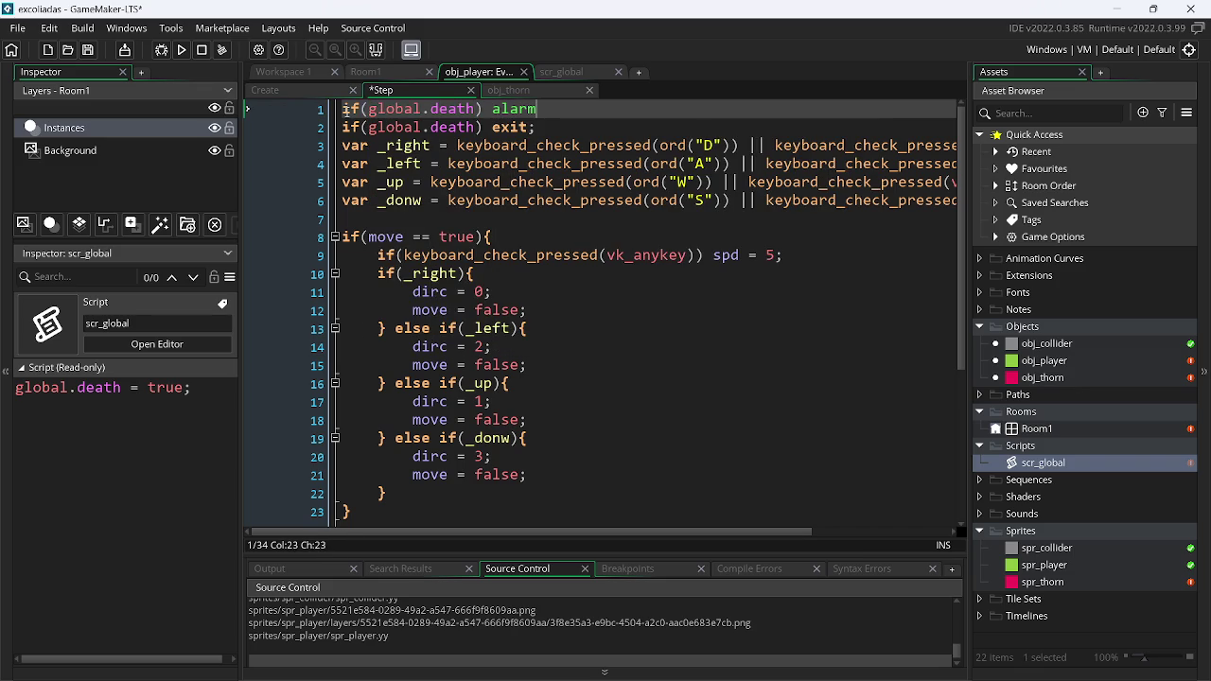
pyautogui.write('[0] -')
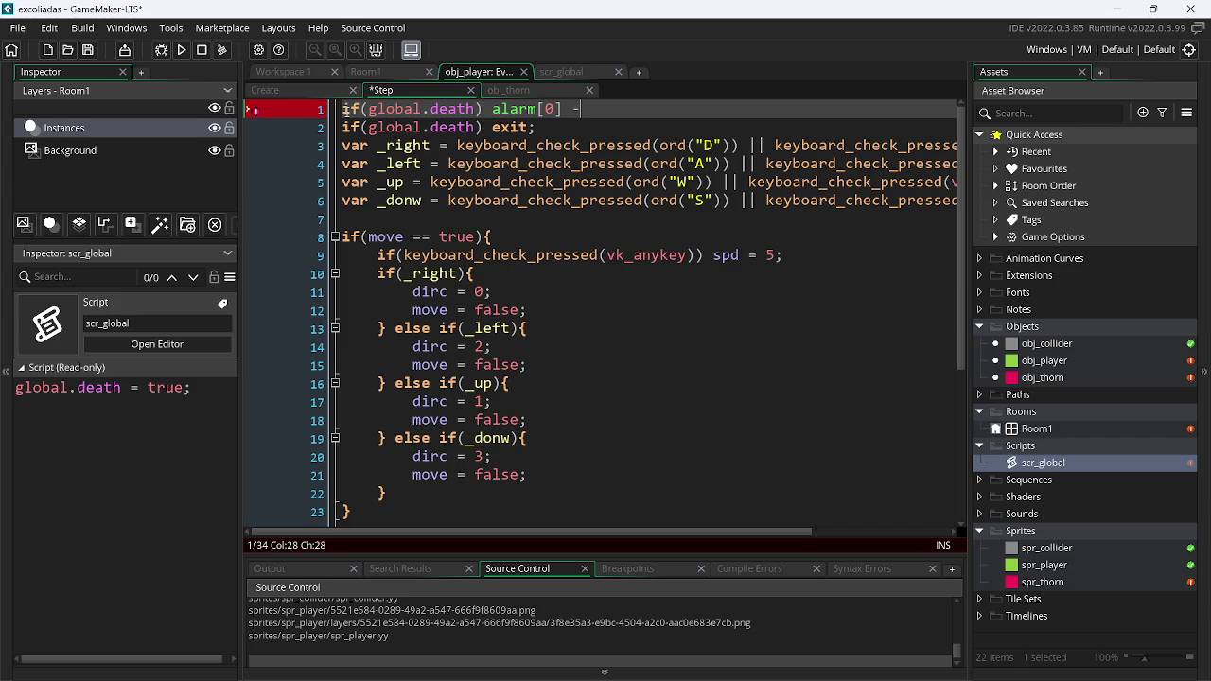
pyautogui.press('BackSpace')
pyautogui.write('= ')
pyautogui.write('60;')
pyautogui.hotkey('ctrl', 's')
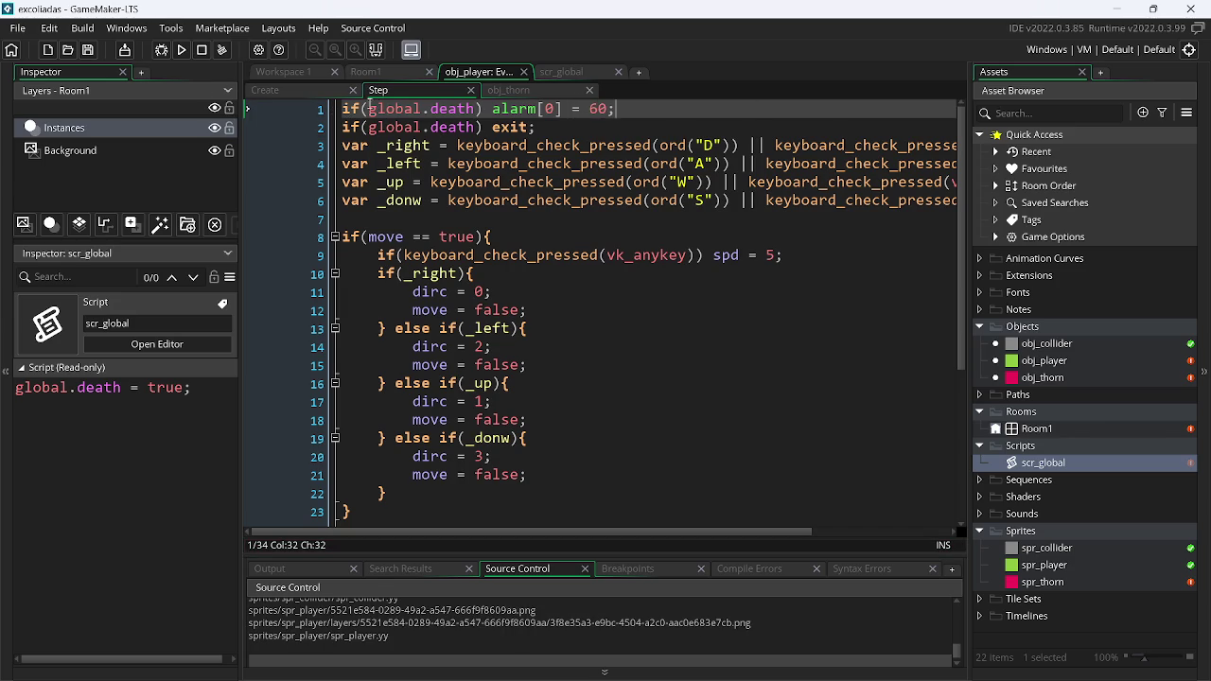
# Add an Alarm 0 event to obj_player and clear its template code
pyautogui.doubleClick(1078, 363)
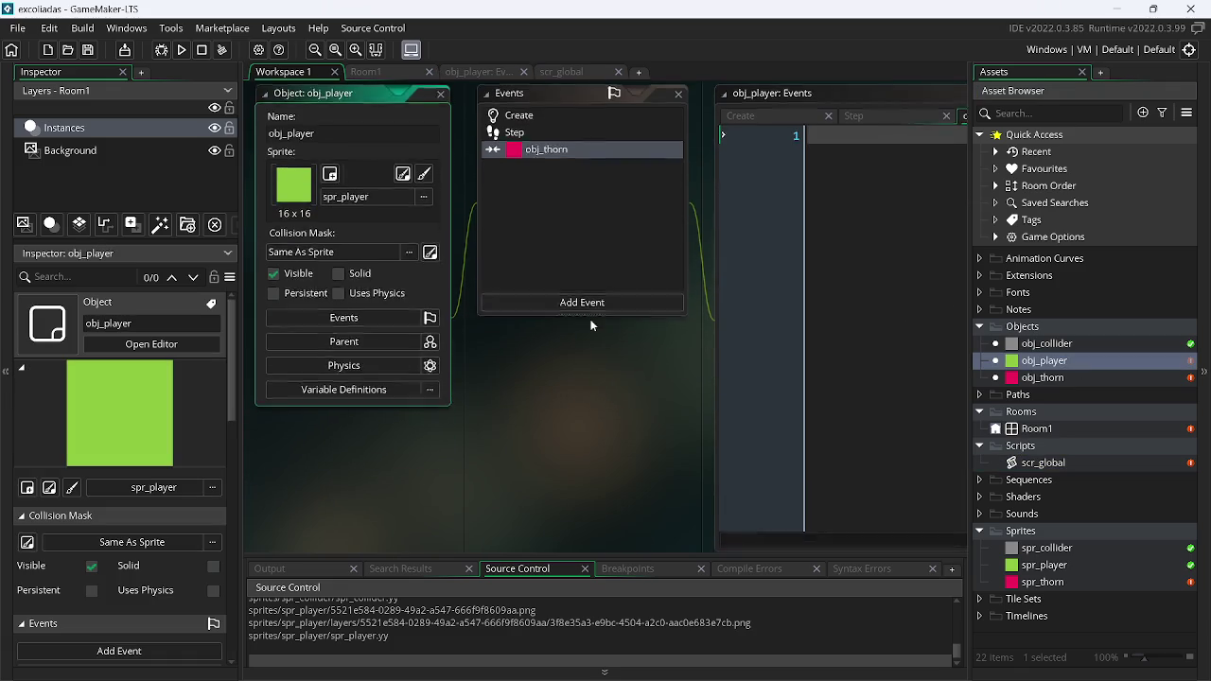
pyautogui.click(590, 301)
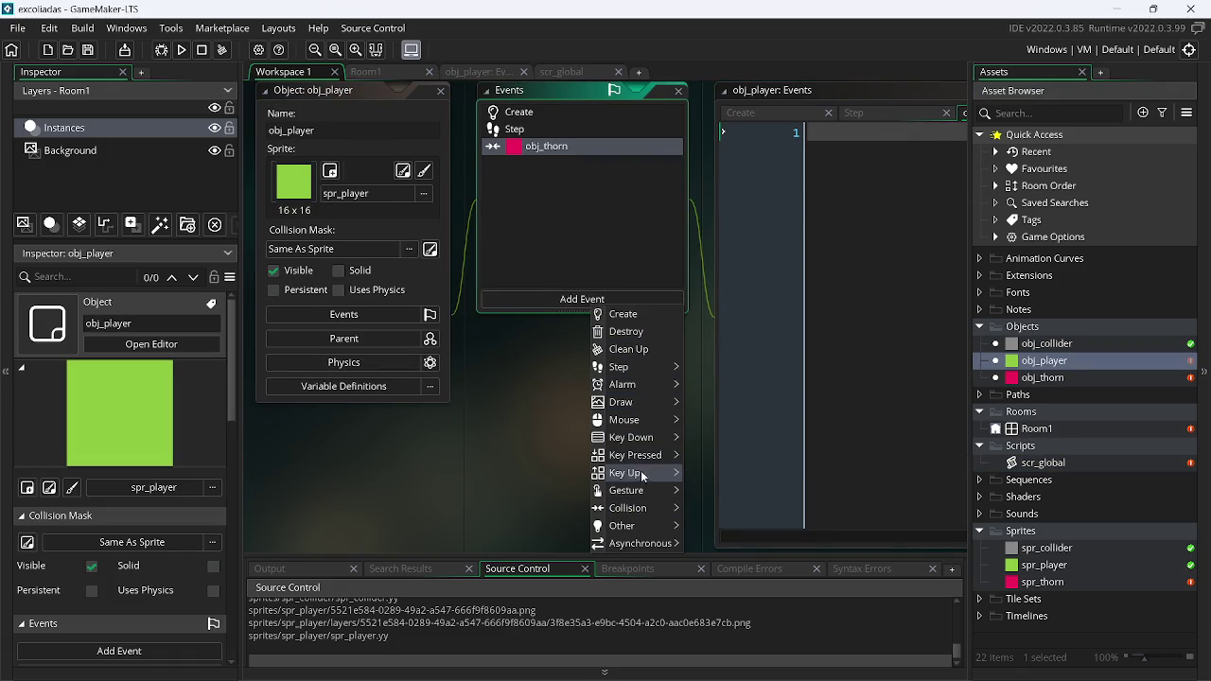
pyautogui.moveTo(654, 386)
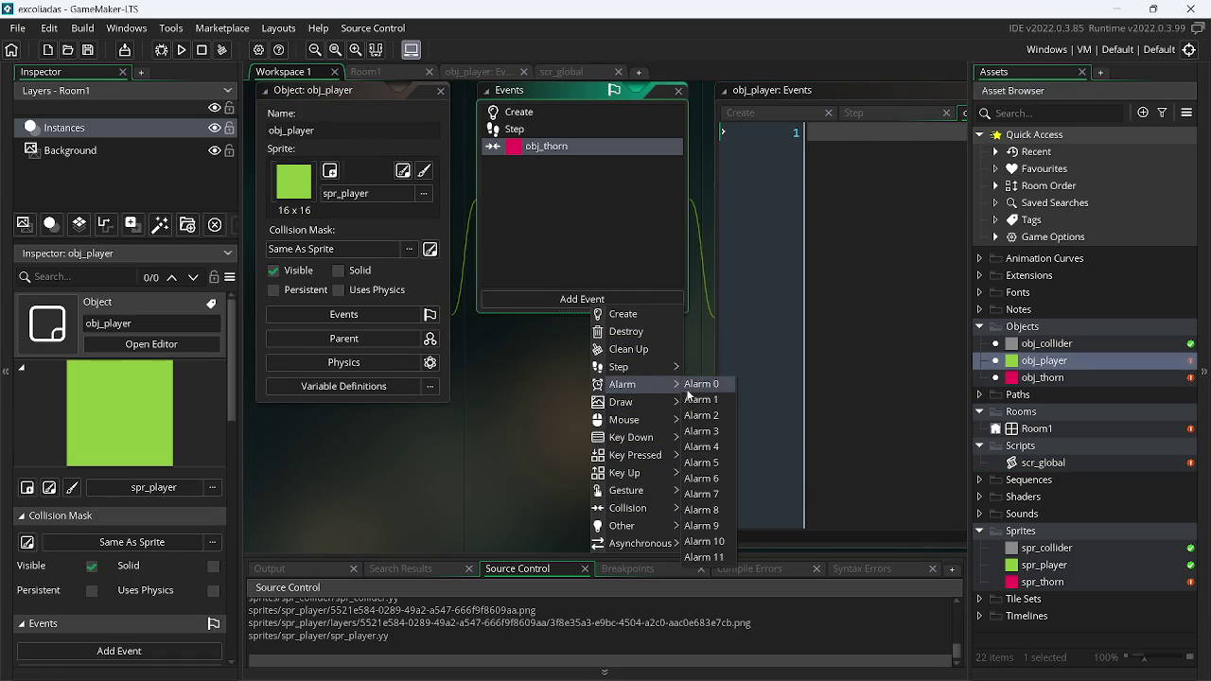
pyautogui.click(715, 385)
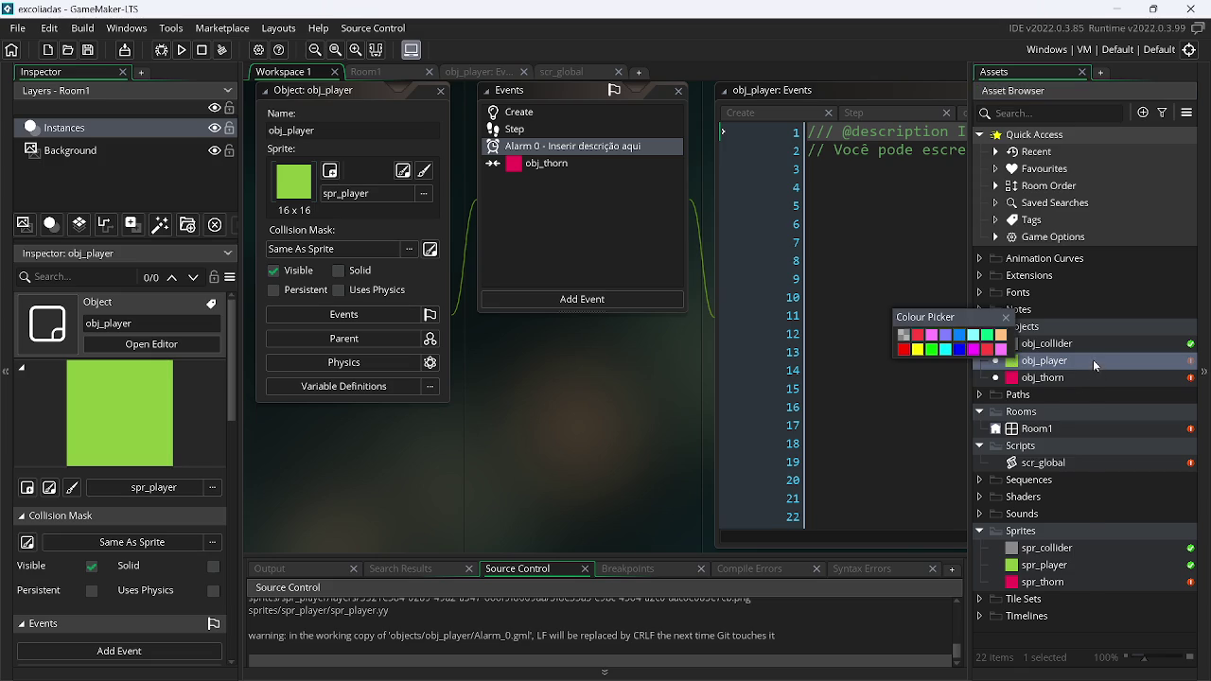
pyautogui.rightClick(1093, 360)
pyautogui.click(956, 401)
pyautogui.hotkey('ctrl', 'a')
pyautogui.press('BackSpace')
# Write x = xstart; and a duplicated line changed to y = ystart; in Alarm 0
pyautogui.write('= xs')
pyautogui.press('Return')
pyautogui.write(';')
pyautogui.hotkey('ctrl', 'd')
pyautogui.press('Left')
pyautogui.press('Left')
pyautogui.press('Left')
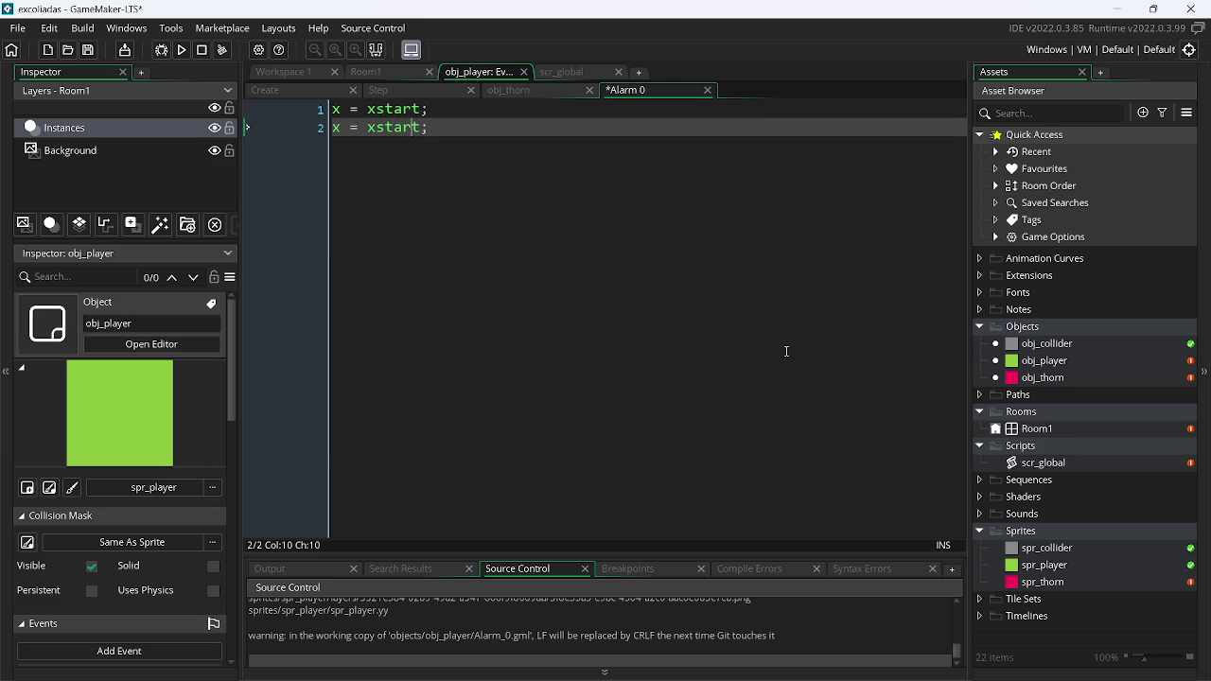
pyautogui.press('BackSpace')
pyautogui.write('y')
pyautogui.press('Left')
pyautogui.press('Left')
pyautogui.press('Left')
pyautogui.press('BackSpace')
pyautogui.write('y')
pyautogui.press('Left')
pyautogui.press('BackSpace')
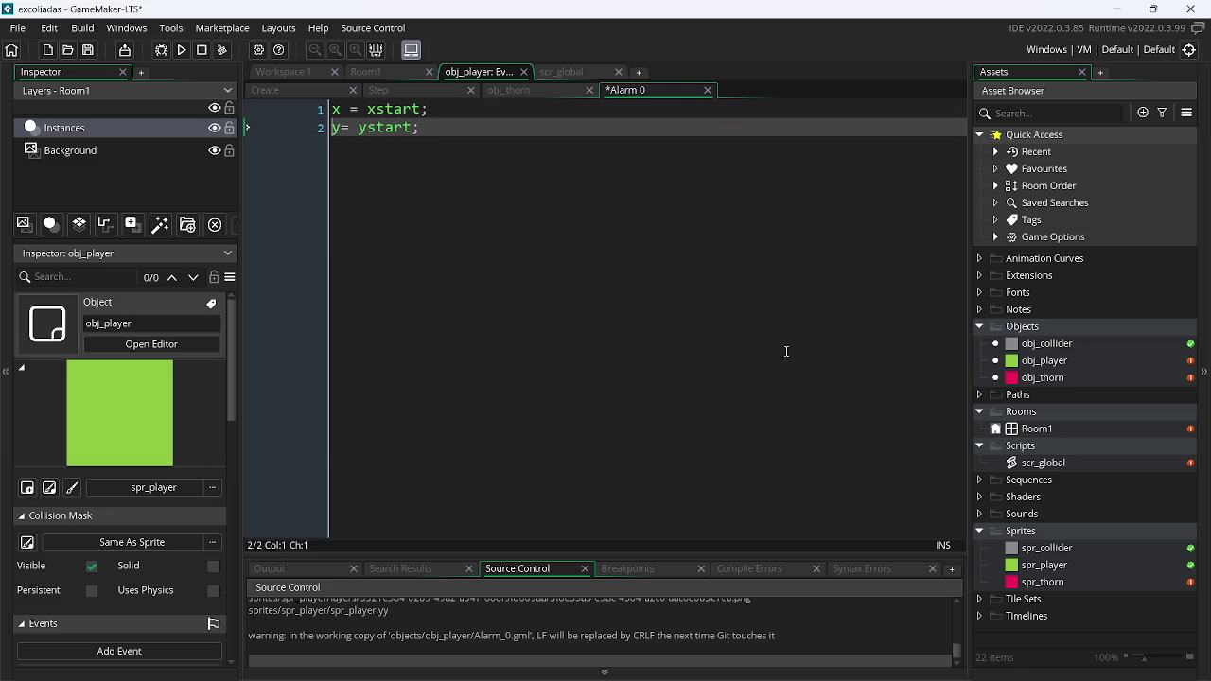
pyautogui.press('Right')
pyautogui.press('Right')
pyautogui.press('Right')
pyautogui.press('Right')
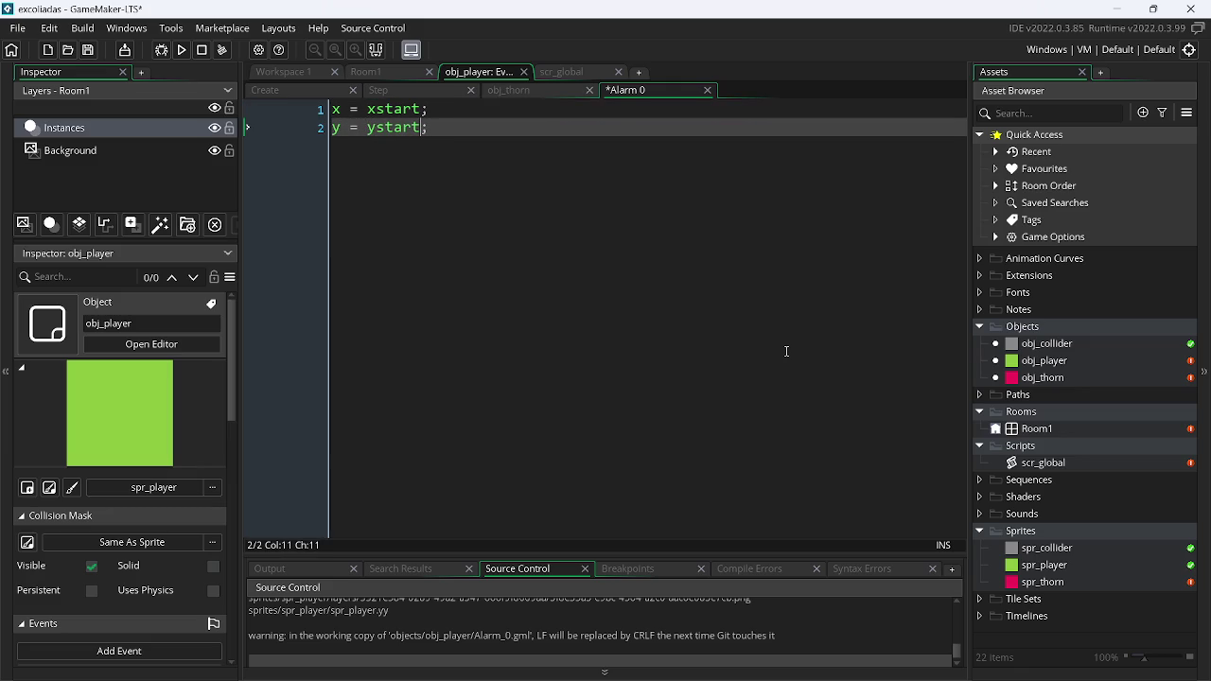
# Add global.death = false; plus a first line spd = 0;, then save Alarm 0
pyautogui.press('Return')
pyautogui.write('global.')
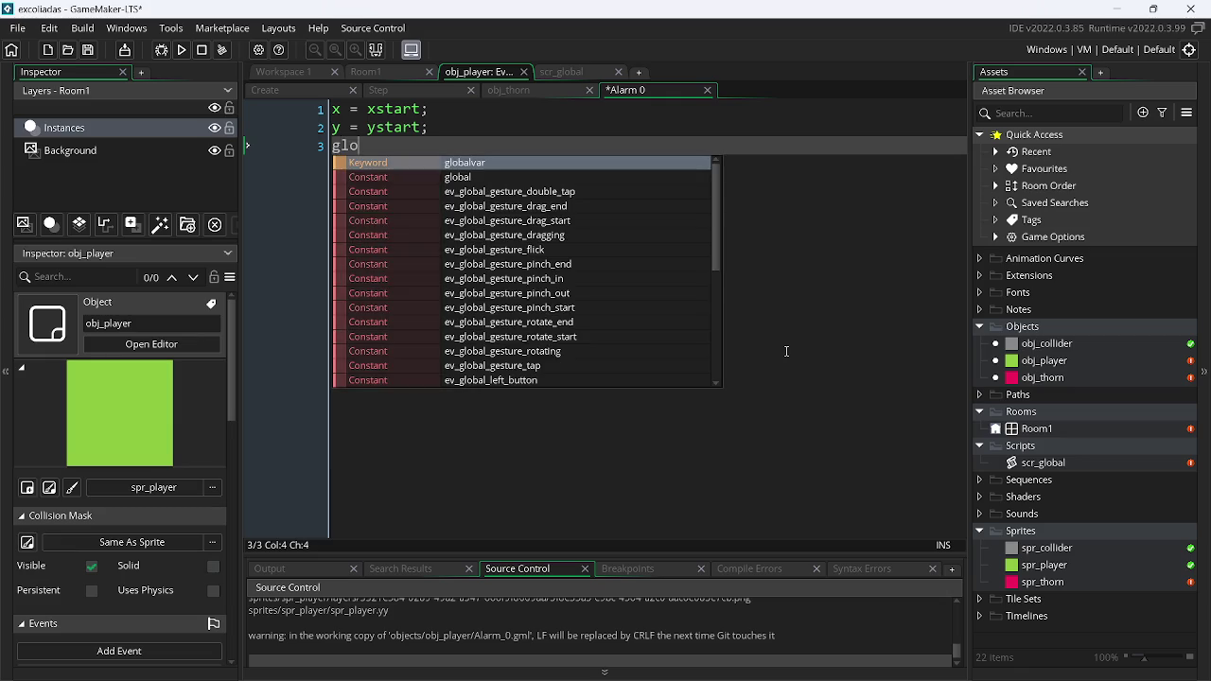
pyautogui.press('Return')
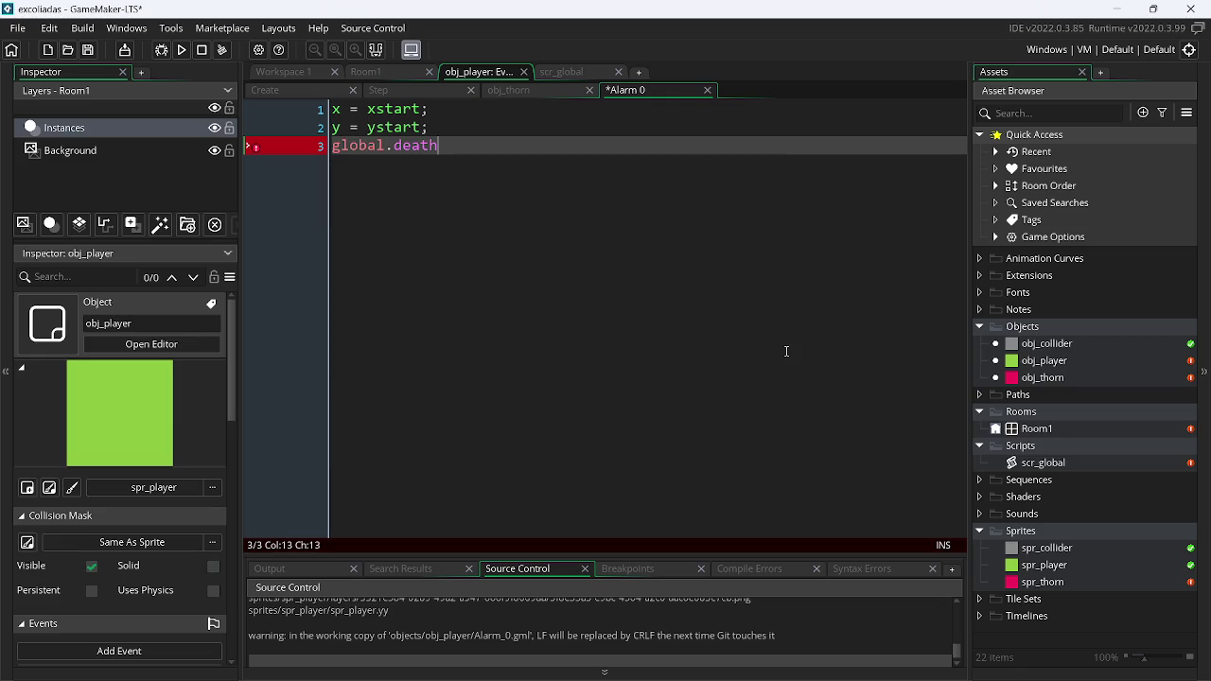
pyautogui.write('= false')
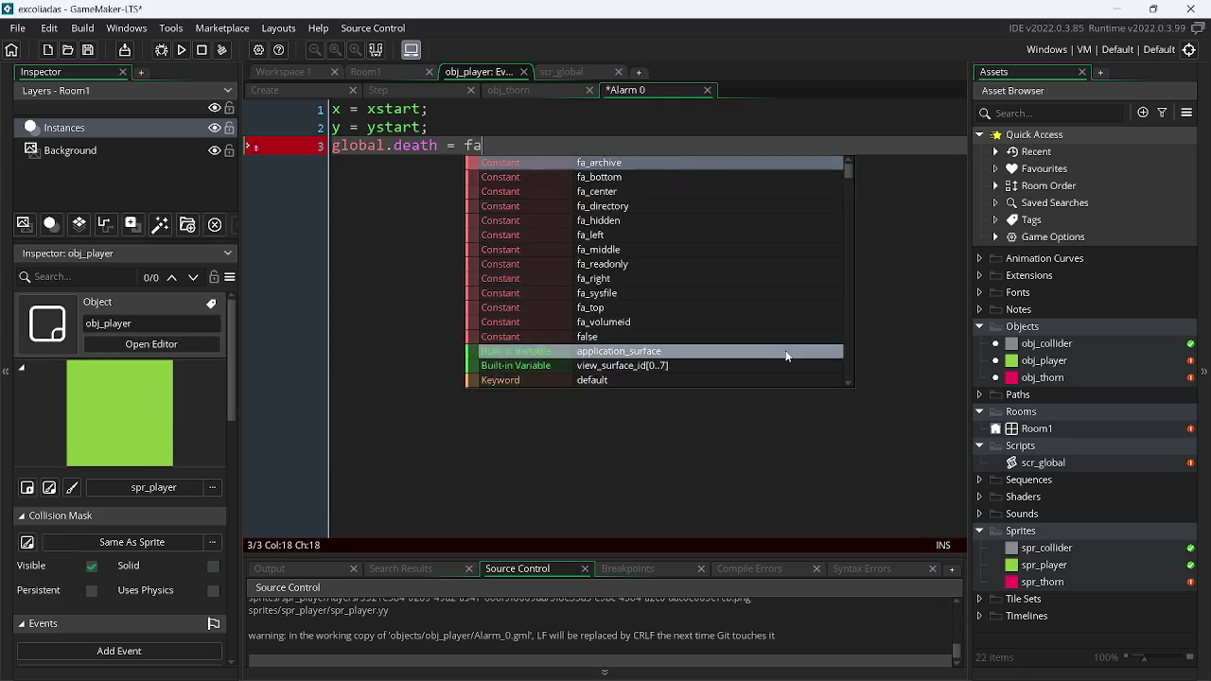
pyautogui.write(';')
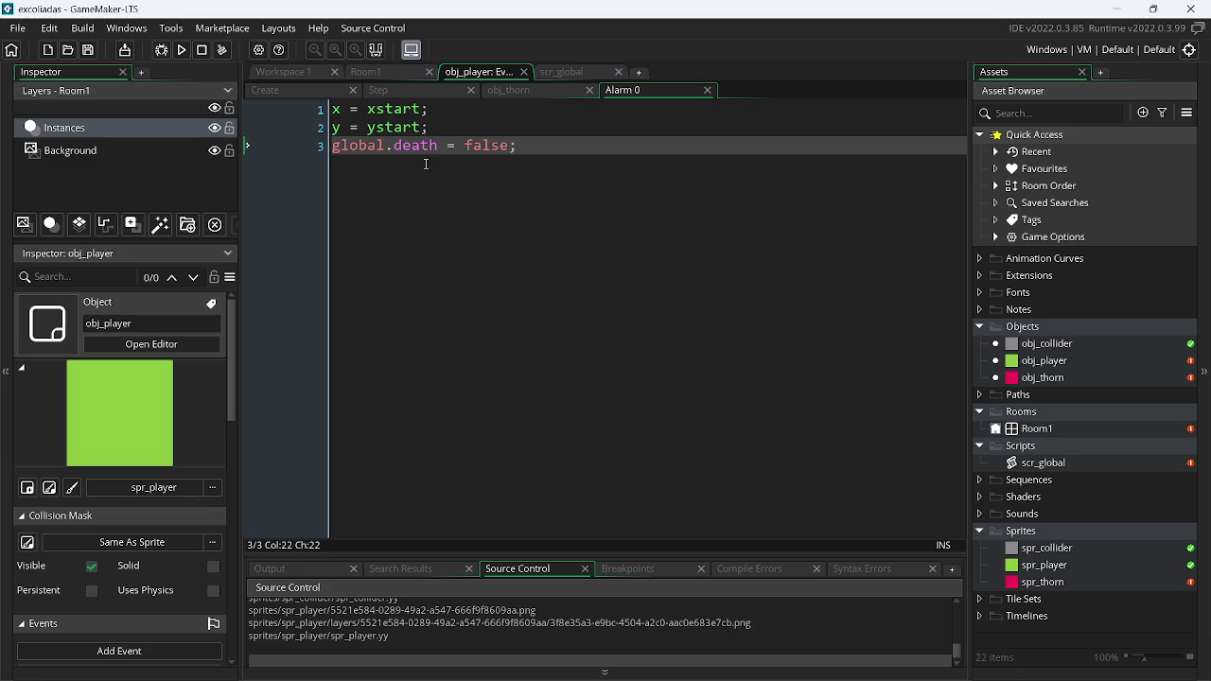
pyautogui.click(515, 130)
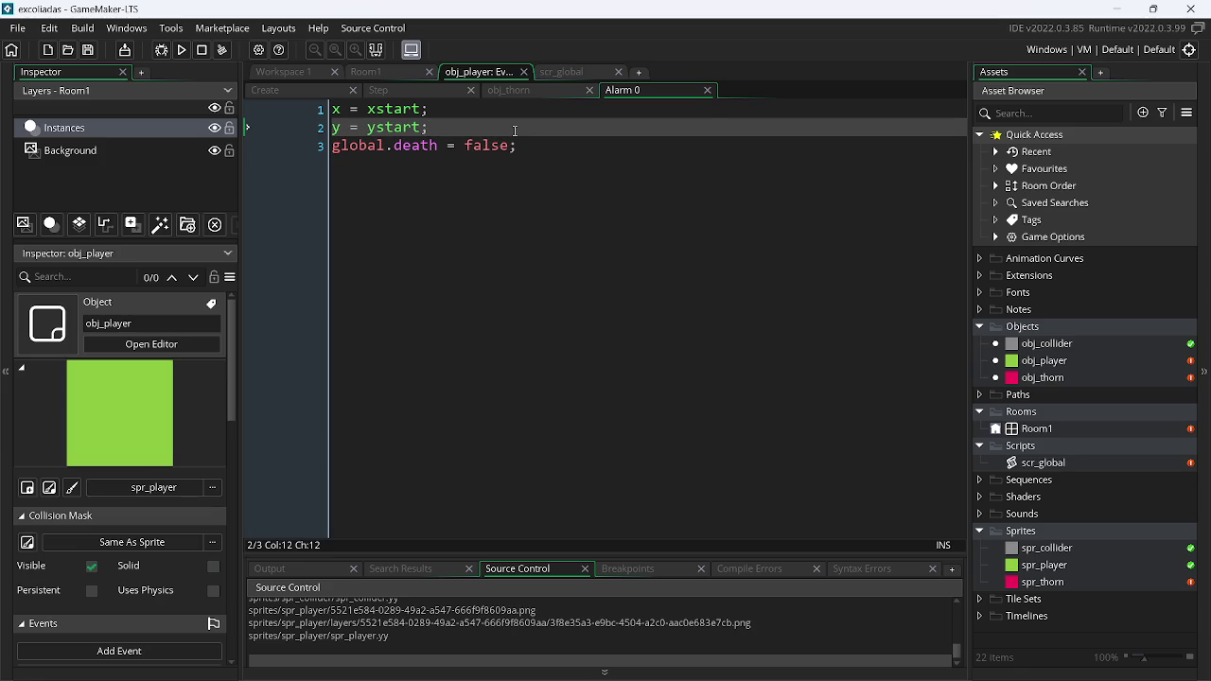
pyautogui.press('Up')
pyautogui.press('Left')
pyautogui.press('Left')
pyautogui.press('Left')
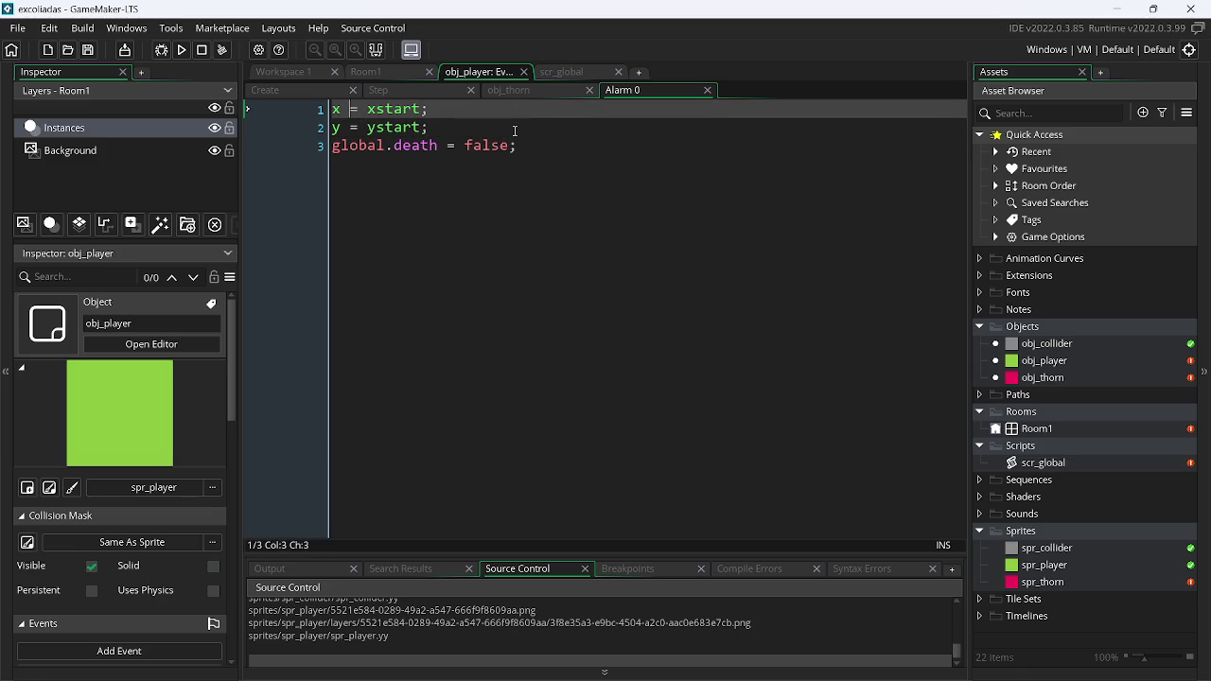
pyautogui.press('Return')
pyautogui.press('Up')
pyautogui.write('spd')
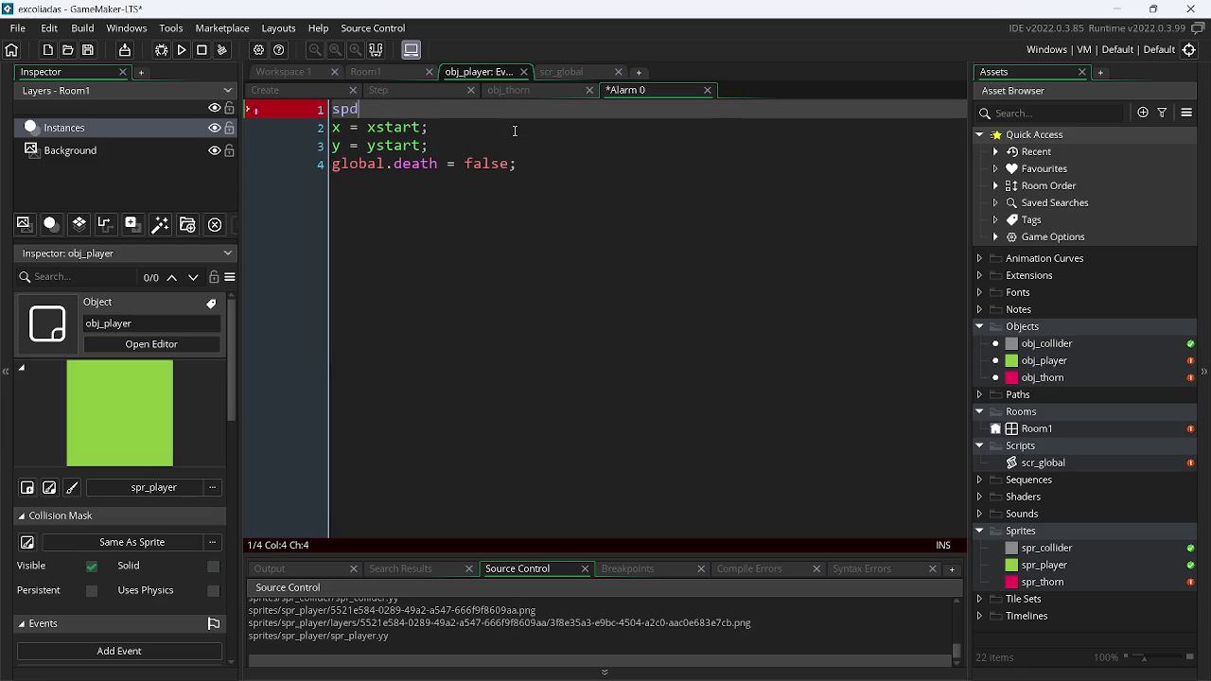
pyautogui.write('0')
pyautogui.write('0;')
pyautogui.hotkey('ctrl', 's')
# Run the game, steer the player into a red thorn, then close it
pyautogui.click(429, 91)
pyautogui.click(286, 89)
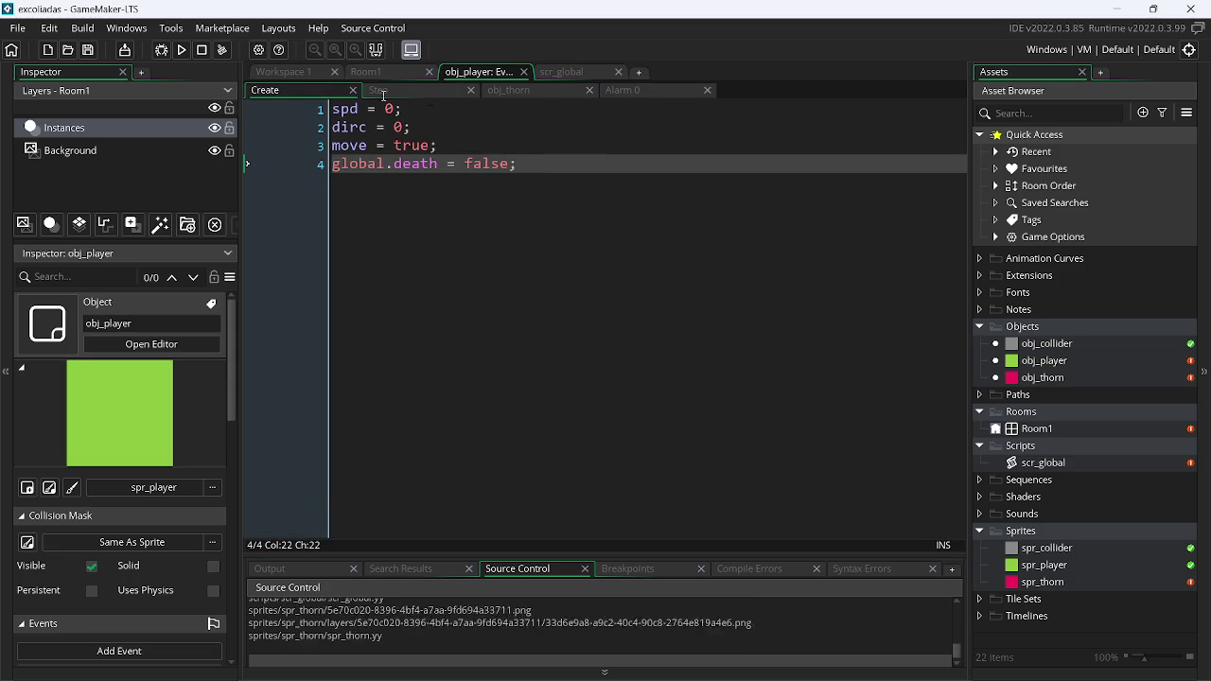
pyautogui.click(186, 51)
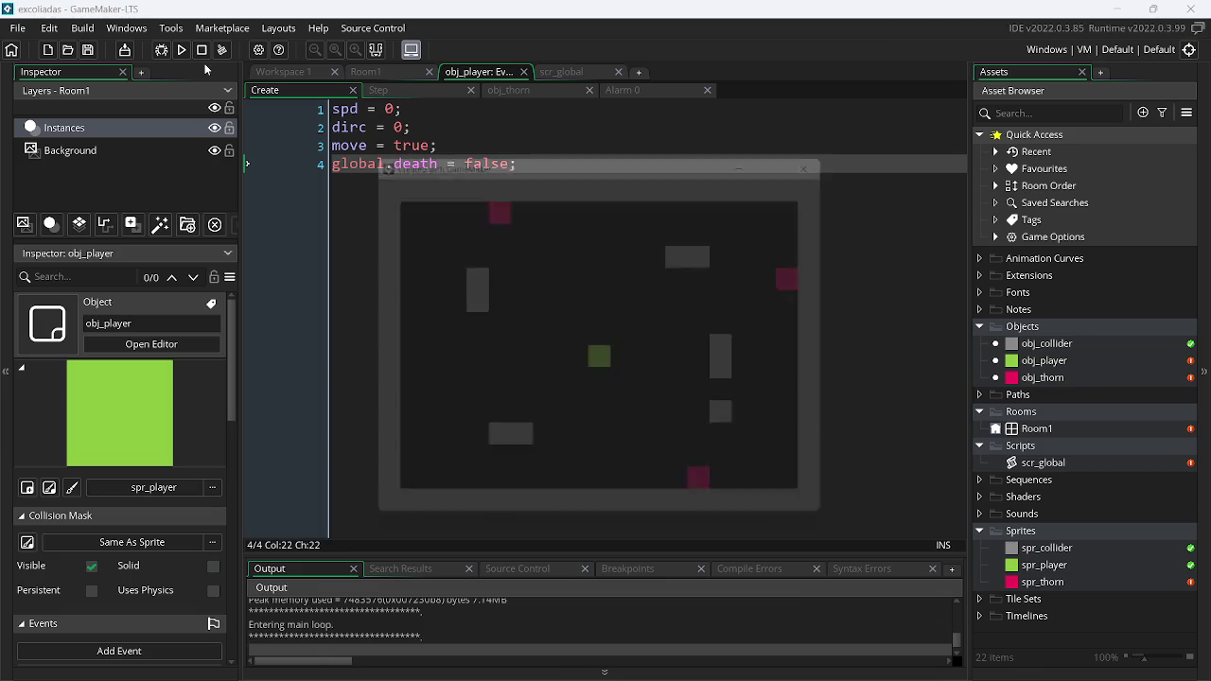
pyautogui.press('Up')
pyautogui.press('Right')
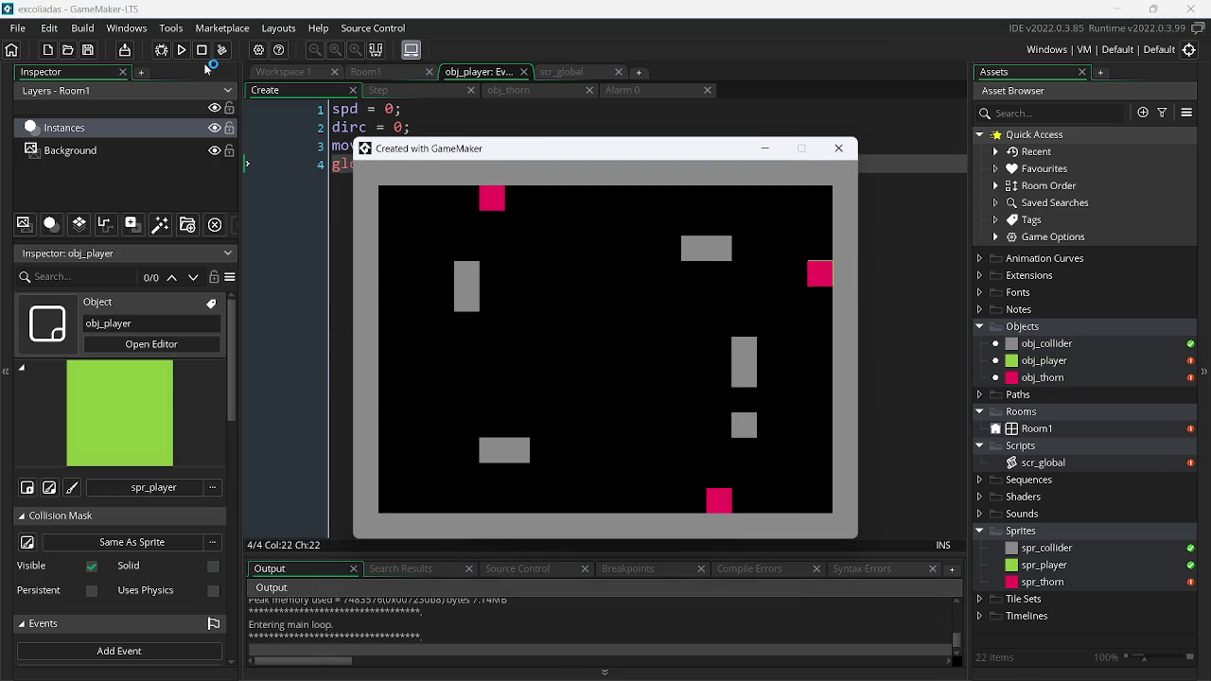
pyautogui.press('Left')
pyautogui.press('Up')
pyautogui.press('Down')
pyautogui.click(839, 148)
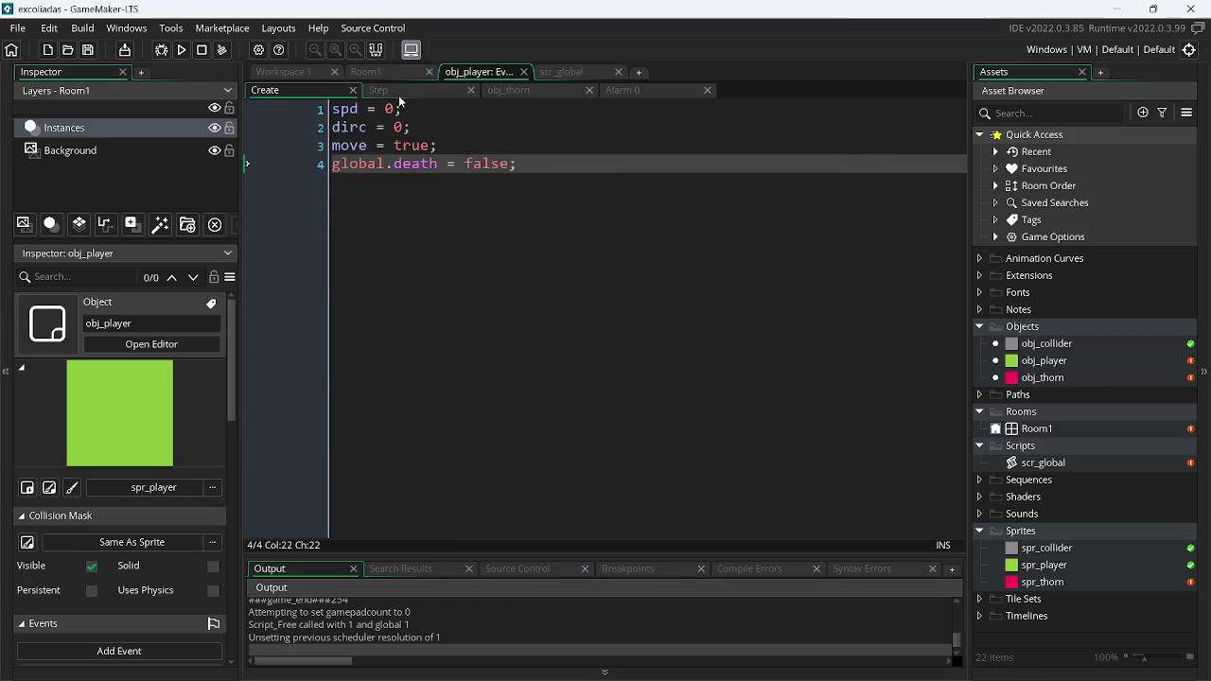
# Make the obj_thorn collision code read "global.death = true;"
pyautogui.click(529, 95)
pyautogui.write('global.')
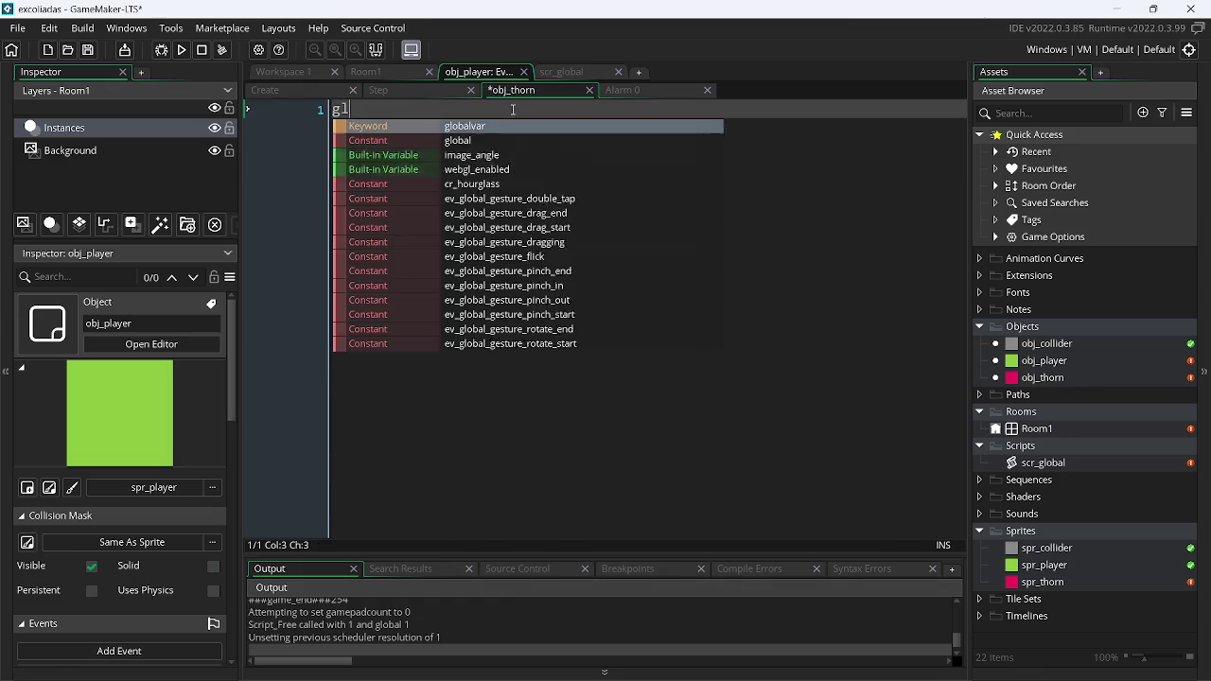
pyautogui.press('Return')
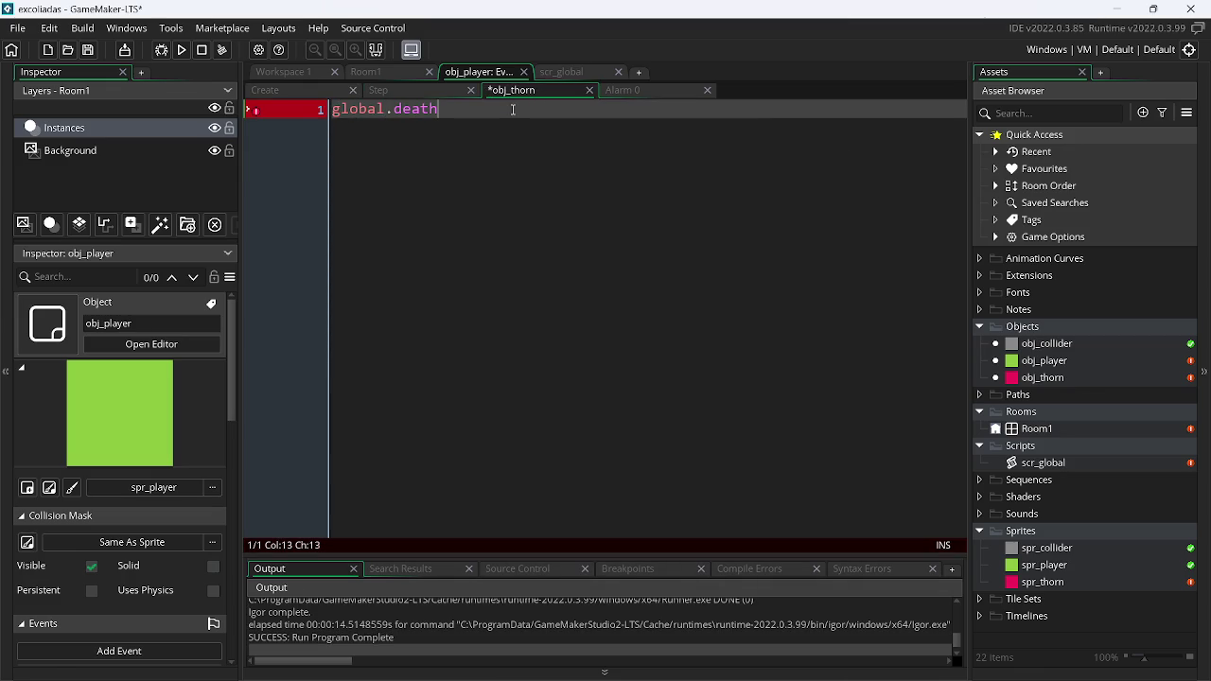
pyautogui.write('ri')
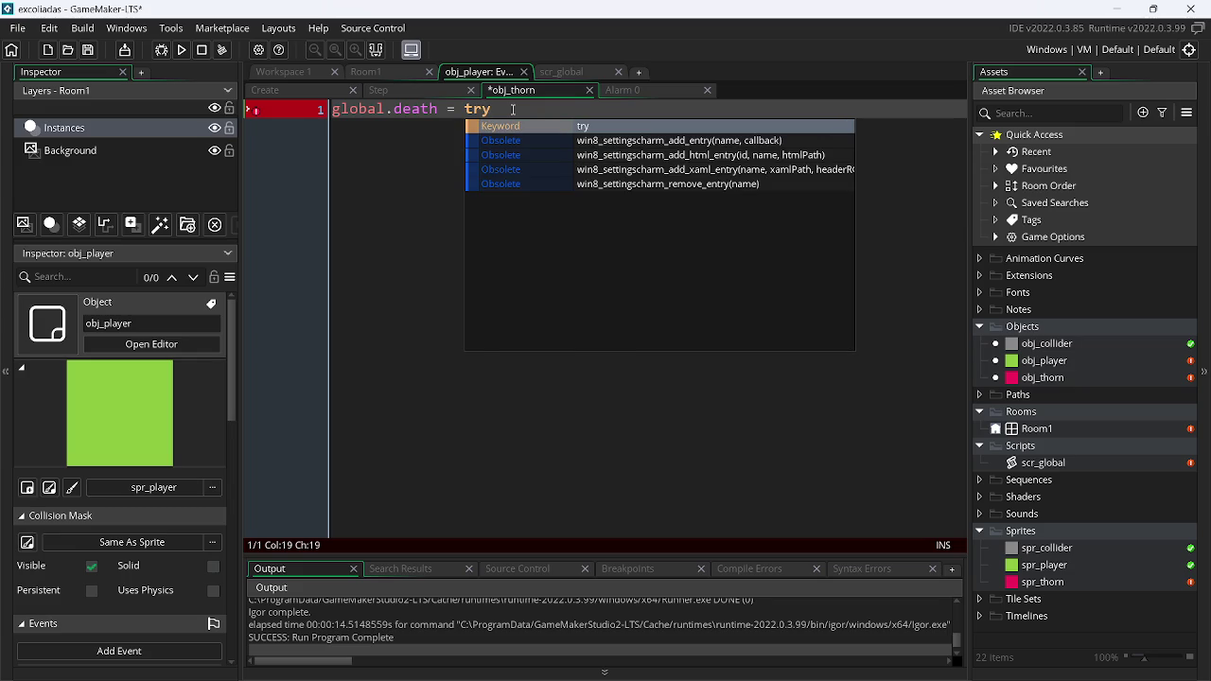
pyautogui.press('BackSpace')
pyautogui.press('Return')
pyautogui.write(';')
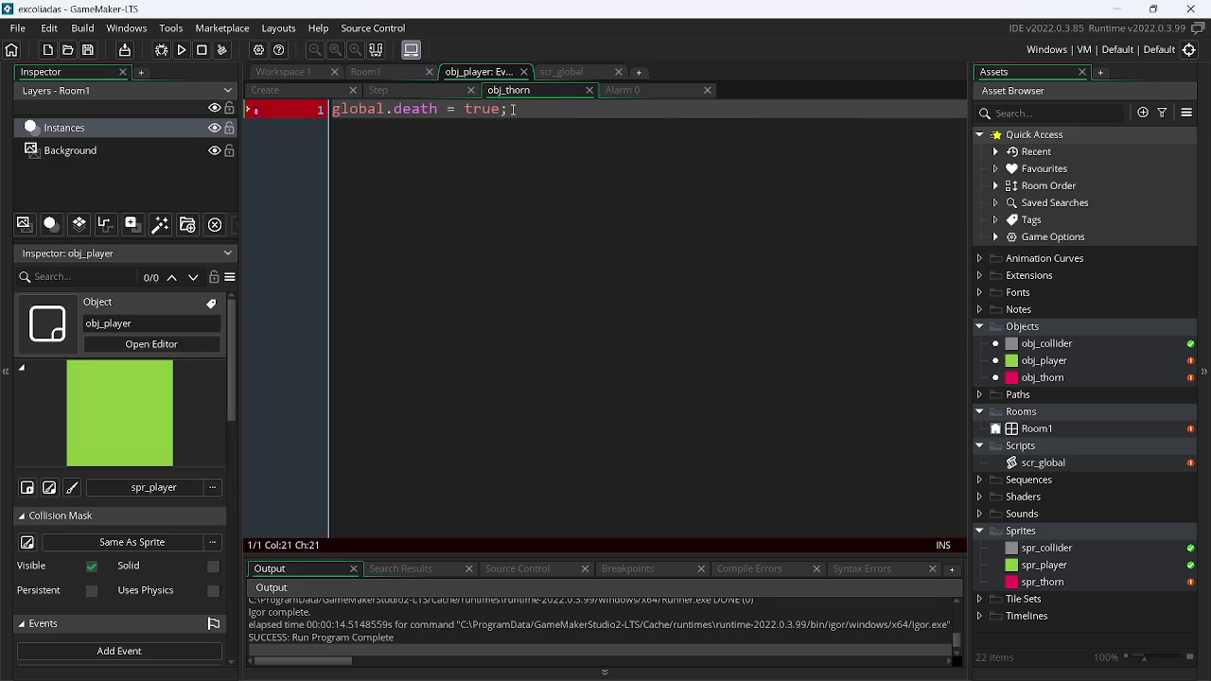
# Rerun the game and steer the player into the right-hand thorn
pyautogui.click(181, 49)
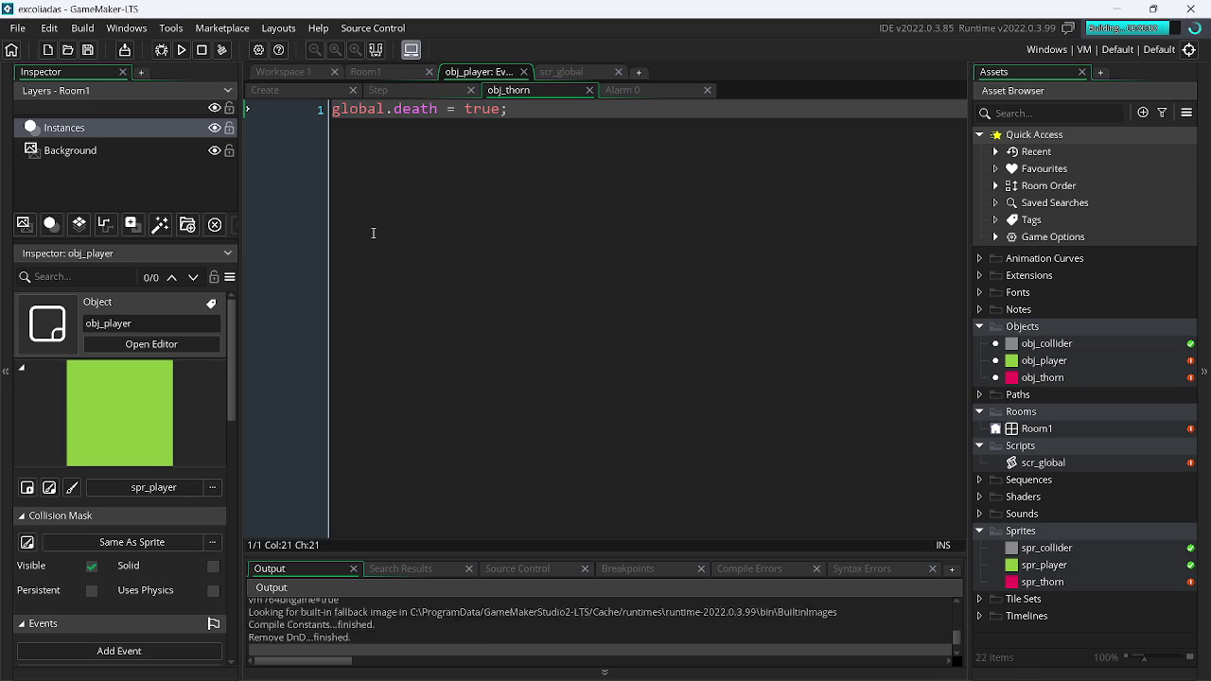
pyautogui.press('Right')
pyautogui.press('Up')
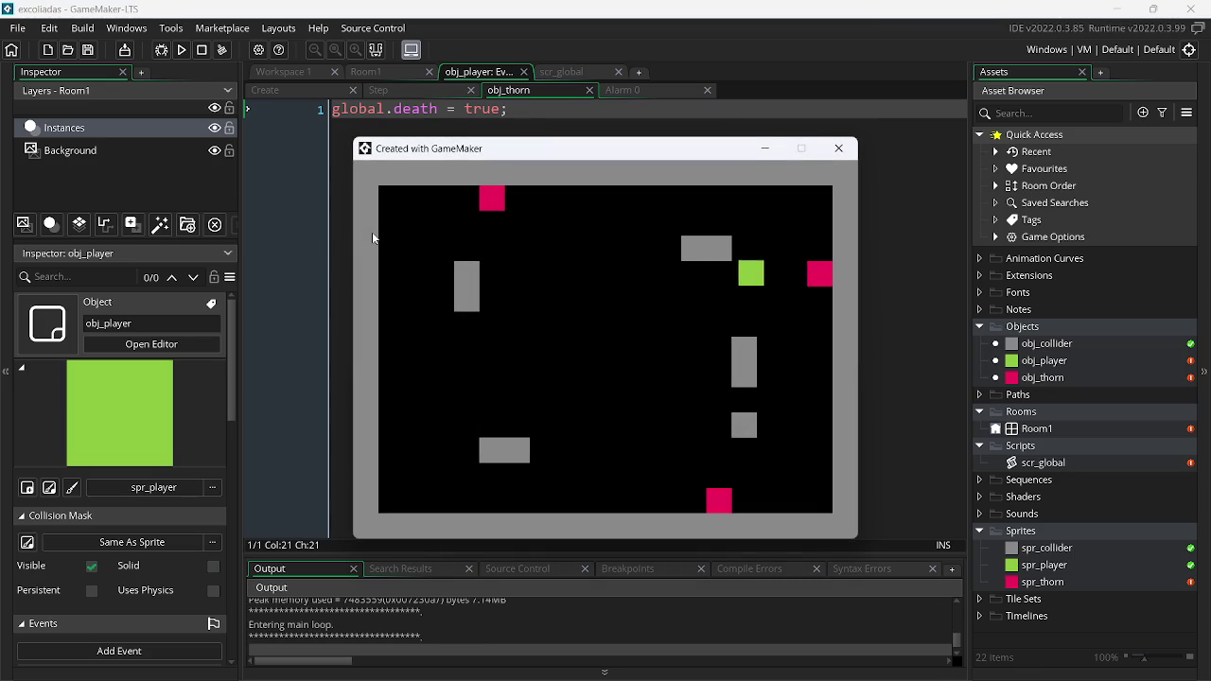
pyautogui.press('Right')
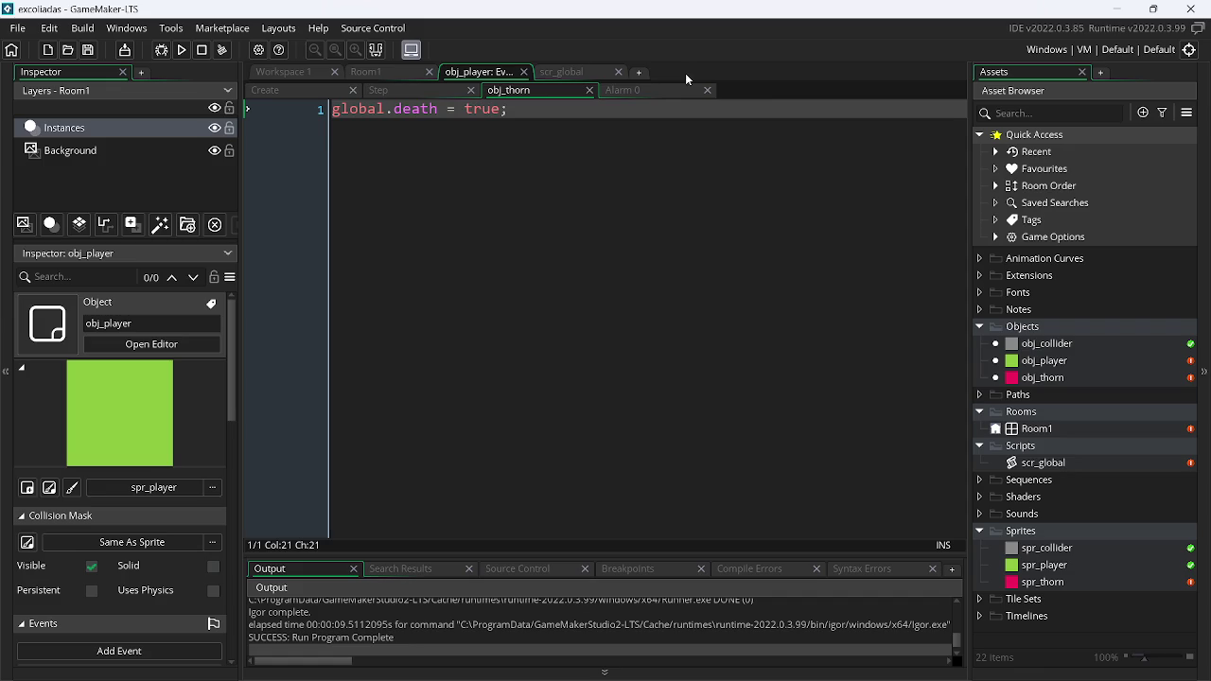
# Close the game and extend the Step condition with "&& alarm[0] < 0"
pyautogui.click(659, 89)
pyautogui.click(401, 89)
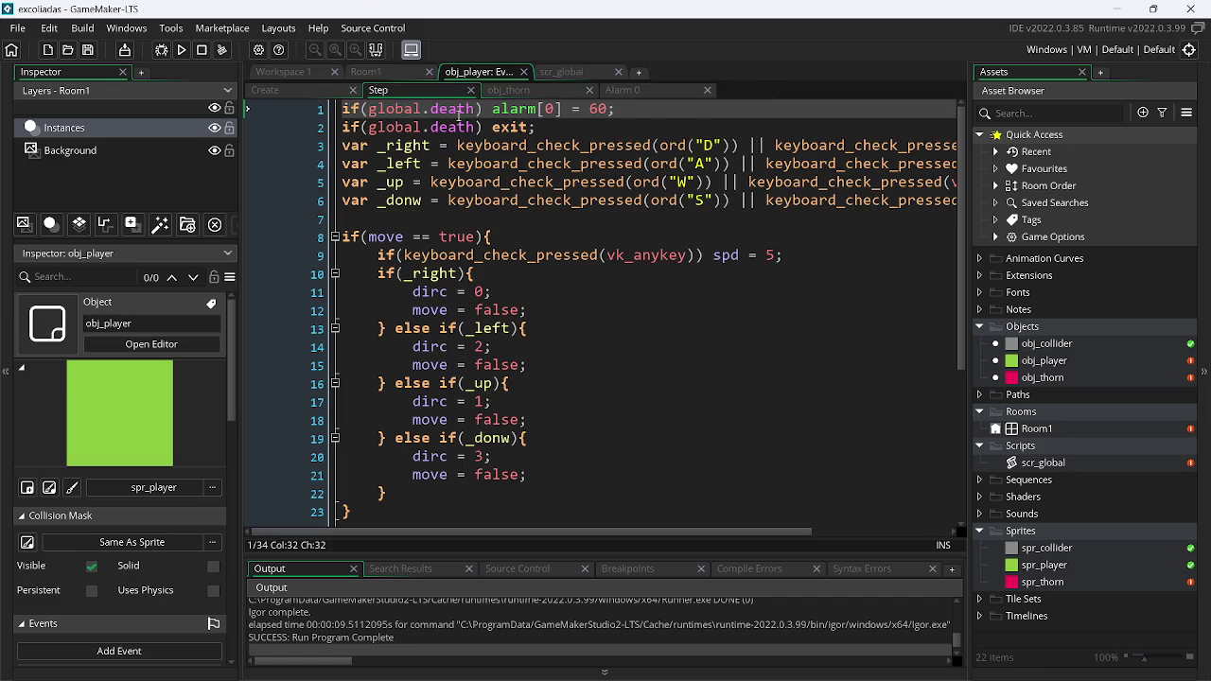
pyautogui.click(474, 109)
pyautogui.write('&')
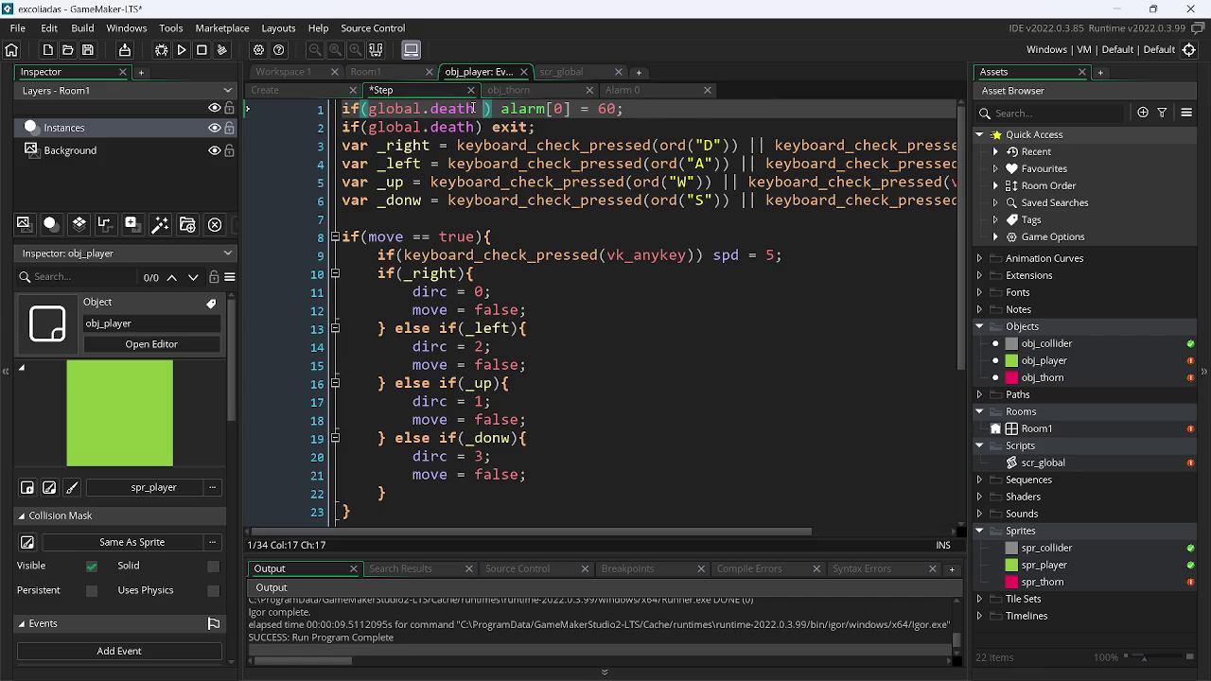
pyautogui.write('& alarm')
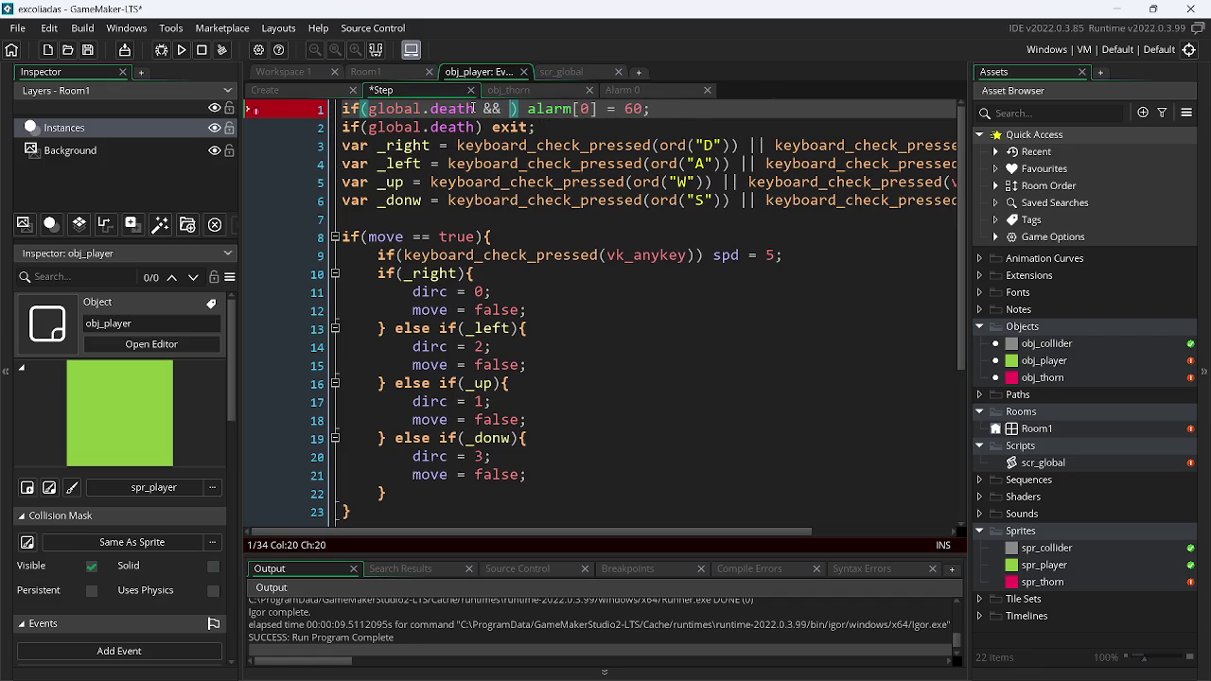
pyautogui.write('[0] ')
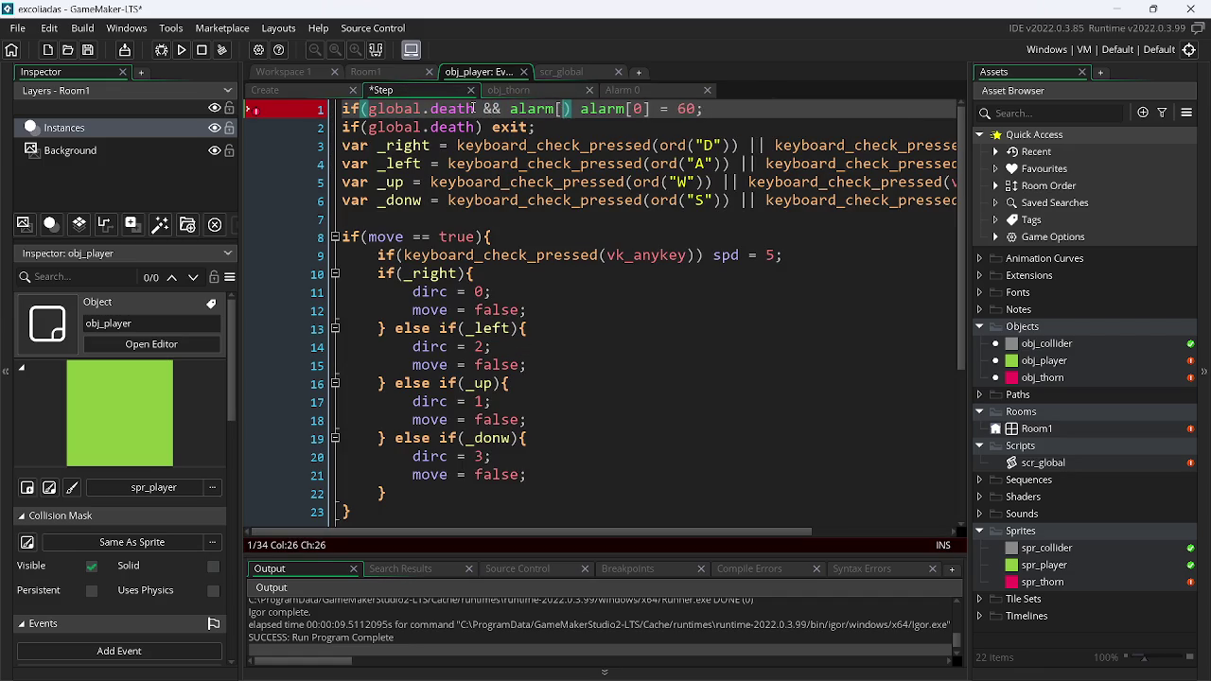
pyautogui.write('< 0')
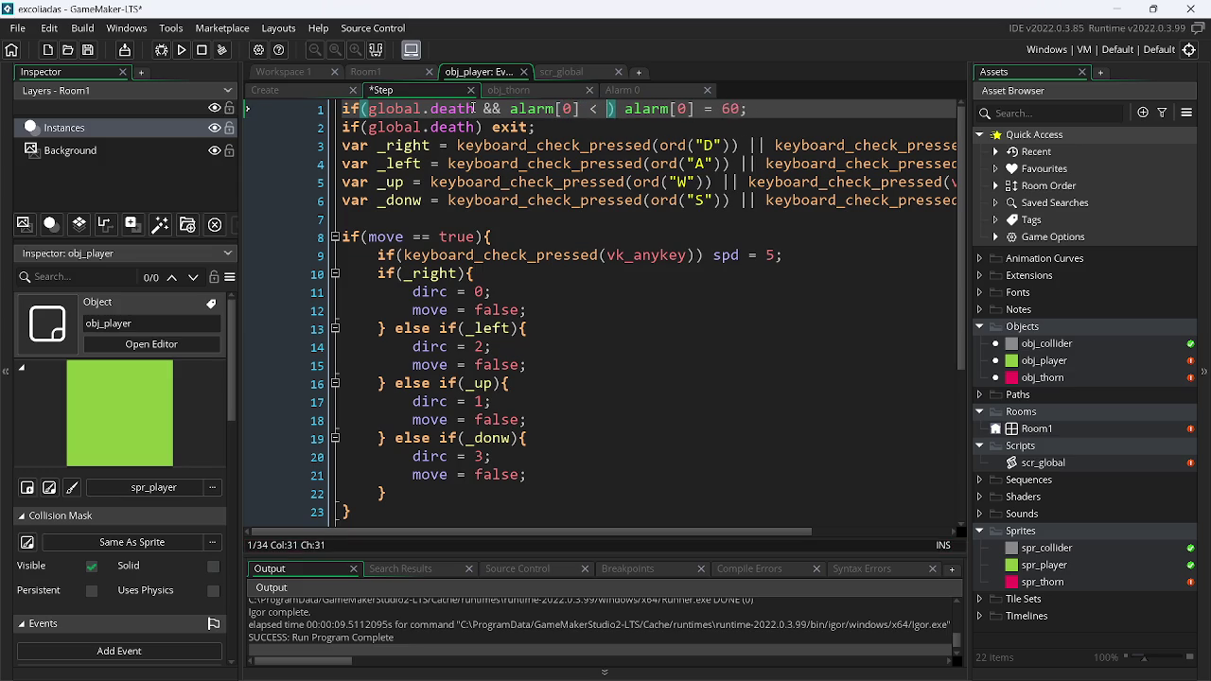
# Run the game, move the player into the thorn, and close the window
pyautogui.click(184, 50)
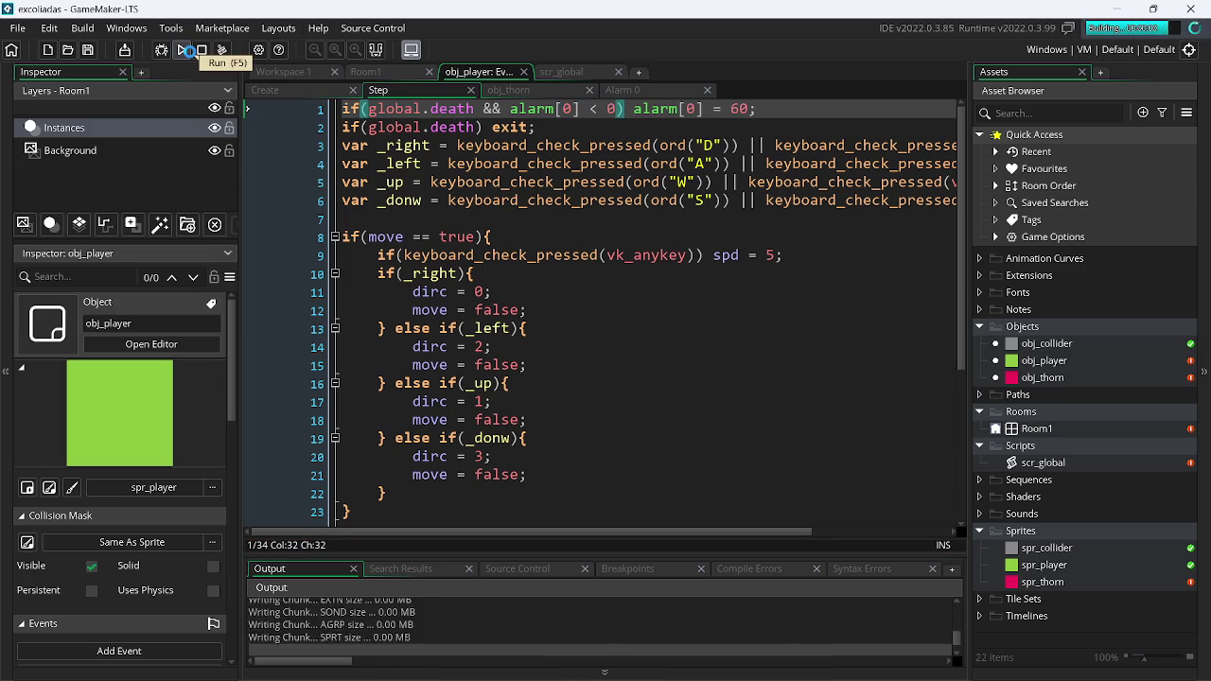
pyautogui.press('Up')
pyautogui.press('Right')
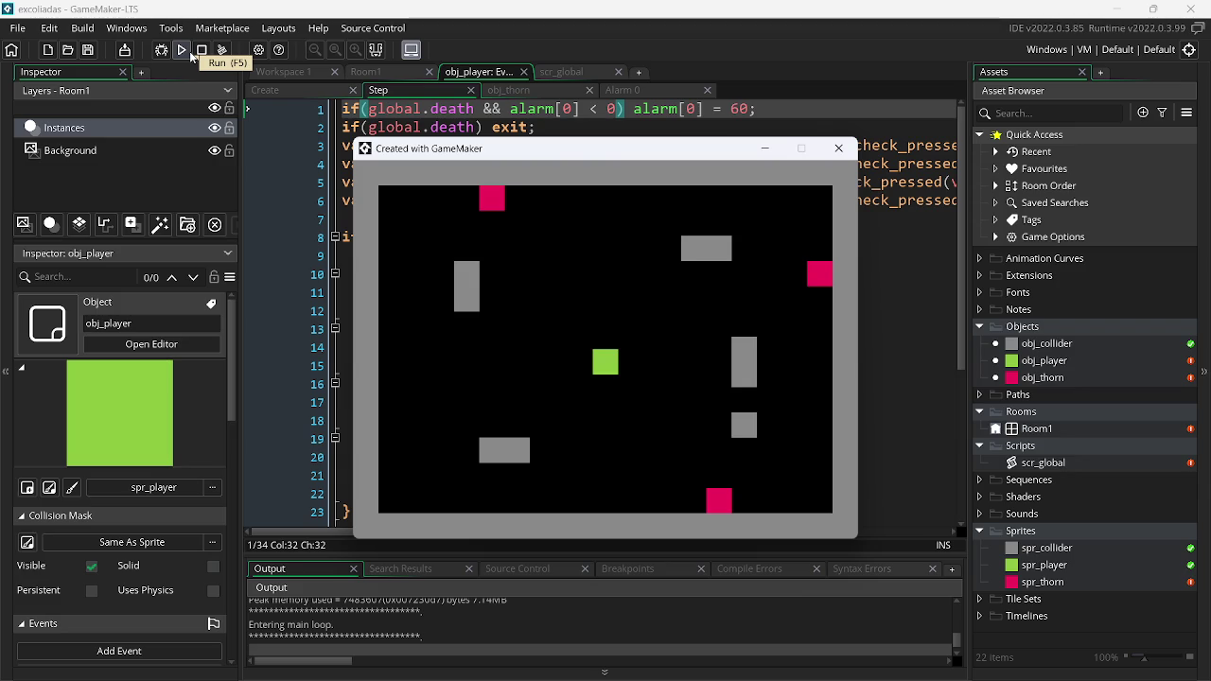
pyautogui.click(839, 148)
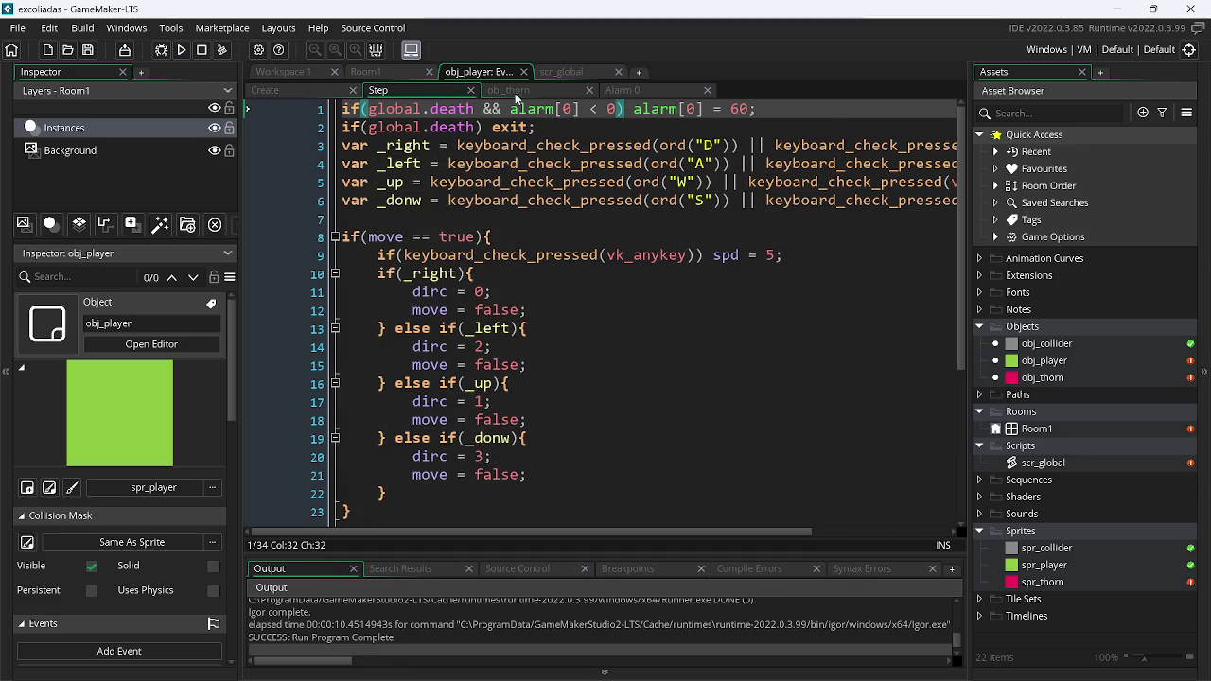
# Add a "move = true;" line after spd = 0; in Alarm 0
pyautogui.click(610, 90)
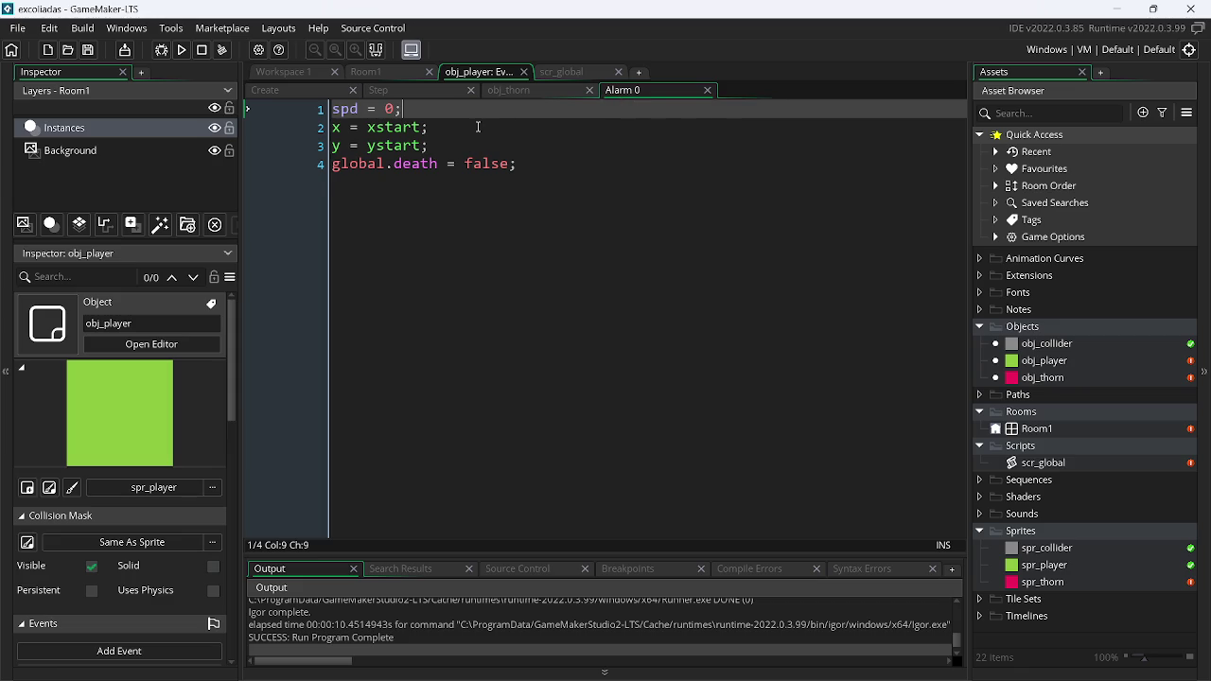
pyautogui.press('Return')
pyautogui.write('move')
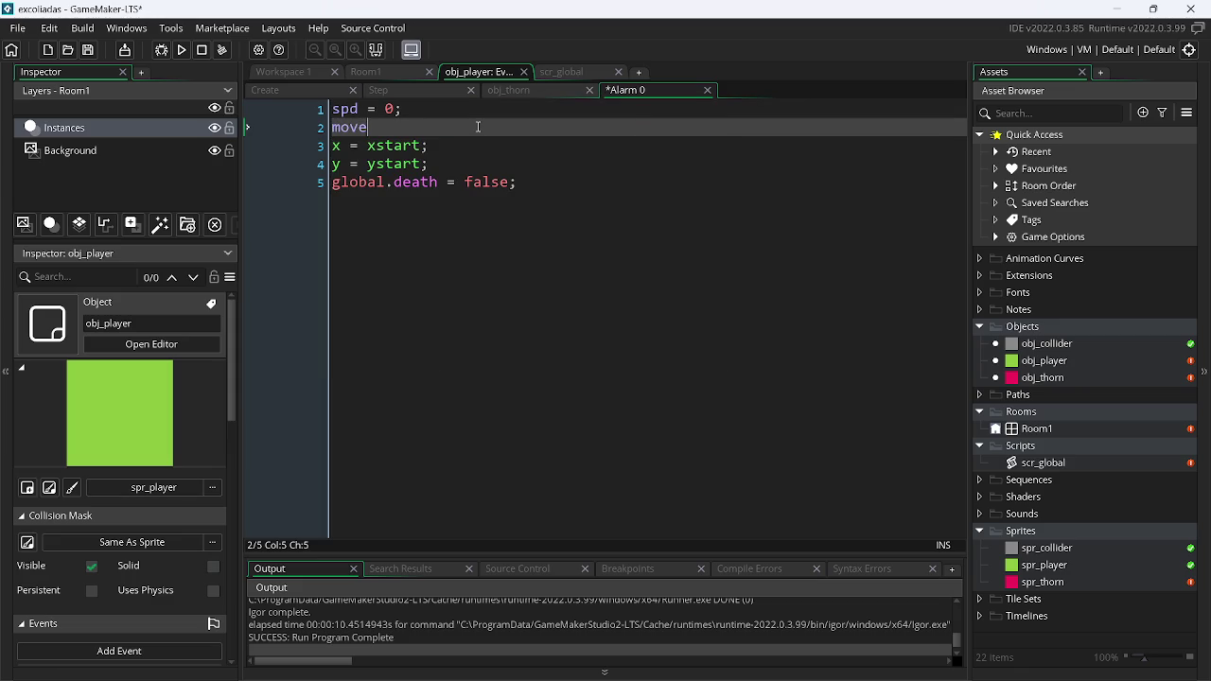
pyautogui.write(' = true;')
# Check the Create code, return to Alarm 0, and run the game again
pyautogui.click(307, 95)
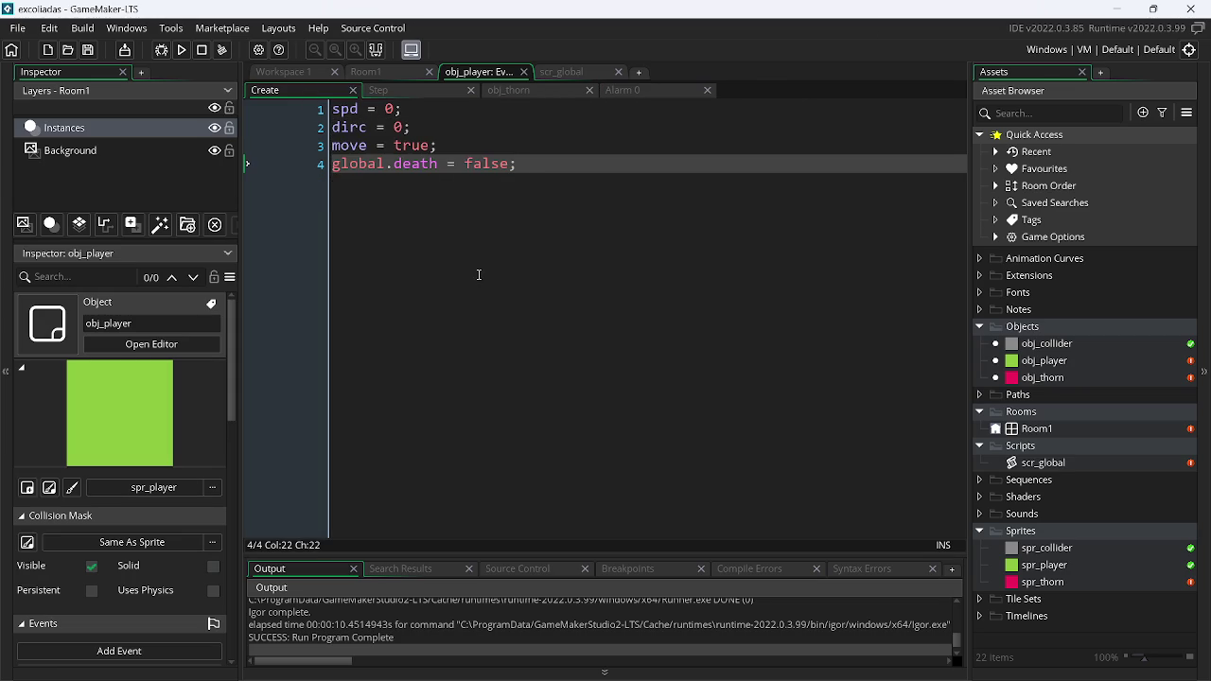
pyautogui.click(655, 93)
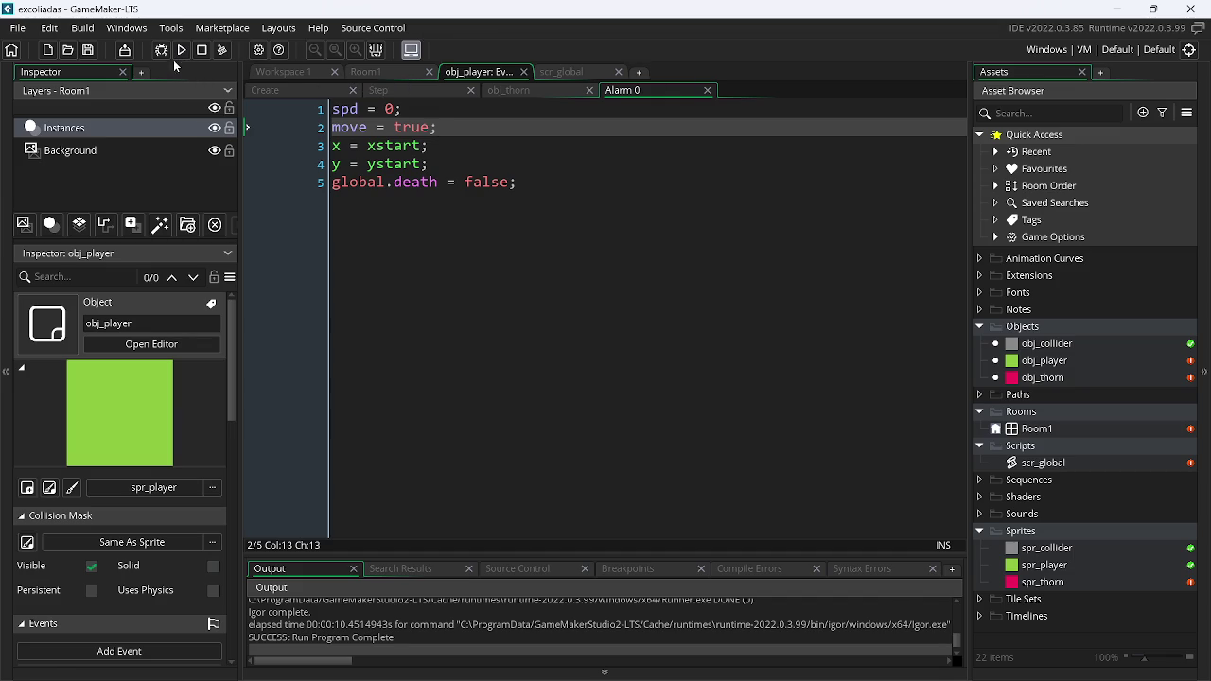
pyautogui.click(184, 55)
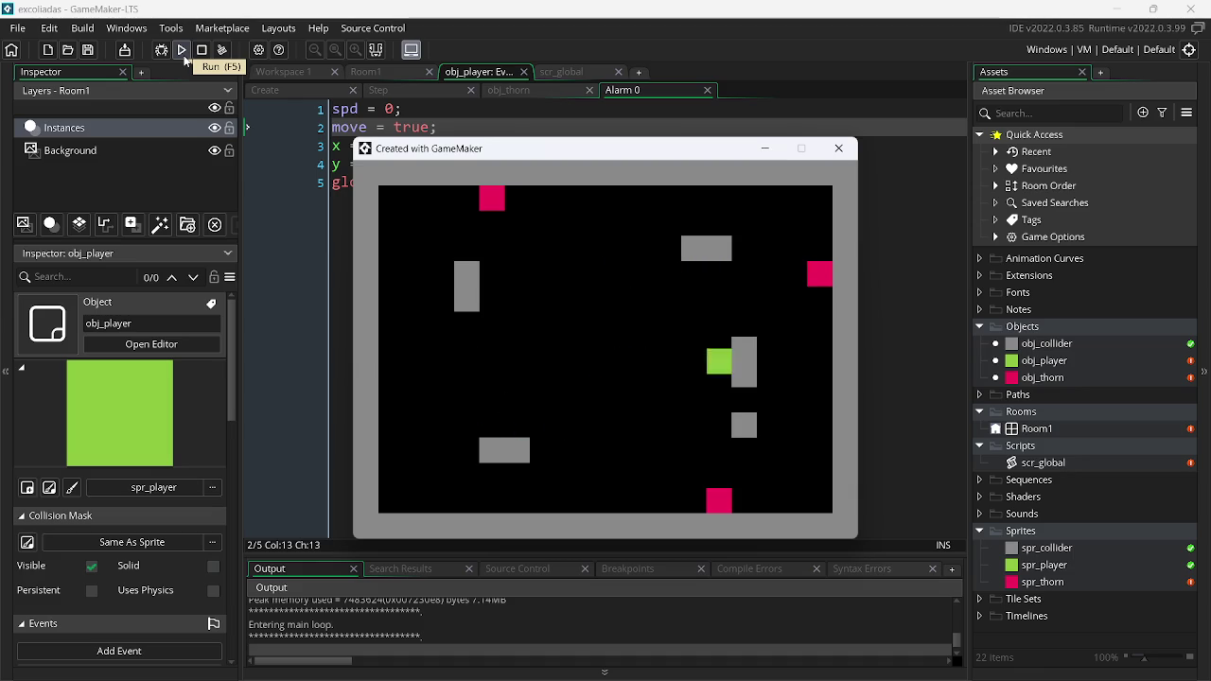
# Slide the player into thorns repeatedly, confirm it respawns, then quit with Escape
pyautogui.press('Right')
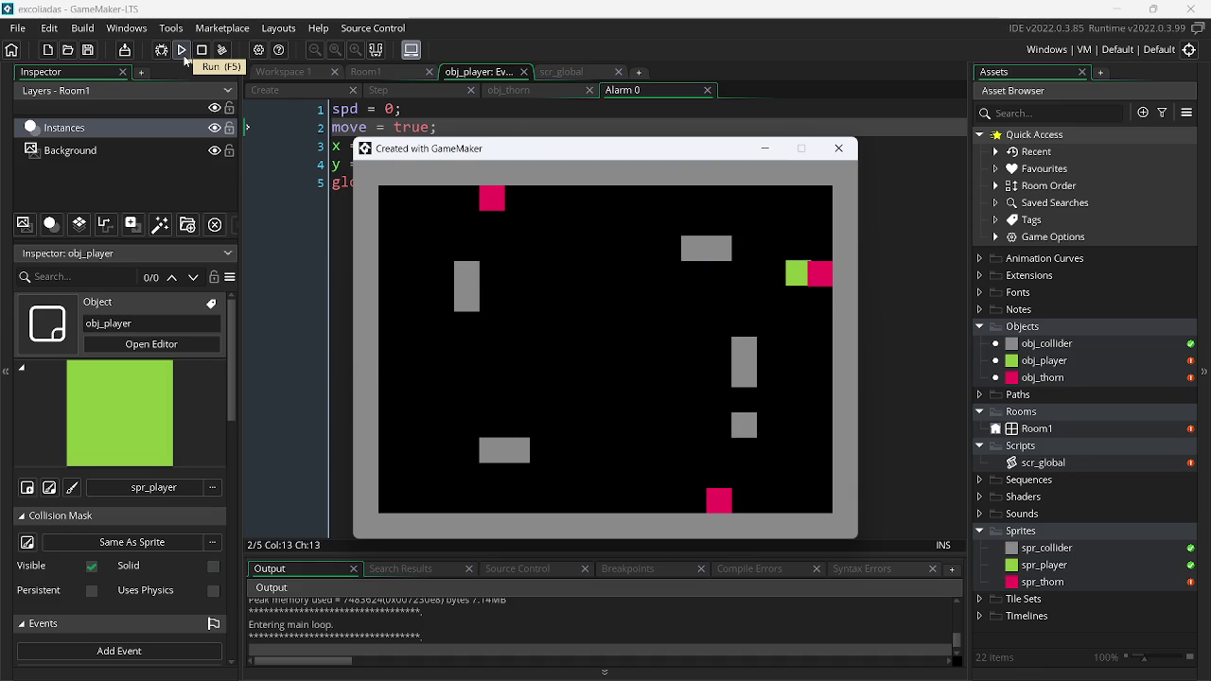
pyautogui.press('Right')
pyautogui.press('Up')
pyautogui.press('Left')
pyautogui.press('Down')
pyautogui.press('Up')
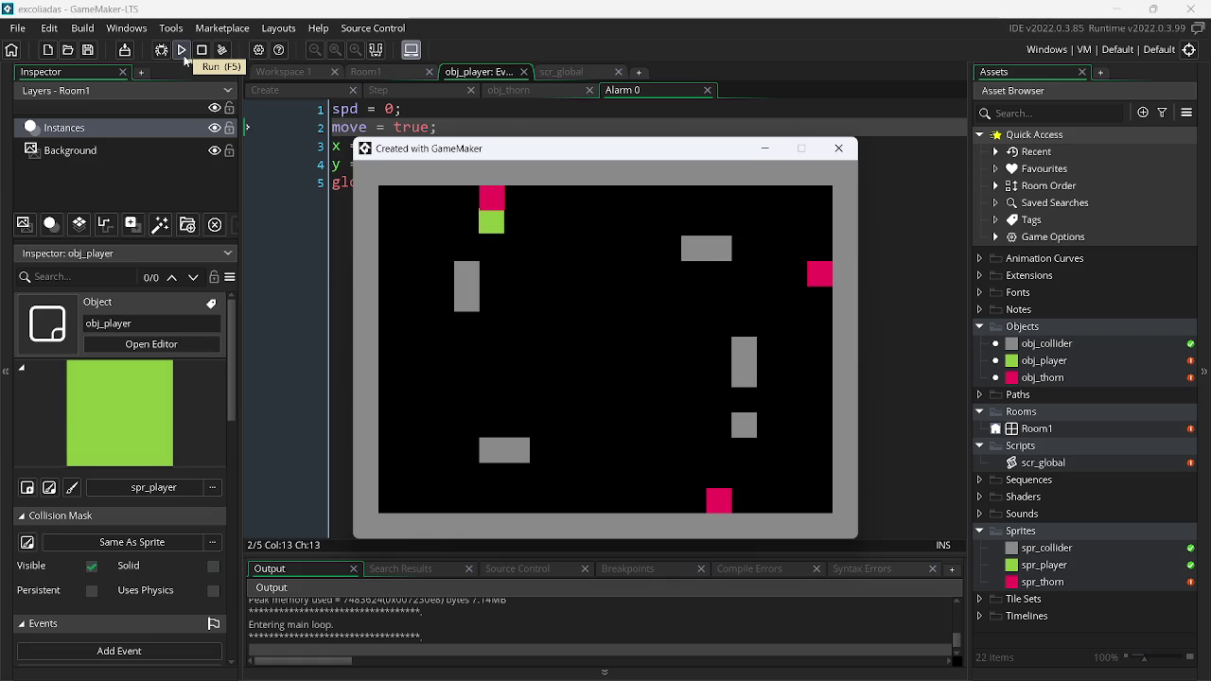
pyautogui.press('Up')
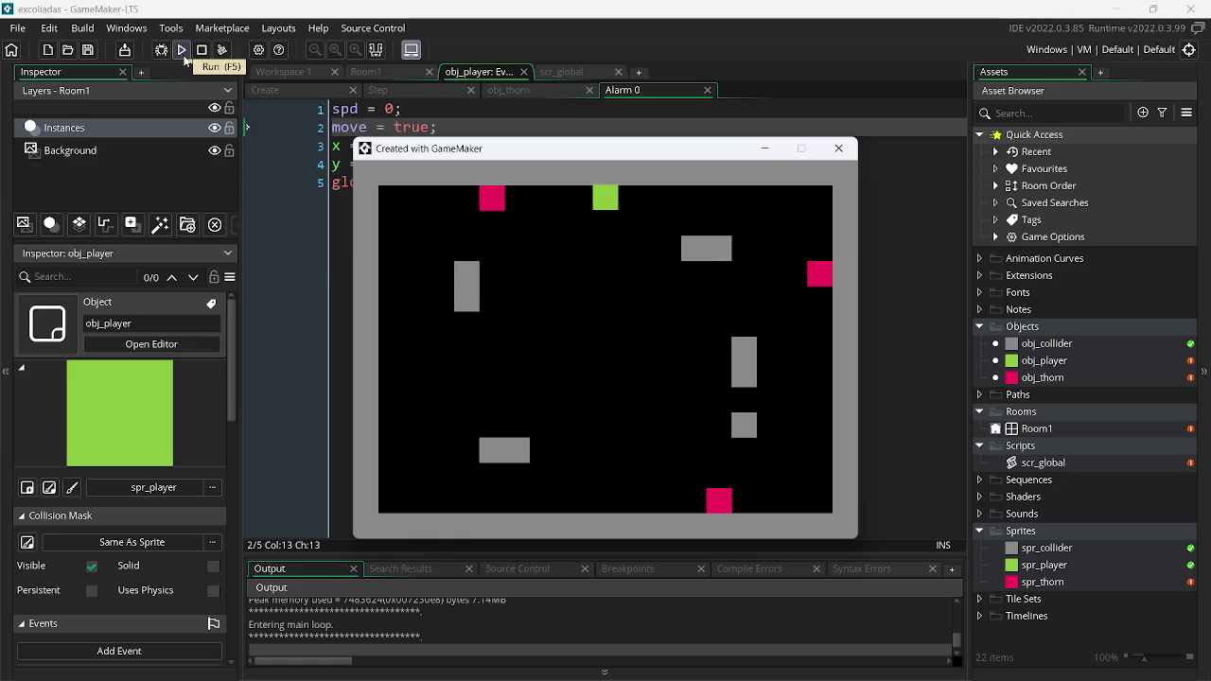
pyautogui.press('Escape')
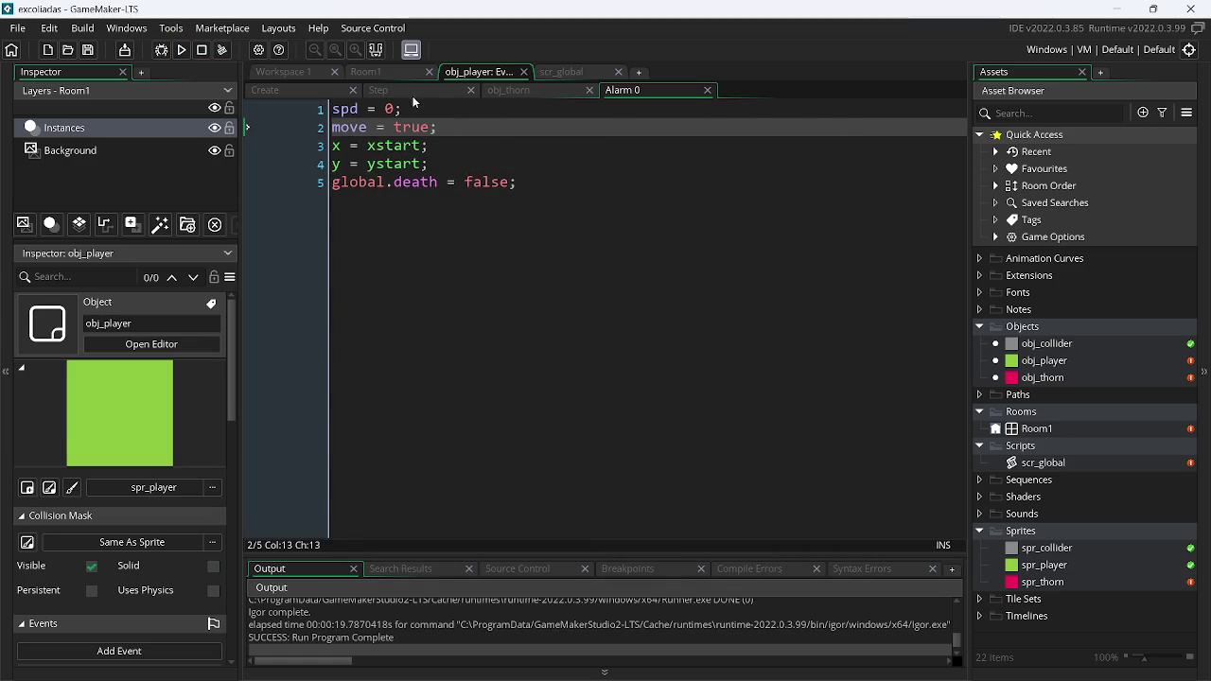
pyautogui.click(403, 90)
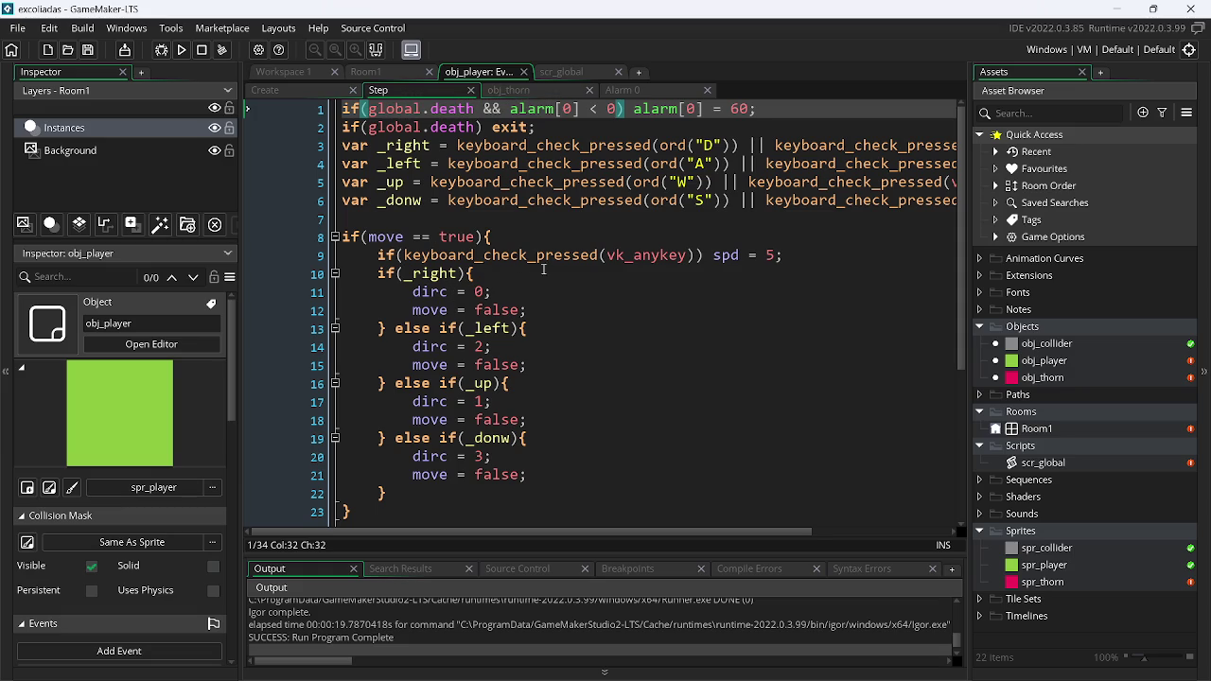
# Replace line 9's any-key check with the condition "_right || _left"
pyautogui.moveTo(696, 256); pyautogui.dragTo(402, 257)
pyautogui.press('Delete')
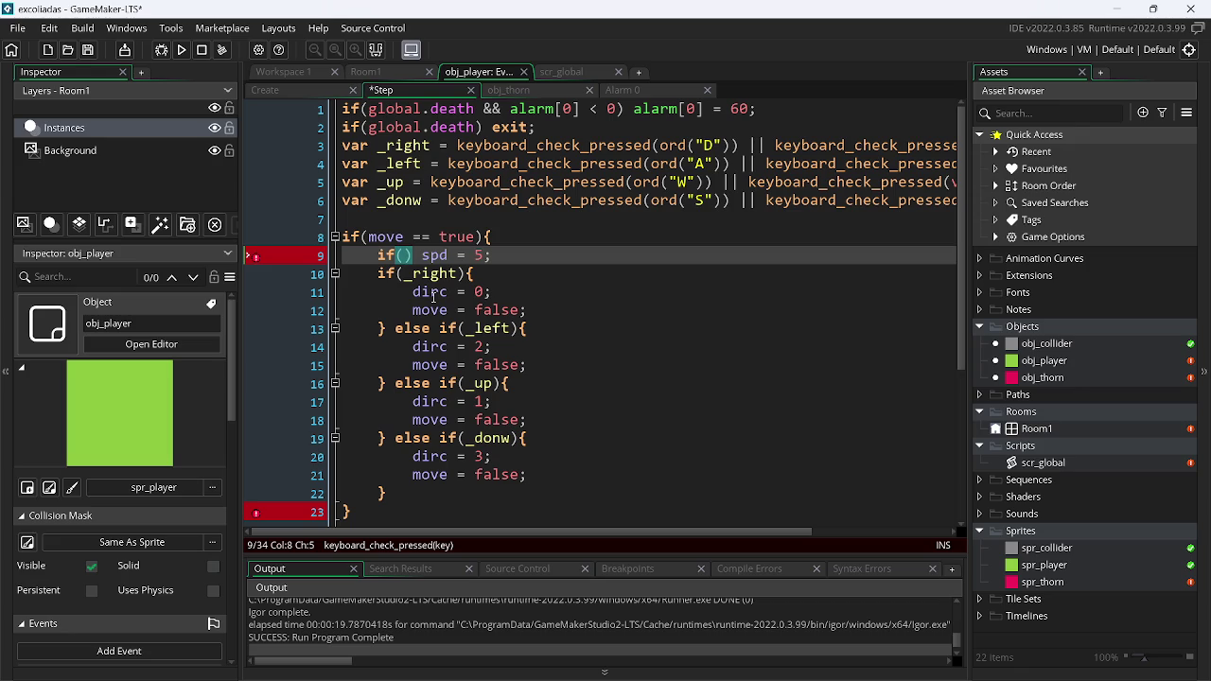
pyautogui.write('_')
pyautogui.press('Return')
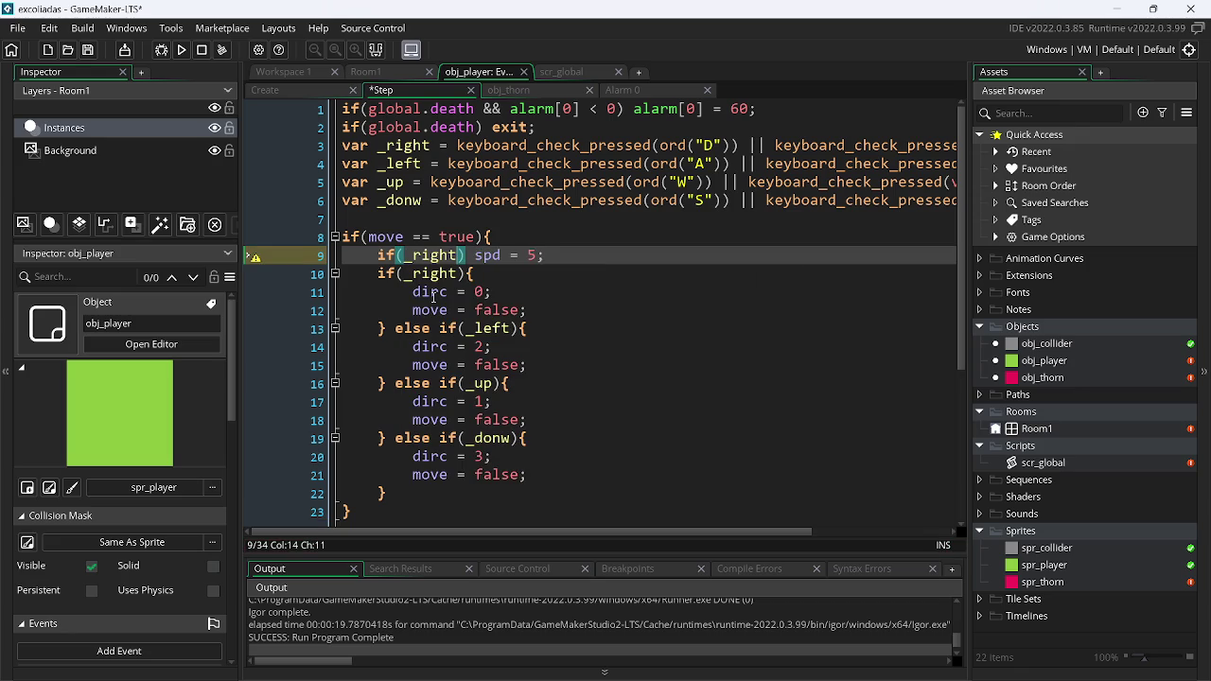
pyautogui.write('|| ')
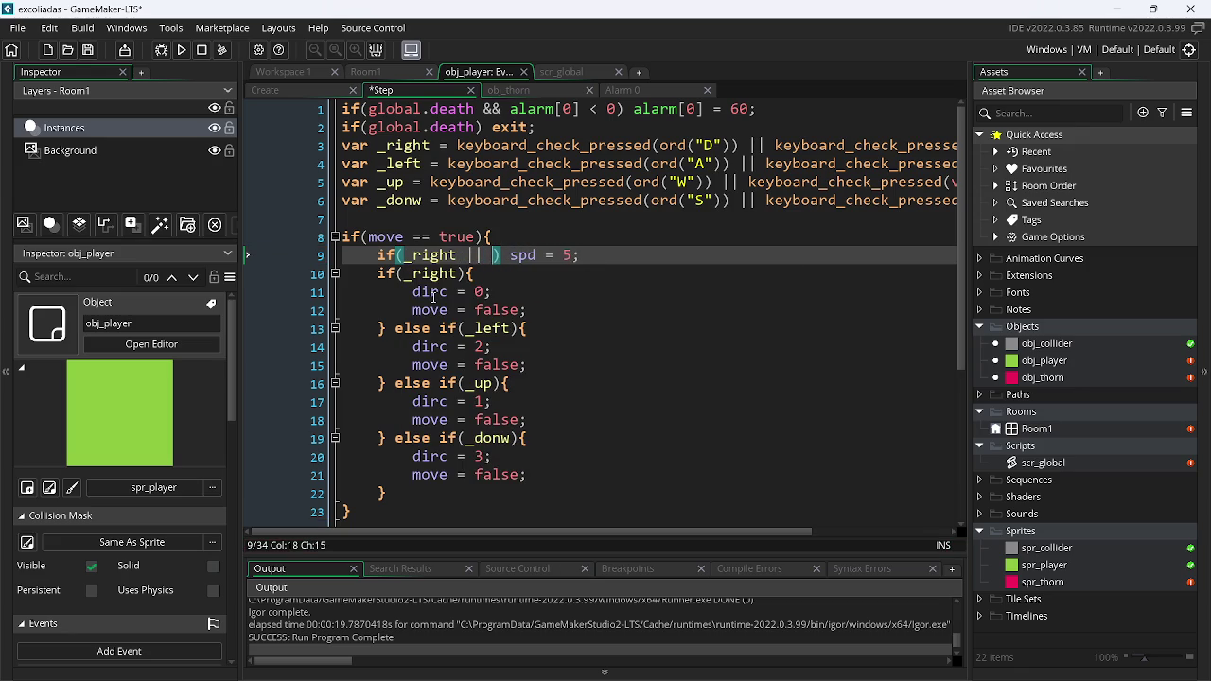
pyautogui.write('_')
pyautogui.press('Down')
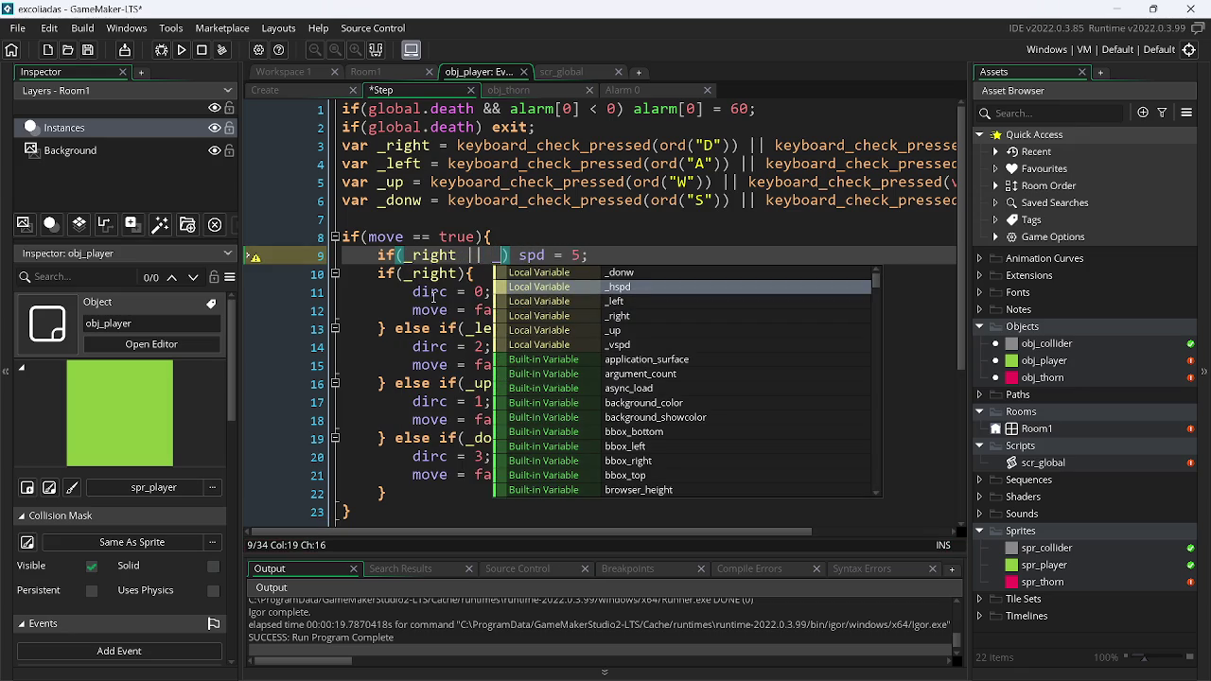
pyautogui.press('Down')
pyautogui.press('Return')
# Append "|| _up || _donw)" to line 9 and save the Step code
pyautogui.write('||')
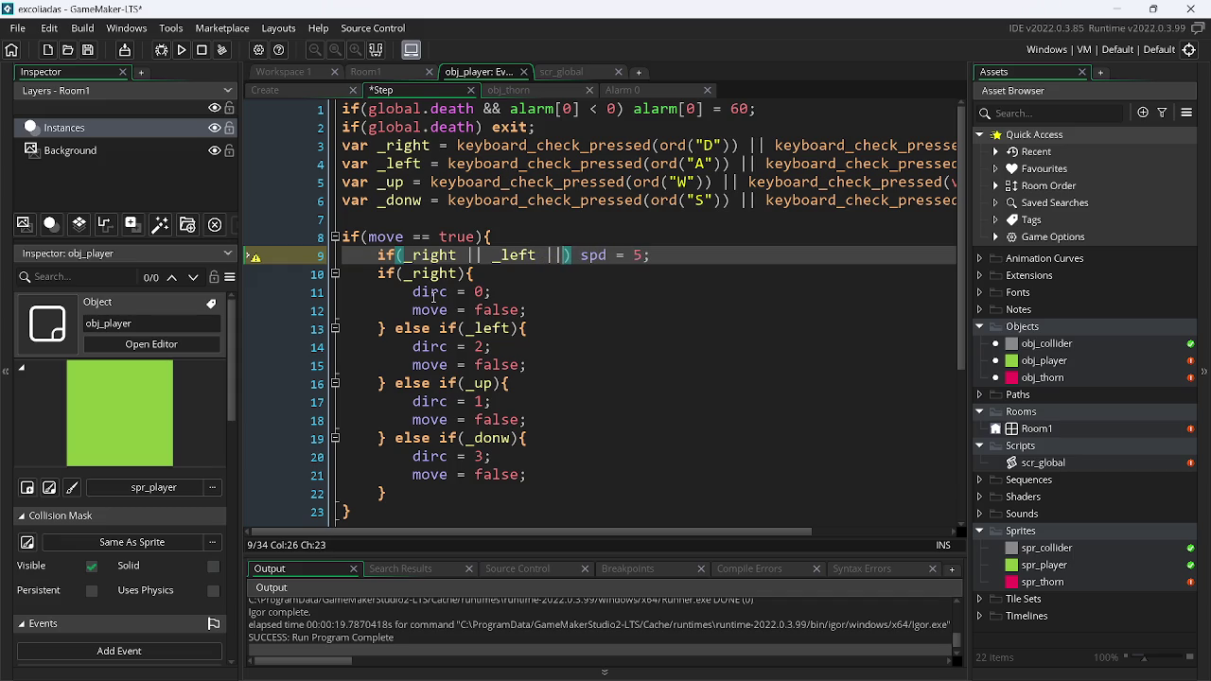
pyautogui.write(' _')
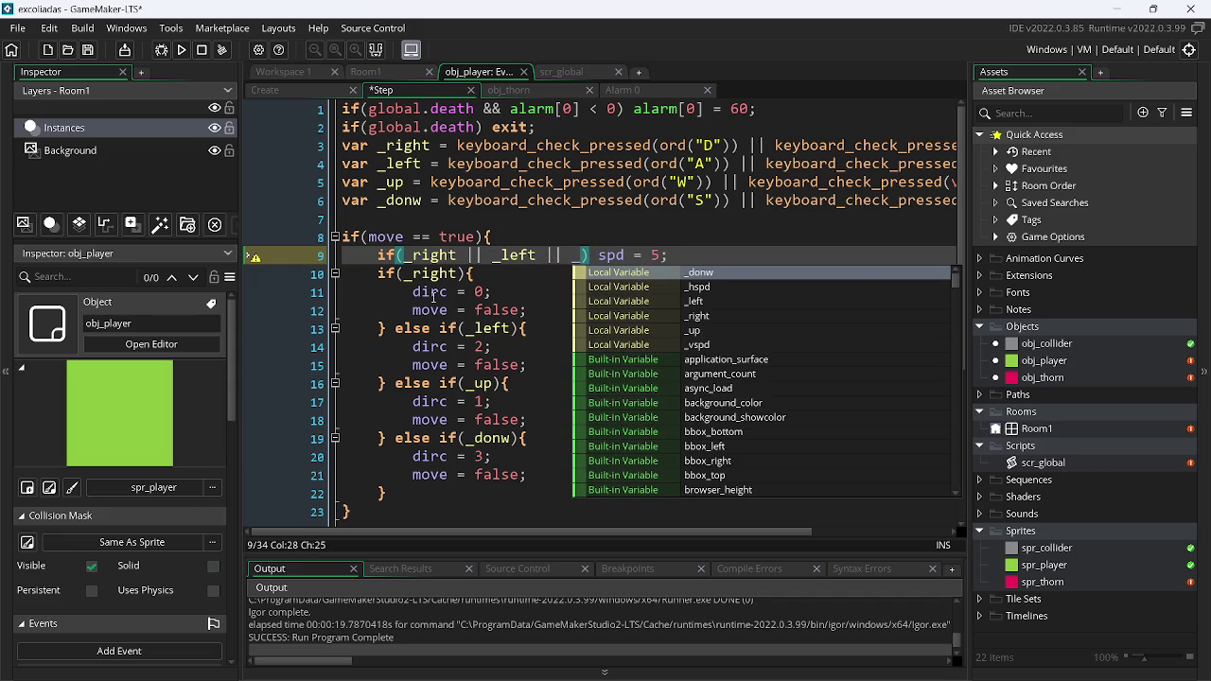
pyautogui.press('Down')
pyautogui.press('Down')
pyautogui.press('Down')
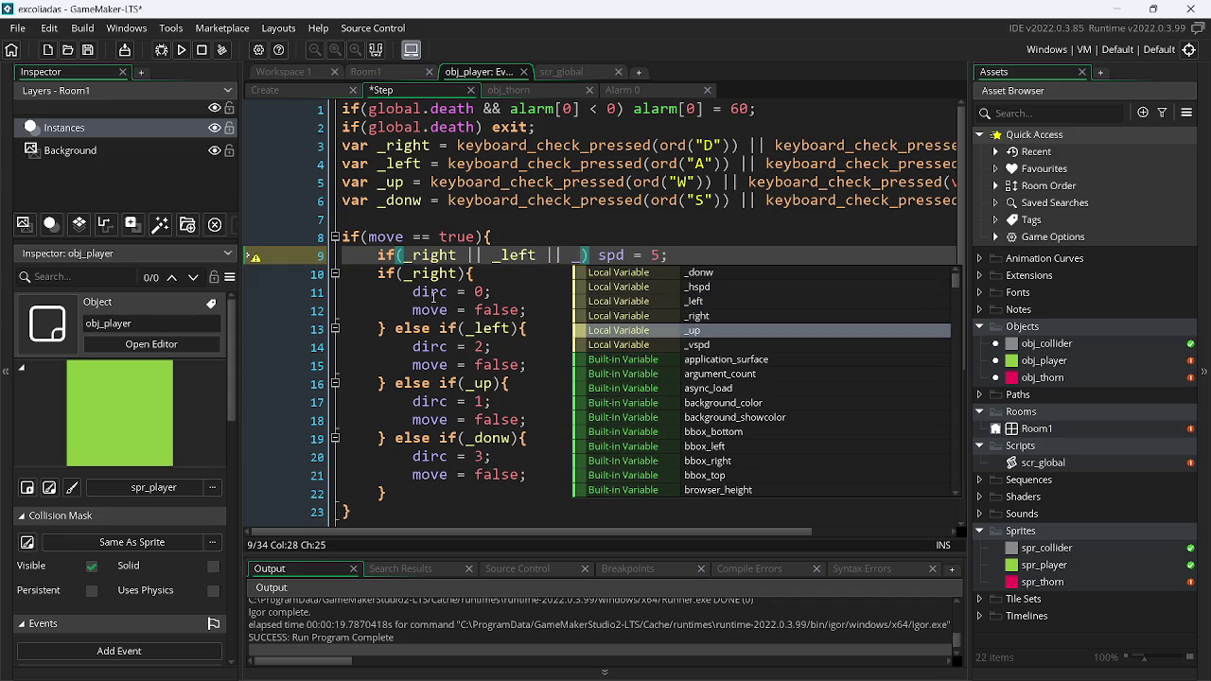
pyautogui.press('Return')
pyautogui.write('|| _')
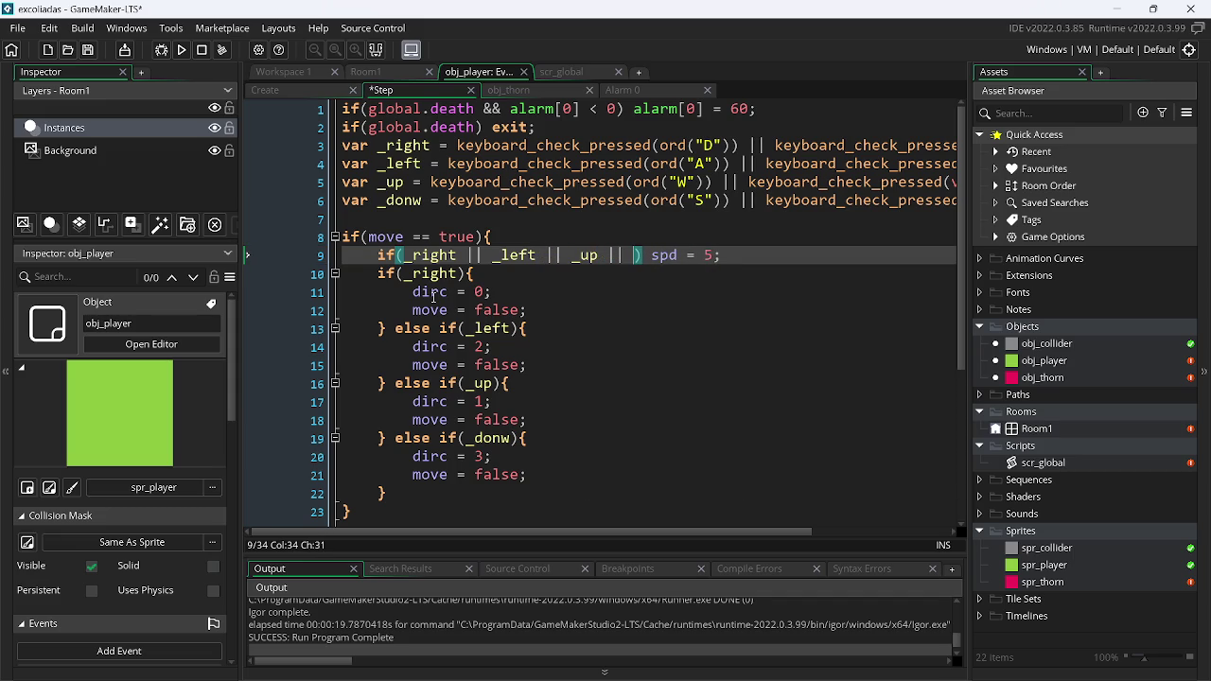
pyautogui.press('Down')
pyautogui.press('Down')
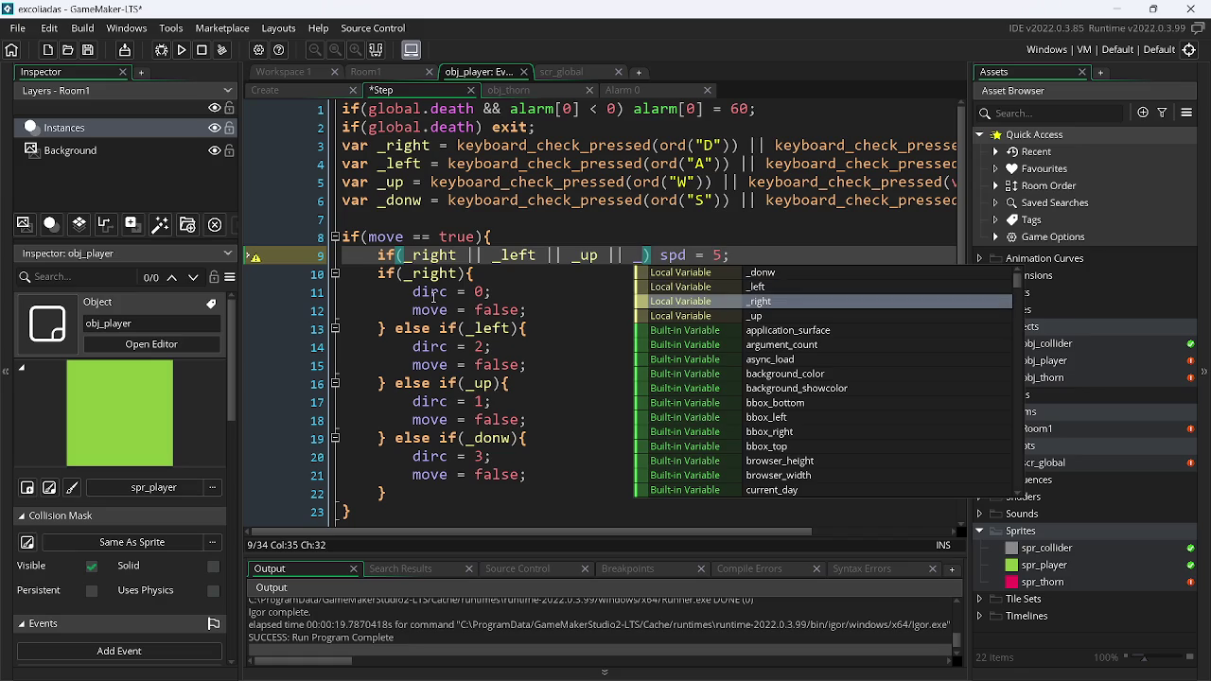
pyautogui.press('Escape')
pyautogui.write('d')
pyautogui.press('Return')
pyautogui.hotkey('ctrl', 's')
pyautogui.click(788, 333)
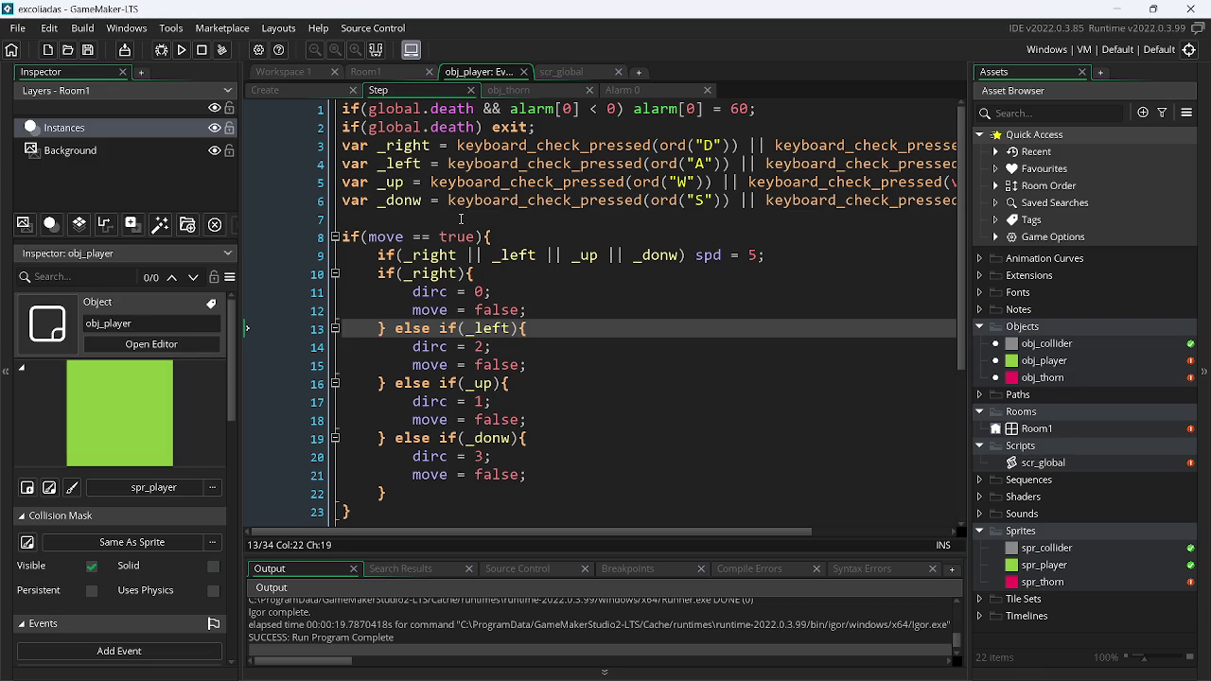
# Run the game, move the player around with WASD and arrow keys, then close it
pyautogui.press('F4')
pyautogui.press('F5')
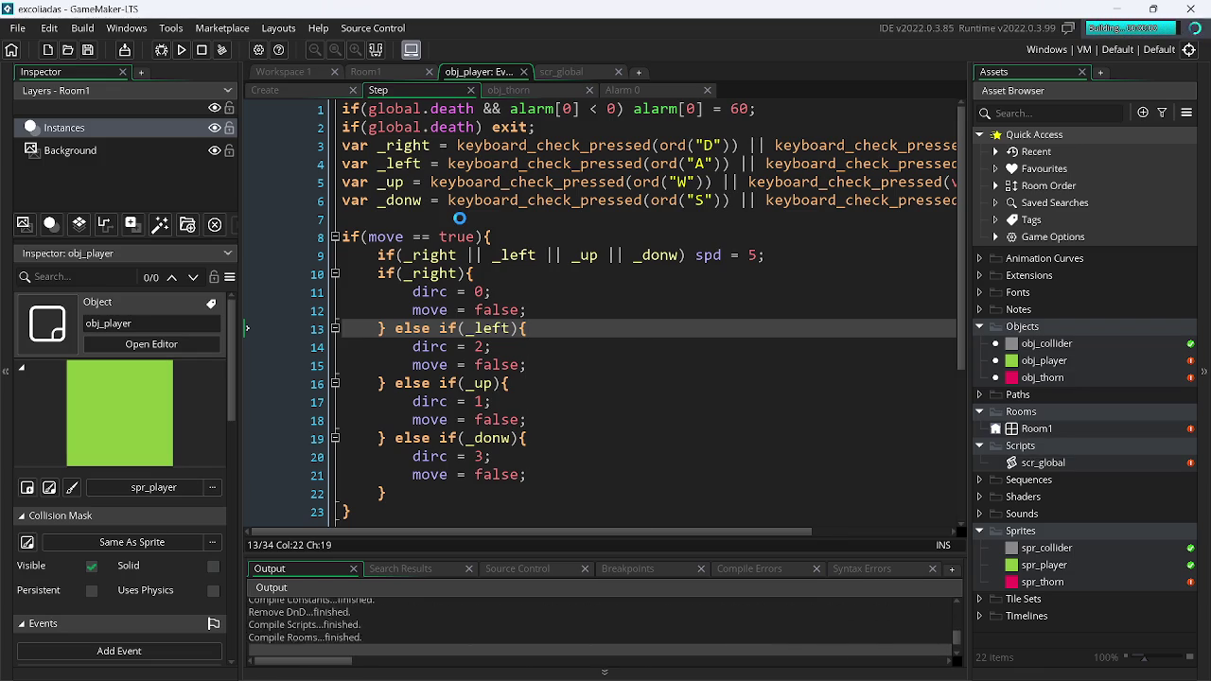
pyautogui.press('d')
pyautogui.press('w')
pyautogui.press('a')
pyautogui.press('Right')
pyautogui.press('Up')
pyautogui.press('Left')
pyautogui.press('Down')
pyautogui.press('Right')
pyautogui.press('Up')
pyautogui.press('Left')
pyautogui.press('Down')
pyautogui.press('Right')
pyautogui.press('Up')
pyautogui.press('Left')
pyautogui.press('Right')
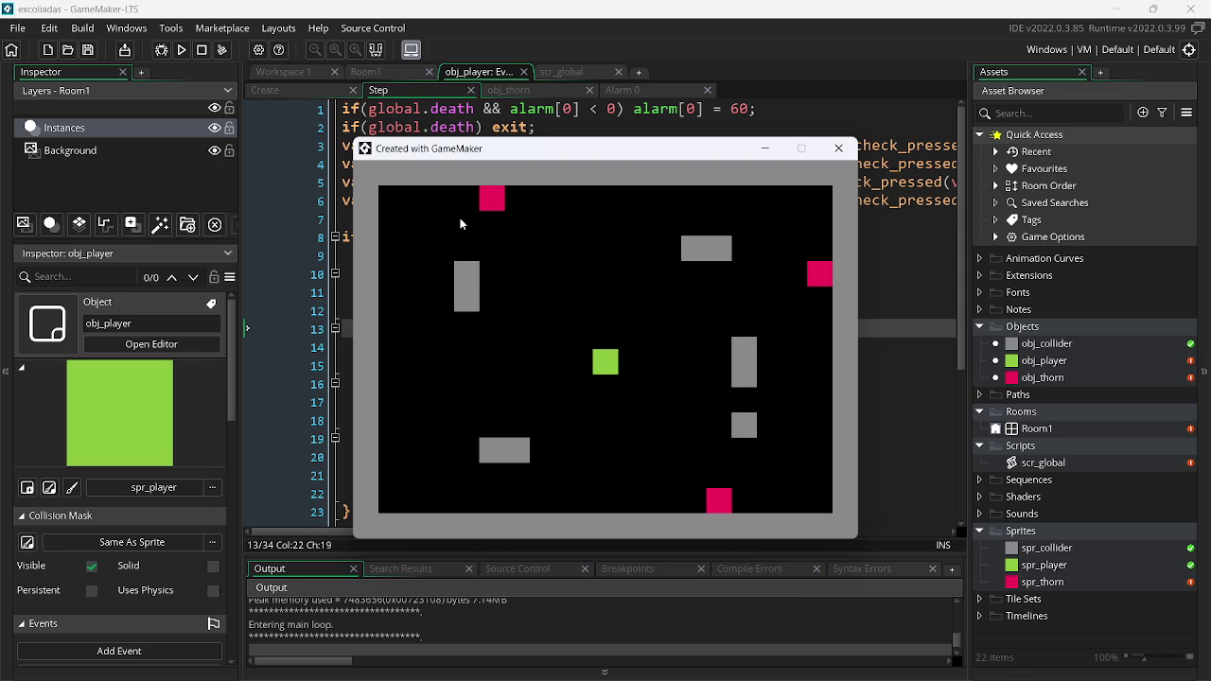
pyautogui.press('Escape')
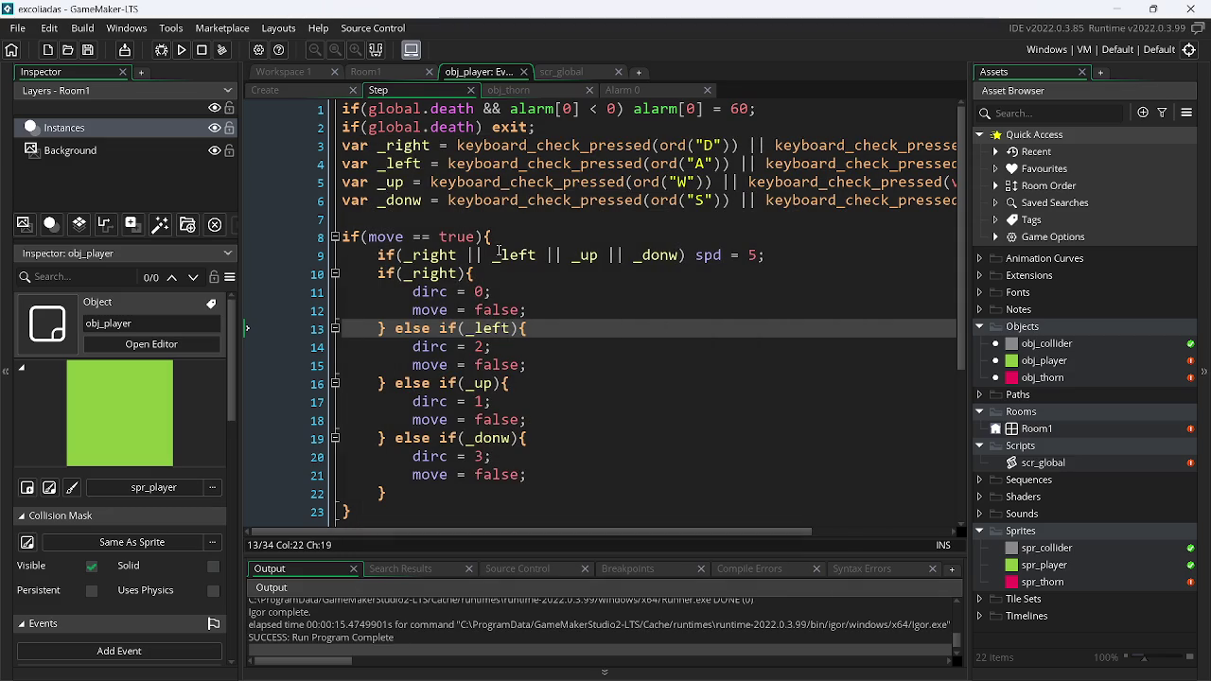
# Run the game again and steer the player from the grey block down onto the pink thorn
pyautogui.moveTo(964, 333)
pyautogui.mouseDown()
pyautogui.moveTo(961, 521)
pyautogui.moveTo(958, 368)
pyautogui.mouseUp()
pyautogui.click(183, 49)
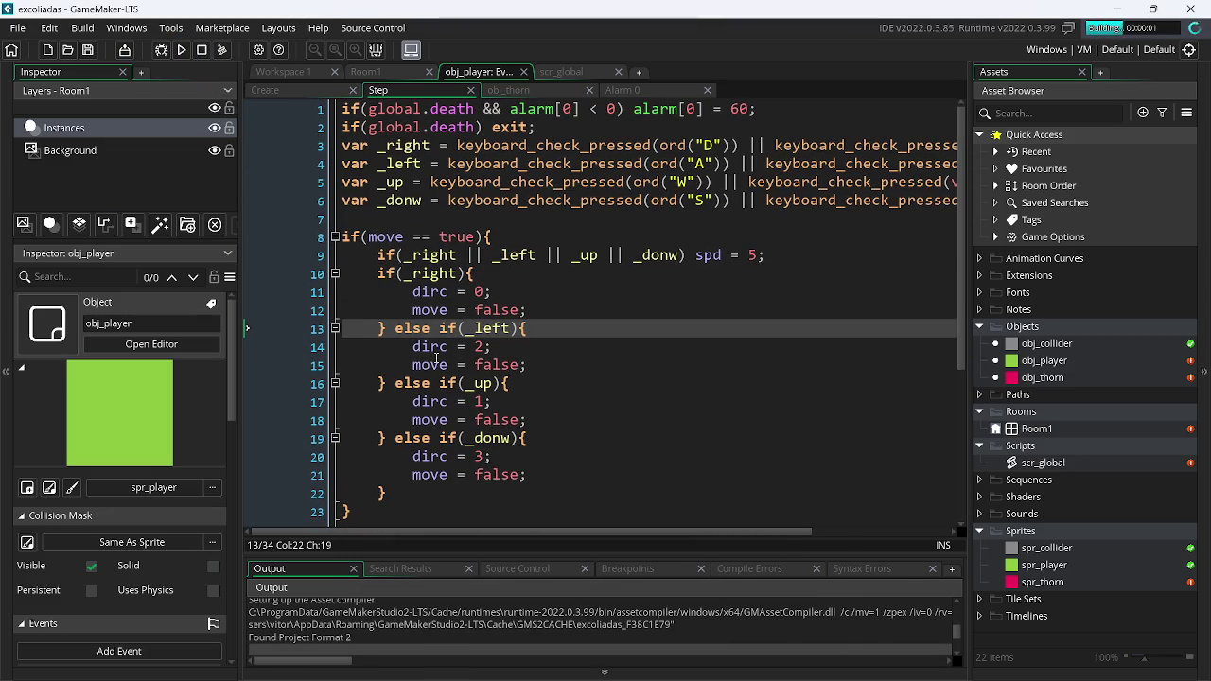
pyautogui.press('d')
pyautogui.press('w')
pyautogui.press('a')
pyautogui.press('s')
pyautogui.press('d')
pyautogui.press('w')
pyautogui.press('s')
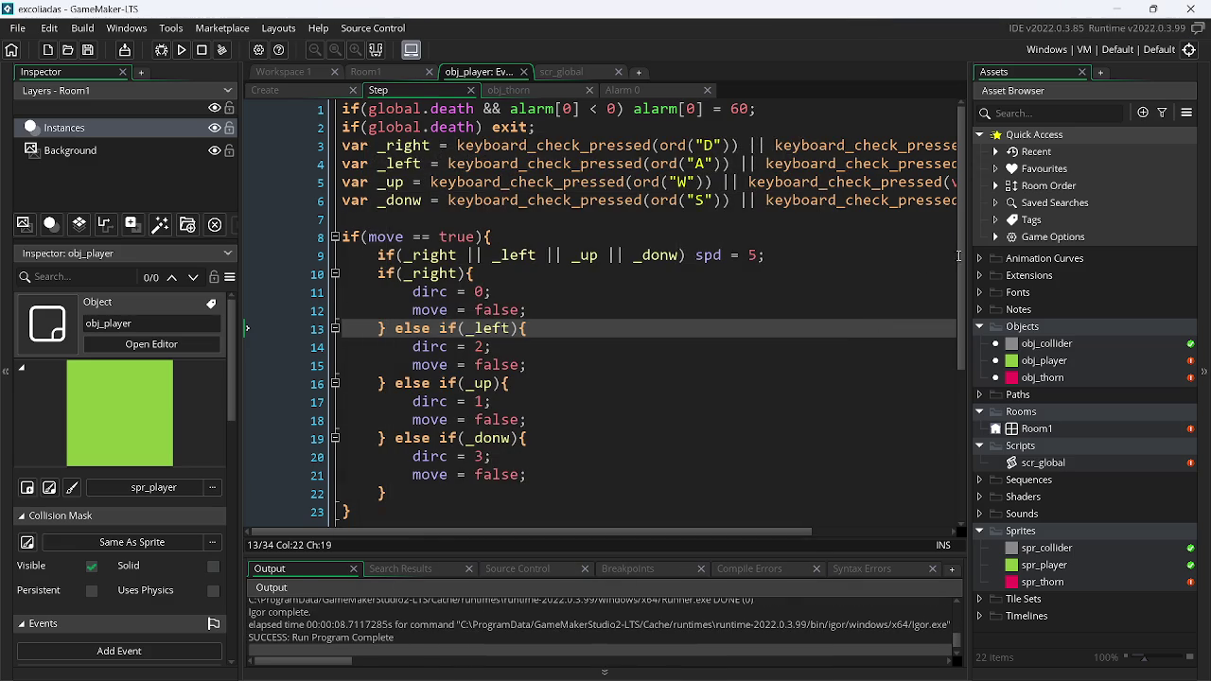
# Review obj_player's Alarm 0 code and its obj_thorn collision code (global.death = true;)
pyautogui.scroll(-5, 933, 439)
pyautogui.scroll(5, 933, 439)
pyautogui.click(616, 93)
pyautogui.click(530, 91)
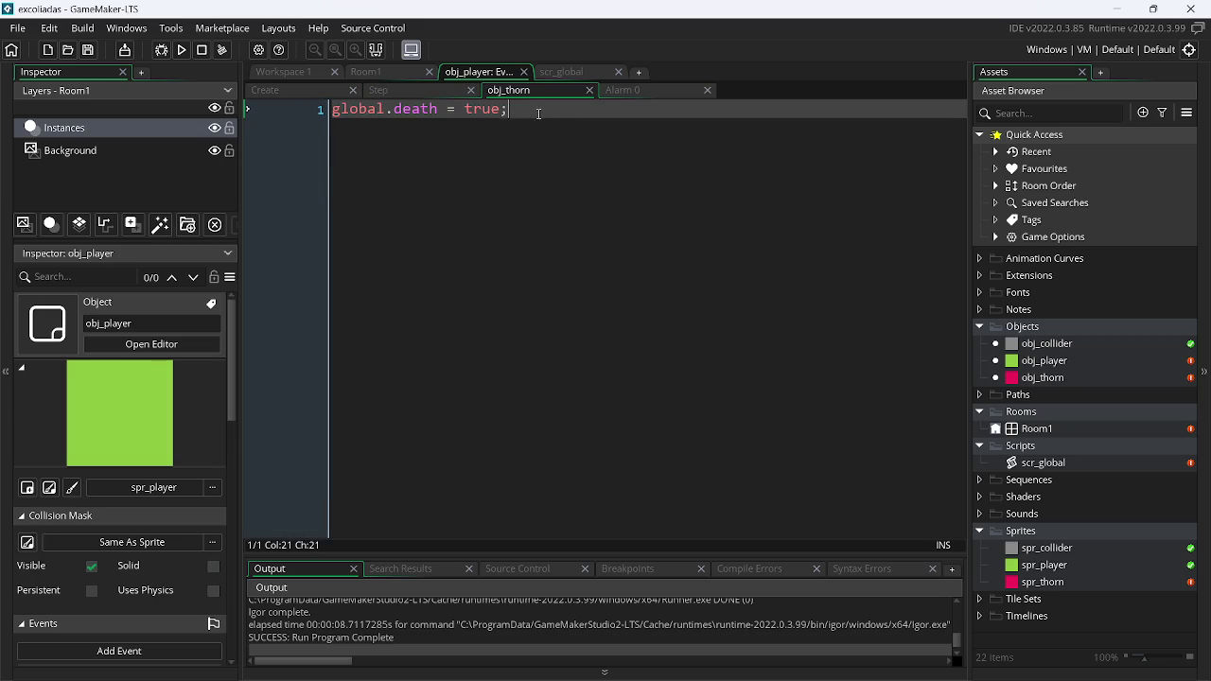
# In scr_global, start a new line after global.death = true; with the word 'function'
pyautogui.click(572, 76)
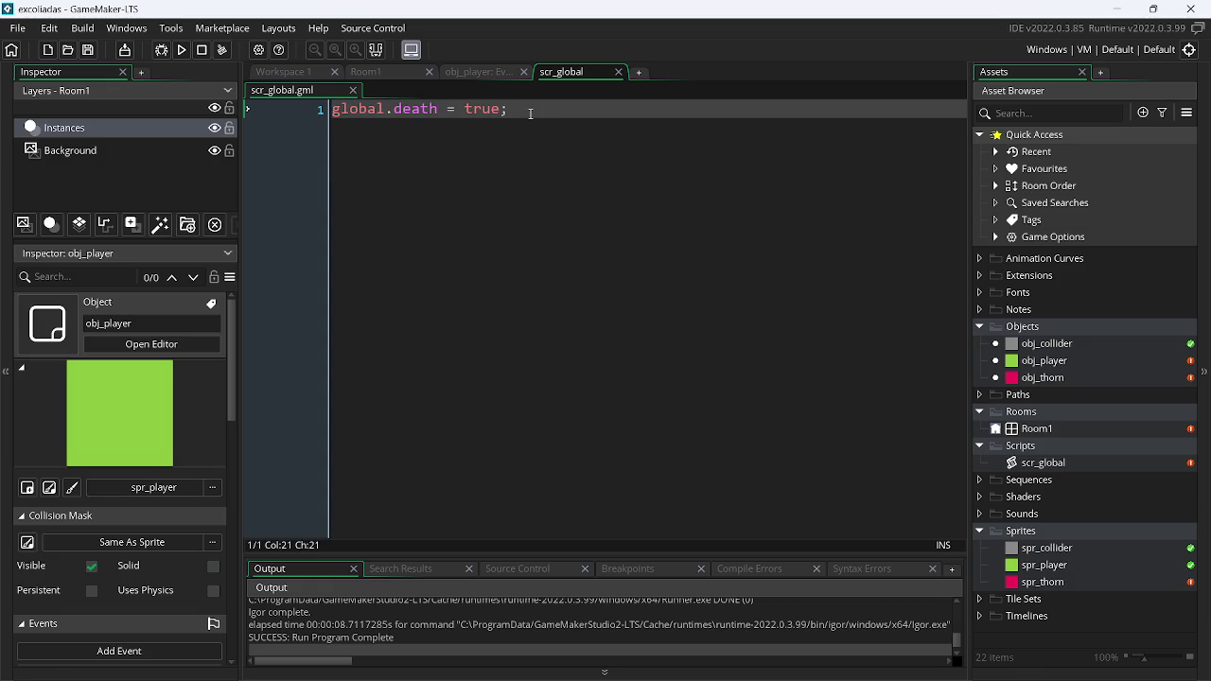
pyautogui.press('Return')
pyautogui.write('function')
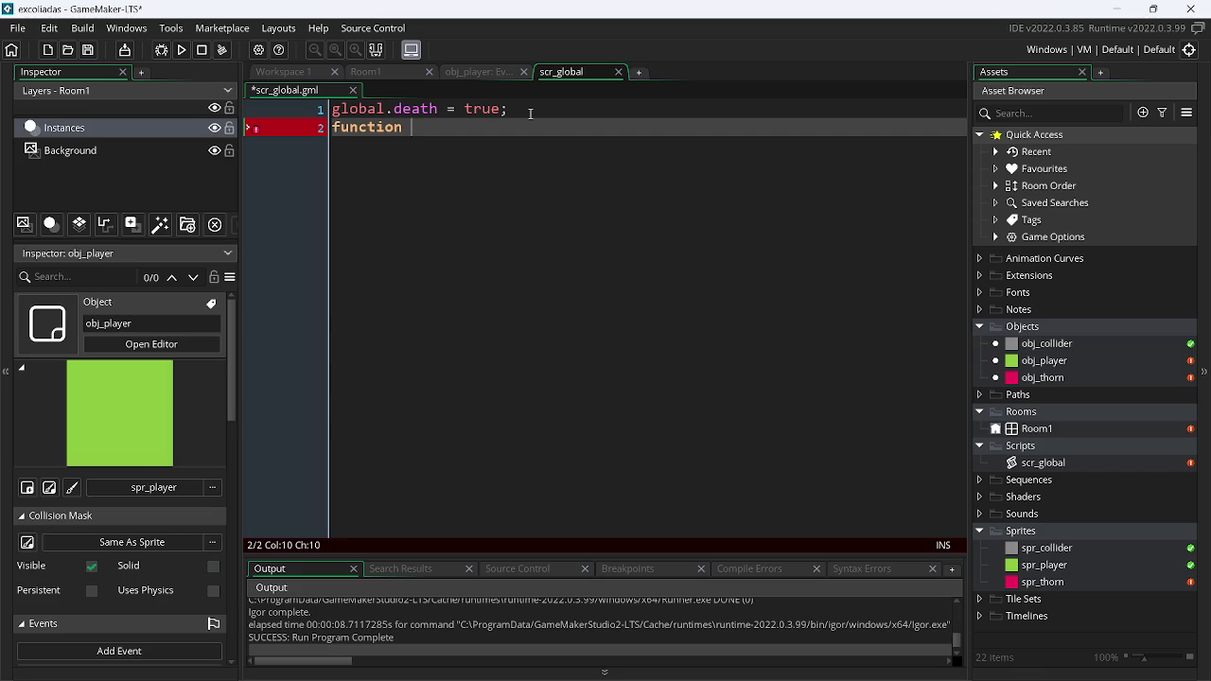
pyautogui.hotkey('alt', 'Tab')
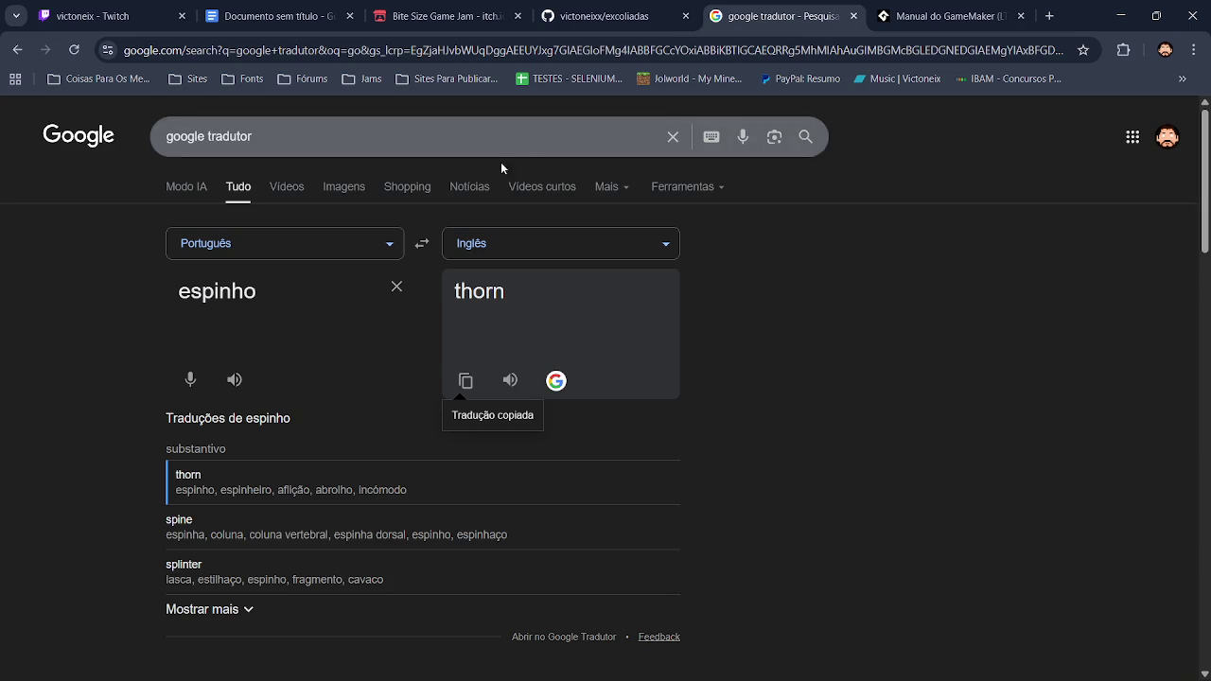
# Translate 'colidi' to 'collided' and paste it after 'function' in scr_global
pyautogui.click(394, 285)
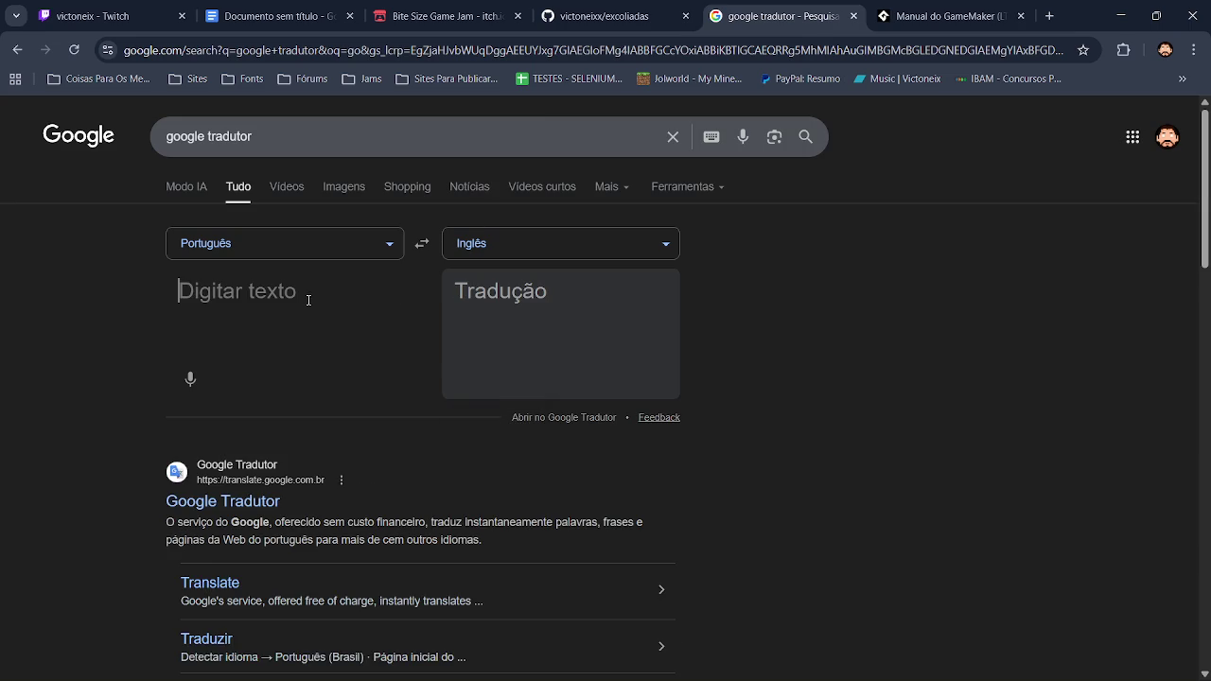
pyautogui.write('colidi')
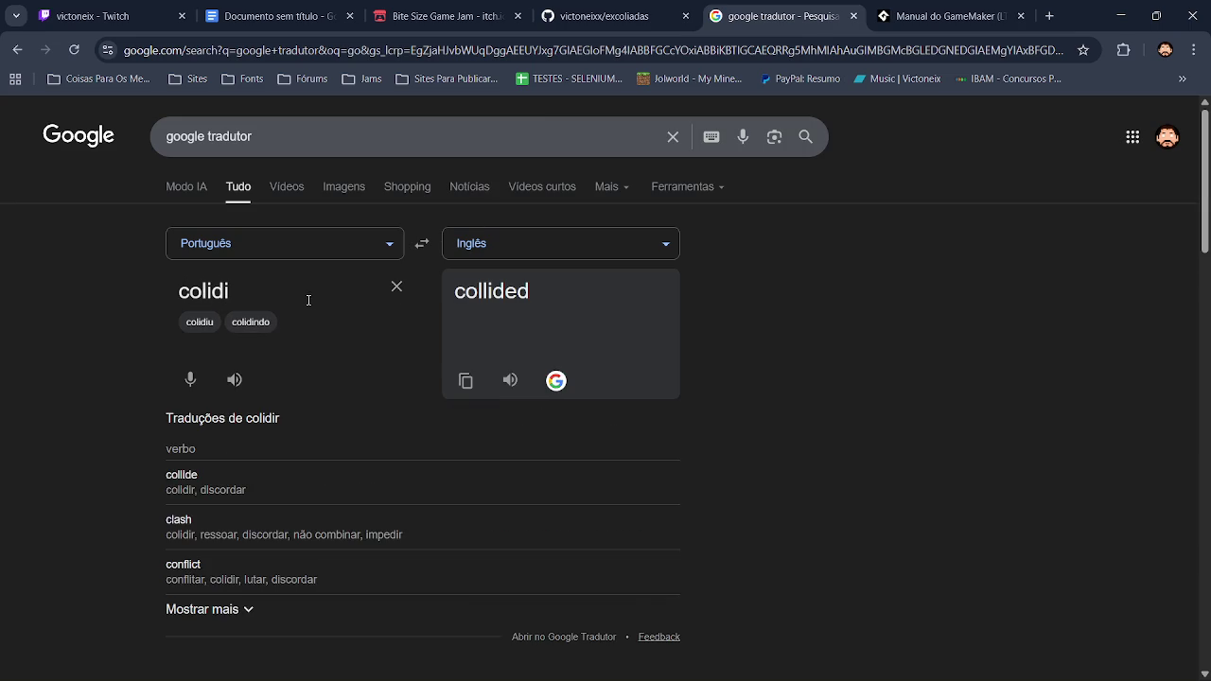
pyautogui.click(465, 381)
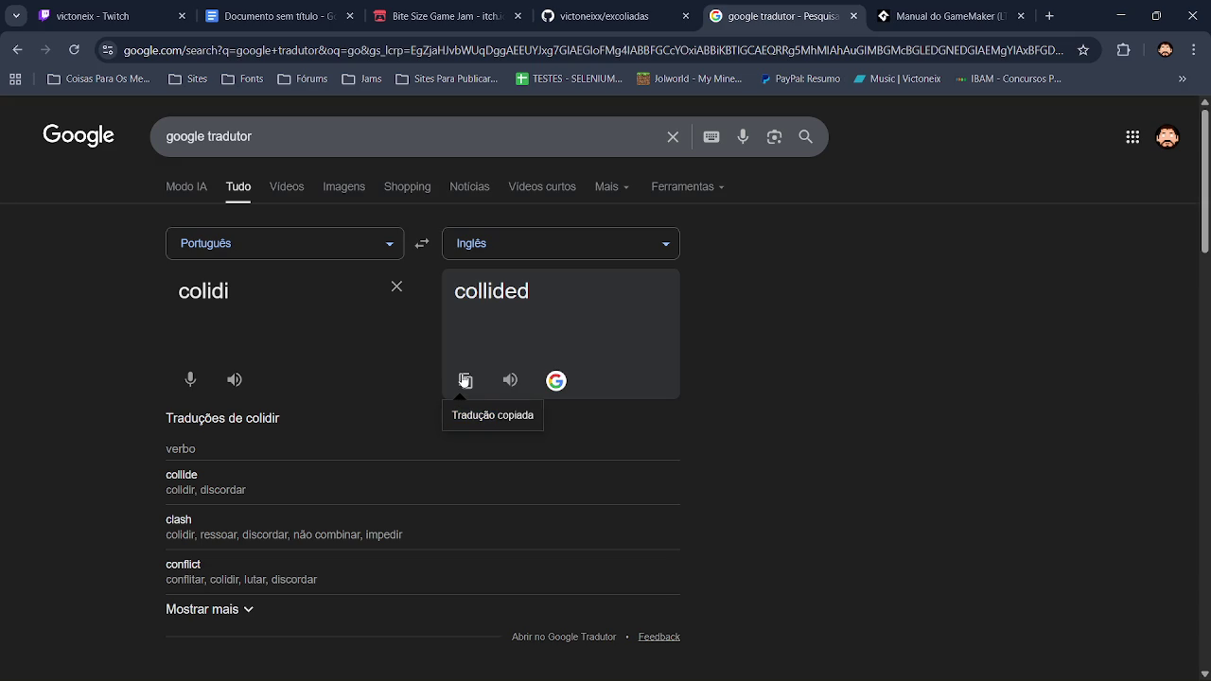
pyautogui.hotkey('alt', 'Tab')
pyautogui.write('collided')
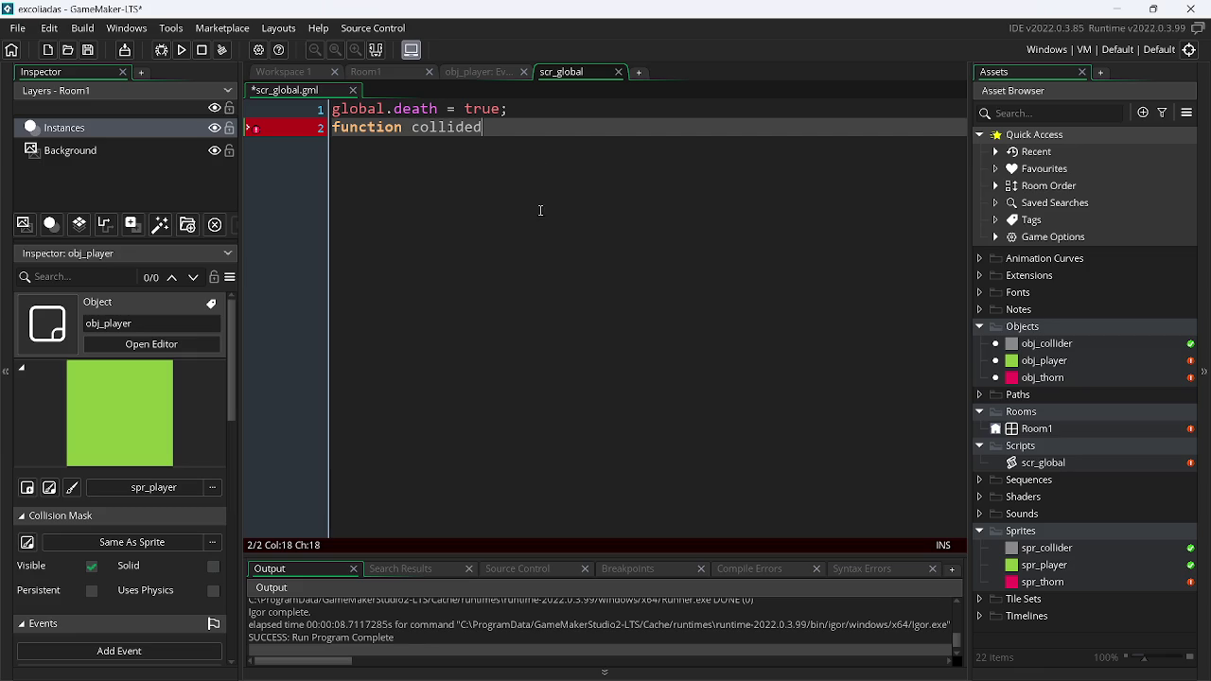
# Complete the collided() function body with global.death = true; and save scr_global
pyautogui.write('(){')
pyautogui.press('Left')
pyautogui.press('Return')
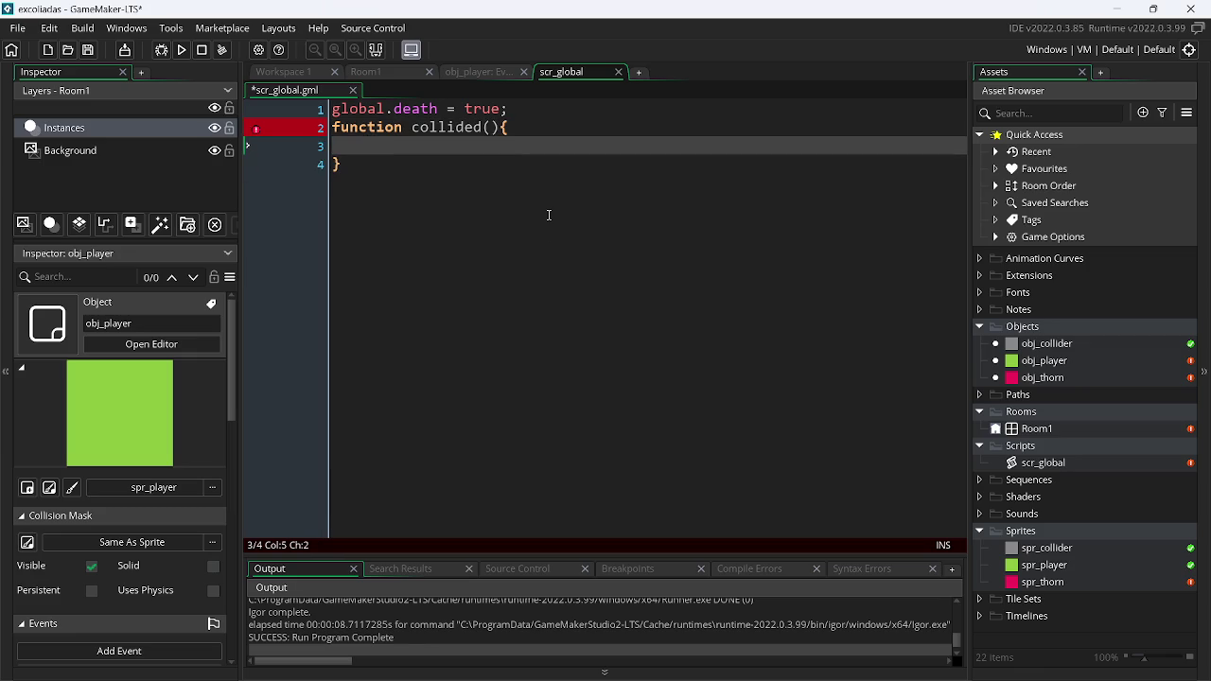
pyautogui.write('constructor')
pyautogui.press('BackSpace')
pyautogui.press('BackSpace')
pyautogui.press('BackSpace')
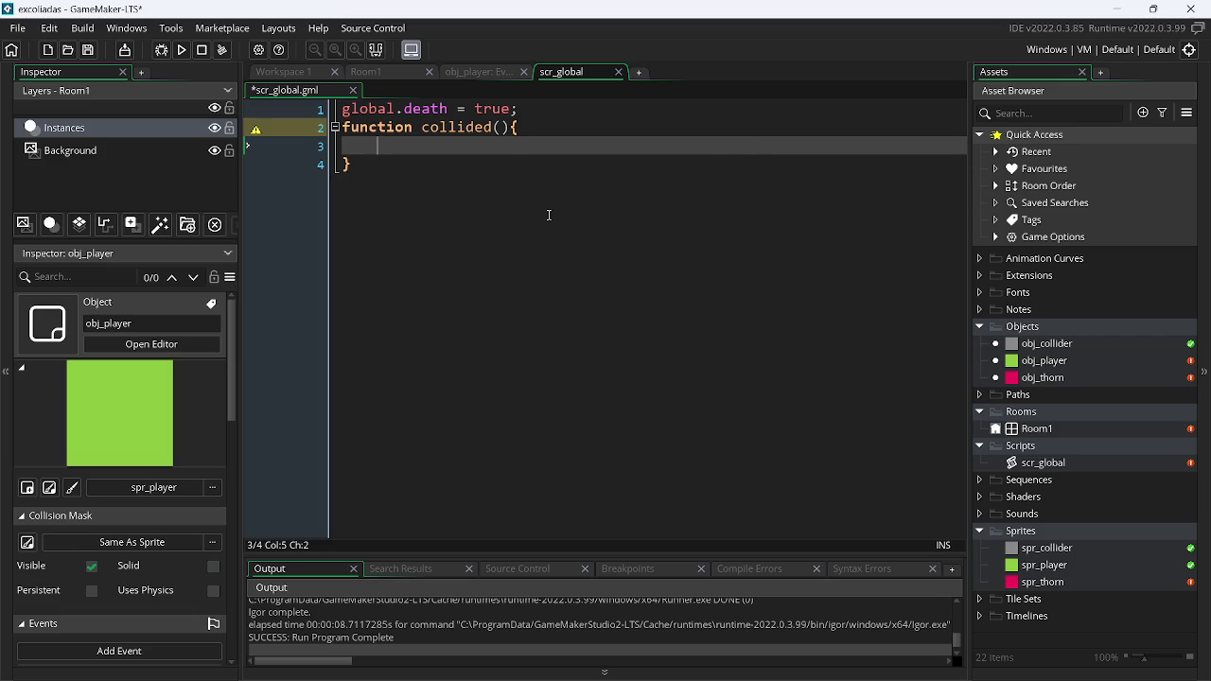
pyautogui.write('lobal.')
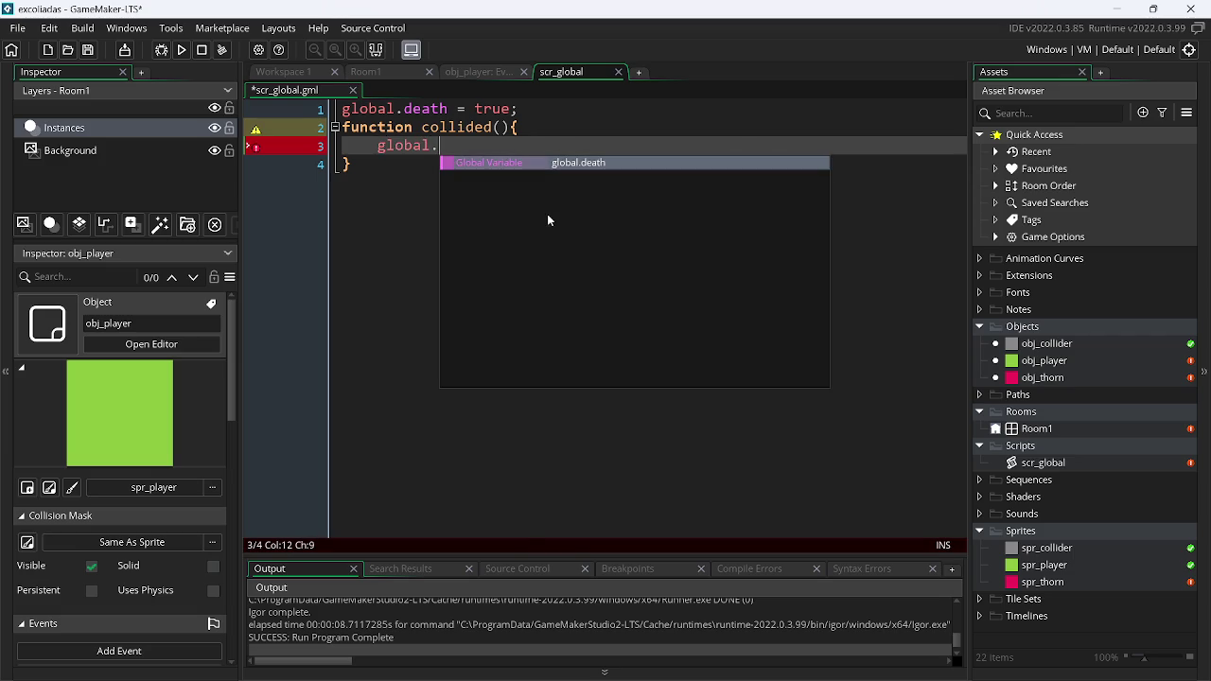
pyautogui.write('death = true;')
pyautogui.hotkey('ctrl', 's')
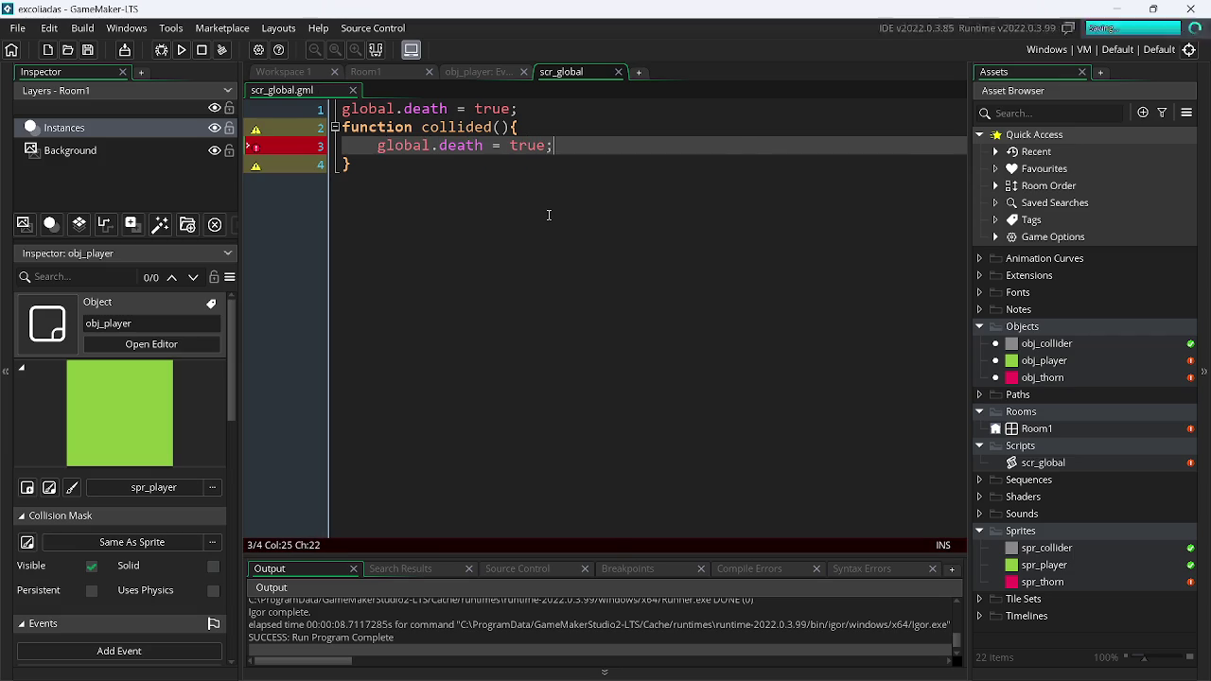
# Replace the obj_thorn collision line with 'collided();' and save it
pyautogui.click(485, 71)
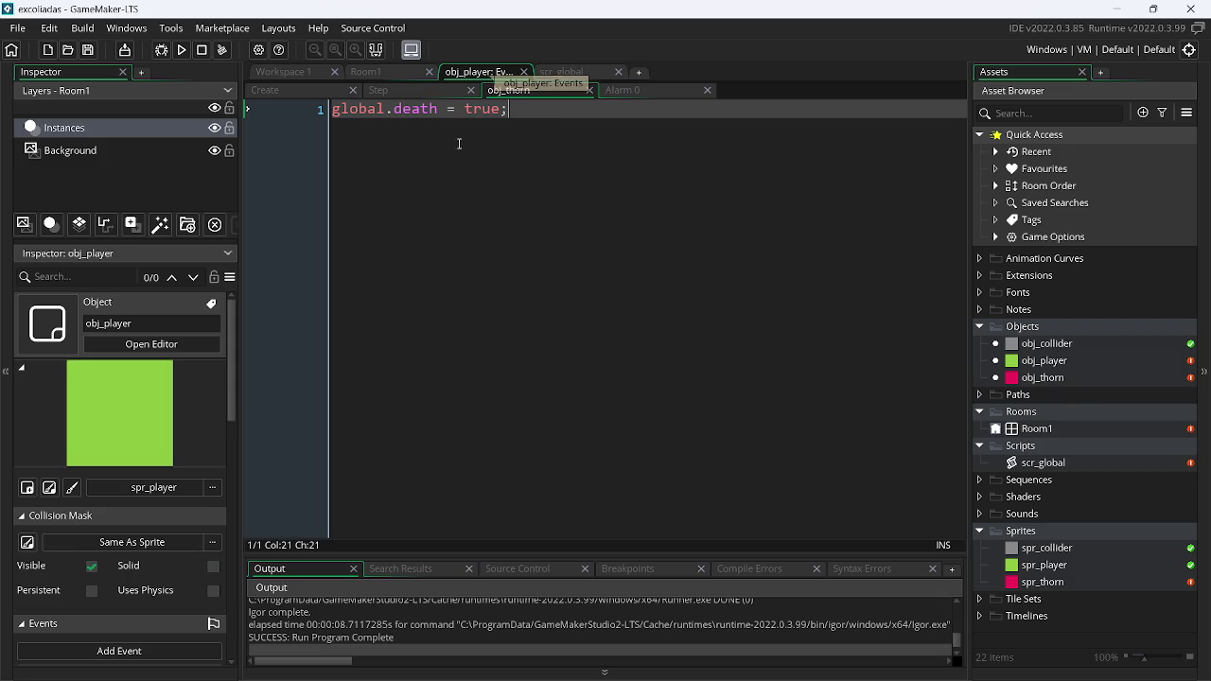
pyautogui.moveTo(509, 109); pyautogui.dragTo(202, 126)
pyautogui.press('BackSpace')
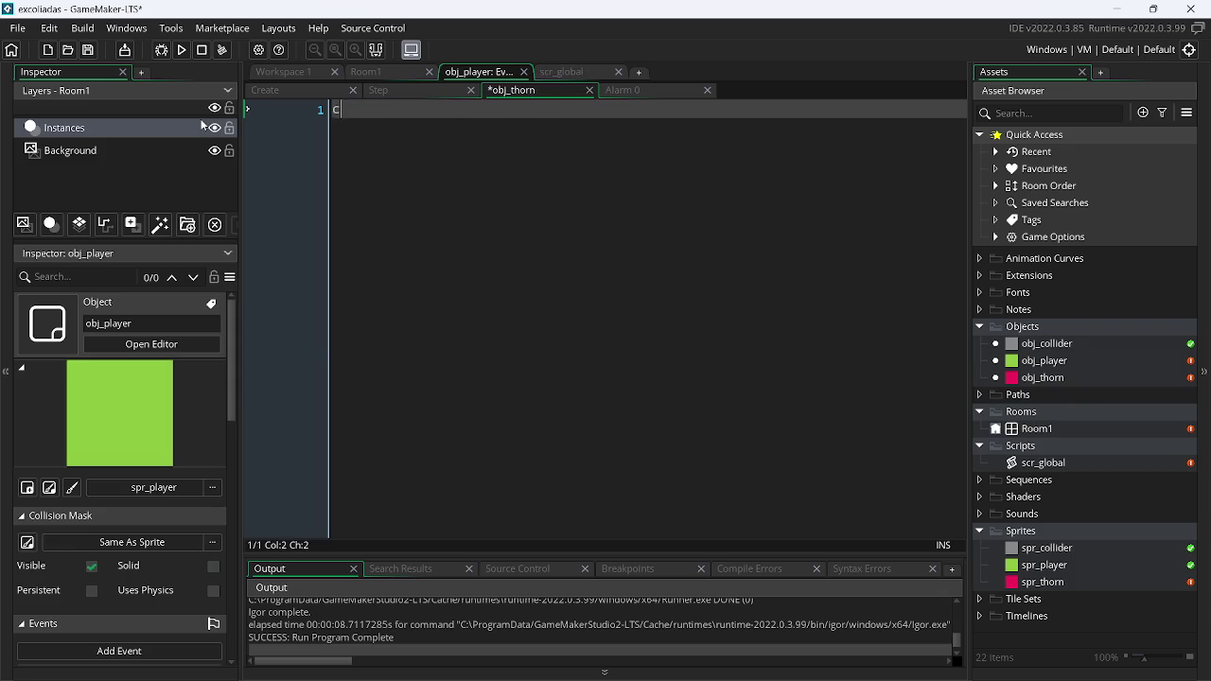
pyautogui.write('co')
pyautogui.press('BackSpace')
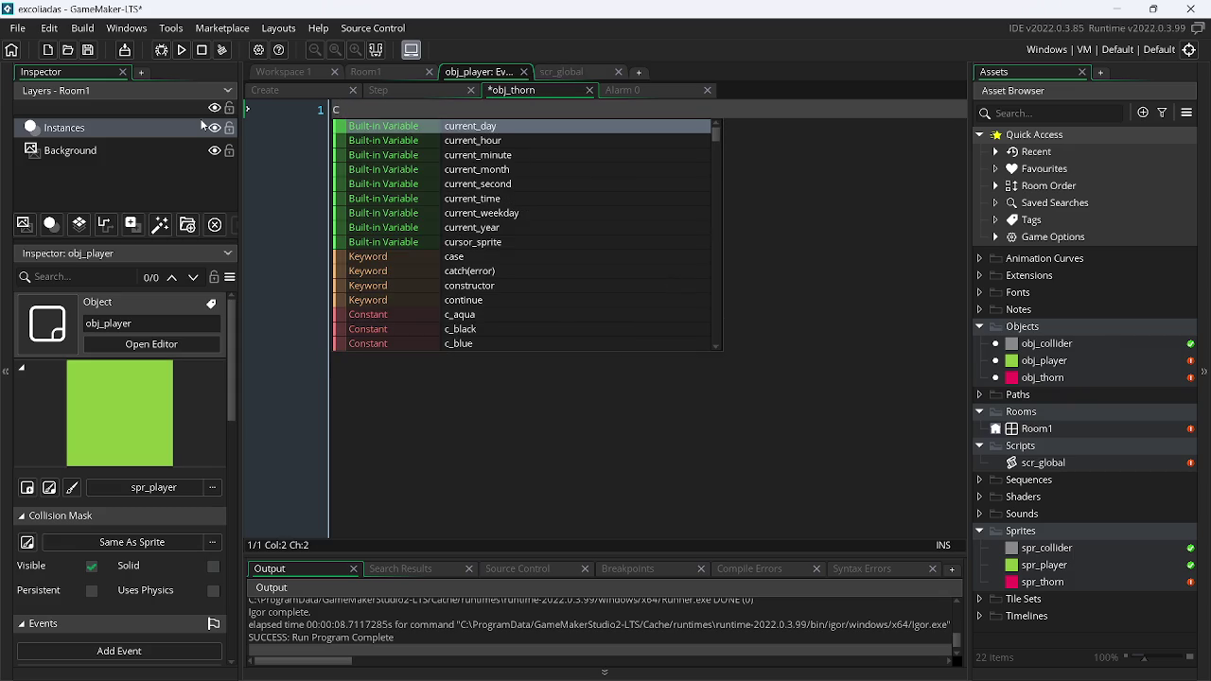
pyautogui.write('ollided();')
pyautogui.hotkey('ctrl', 's')
pyautogui.click(451, 89)
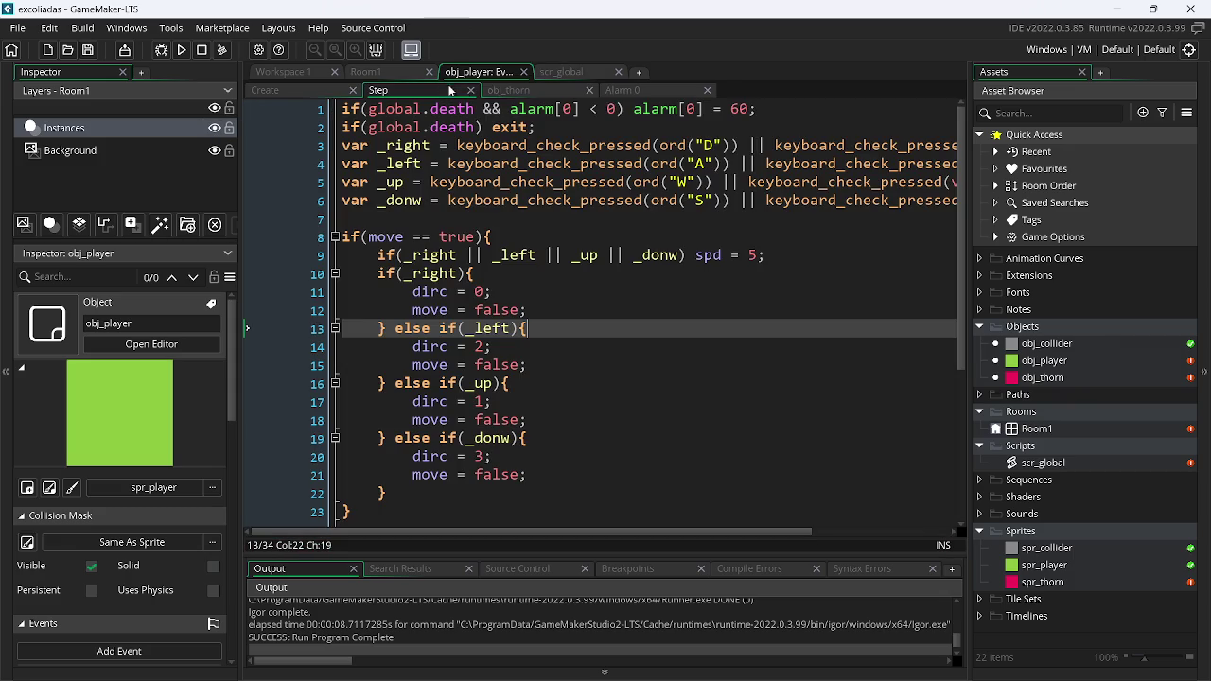